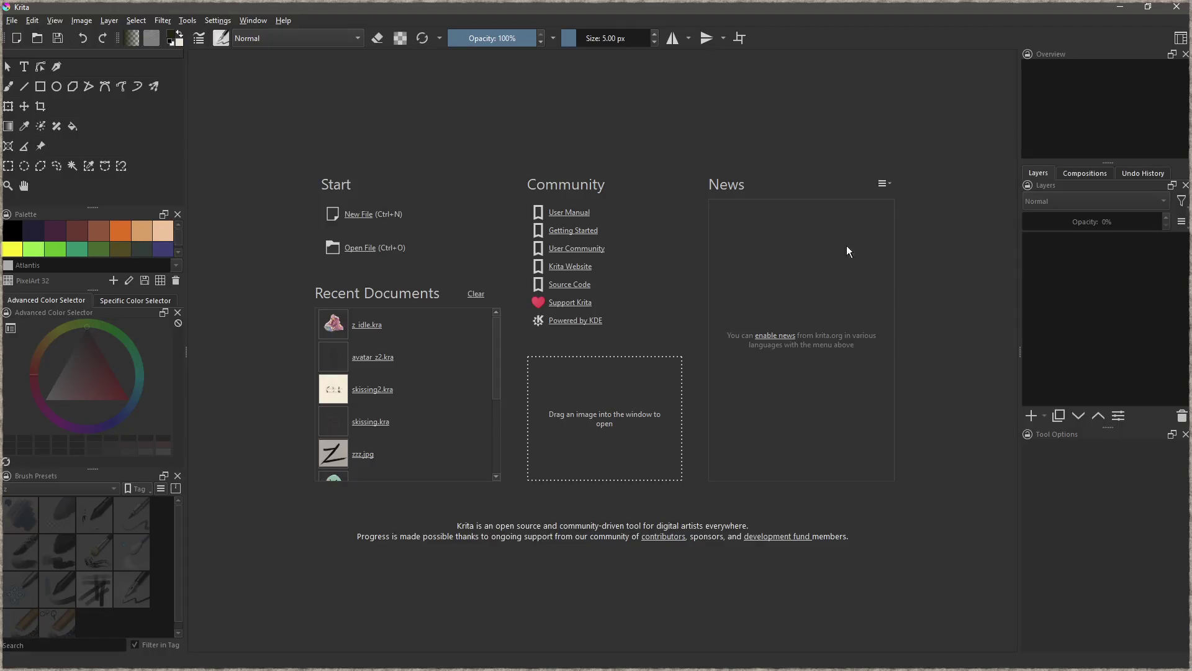
- Minimize Krita so Blender's Video Editing workspace with the trailer project shows again
left_click(1129, 6)
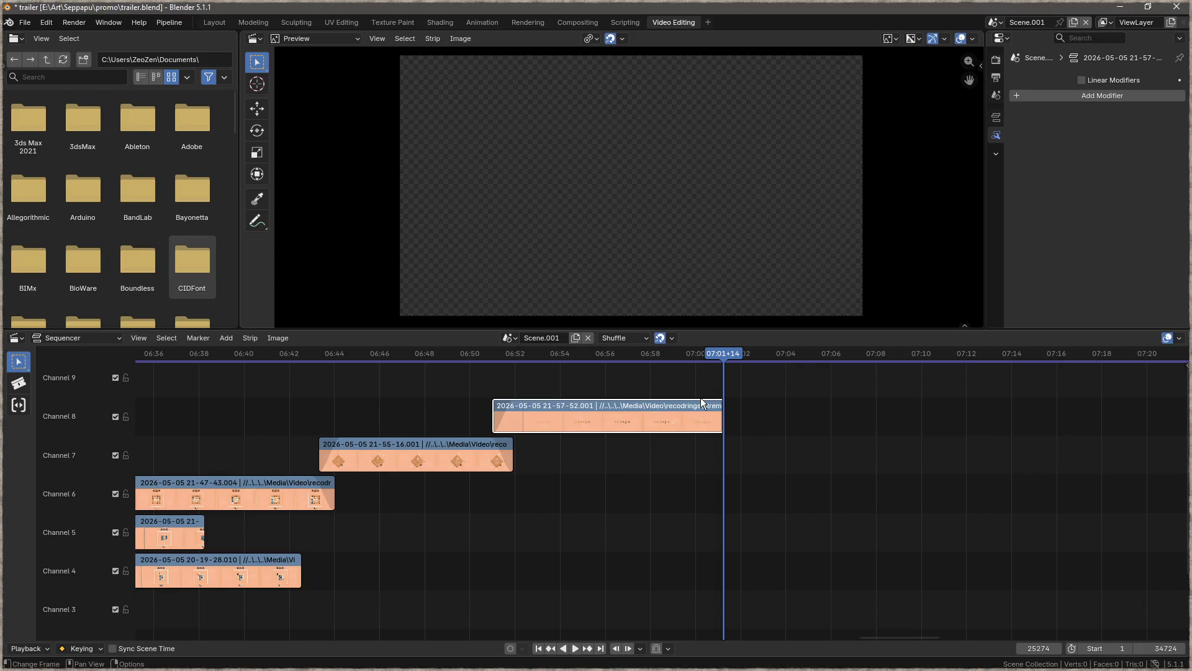
- Slide the channel 8 strip later in the timeline and add a Brightness/Contrast modifier to it
scroll(770, 479, "down", 3)
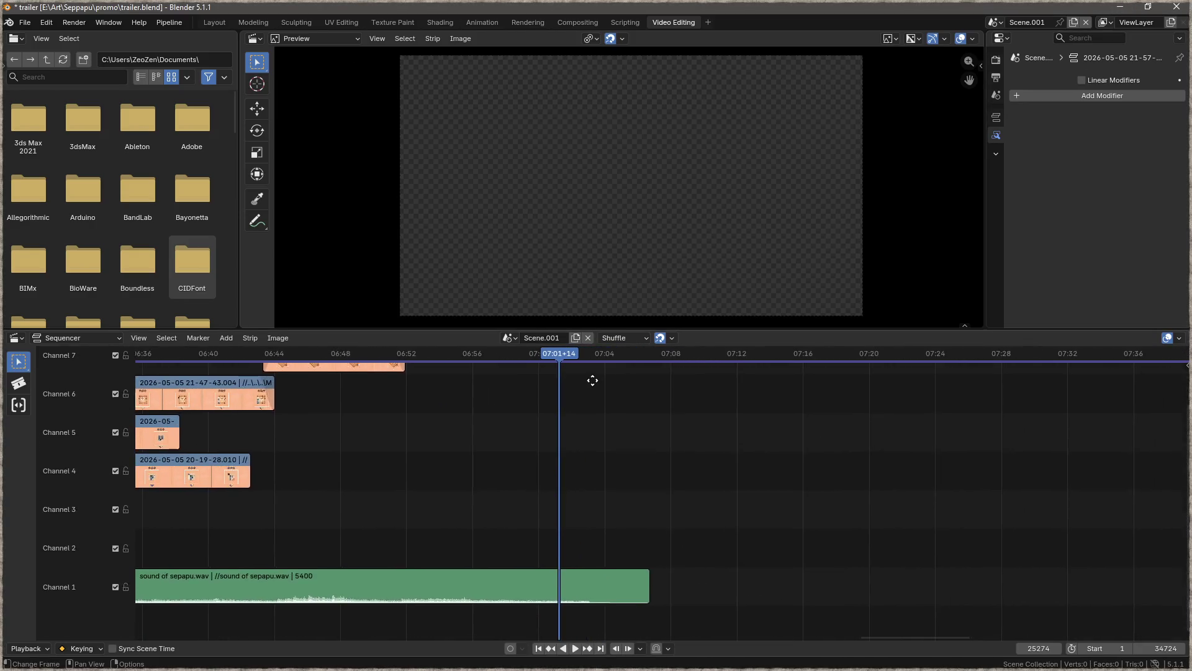
left_click_drag(537, 394, 656, 405)
scroll(686, 431, "down", 3)
scroll(681, 479, "up", 3)
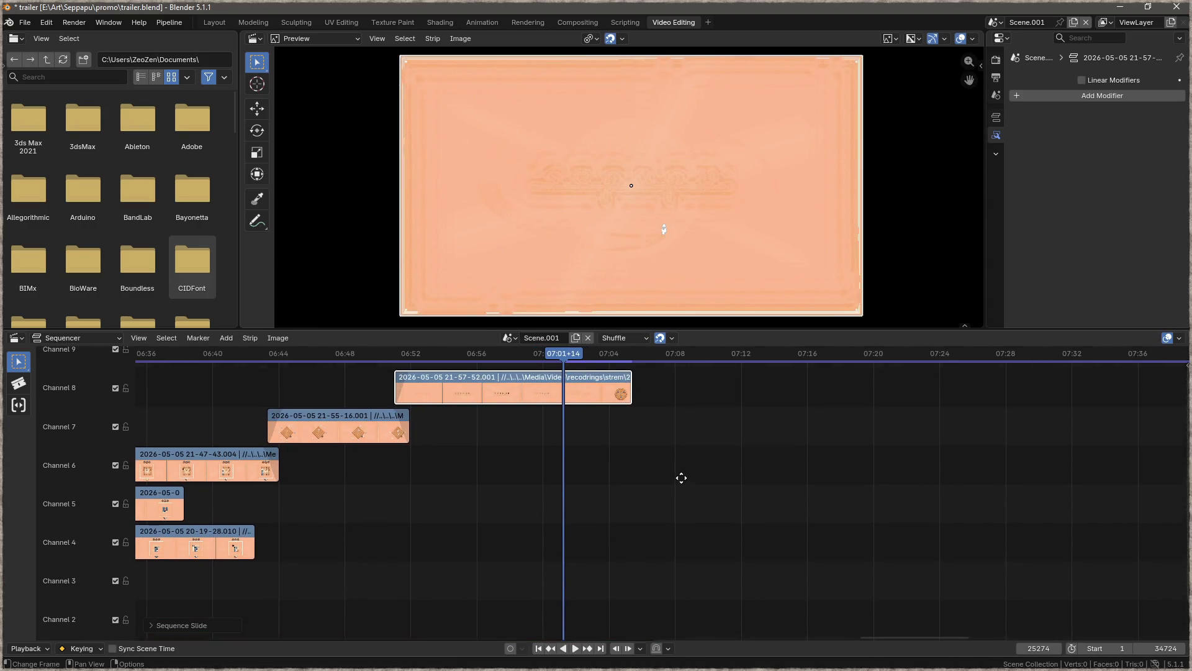
left_click(1038, 95)
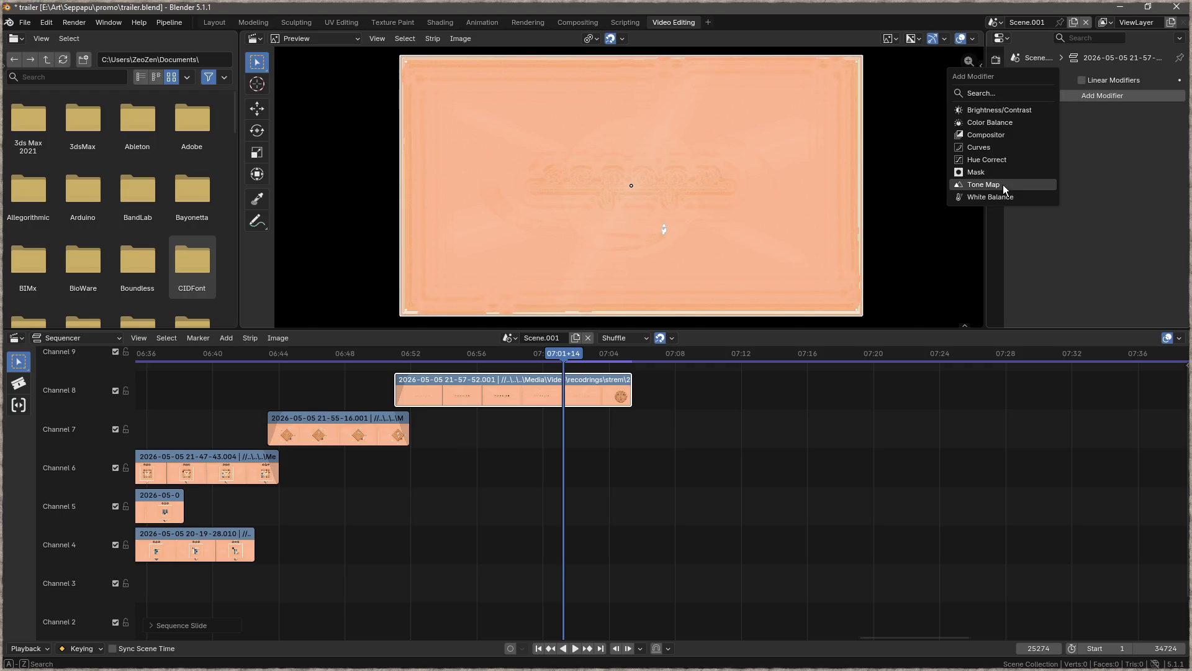
left_click(1029, 110)
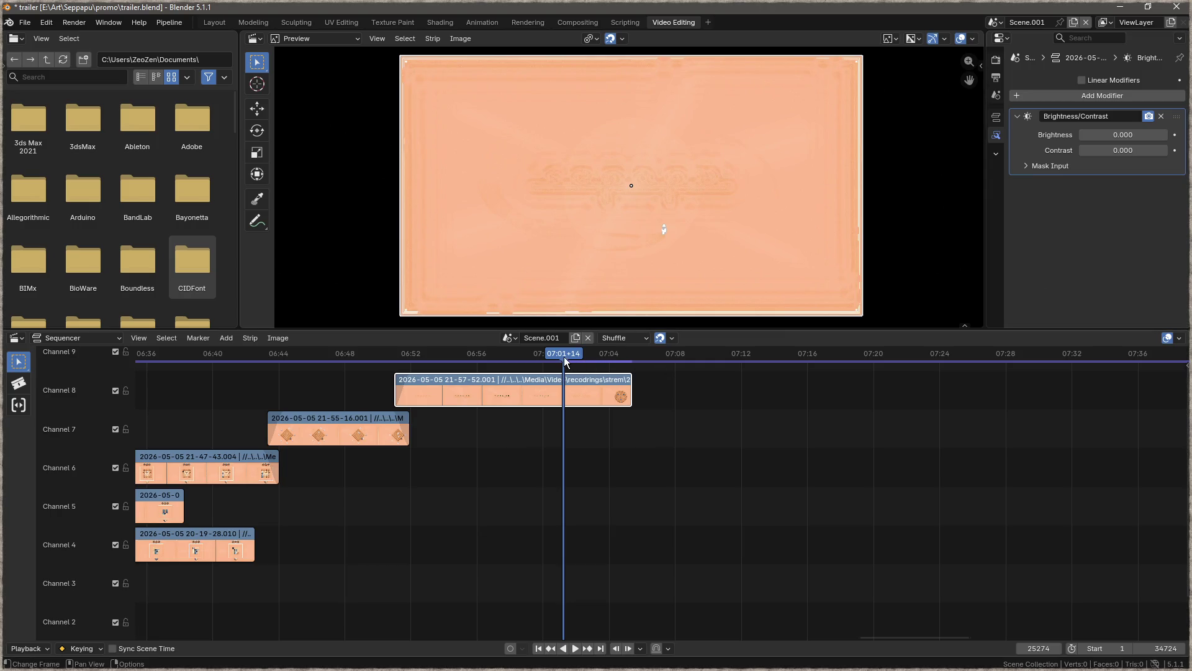
- Keyframe Brightness and Contrast at 0 here and again at the earlier sepapu title frame
key("i")
key("i")
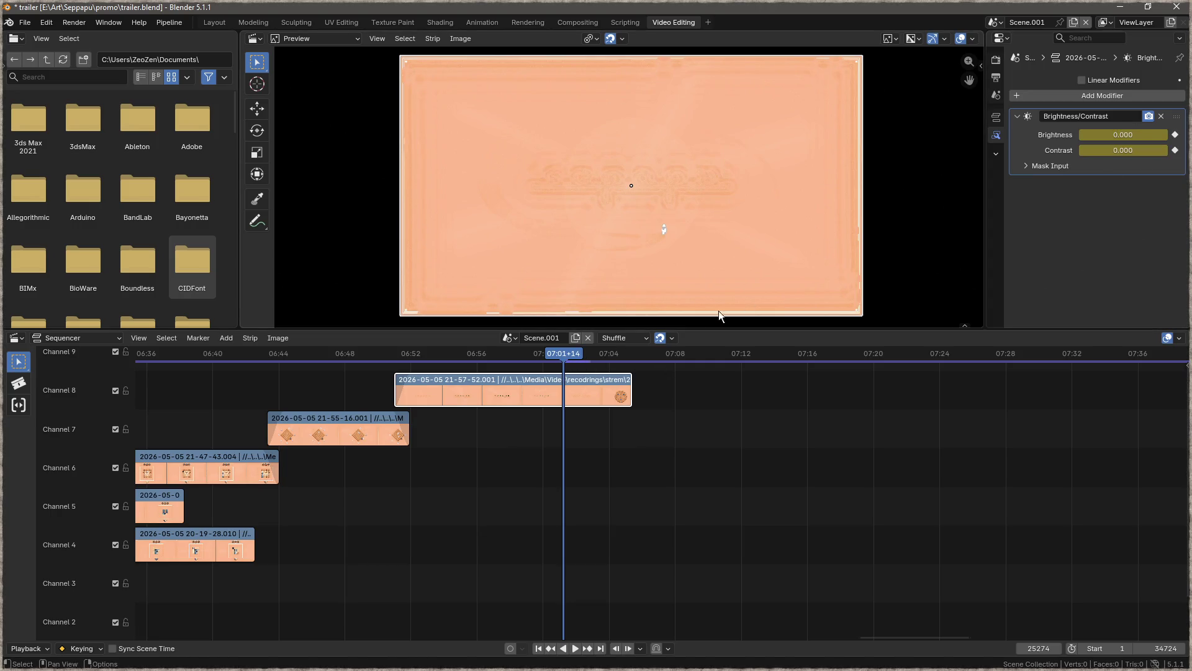
mouse_move(568, 354)
left_mouse_down()
mouse_move(523, 362)
mouse_move(546, 363)
left_mouse_up()
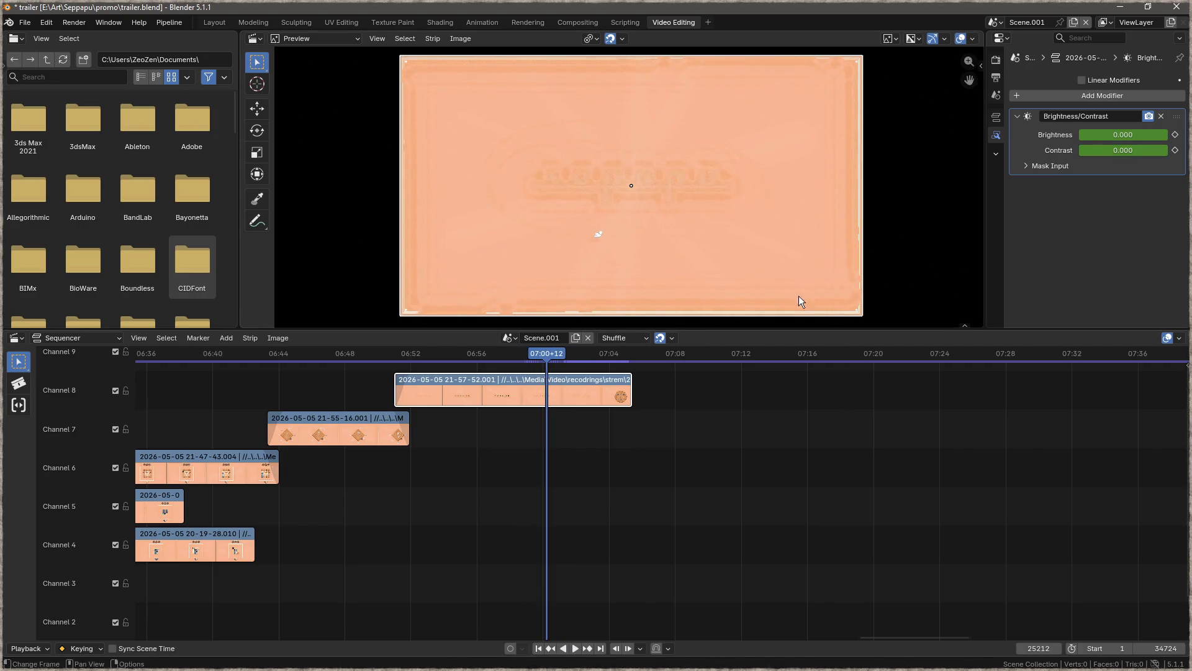
key("i")
- At 07:01+16 raise Brightness to 59.1, then undo it and return to about 06:53
left_click_drag(549, 349, 570, 354)
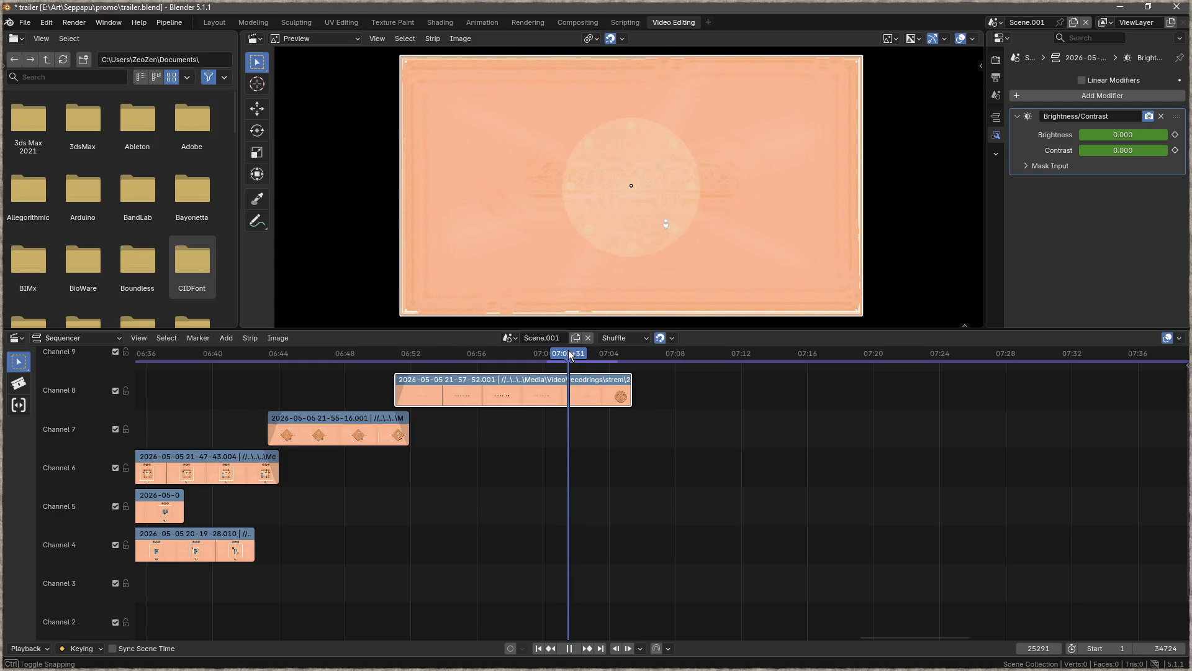
mouse_move(1123, 134)
left_mouse_down()
mouse_move(720, 134)
mouse_move(1143, 134)
left_mouse_up()
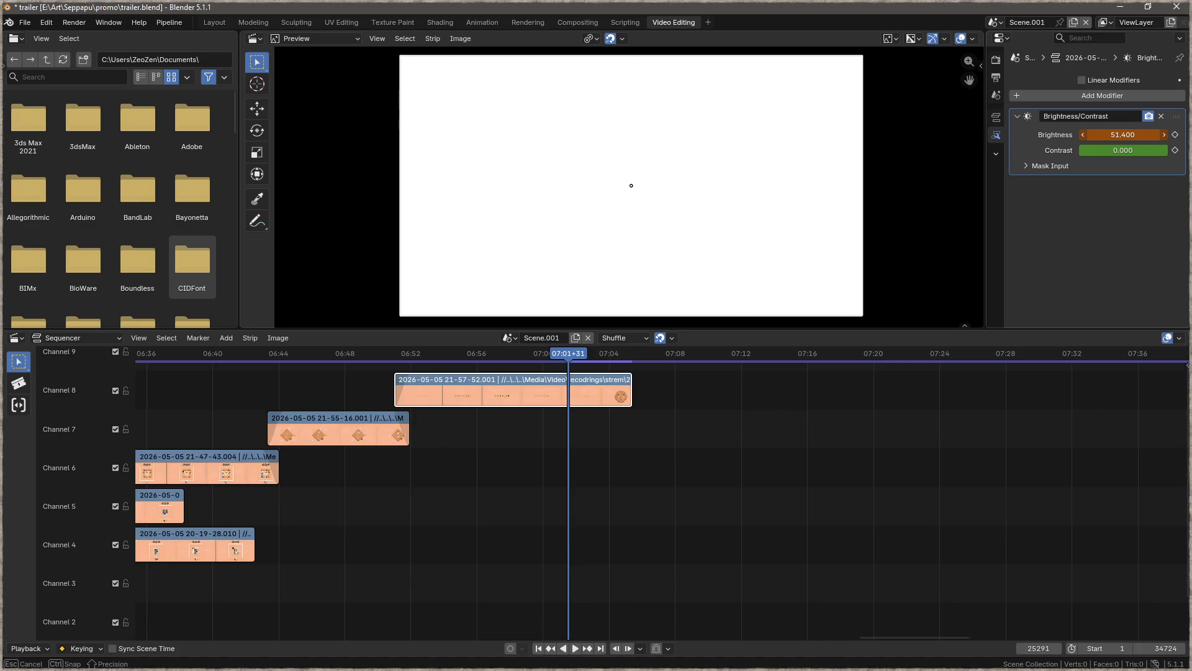
left_click_drag(1123, 135, 1122, 134)
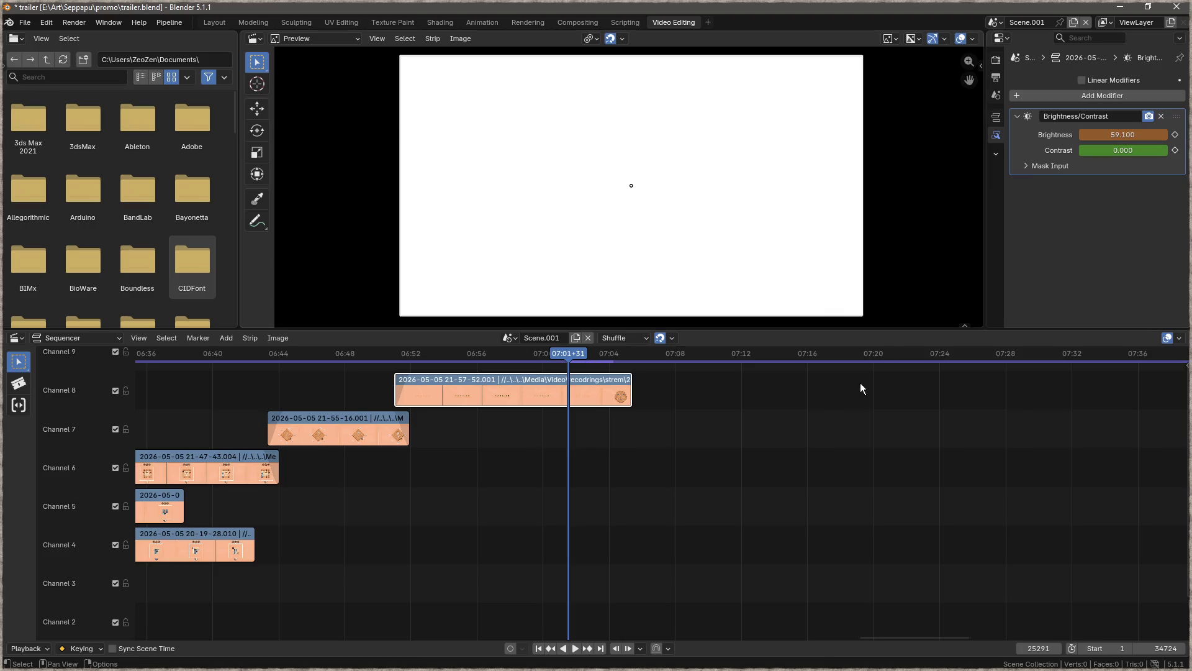
key("ctrl+z")
left_click(427, 354)
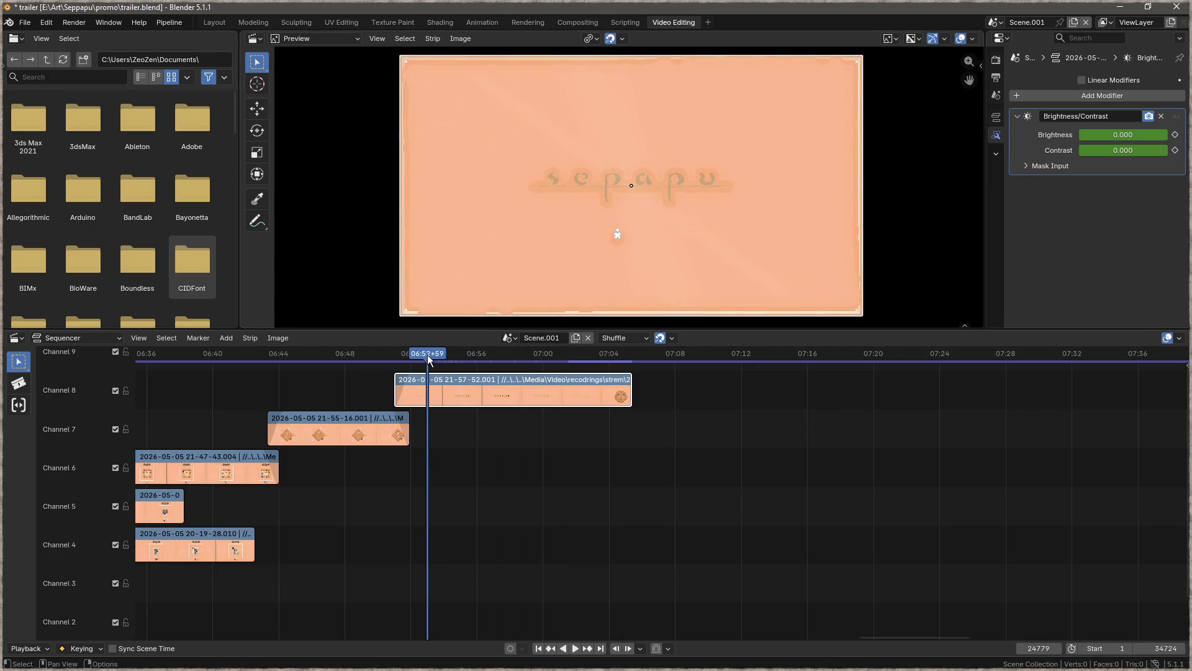
- Play to the round-glyph frame and keyframe Brightness at 81.9 to wash it out
key("space")
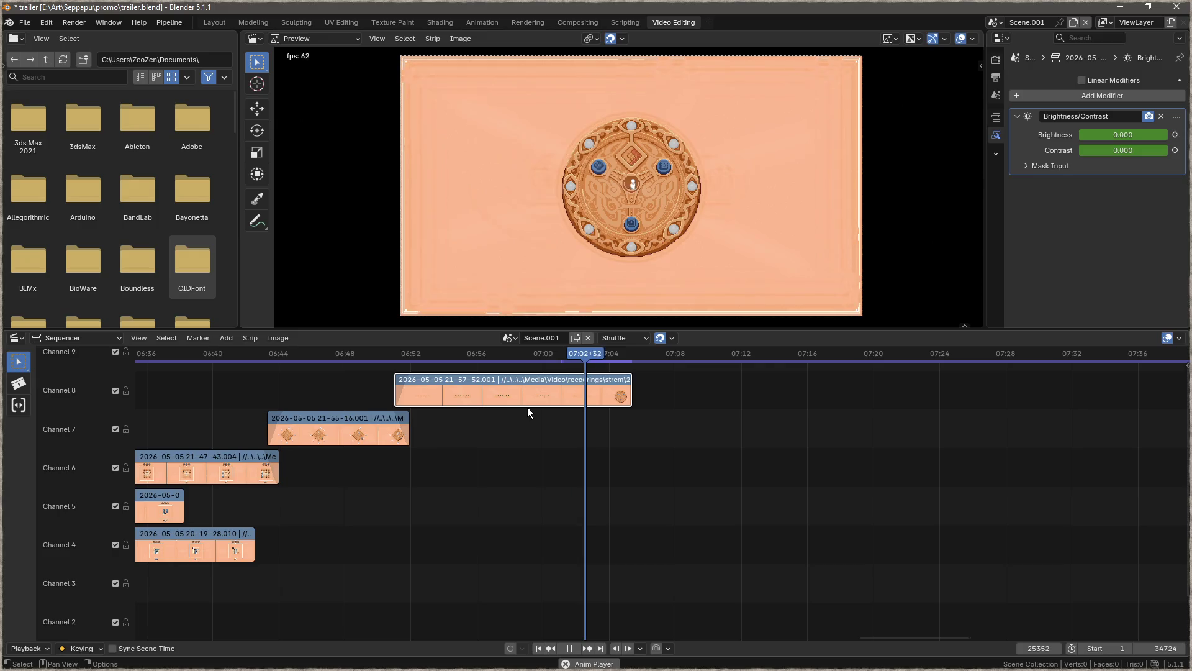
left_click_drag(601, 357, 568, 364)
left_click_drag(1105, 136, 1155, 136)
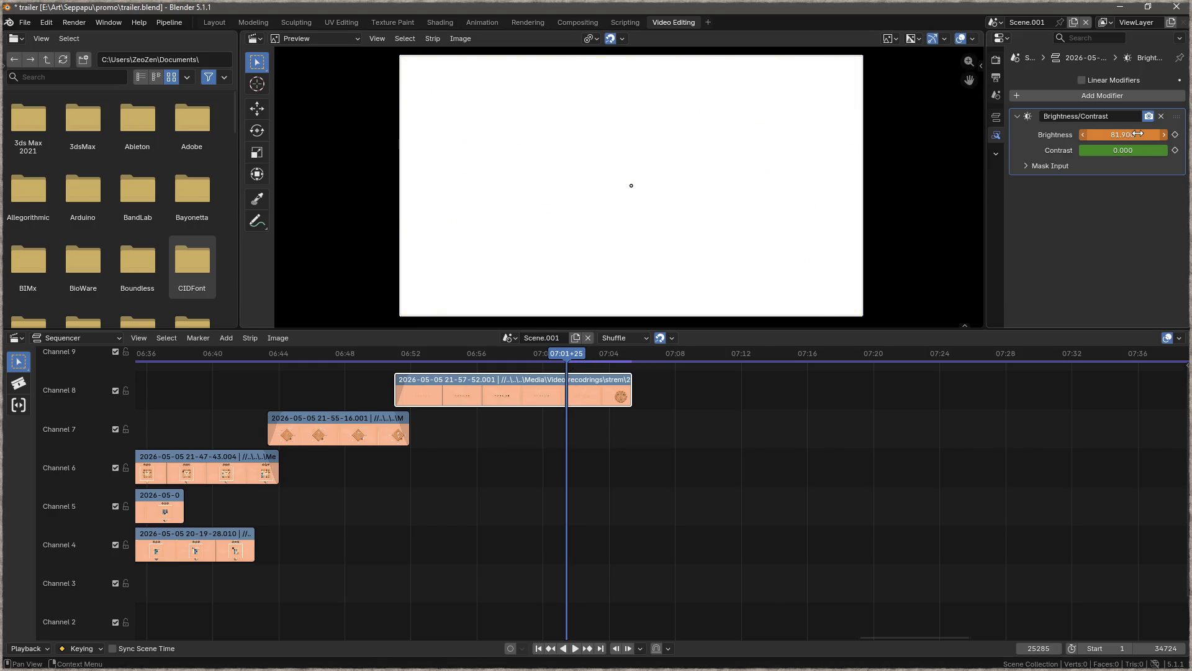
key("i")
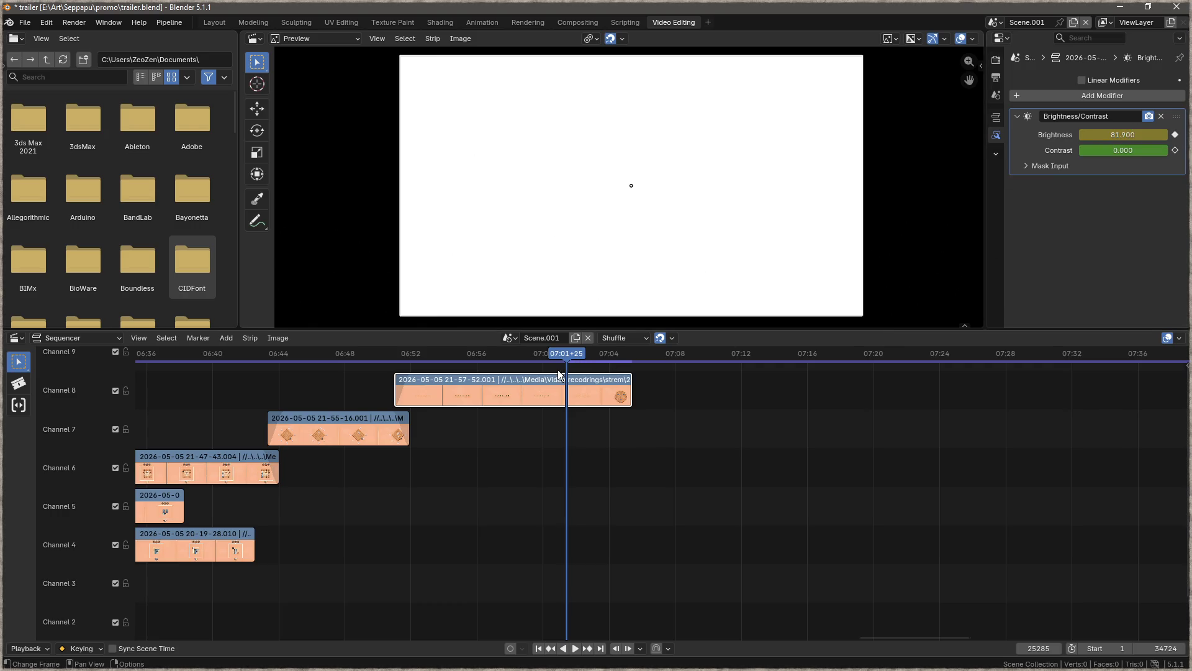
- Replay the brightness flash from about 06:52, then return to around 07:01
left_click_drag(573, 356, 406, 356)
key("space")
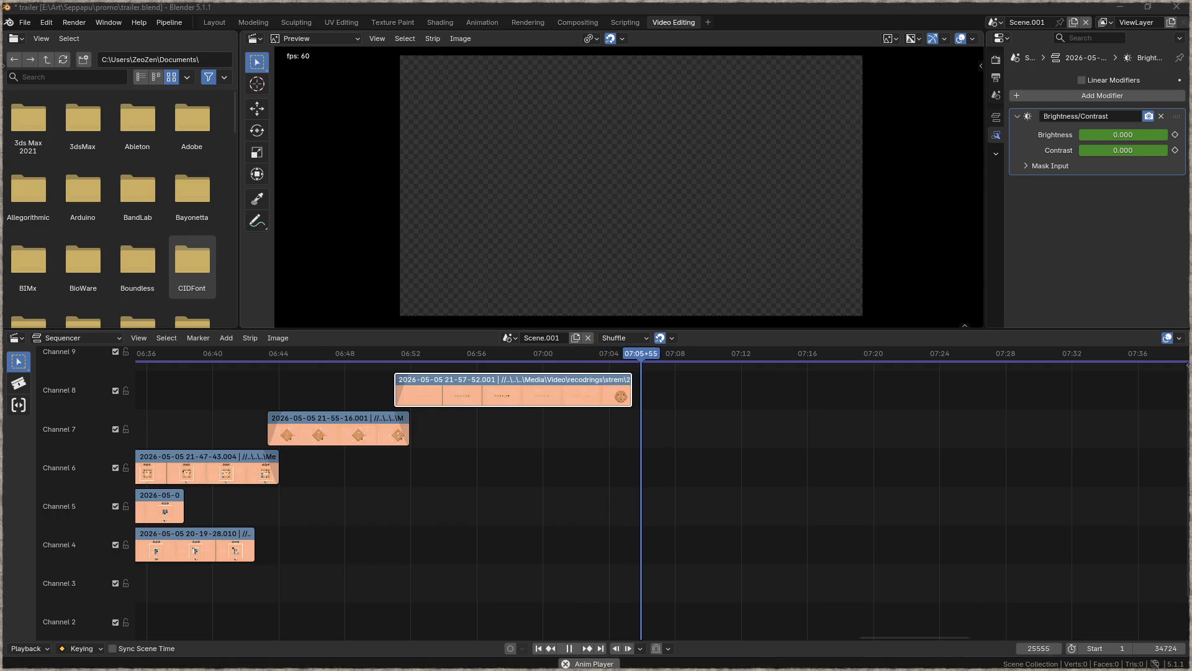
key("space")
left_click_drag(657, 363, 546, 356)
right_click(1178, 139)
mouse_move(1178, 139)
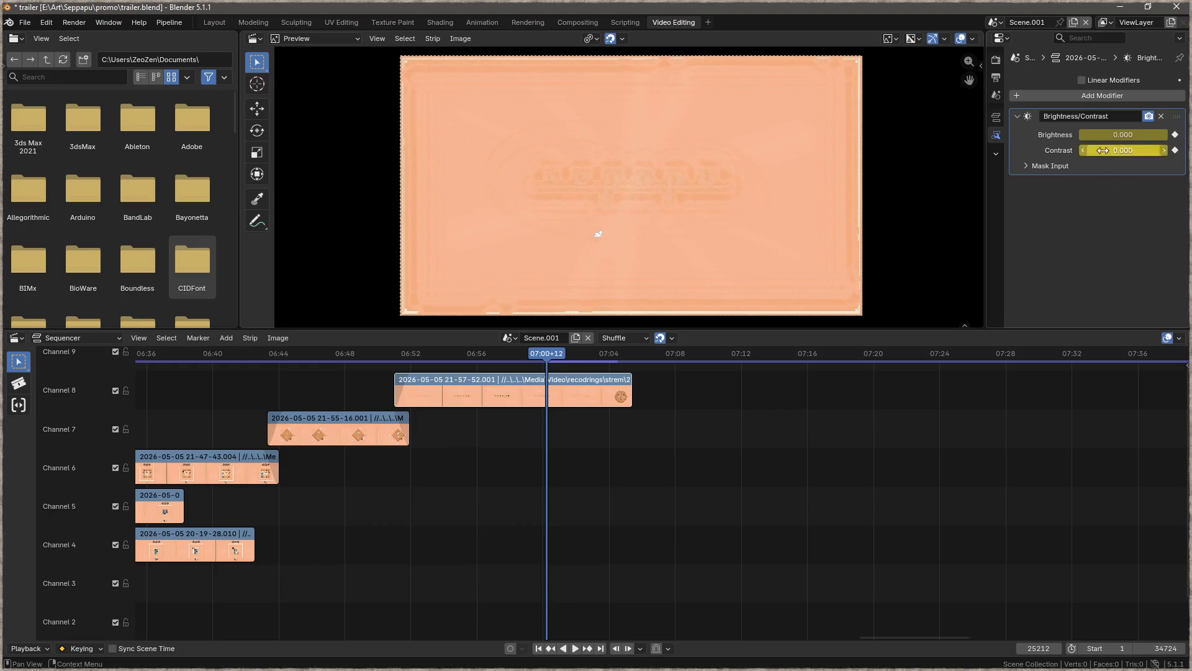
- Clear all existing Brightness and Contrast keyframes on the modifier
right_click(1111, 135)
right_click(1112, 136)
right_click(1114, 134)
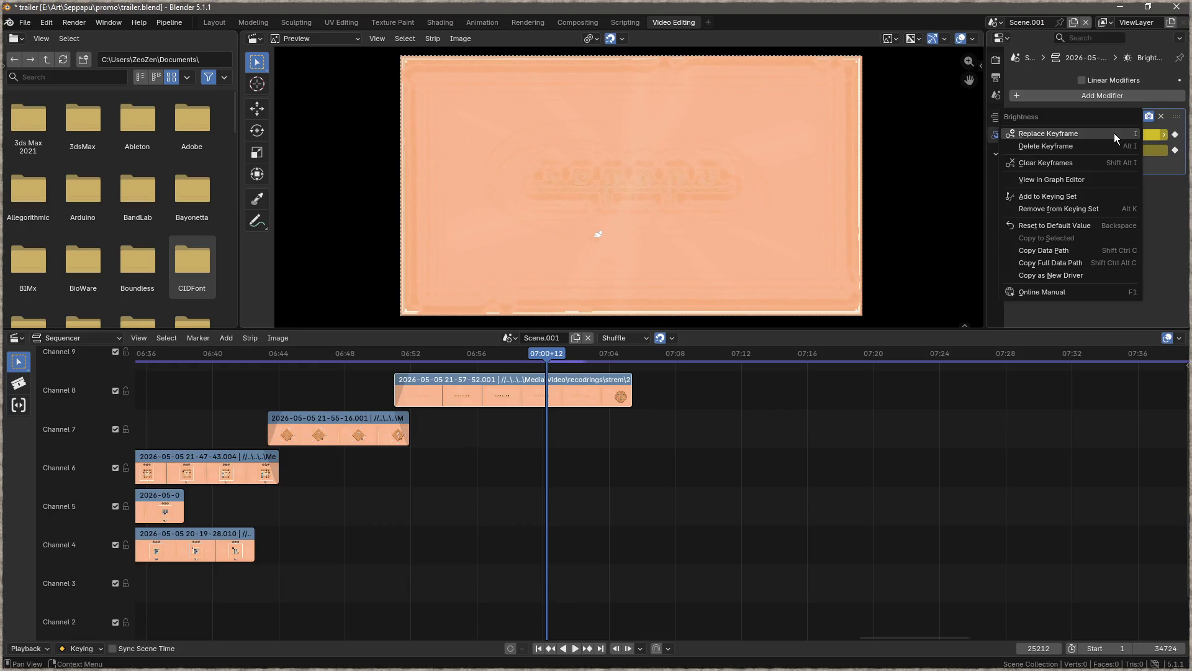
left_click(1098, 163)
right_click(1131, 146)
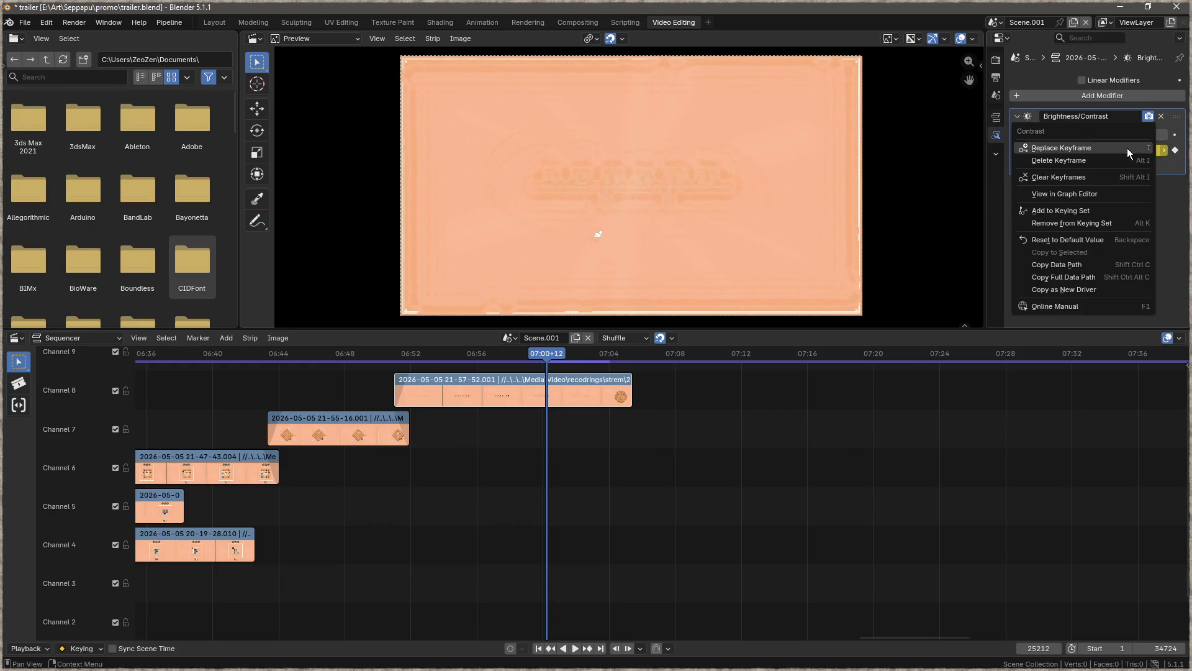
left_click(1104, 177)
- Key Brightness and Contrast at 0 at 06:57+19, then move forward to about 07:01
mouse_move(544, 355)
left_mouse_down()
mouse_move(488, 355)
mouse_move(502, 357)
left_mouse_up()
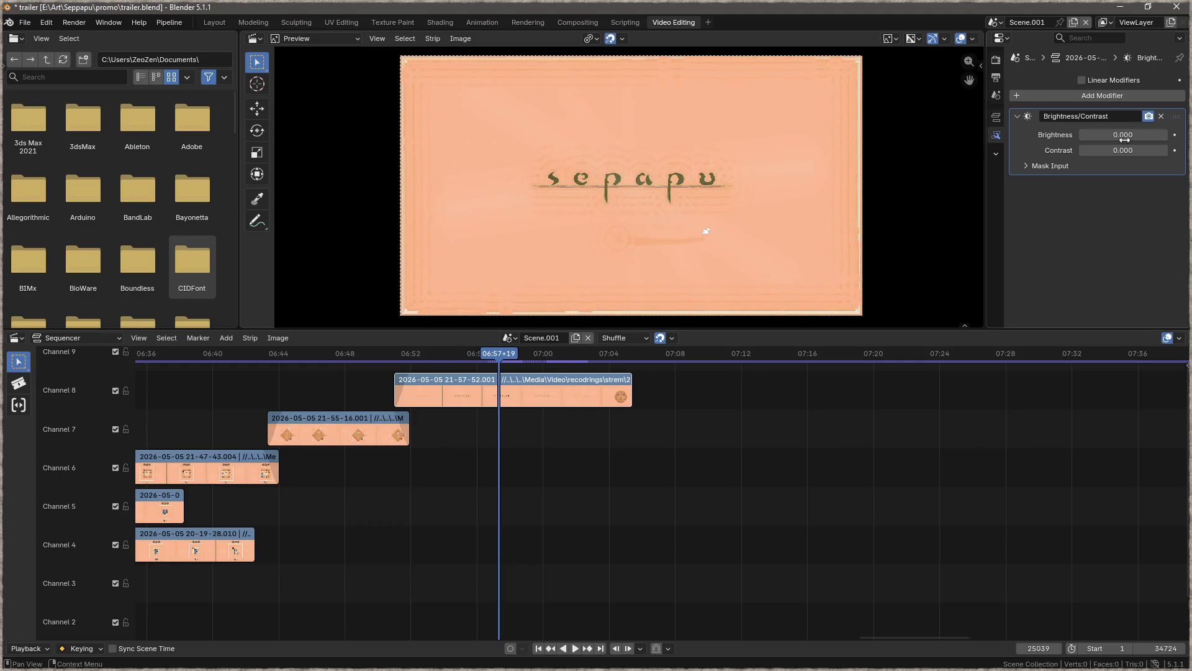
key("i")
key("i")
mouse_move(509, 361)
left_mouse_down()
mouse_move(575, 355)
mouse_move(564, 355)
left_mouse_up()
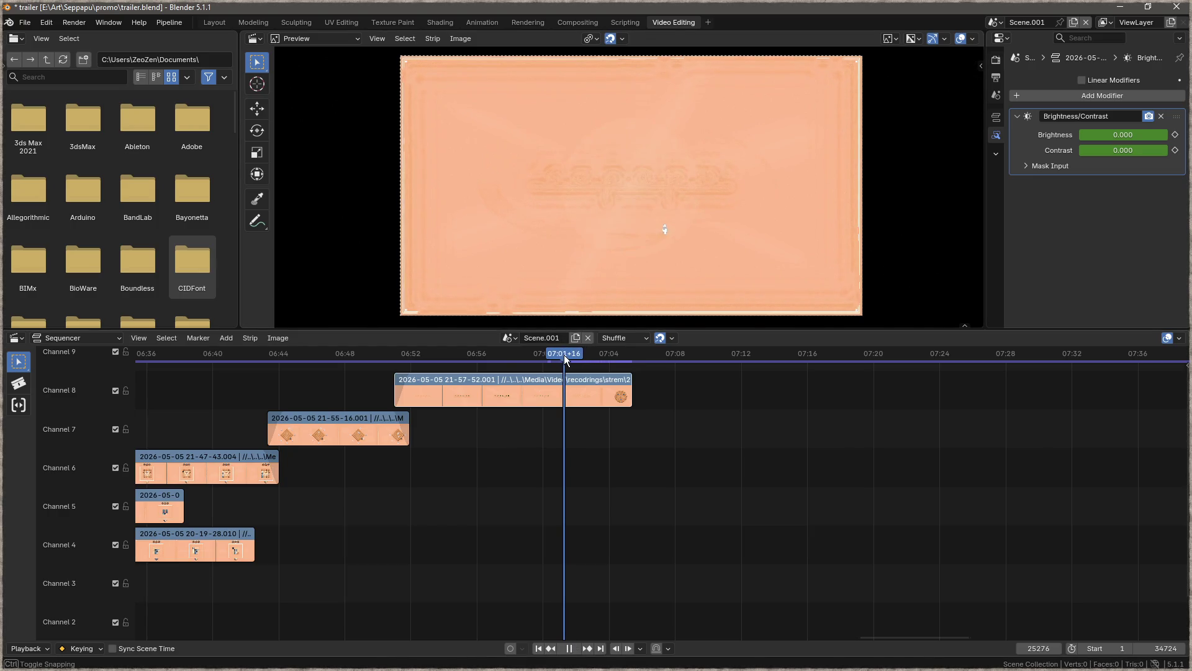
left_click(1117, 136)
type("50")
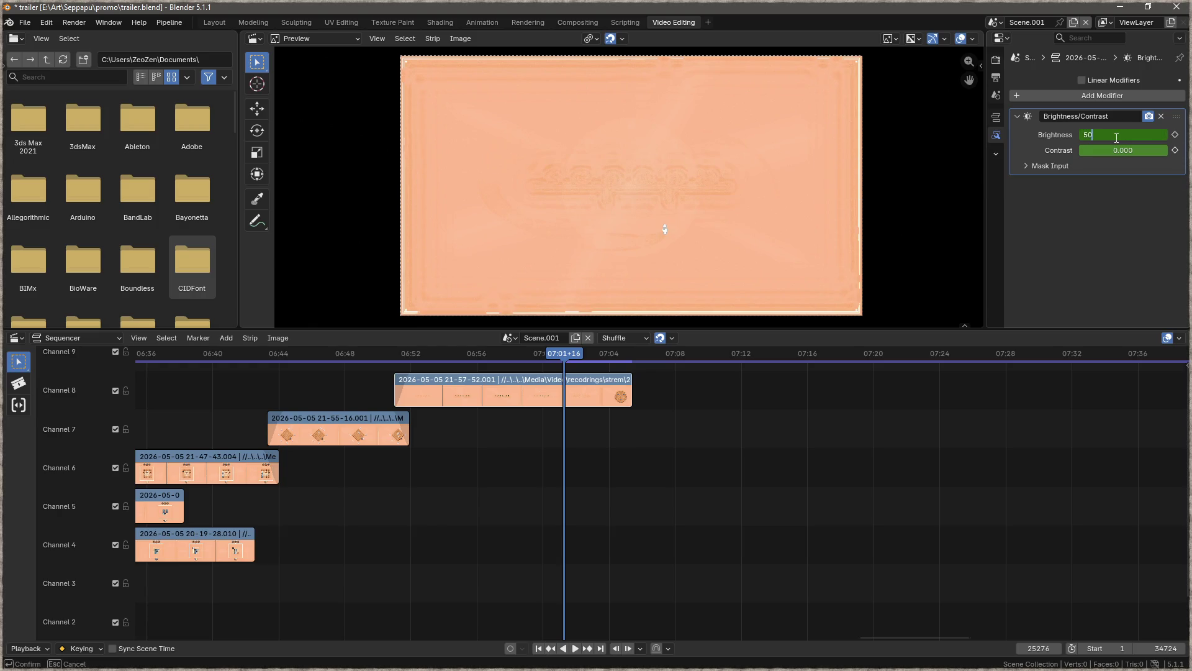
- Keyframe Brightness at 50 with Contrast left at 0, then play from the sepapu title frame
key("Tab")
key("Return")
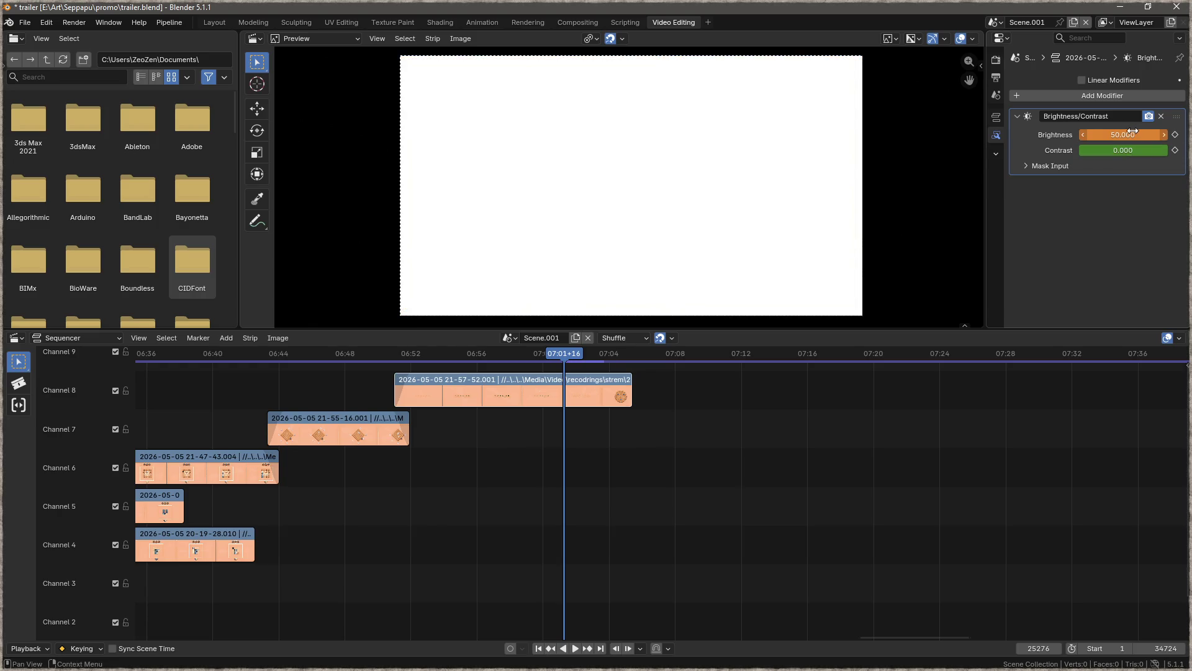
key("i")
left_click_drag(553, 354, 423, 359)
key("space")
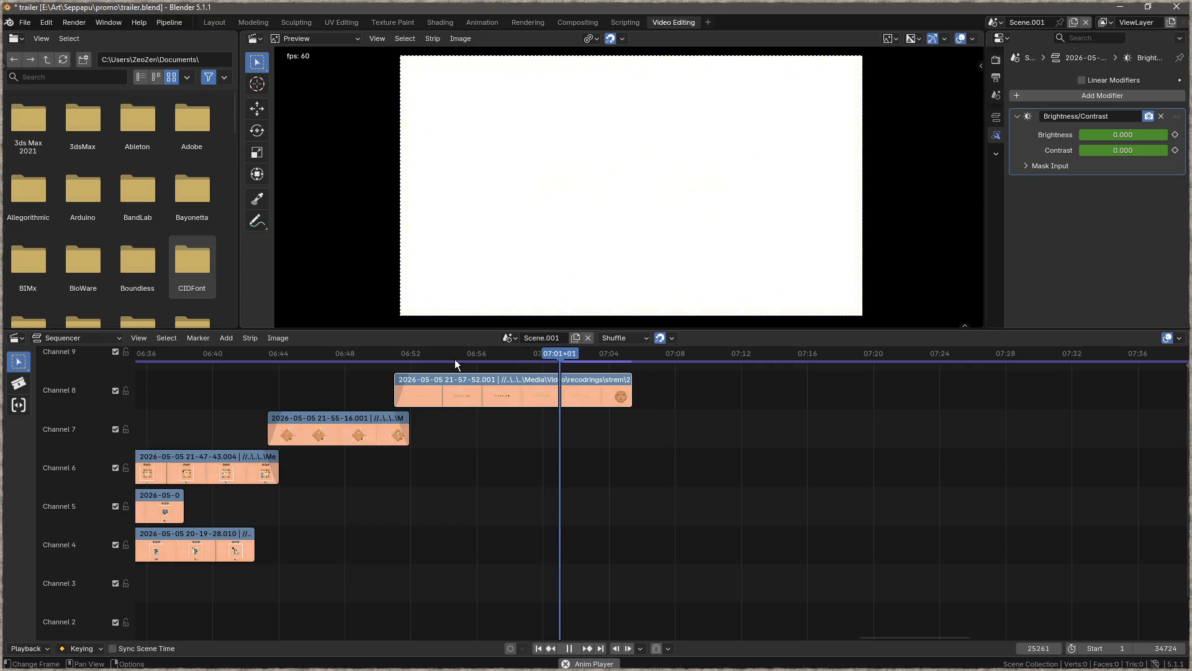
- Keyframe Brightness at 0 at a frame before the flash and replay the ramp from 06:53
mouse_move(580, 353)
left_mouse_down()
mouse_move(487, 355)
mouse_move(505, 356)
left_mouse_up()
left_click(1130, 135)
type("0")
key("Return")
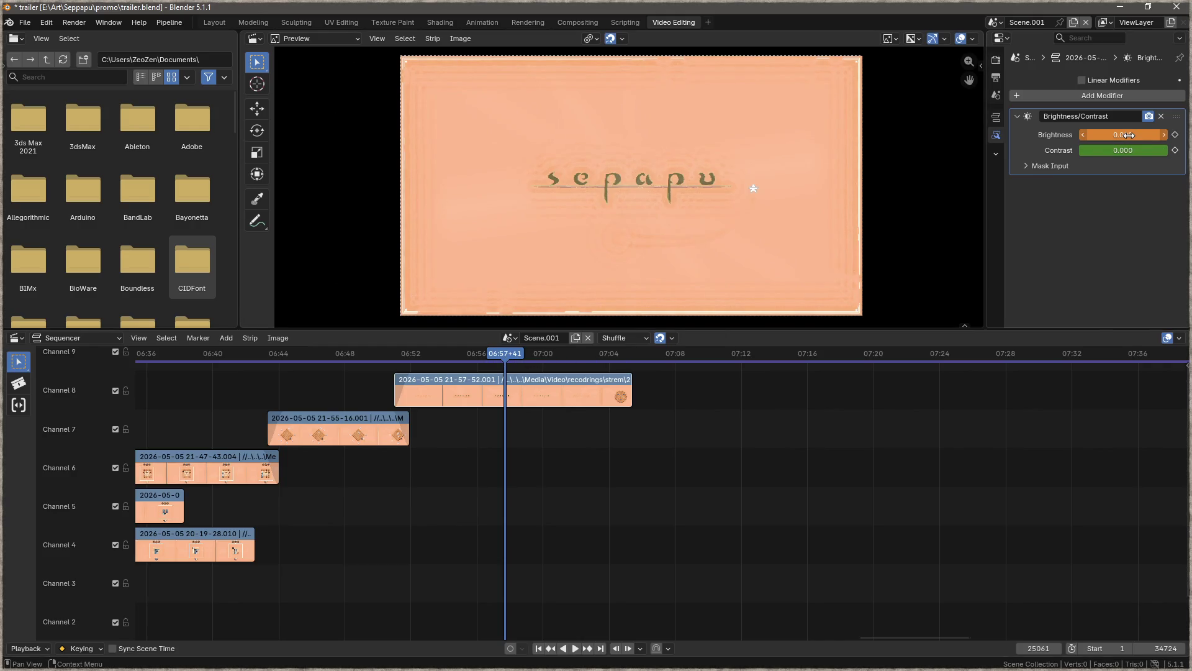
key("i")
left_click_drag(503, 353, 414, 353)
key("space")
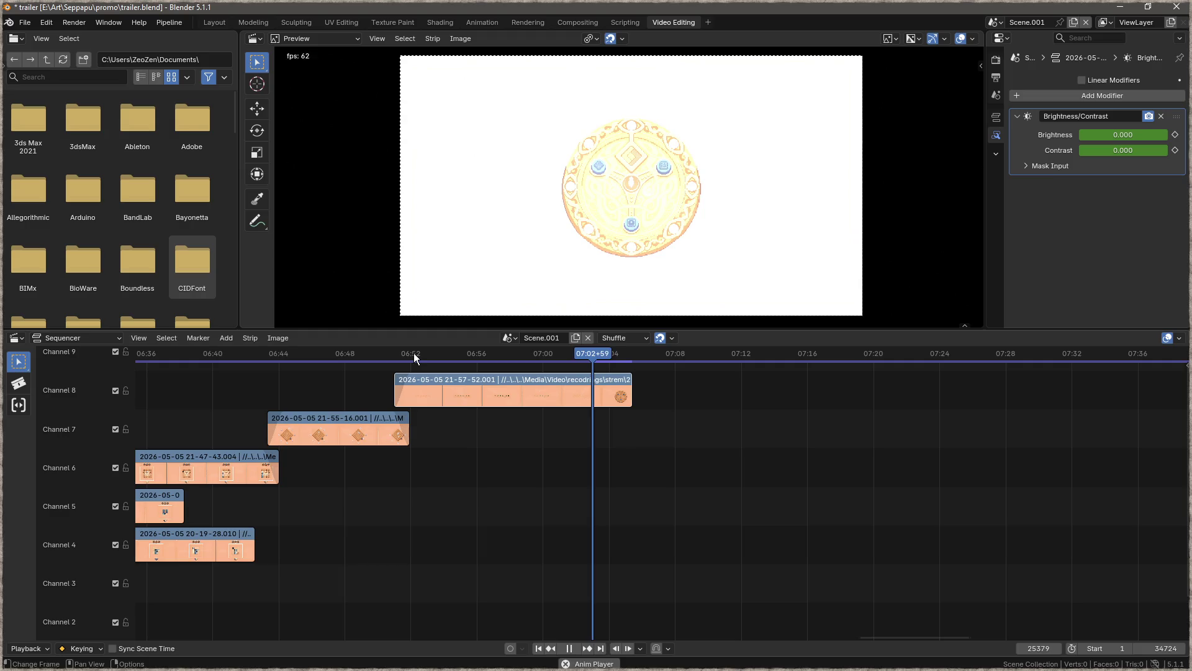
key("space")
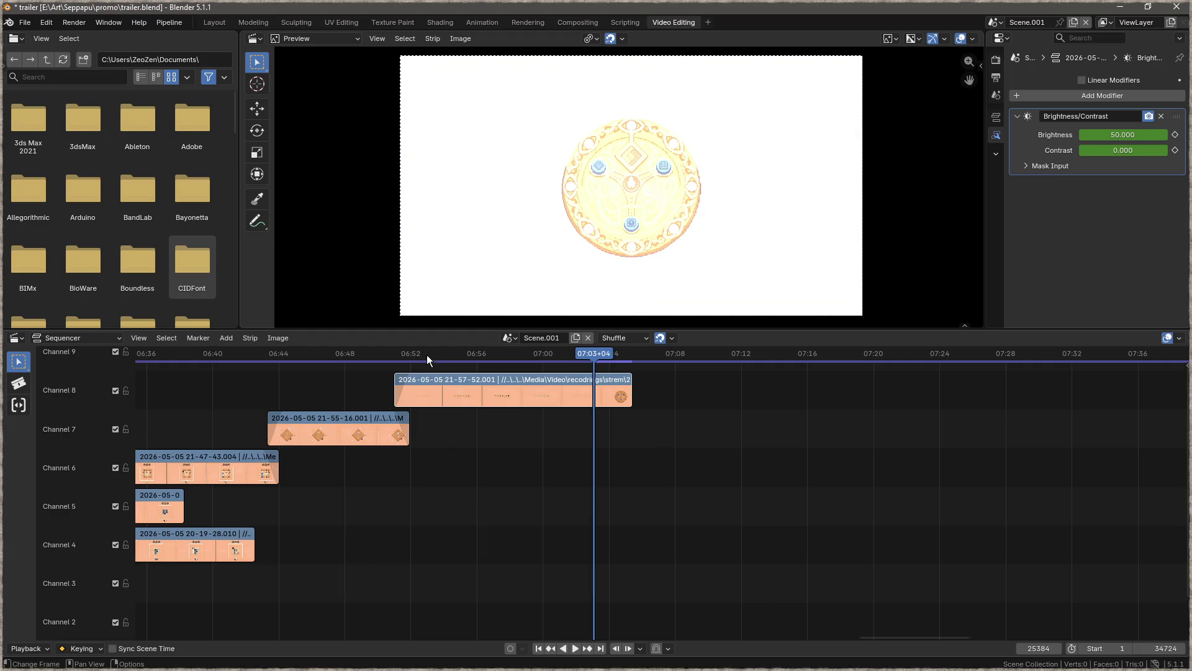
- Replay the fade to white starting from about 07:00+31
scroll(621, 391, "up", 4)
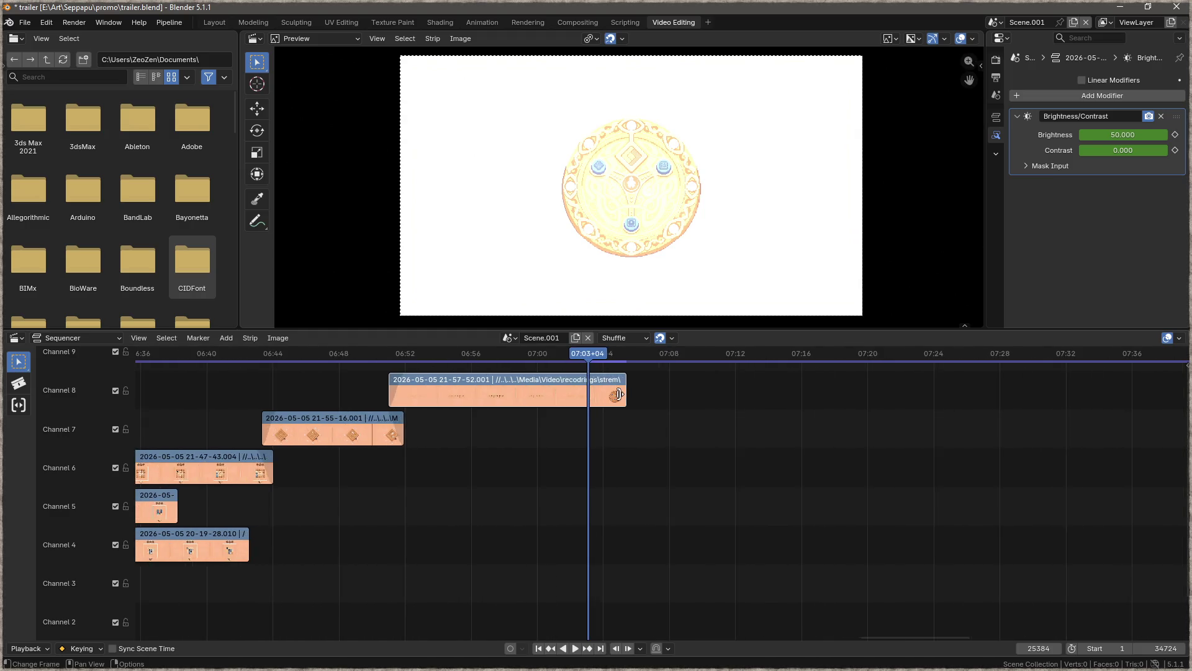
mouse_move(573, 354)
left_mouse_down()
mouse_move(537, 349)
mouse_move(609, 346)
mouse_move(570, 352)
left_mouse_up()
scroll(628, 508, "down", 2)
scroll(627, 508, "down", 3)
scroll(604, 559, "down", 3)
scroll(607, 407, "up", 3)
left_click_drag(607, 355, 586, 356)
key("space")
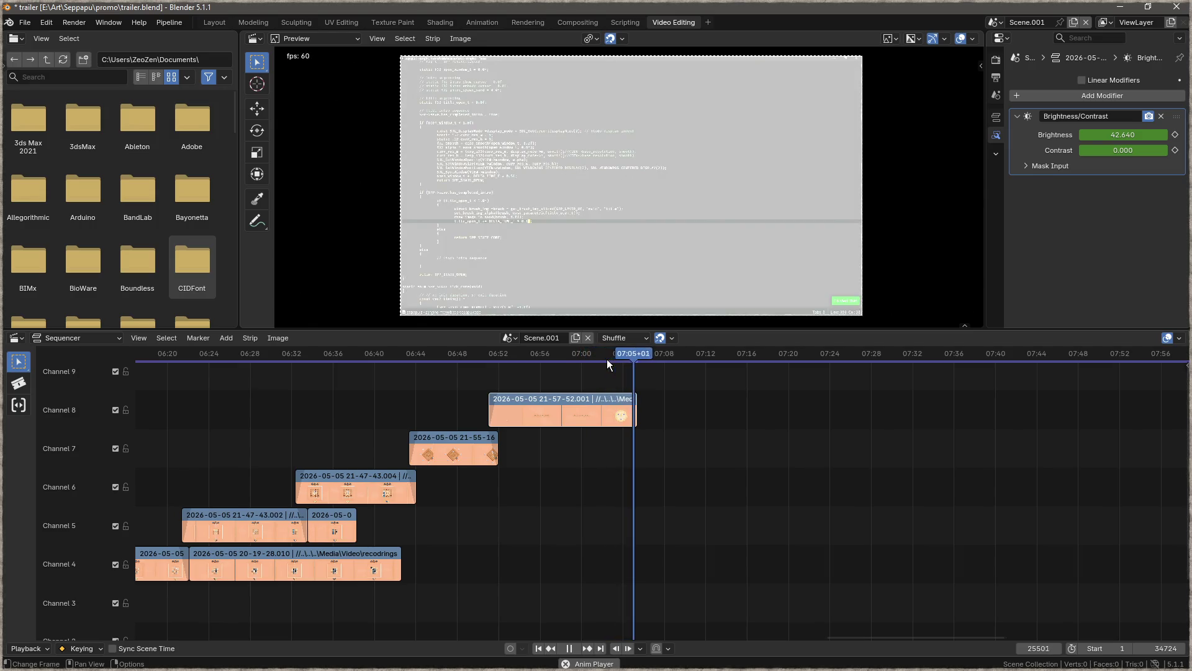
key("space")
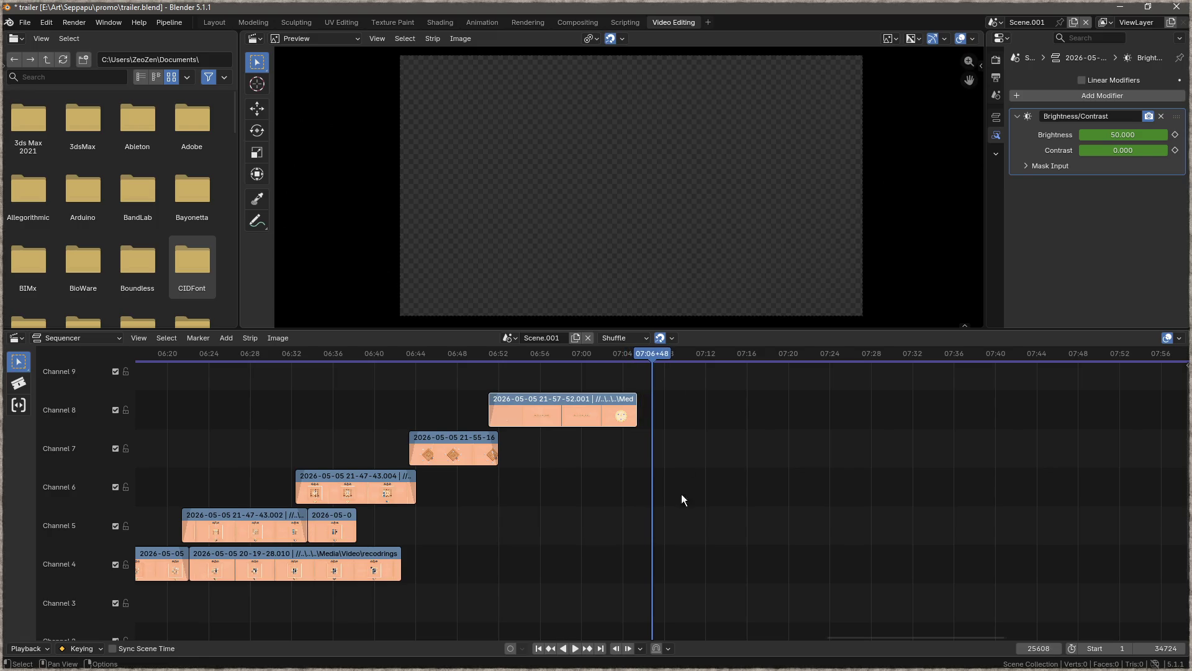
- Try sliding the Channel 8 clip toward the playhead, then undo the move
scroll(683, 487, "down", 3)
scroll(675, 413, "up", 3)
left_click_drag(644, 404, 663, 417)
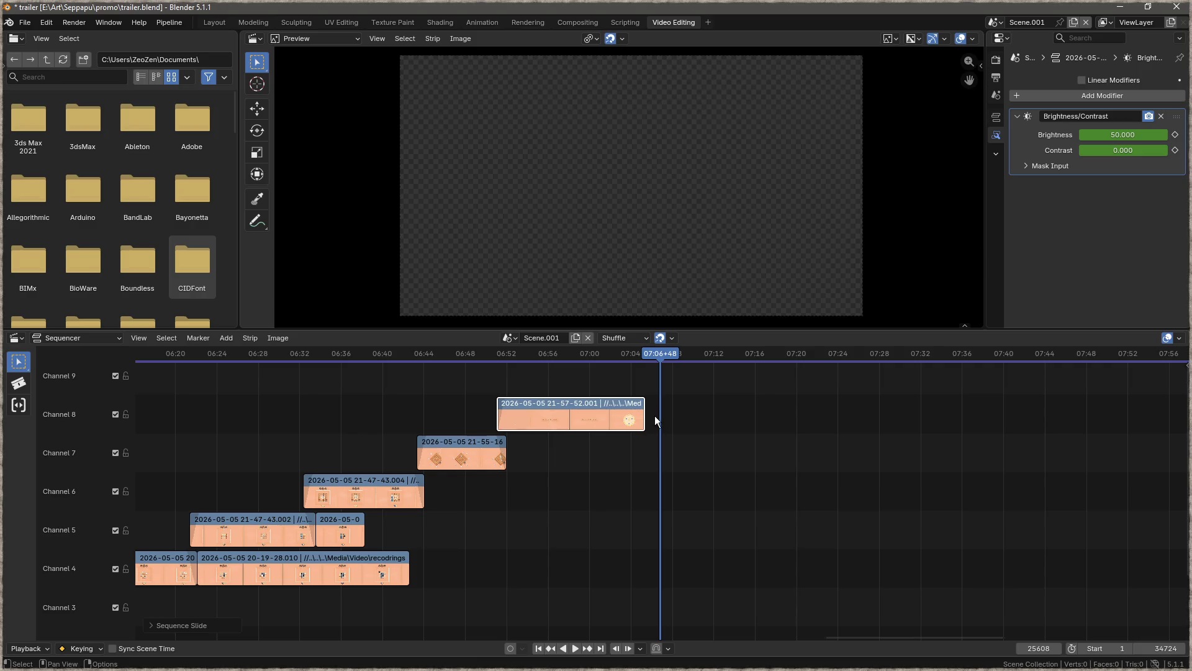
left_click_drag(588, 410, 751, 411)
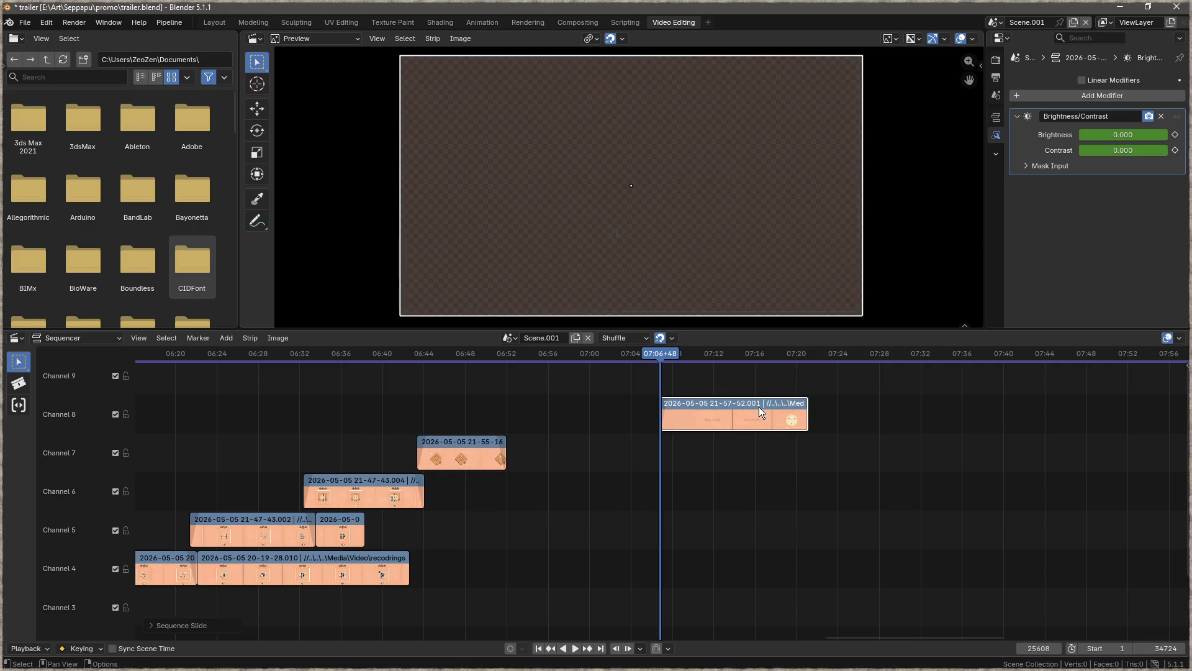
key("ctrl+z")
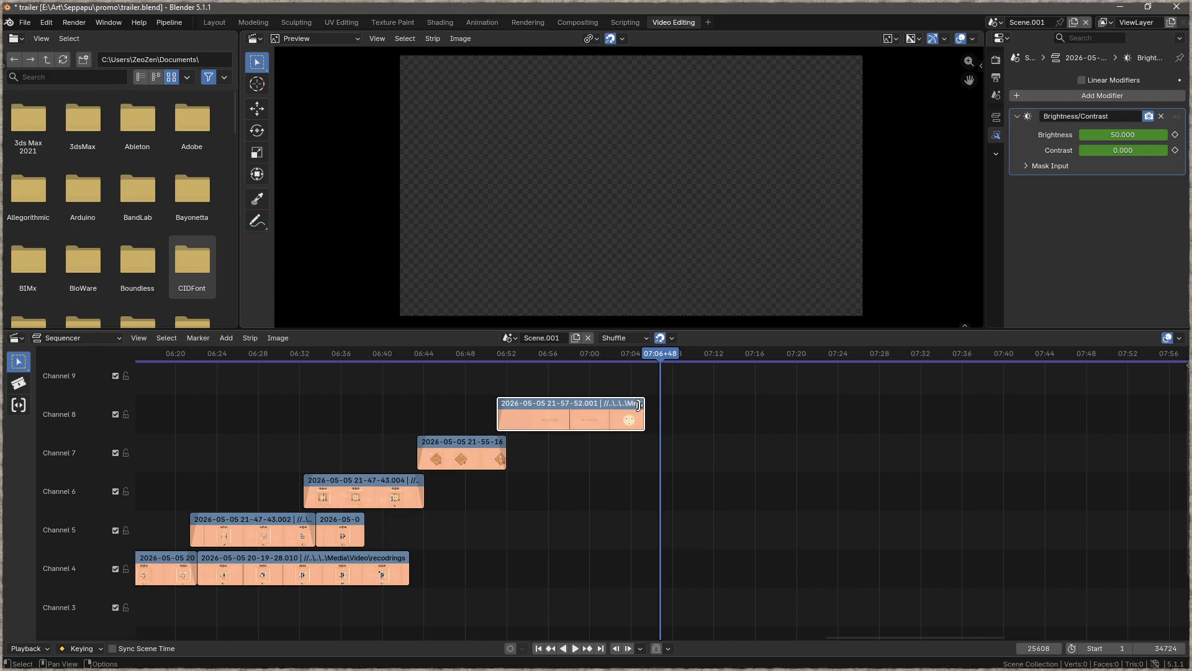
- At the Channel 8 flash keyframe, set Brightness to 150
mouse_move(662, 361)
left_mouse_down()
mouse_move(601, 366)
mouse_move(613, 370)
left_mouse_up()
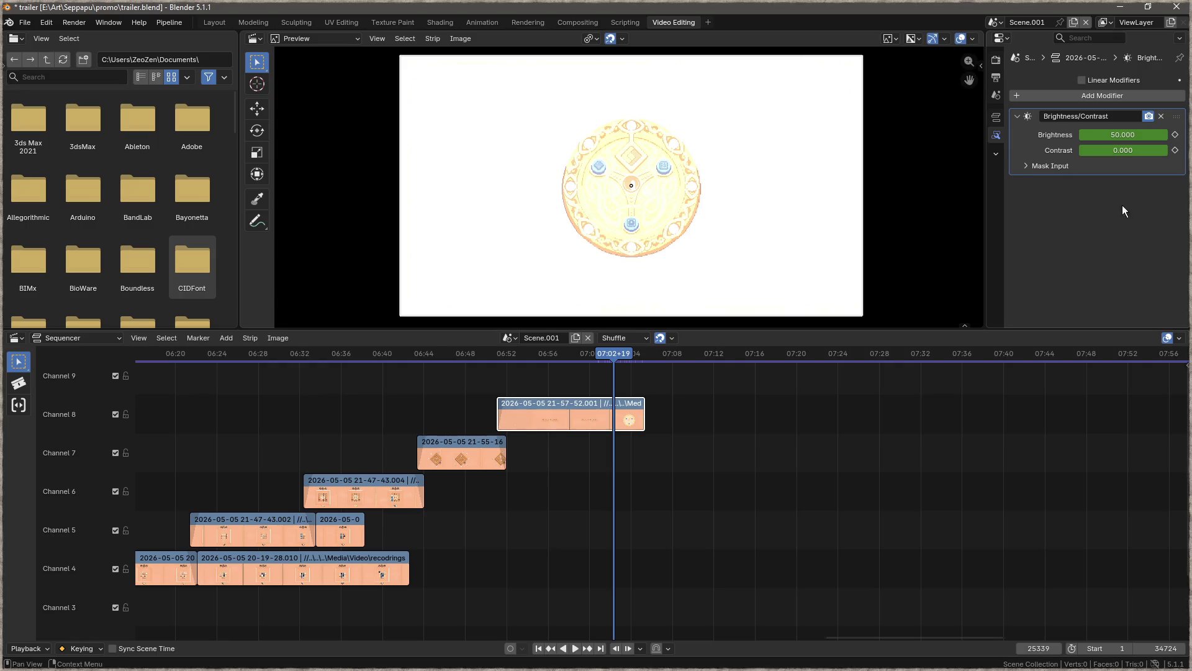
left_click_drag(1122, 134, 1148, 135)
mouse_move(610, 355)
left_mouse_down()
mouse_move(571, 353)
mouse_move(606, 355)
left_mouse_up()
left_click(1133, 138)
key("Return")
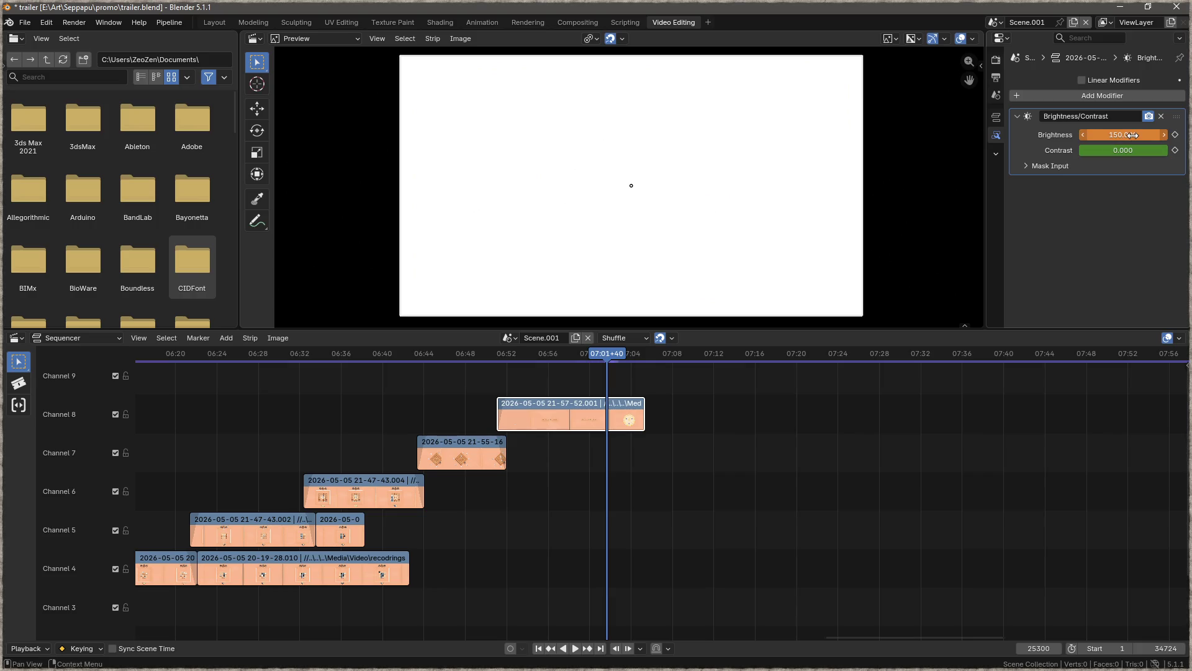
left_click_drag(611, 352, 647, 353)
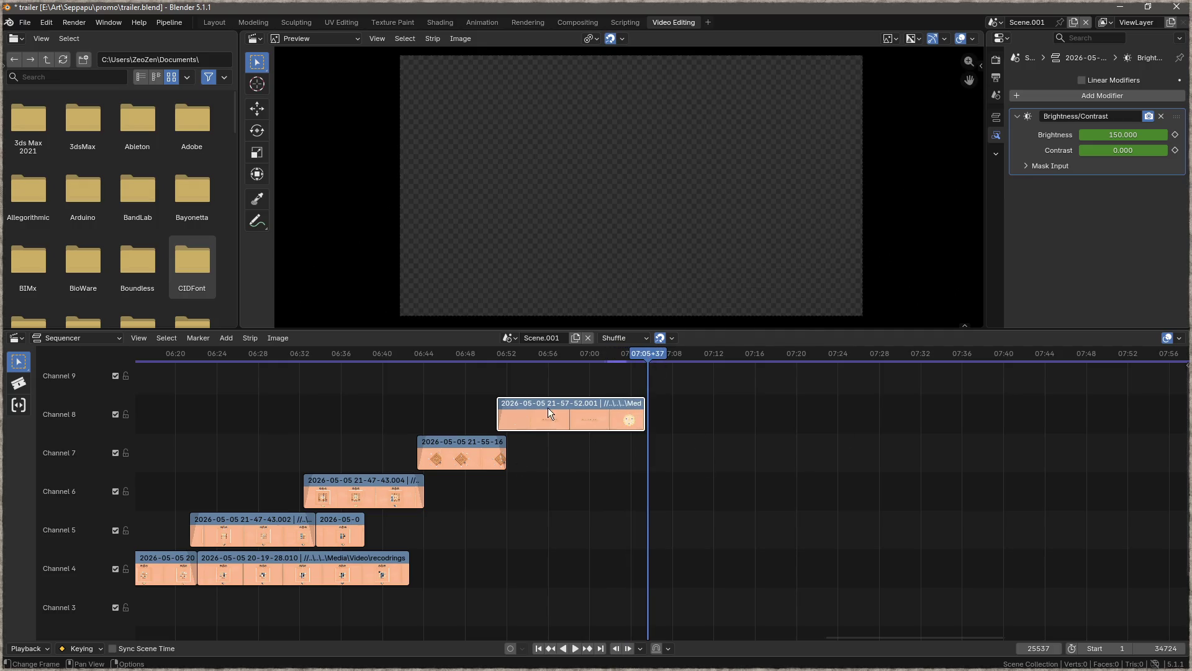
- Pan the timeline back and select the 20-19-28.001 clip on Channel 2
scroll(677, 437, "right", 5)
scroll(677, 438, "down", 2)
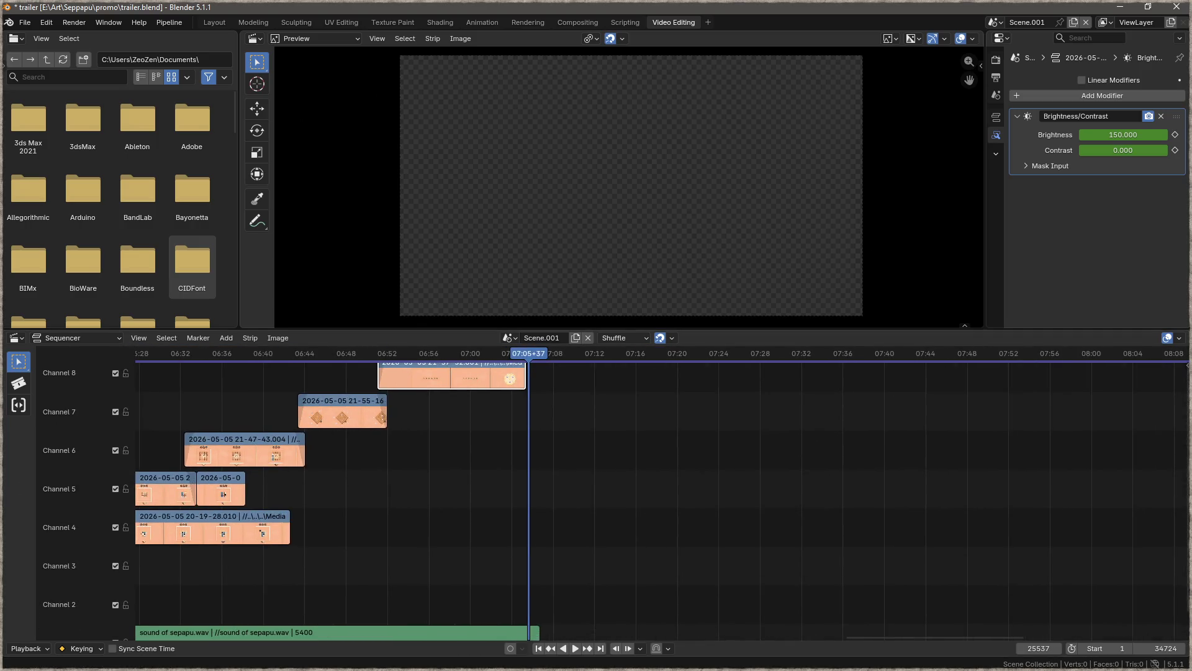
left_click_drag(316, 530, 887, 527)
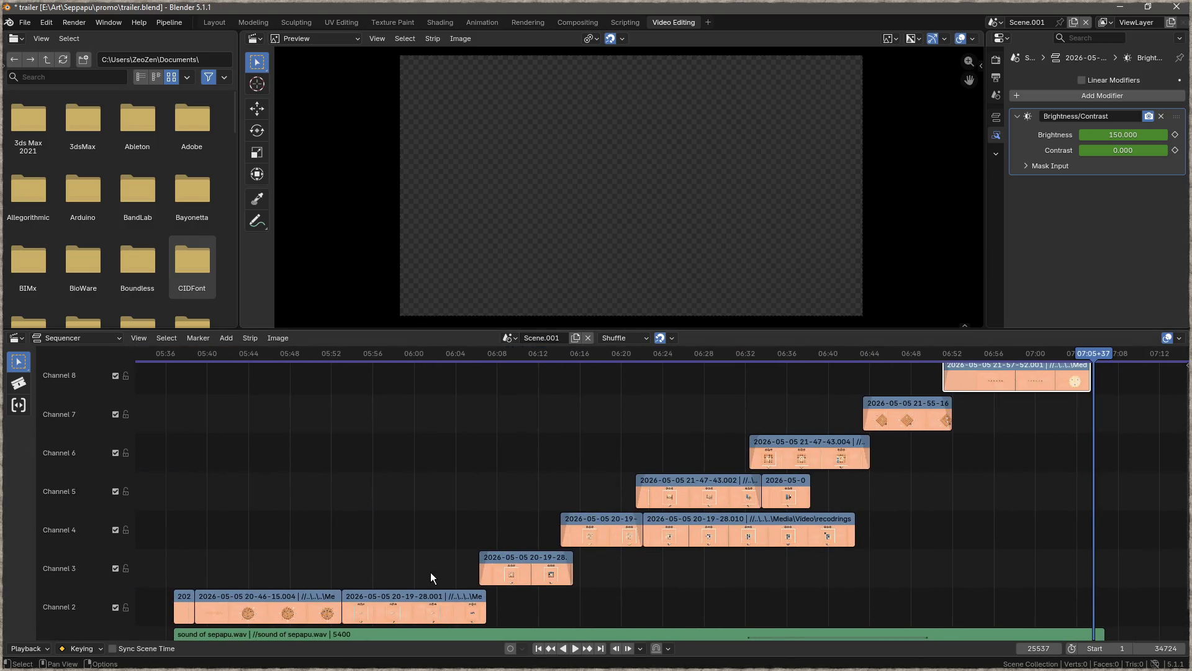
left_click(534, 550)
- Duplicate the 20-19-28.001 clip and place the copy right after the Channel 8 clip
key("shift+d")
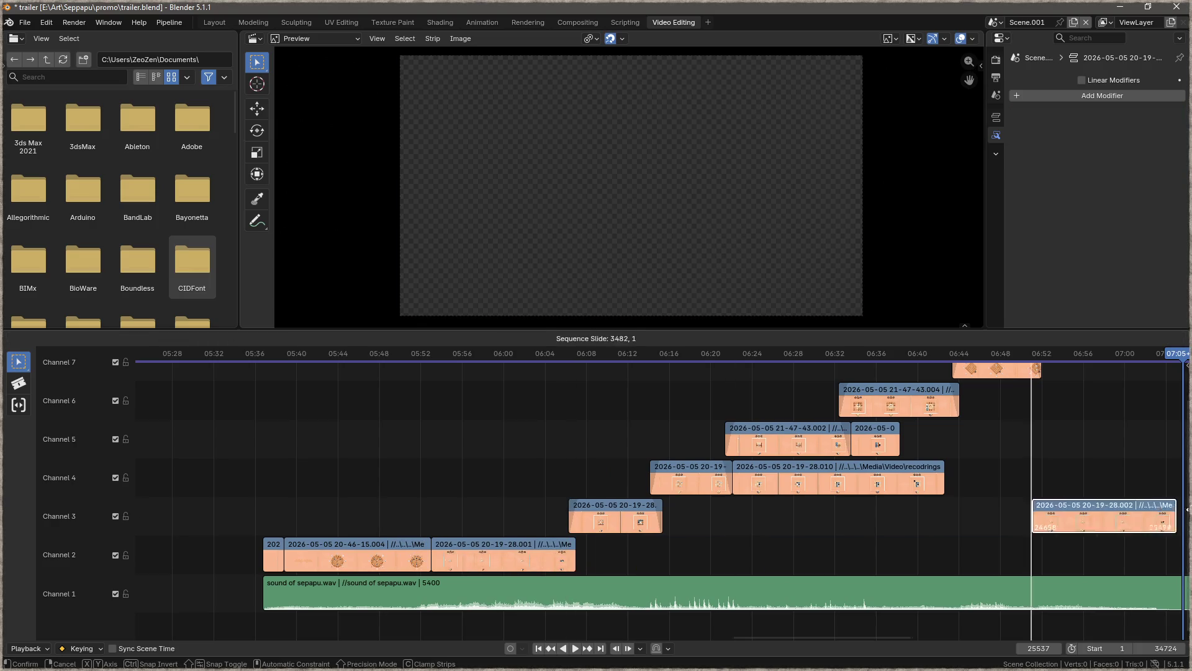
left_click(1184, 509)
left_click_drag(1111, 446, 652, 559)
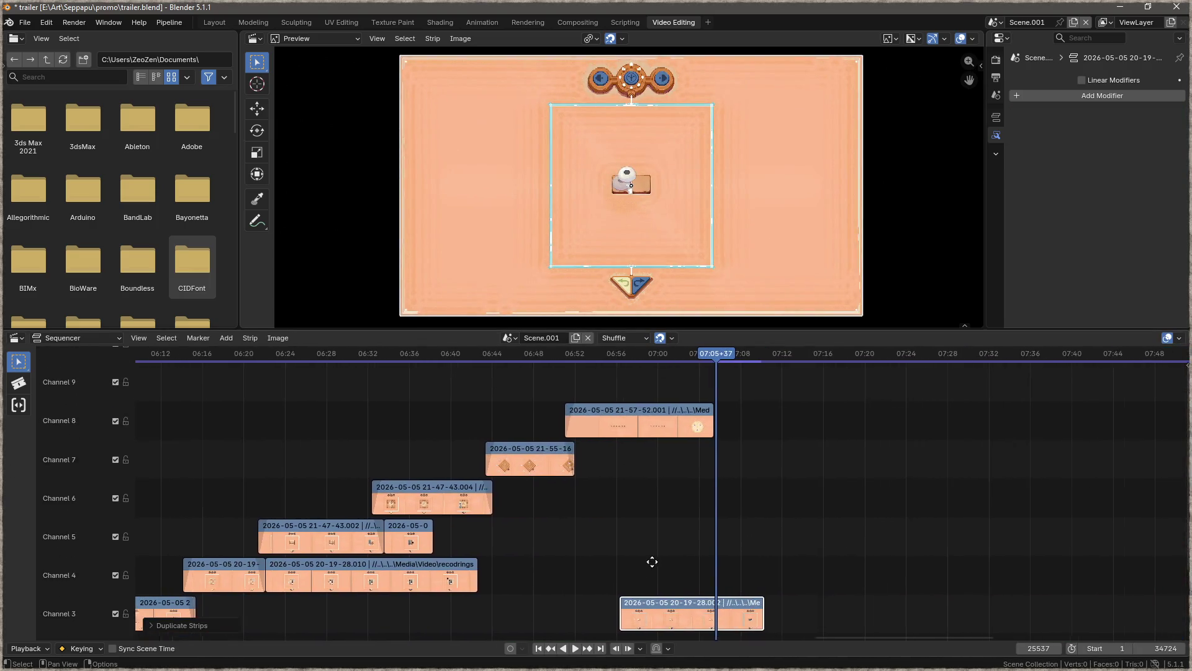
mouse_move(679, 601)
left_mouse_down()
mouse_move(846, 445)
mouse_move(768, 416)
left_mouse_up()
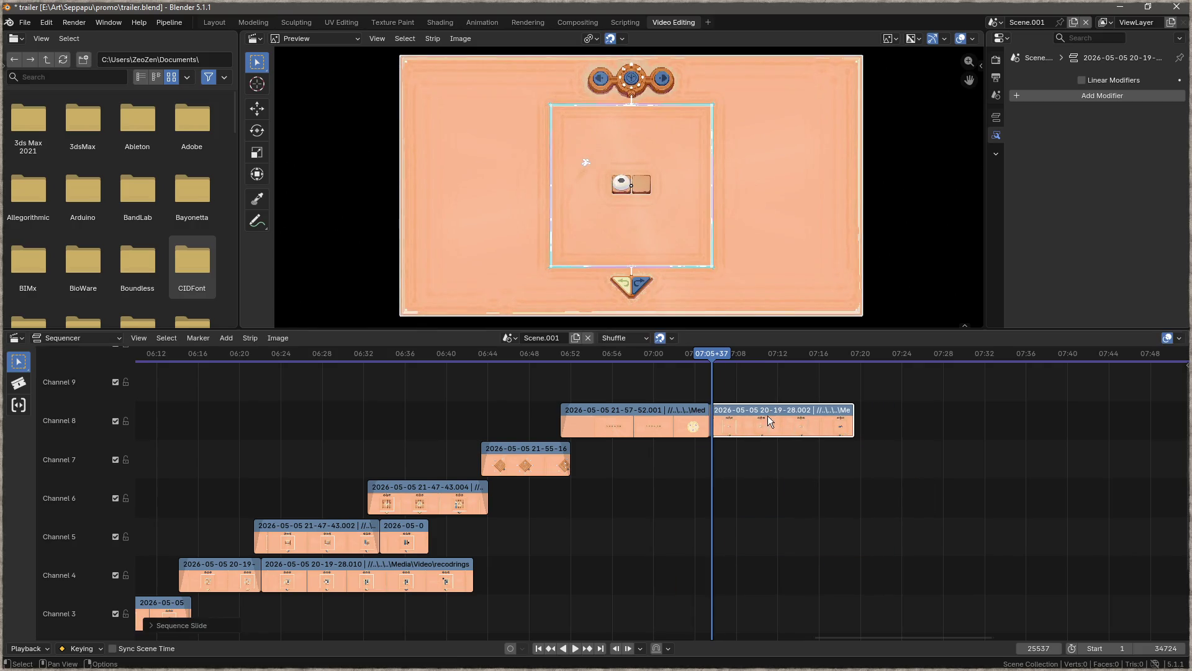
- Give the duplicate a Brightness/Contrast modifier with Brightness 150
left_click(1117, 100)
left_click(1104, 109)
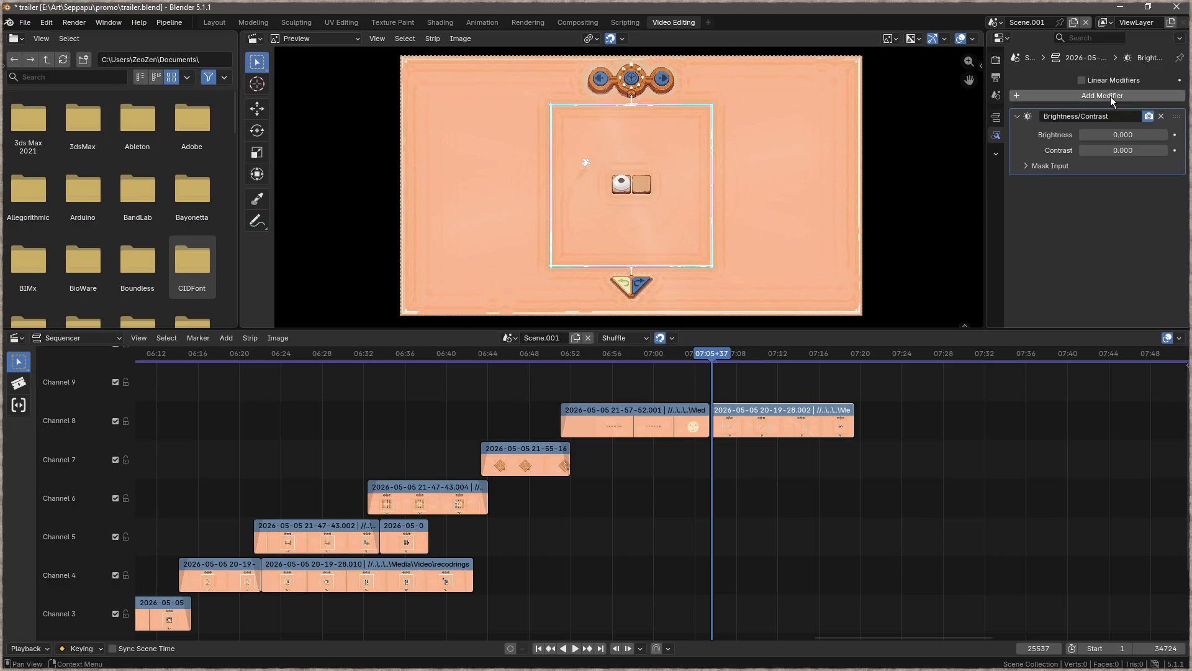
left_click(1119, 134)
type("0")
key("Return")
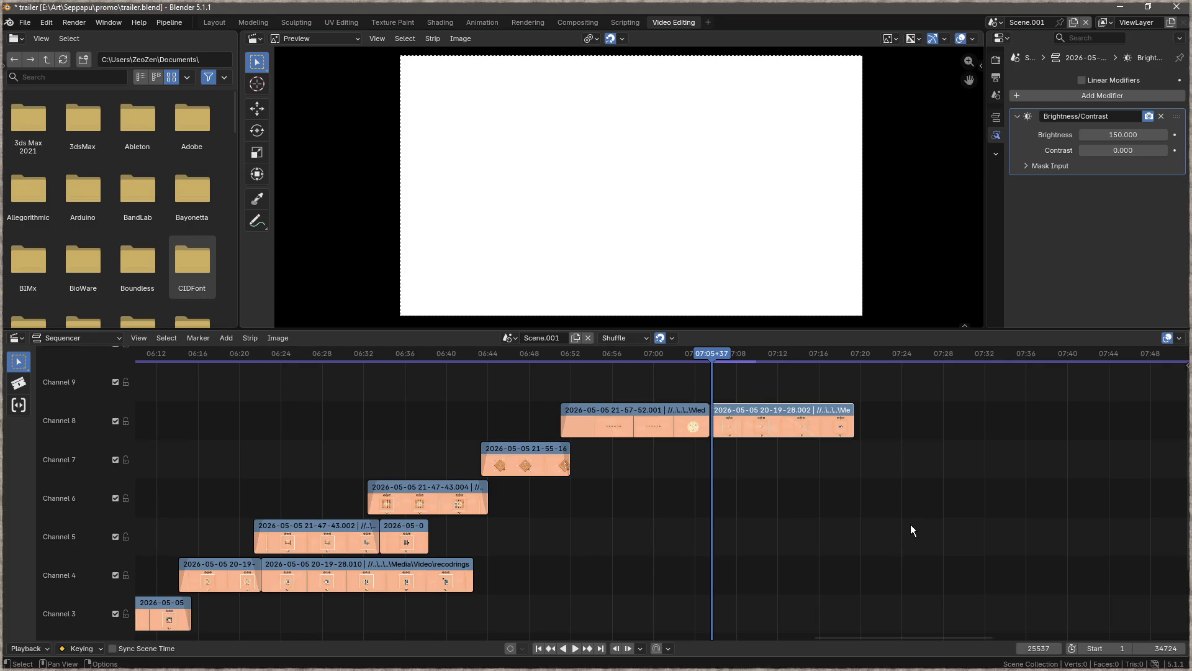
- Play the flash from before it, then park the playhead where the flash should end
left_click_drag(722, 351, 530, 366)
key("space")
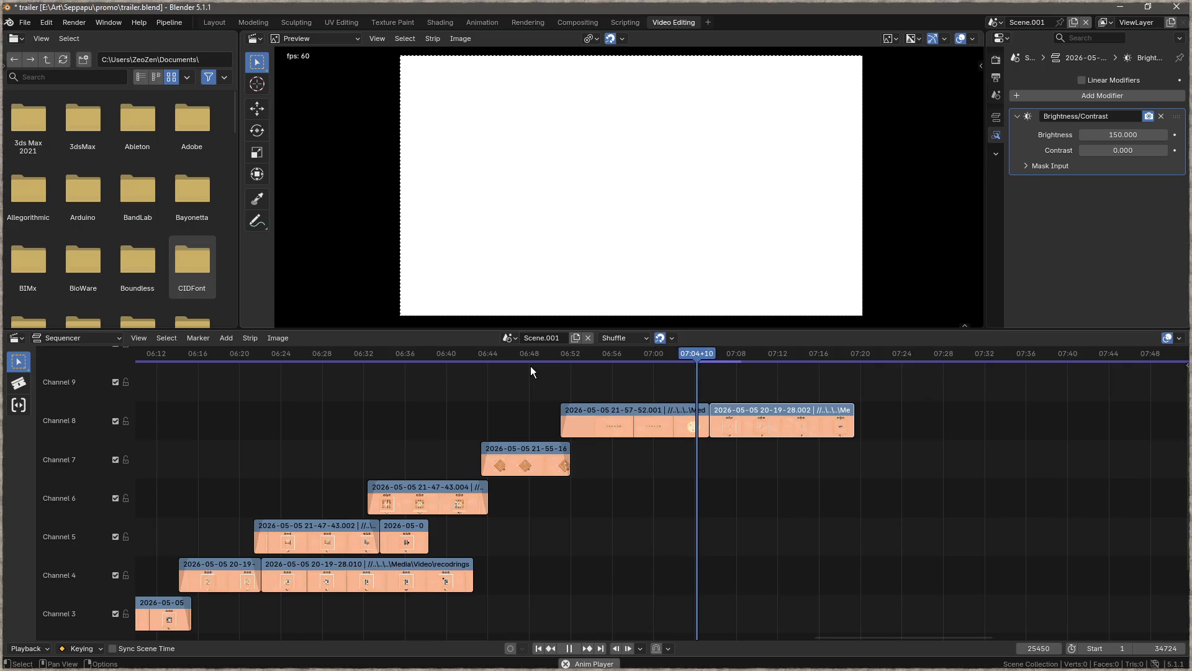
scroll(756, 496, "down", 2)
scroll(762, 546, "down", 3)
right_click(766, 503)
key("space")
left_click_drag(748, 353, 735, 351)
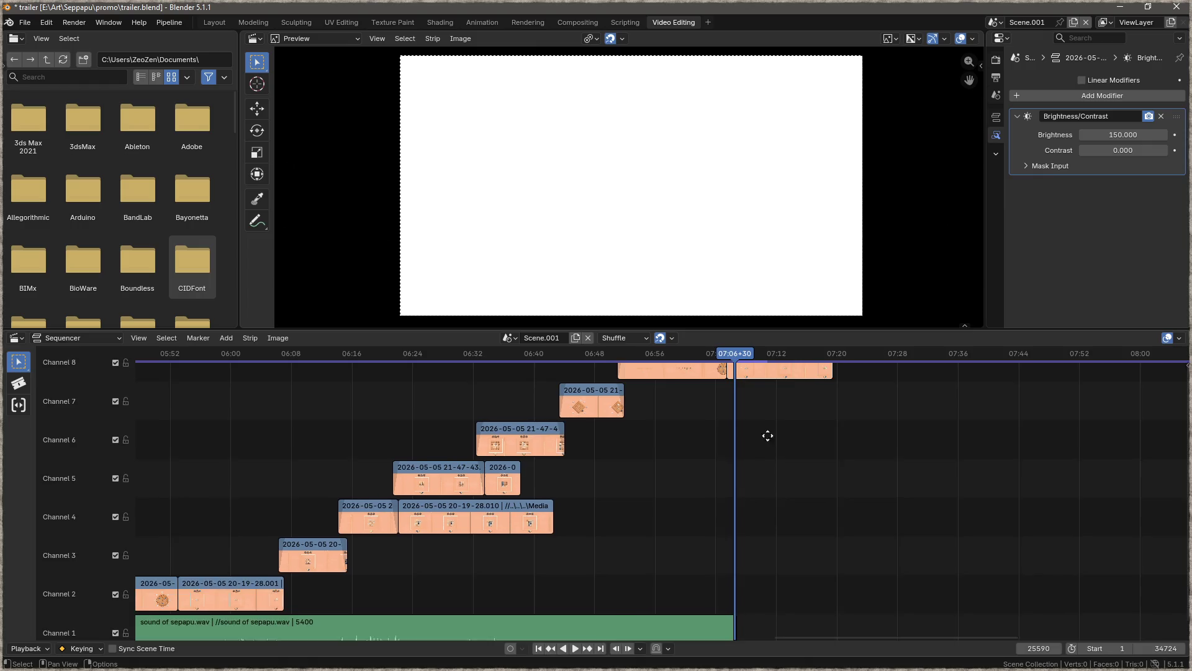
scroll(769, 431, "up", 2)
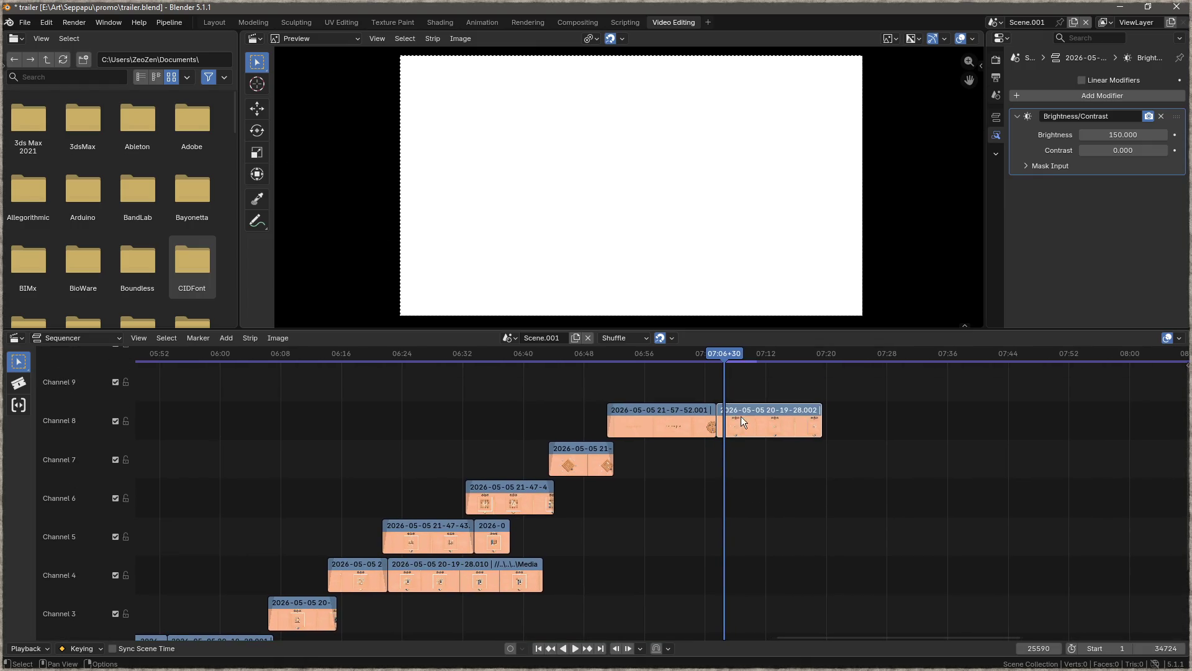
- Cut the duplicate clip at the playhead with K and delete the part after it
key("k")
key("x")
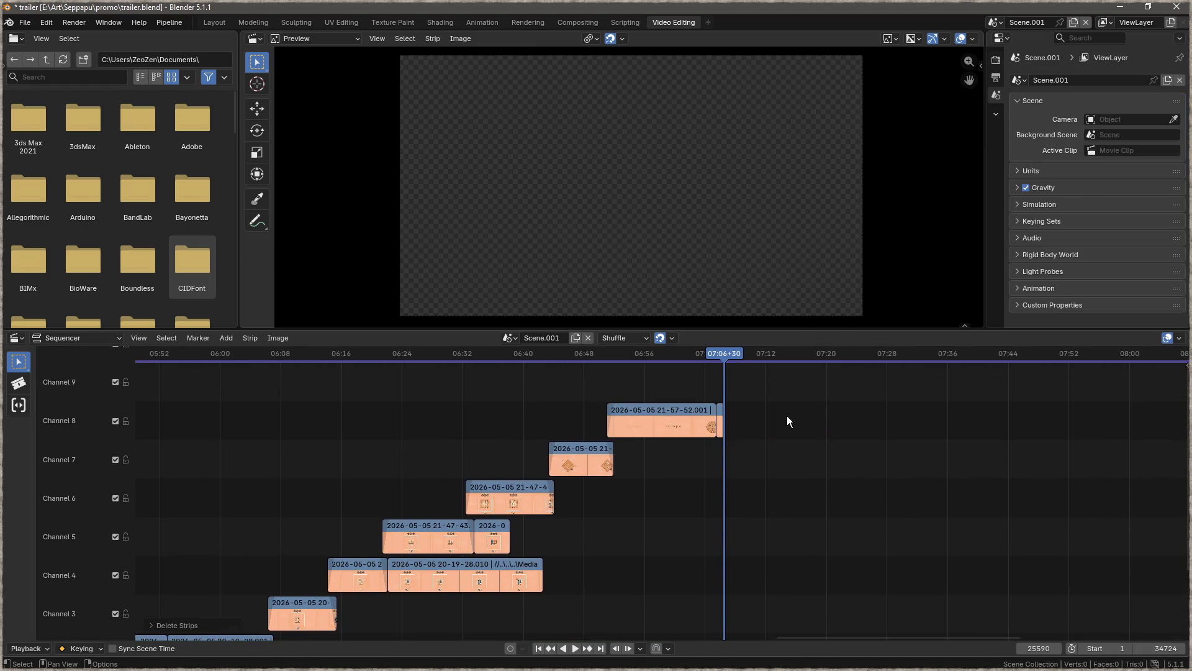
scroll(571, 451, "left", 10)
scroll(571, 451, "down", 3)
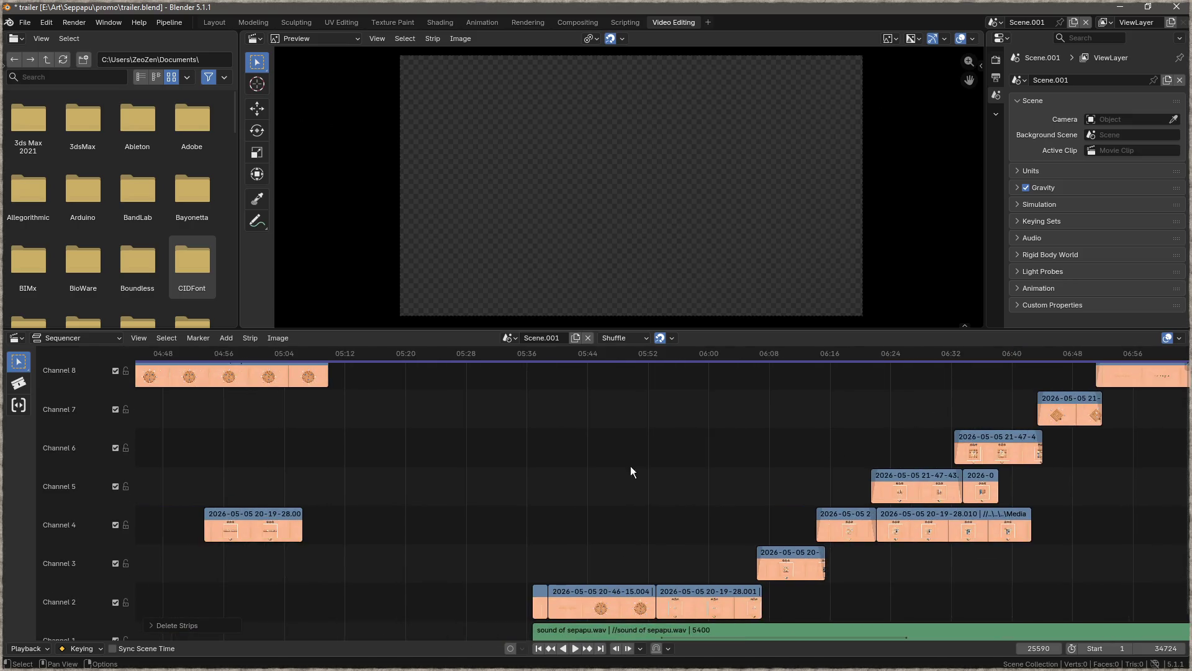
scroll(561, 446, "right", 3)
scroll(524, 452, "up", 1)
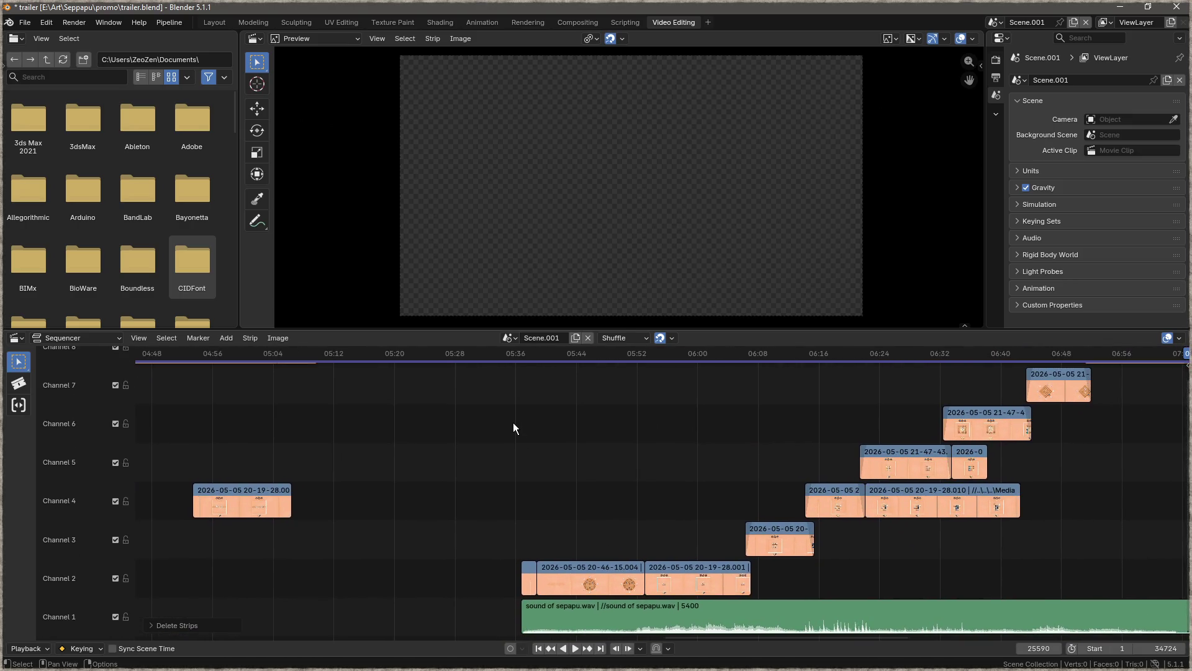
- Jump the playhead to 05:35+38 and dismiss the F3 add search
left_click(513, 353)
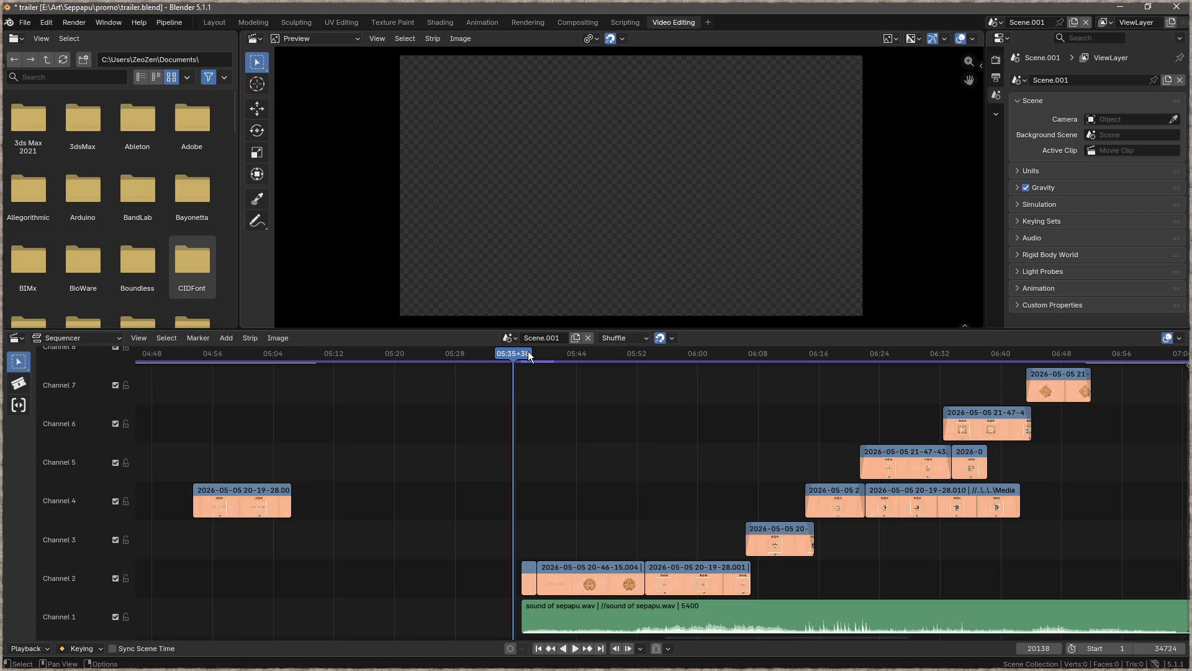
key("F3")
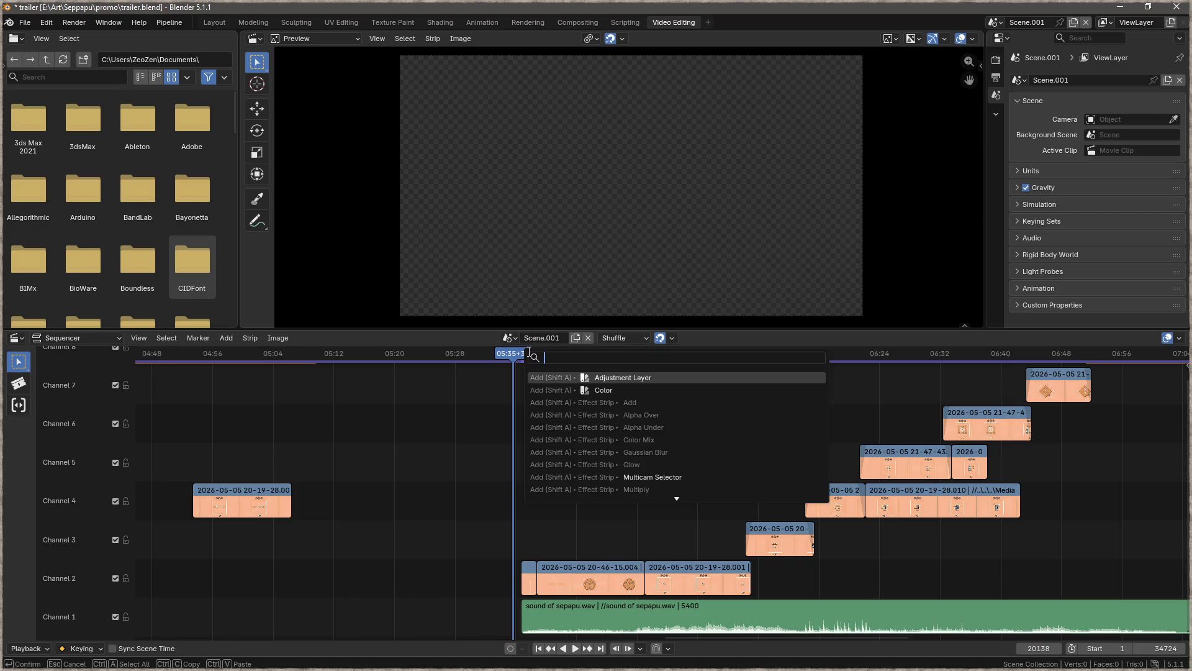
key("Escape")
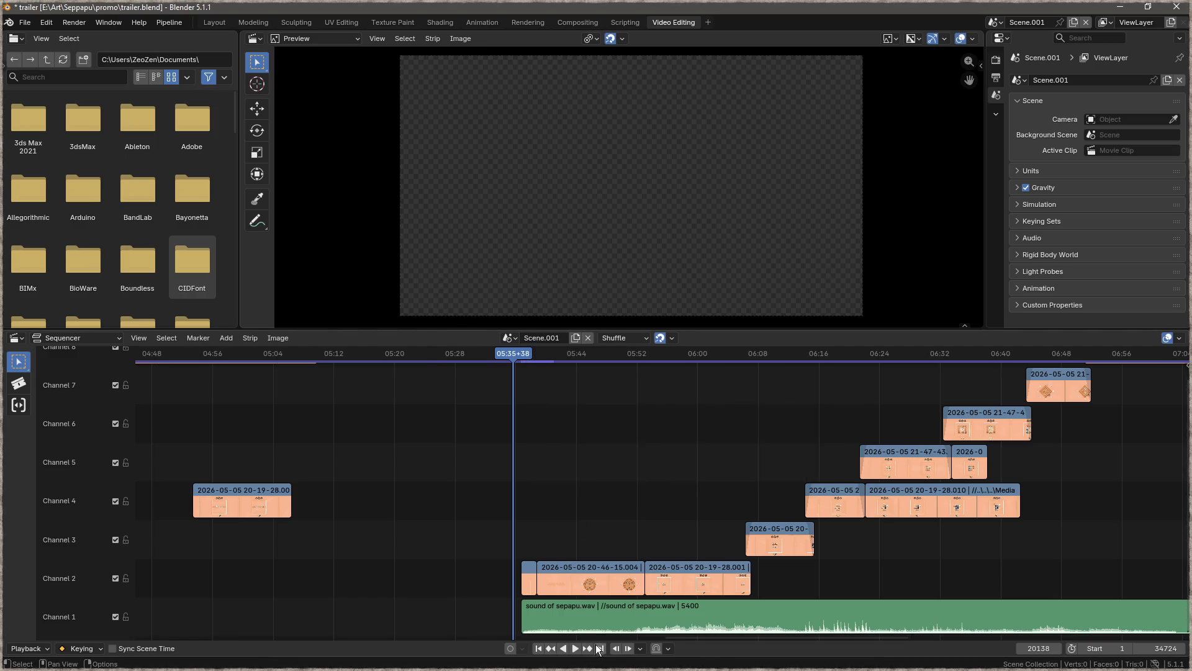
- Play from 05:35+38 while enlarging the preview area, then stop
left_click(576, 650)
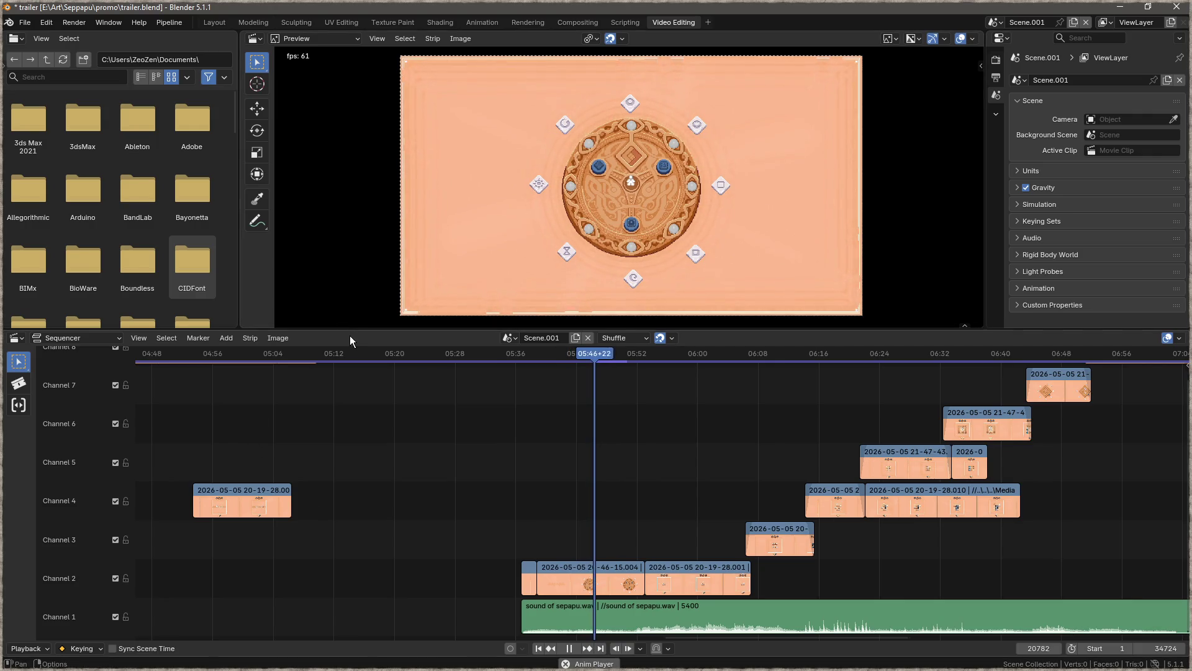
mouse_move(349, 331)
left_mouse_down()
mouse_move(355, 413)
mouse_move(334, 360)
left_mouse_up()
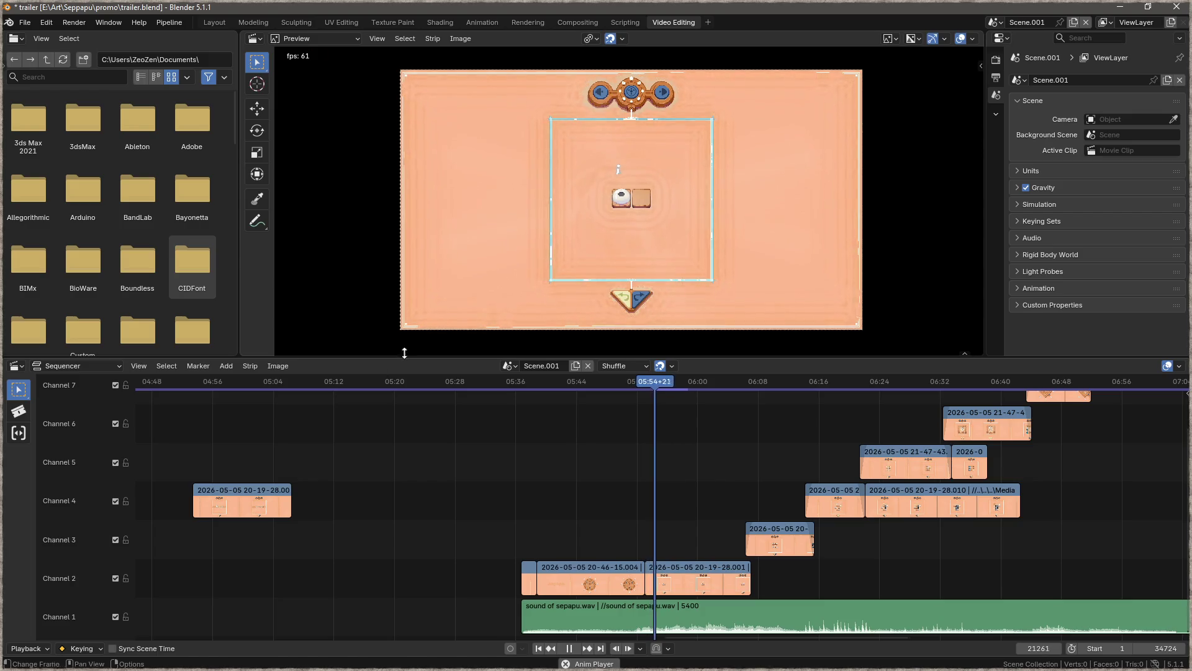
left_click(572, 648)
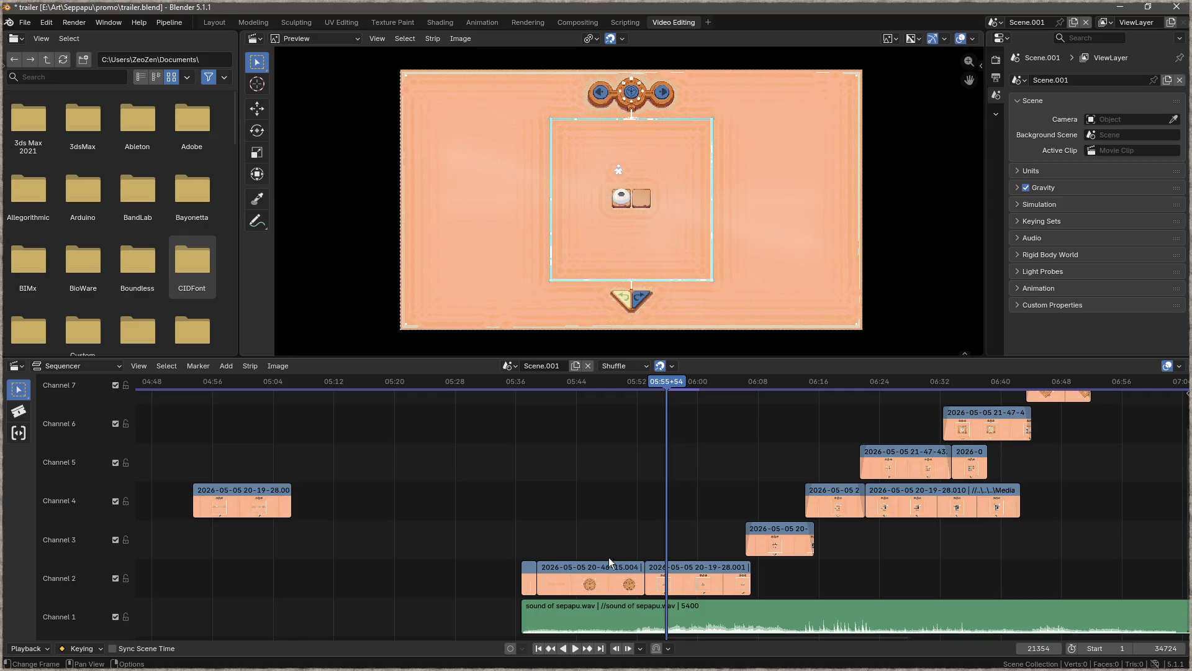
- Scrub to about 05:49 and move the 20-46-15.004 clip up to Channel 3
mouse_move(668, 386)
left_mouse_down()
mouse_move(573, 385)
mouse_move(639, 397)
left_mouse_up()
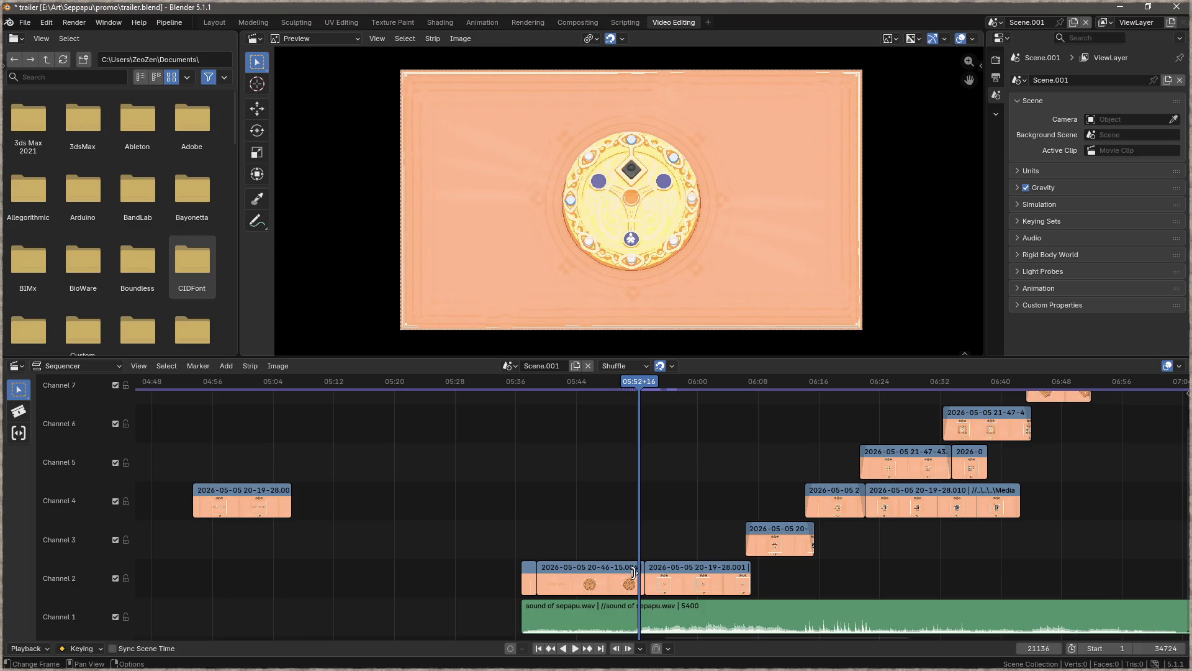
left_click_drag(619, 574, 623, 557)
right_click(623, 557)
- Add fades to the moved clip and a fade-in to the Channel 2 clip
right_click(635, 531)
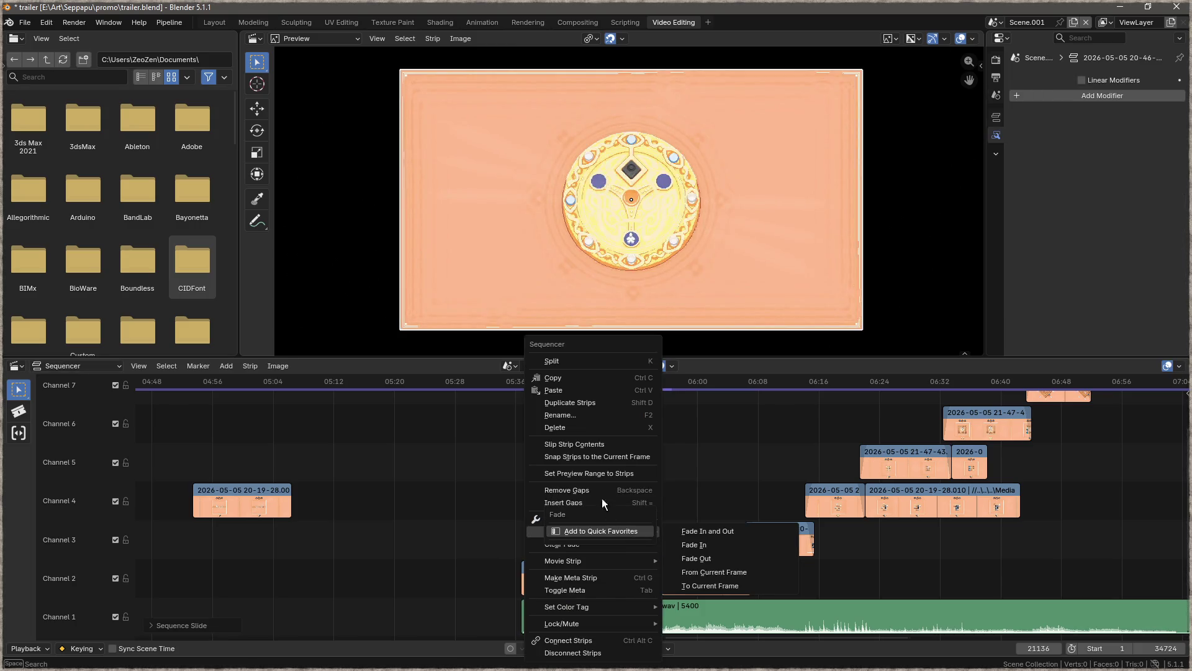
mouse_move(646, 531)
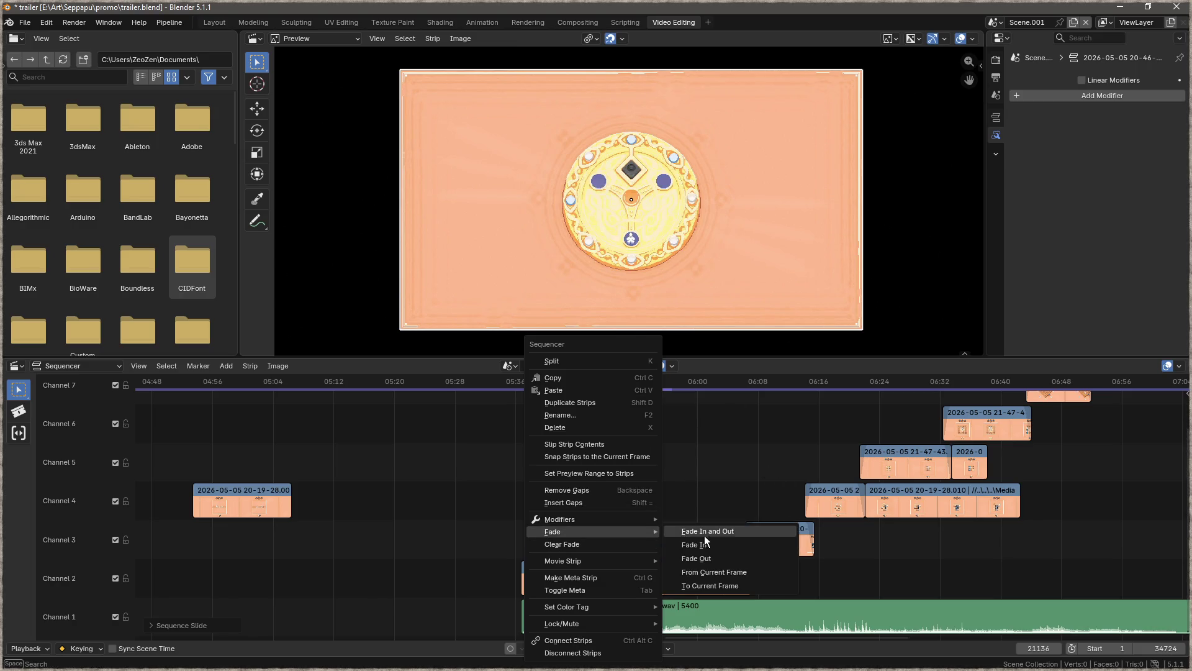
left_click(713, 553)
right_click(680, 568)
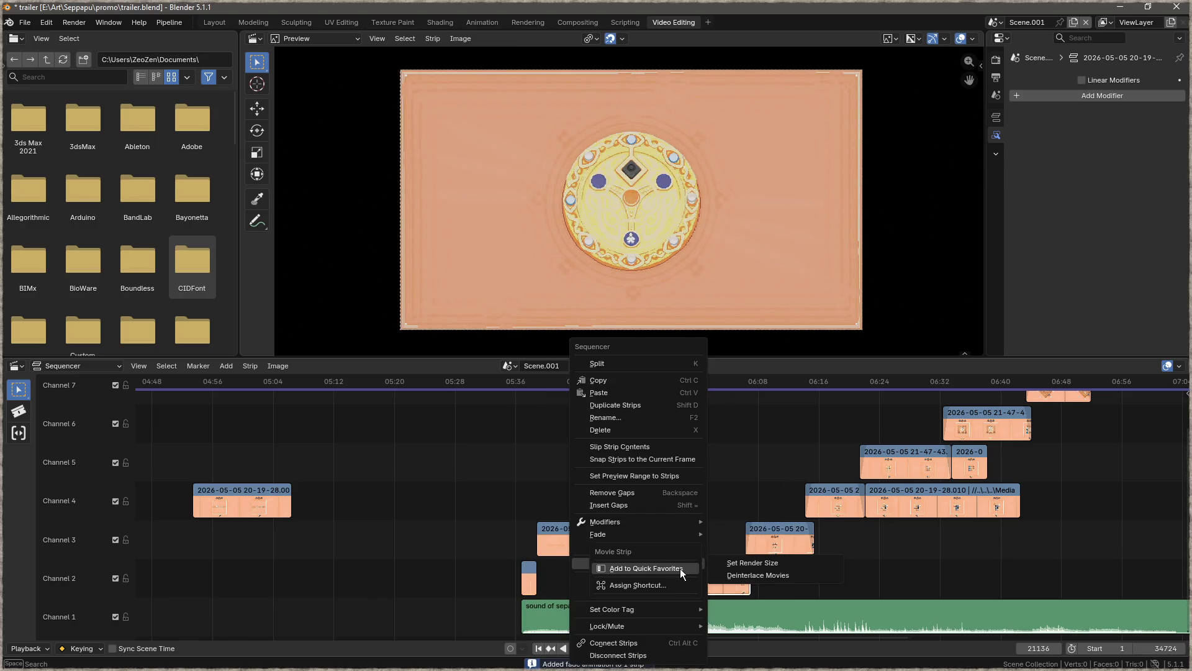
mouse_move(647, 534)
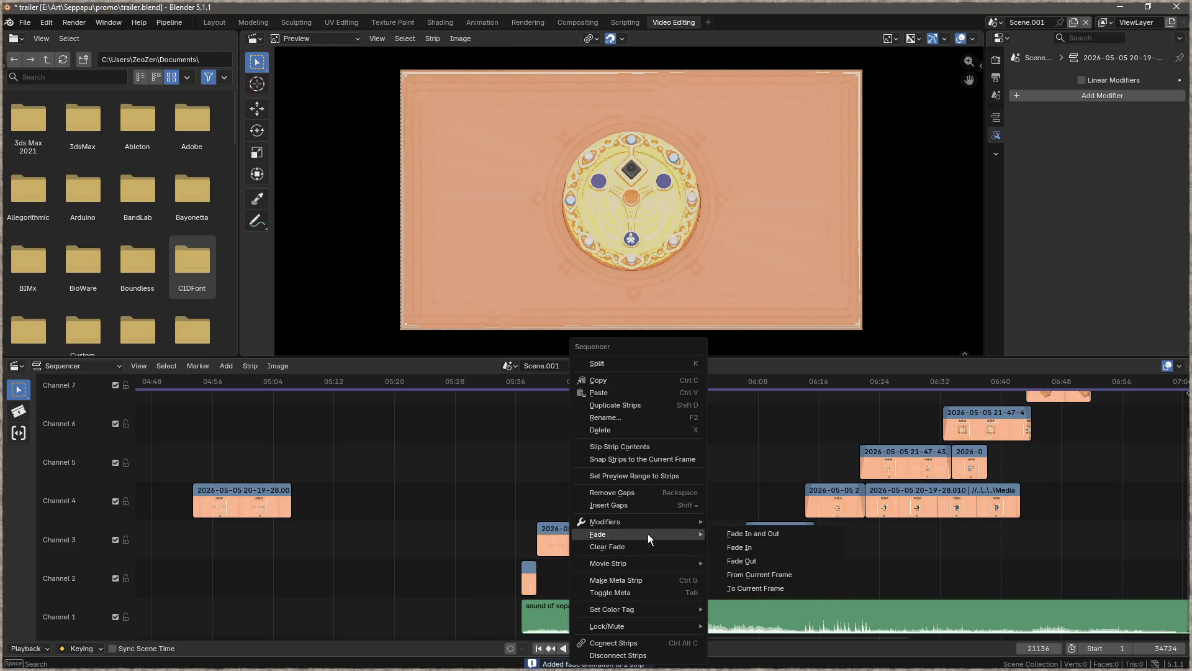
left_click(752, 546)
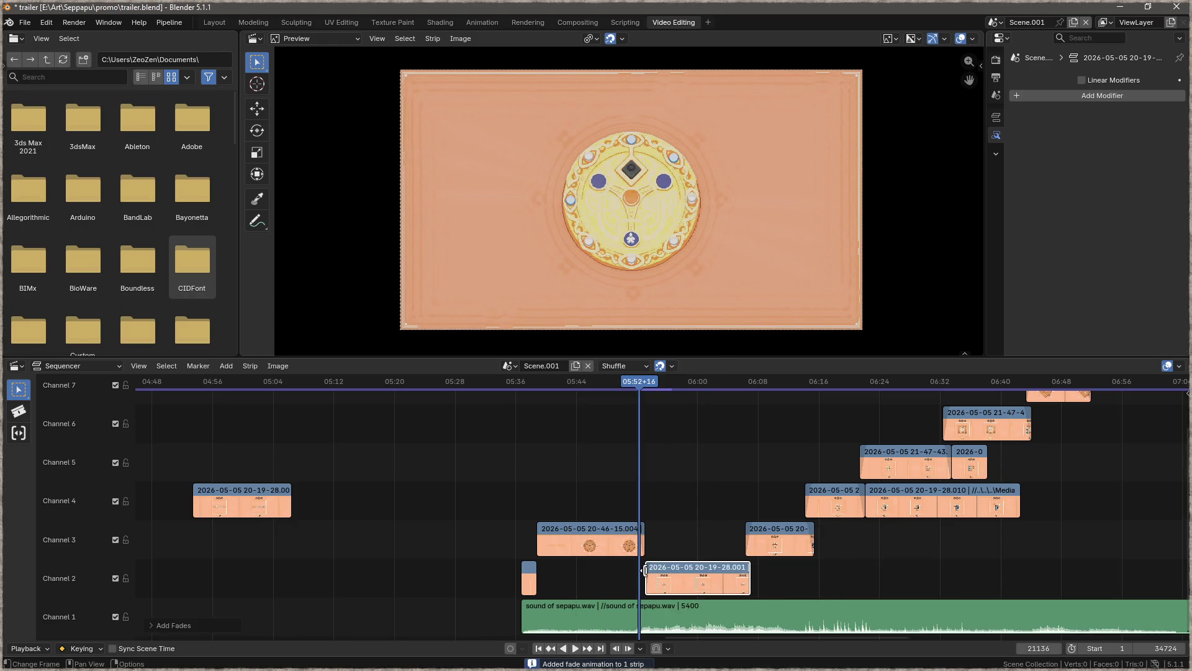
- Slide the Channel 2 clip 40 frames earlier and trim its end slightly
left_click_drag(646, 569, 647, 570)
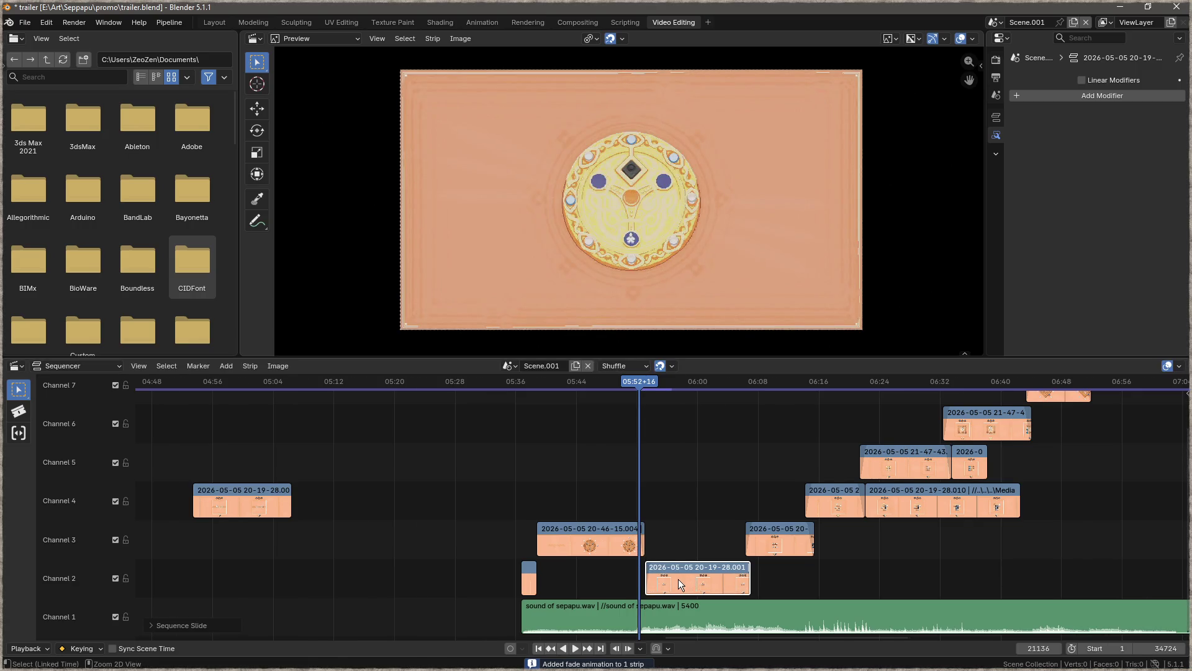
scroll(678, 579, "up", 5)
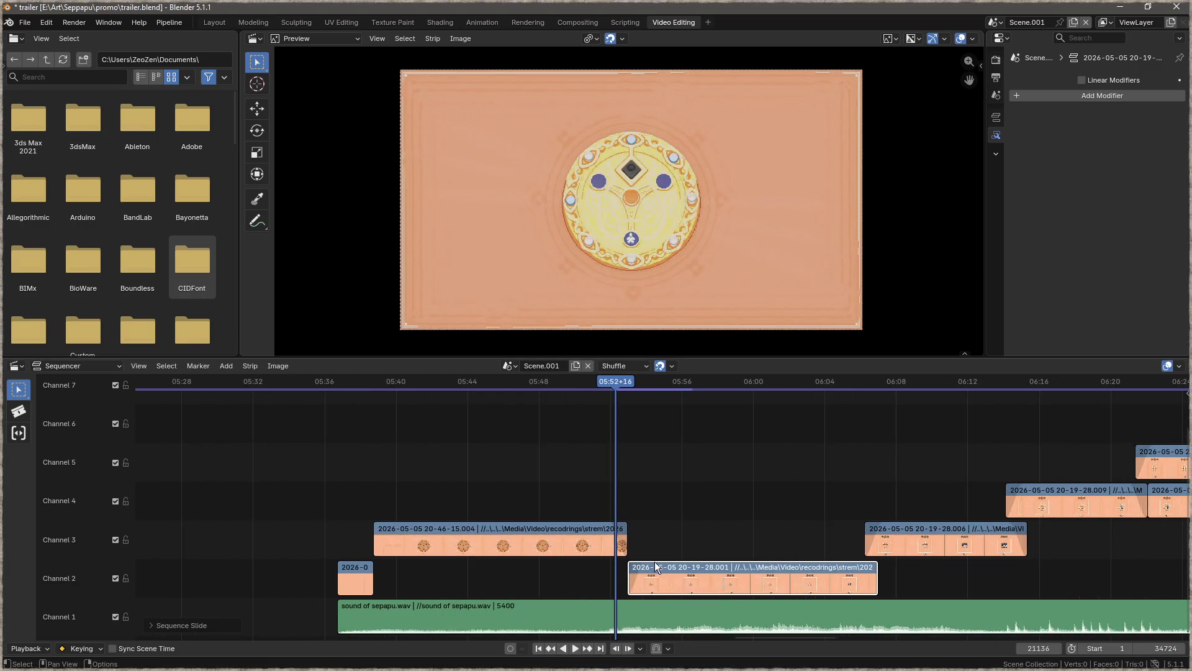
left_click_drag(657, 567, 650, 575)
left_click_drag(867, 573, 880, 572)
- Add fades to the Channel 2 clip and put the playhead back at about 05:36
right_click(847, 477)
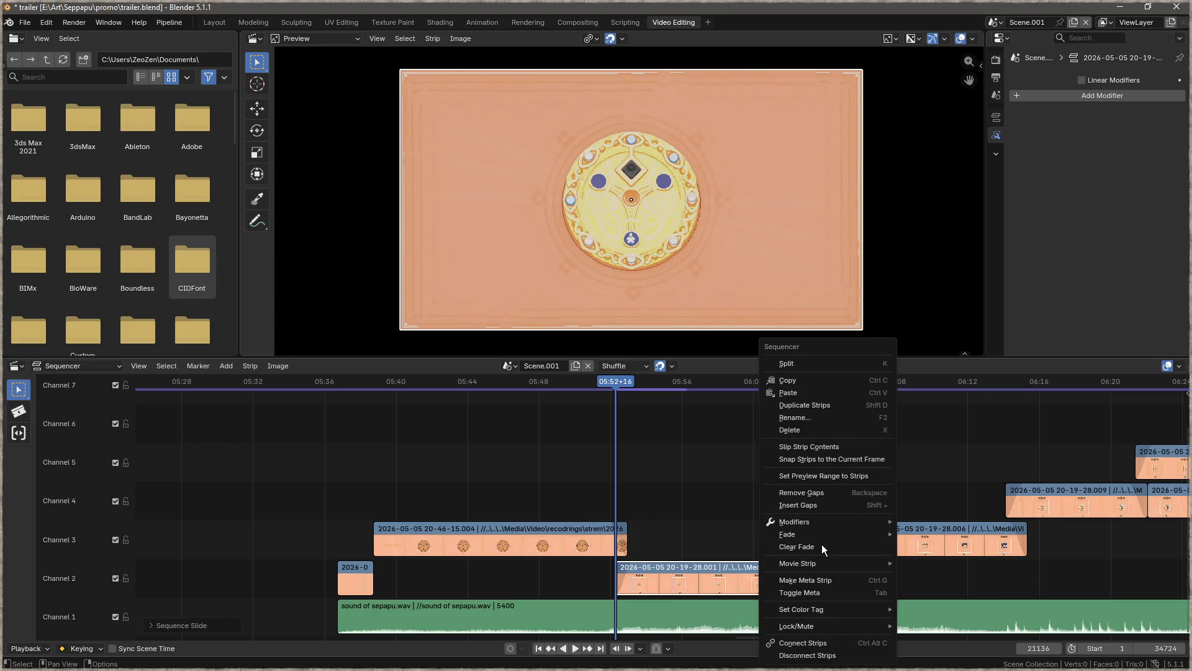
mouse_move(837, 535)
left_click(947, 559)
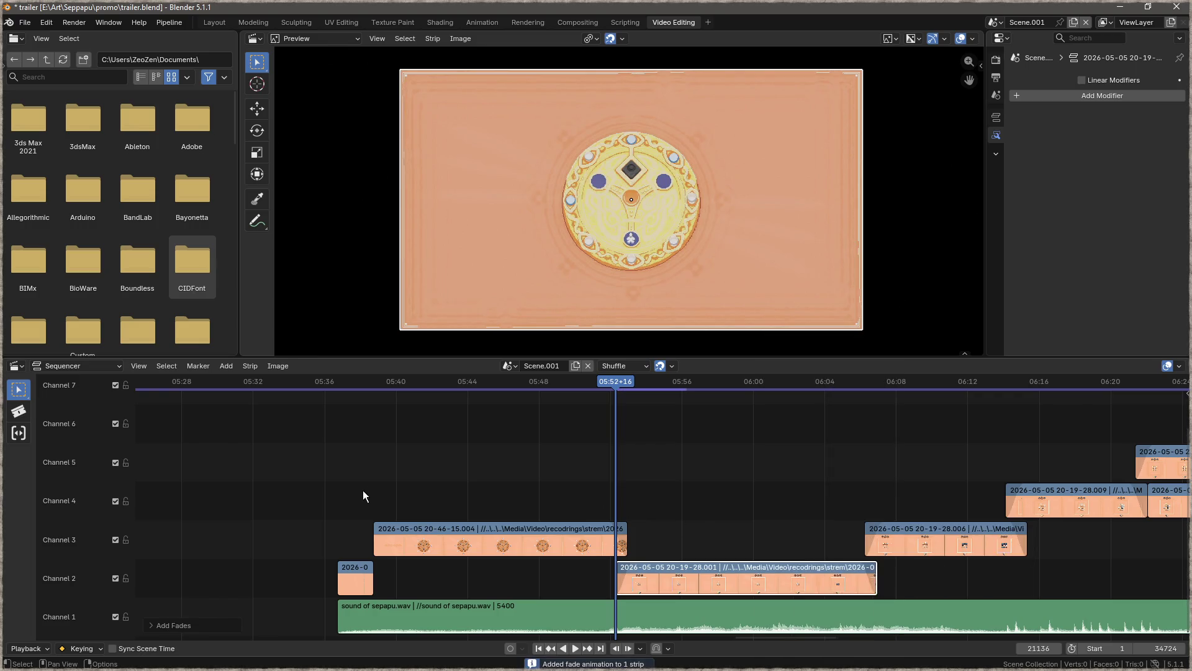
left_click(333, 389)
- Play the sequence from 05:36 until the sepapu title washes out to white, then stop
key("F3")
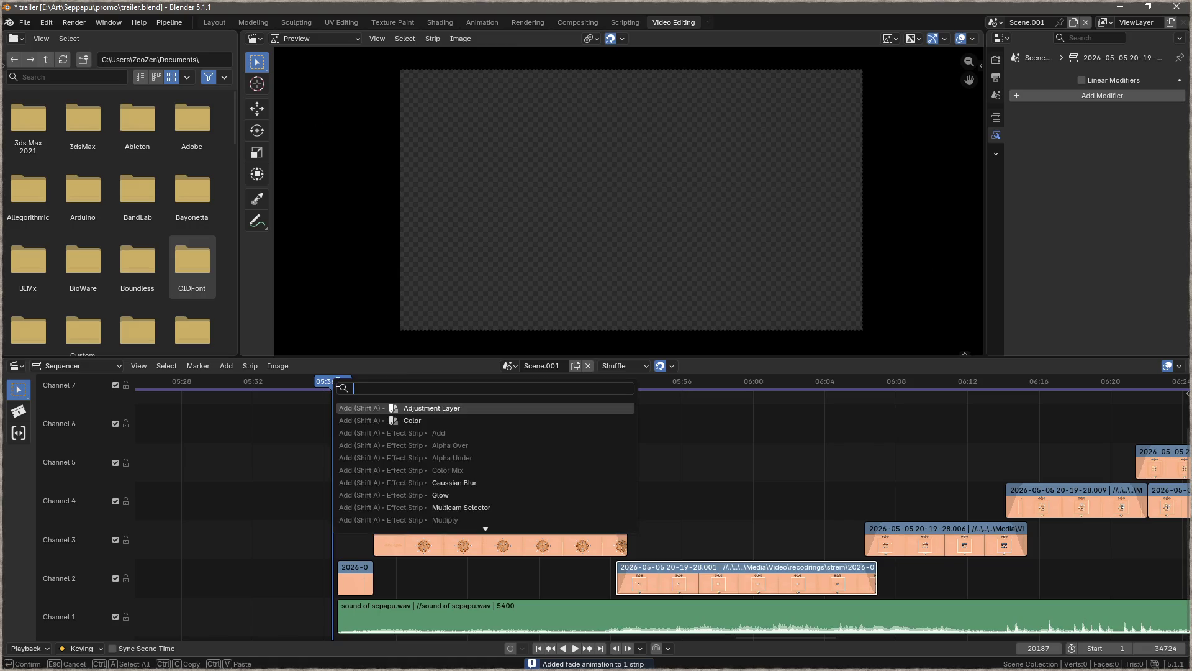
key("Escape")
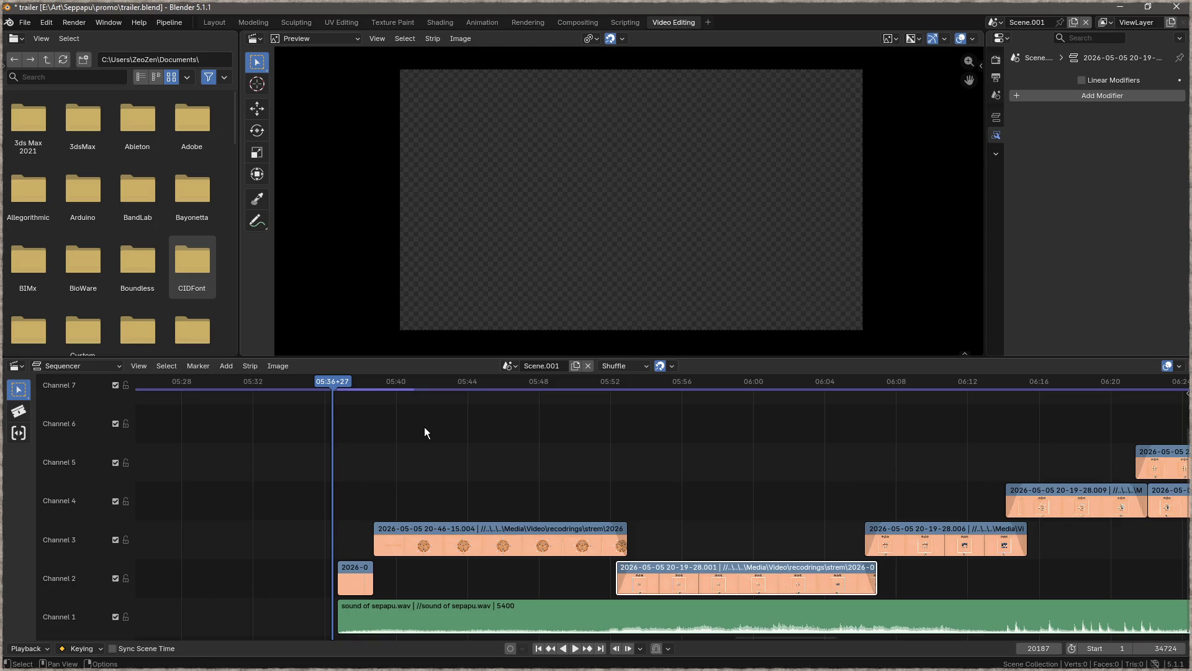
key("space")
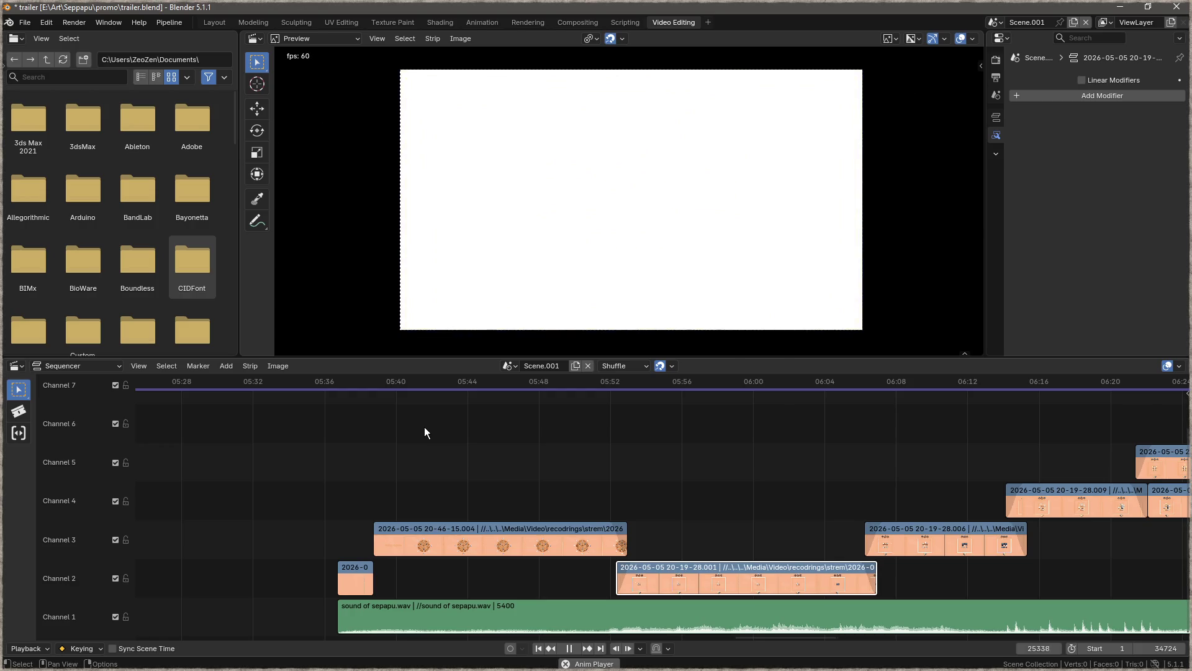
key("space")
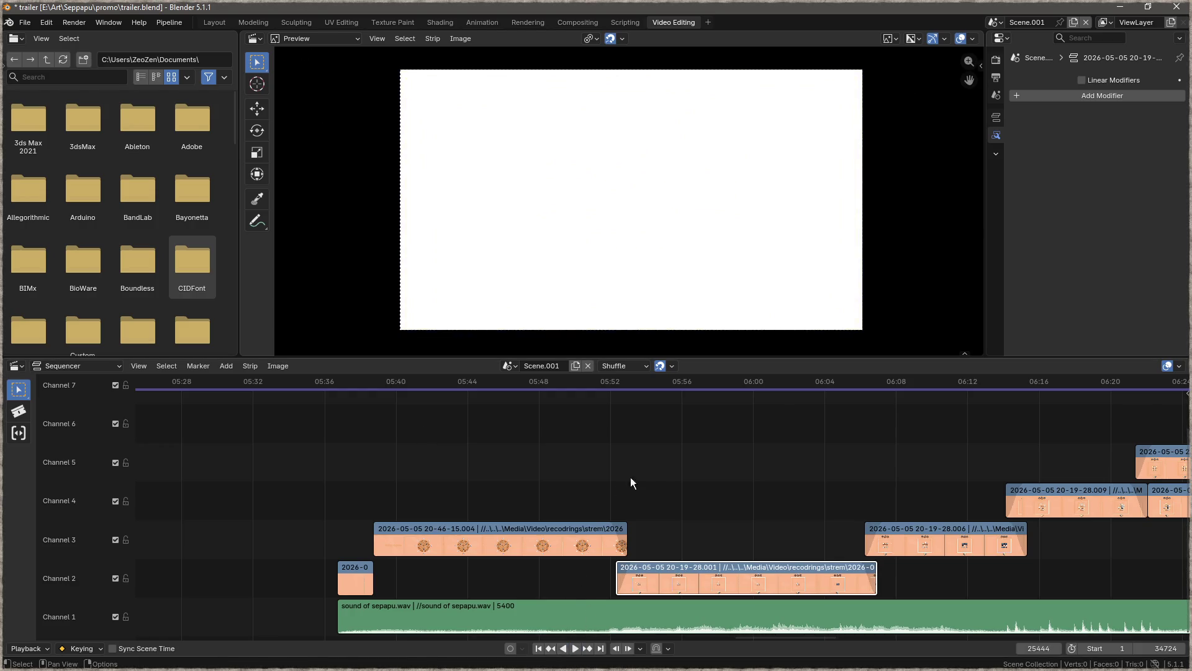
- Zoom out and delete the stray early clips in channels 4 and 6
scroll(663, 461, "down", 5)
scroll(675, 497, "down", 8)
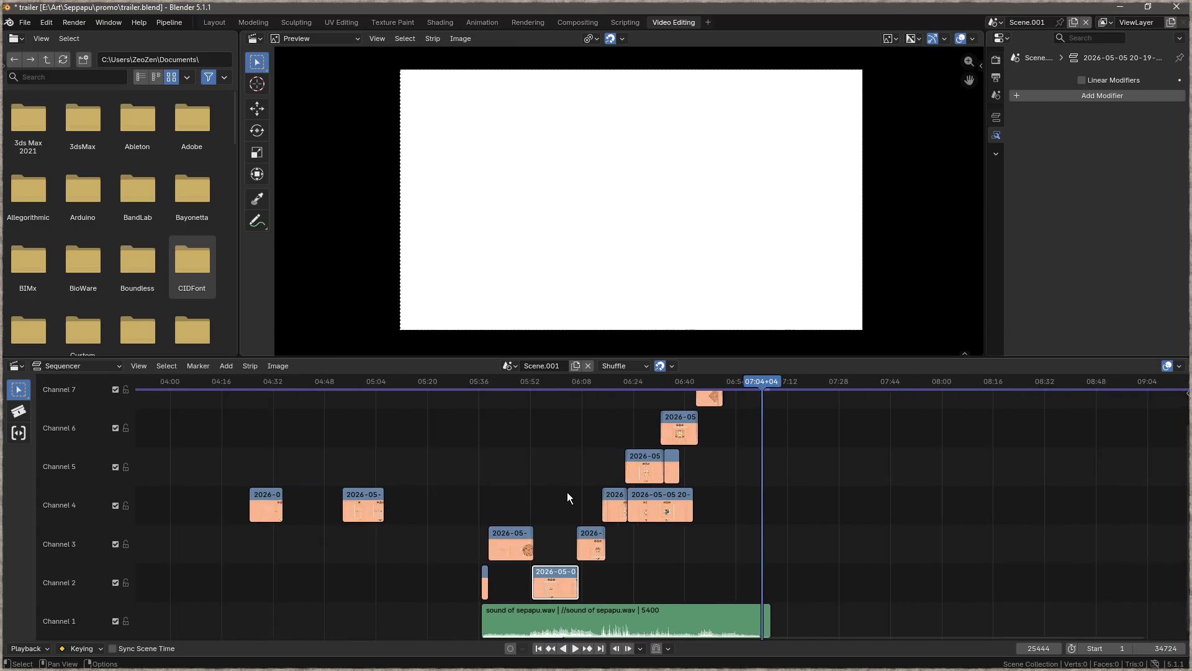
scroll(647, 483, "down", 4)
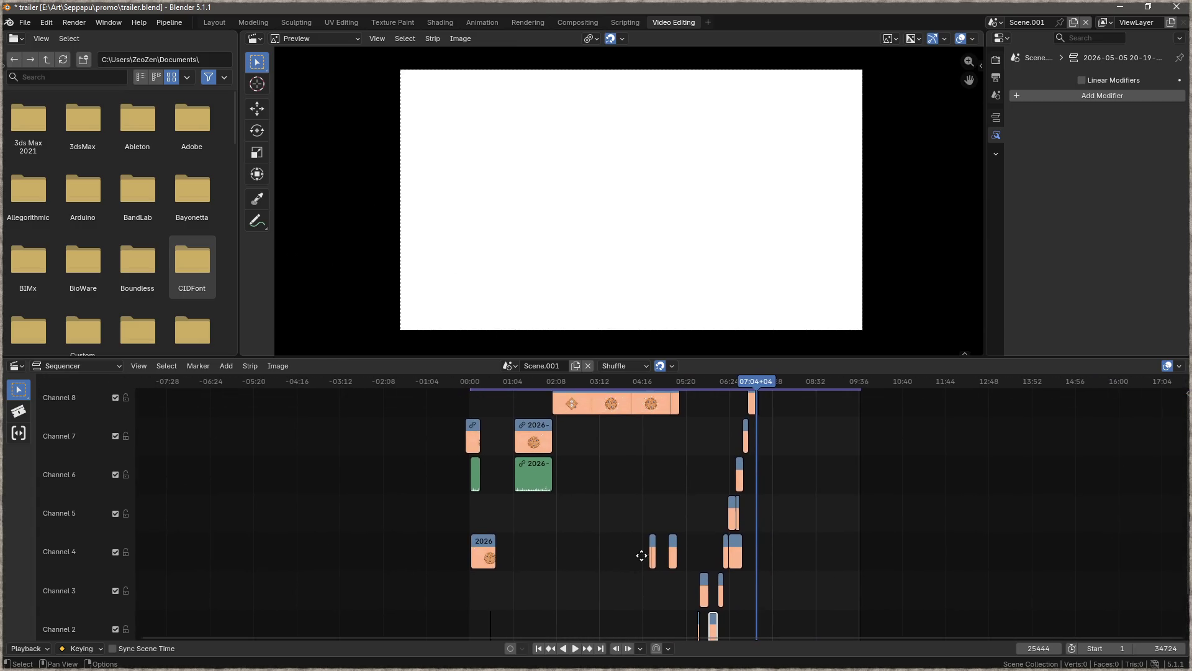
left_click_drag(682, 600, 450, 405)
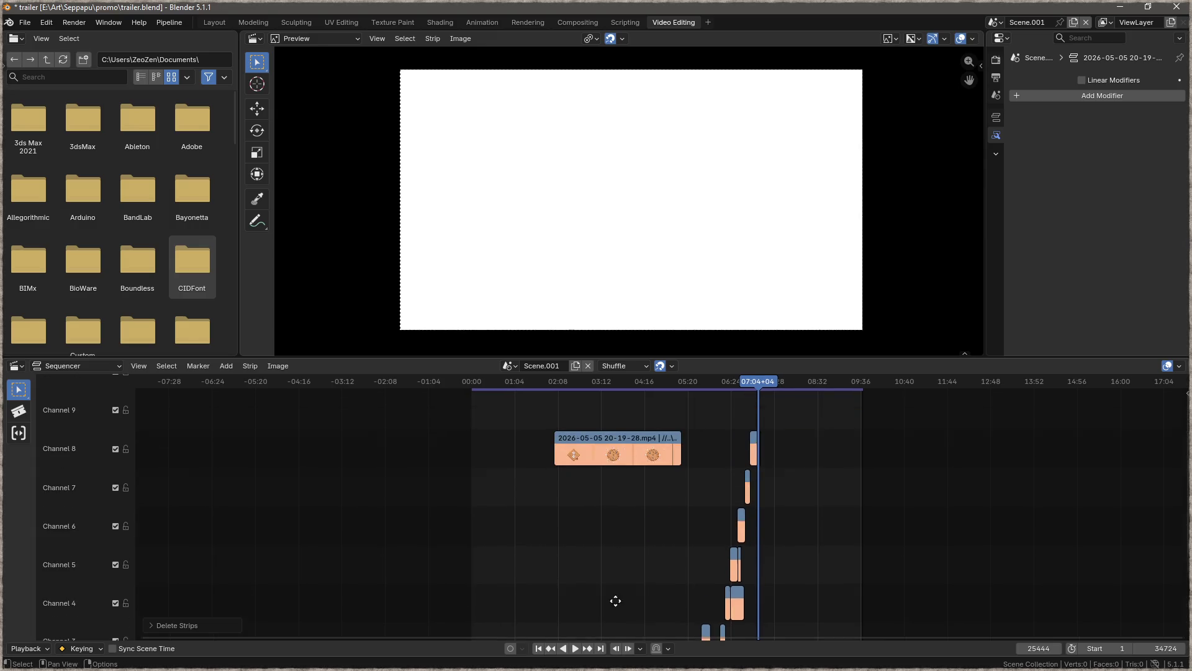
key("x")
- Enlarge the timeline for more channels, re-frame the clips, and select the Channel 8 clip
scroll(715, 478, "down", 8)
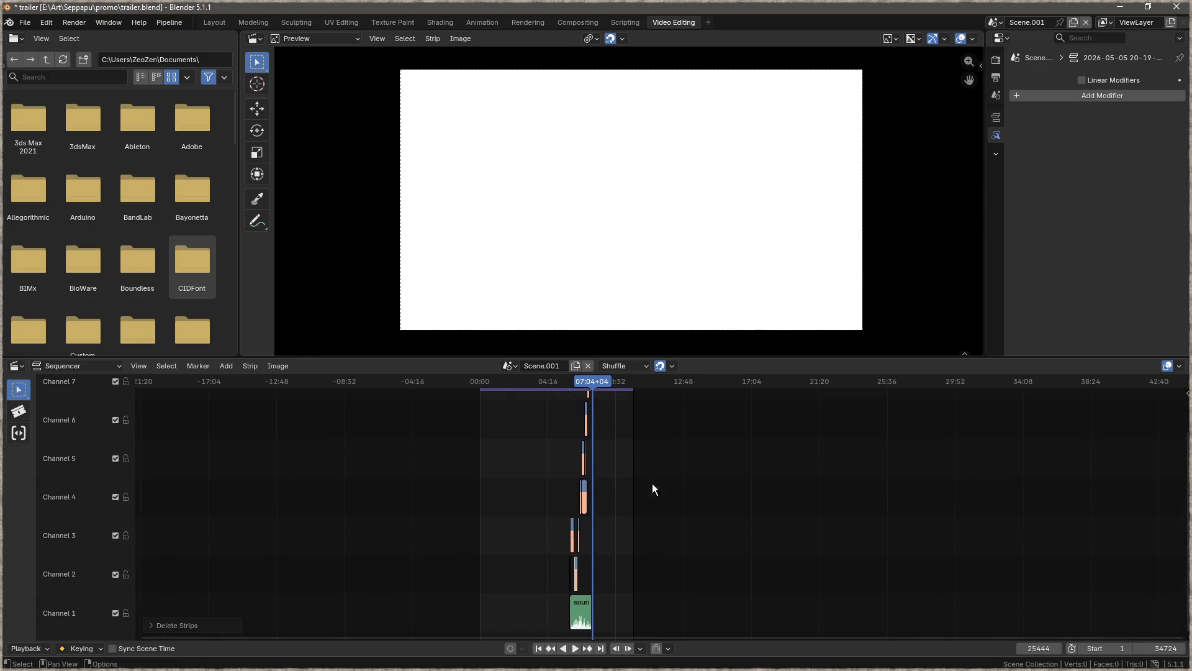
scroll(580, 508, "up", 8)
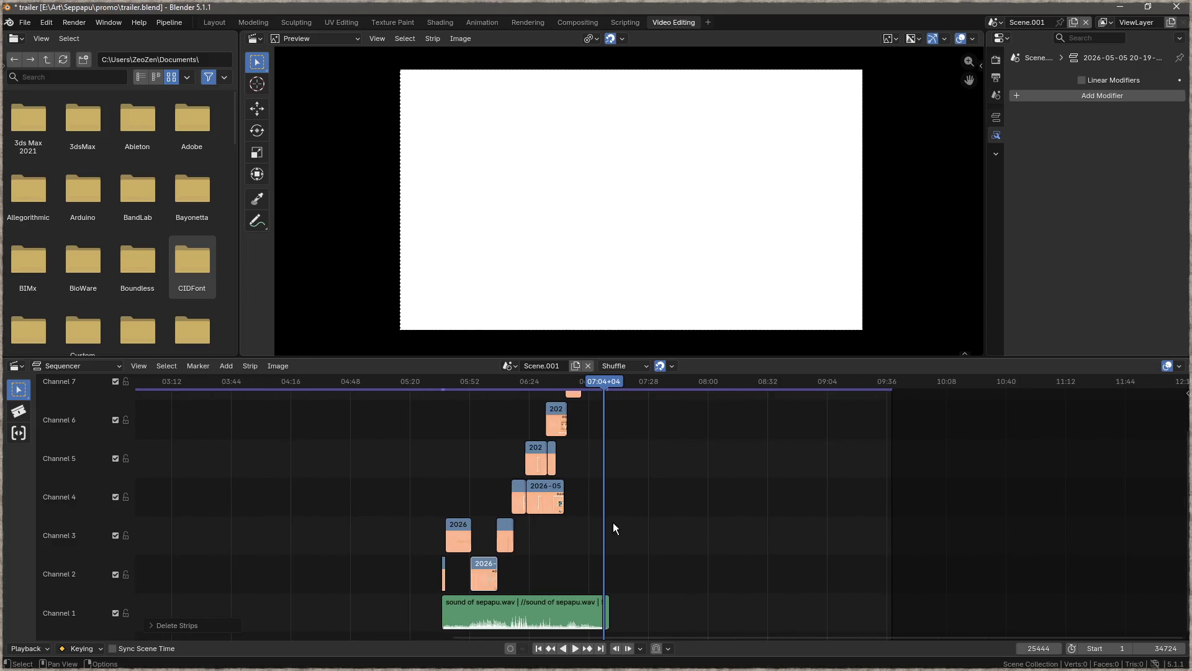
left_click_drag(713, 359, 728, 276)
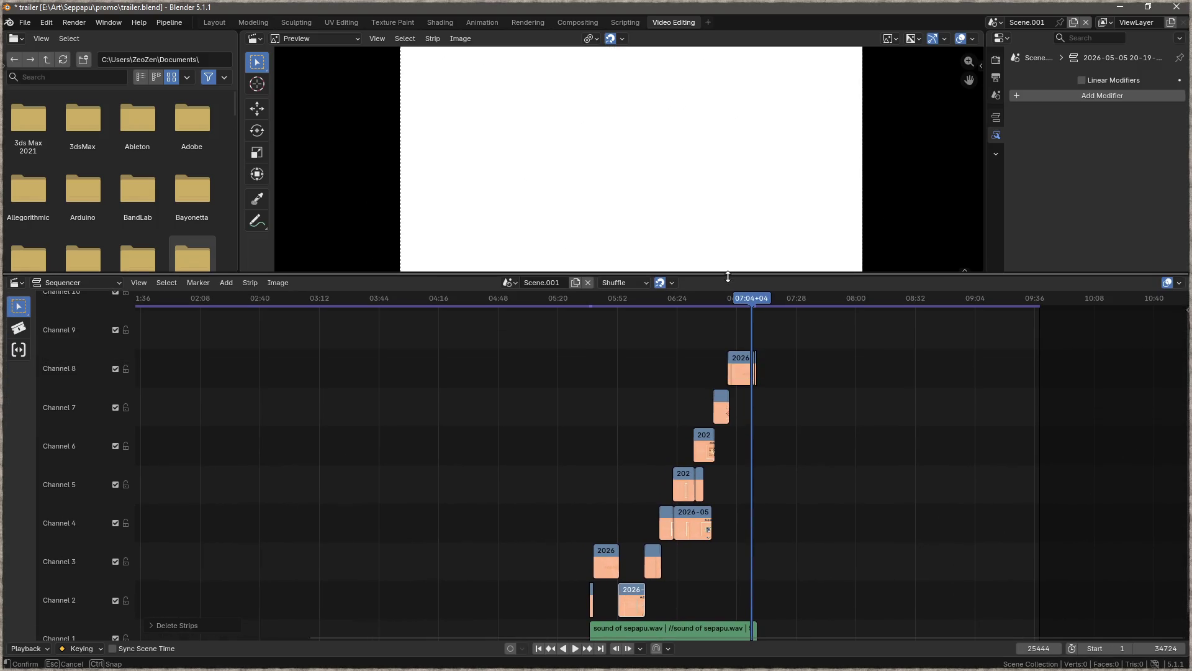
scroll(803, 433, "down", 4)
left_click_drag(869, 516, 755, 508)
scroll(646, 379, "up", 5)
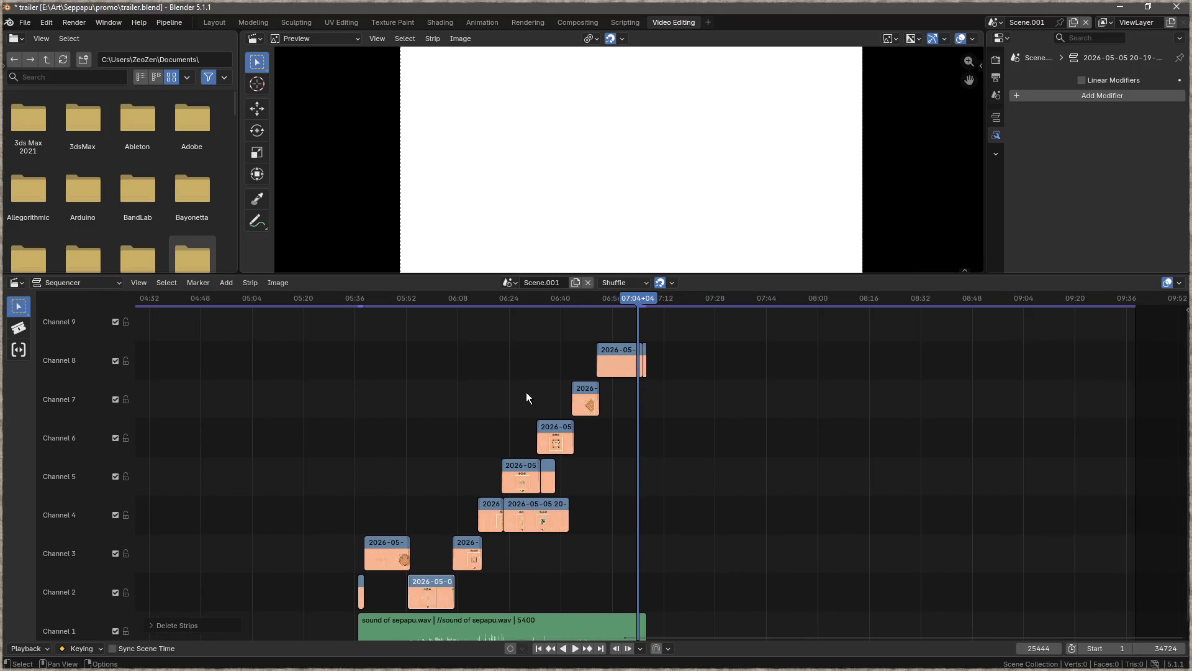
scroll(632, 465, "up", 4)
left_click_drag(691, 330, 548, 371)
- Move the Channel 8 clip down into Channel 5, slightly later in time
key("g")
left_click(596, 357)
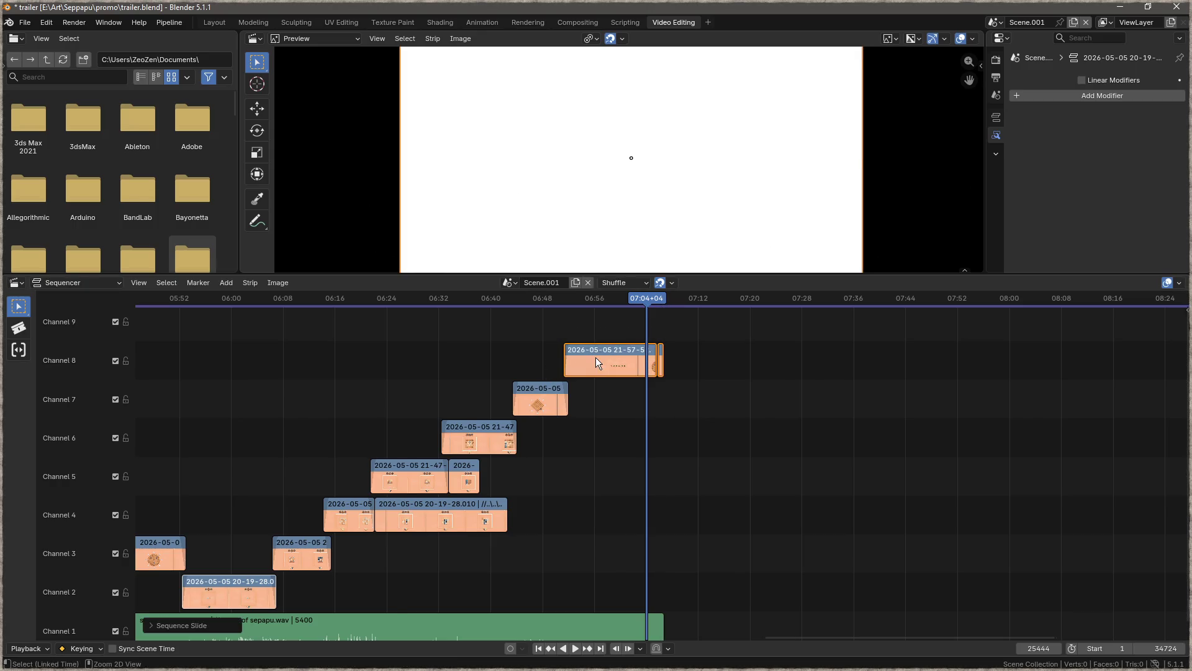
key("Up")
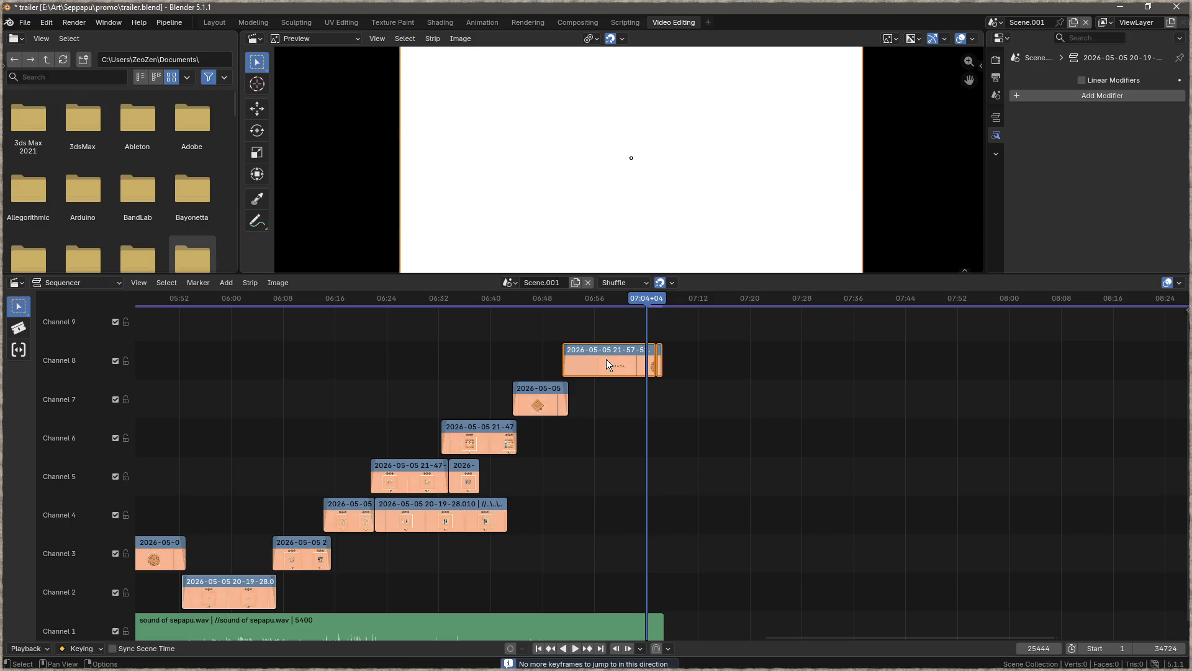
scroll(578, 366, "up", 5)
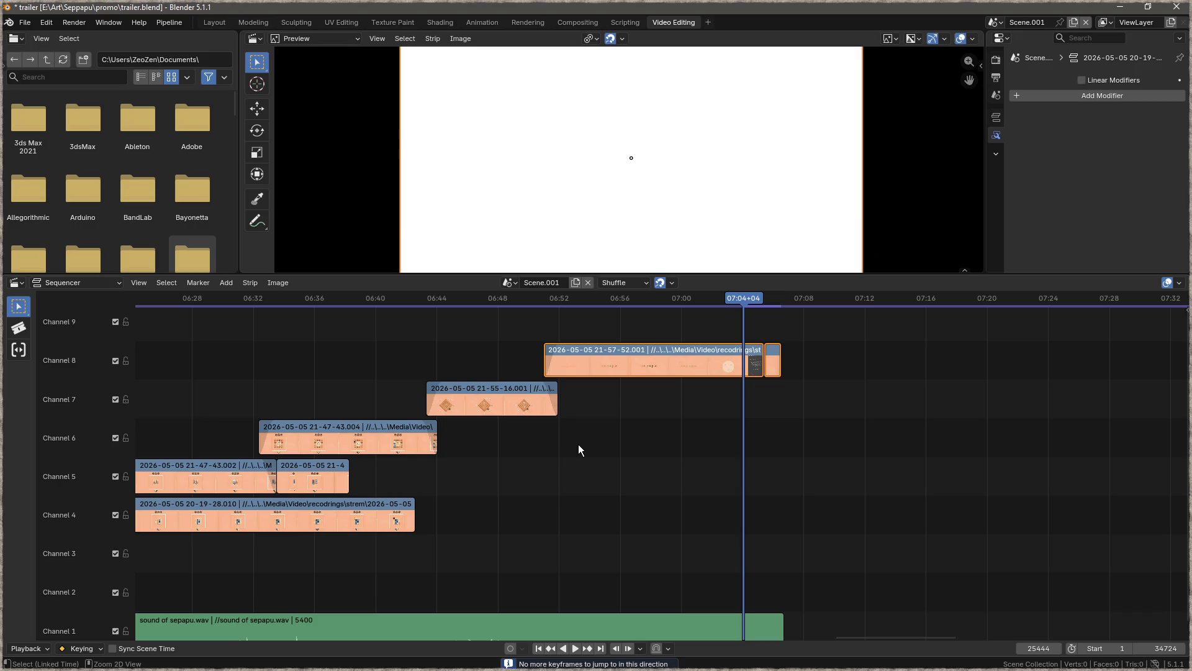
key("g")
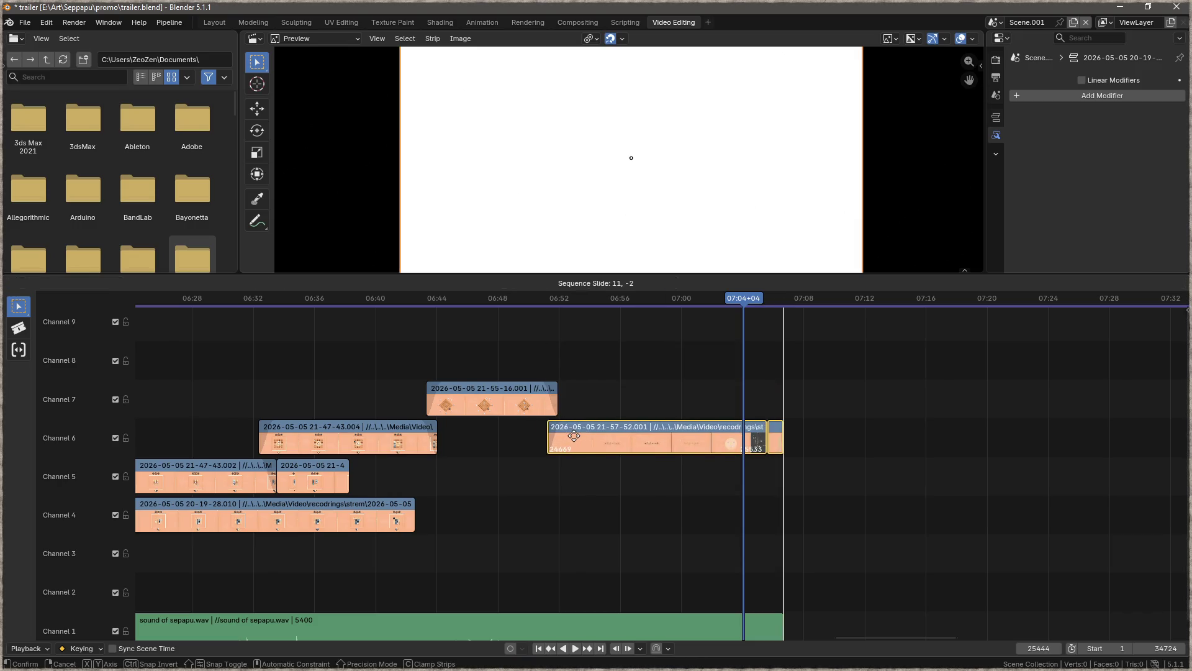
scroll(528, 494, "down", 3)
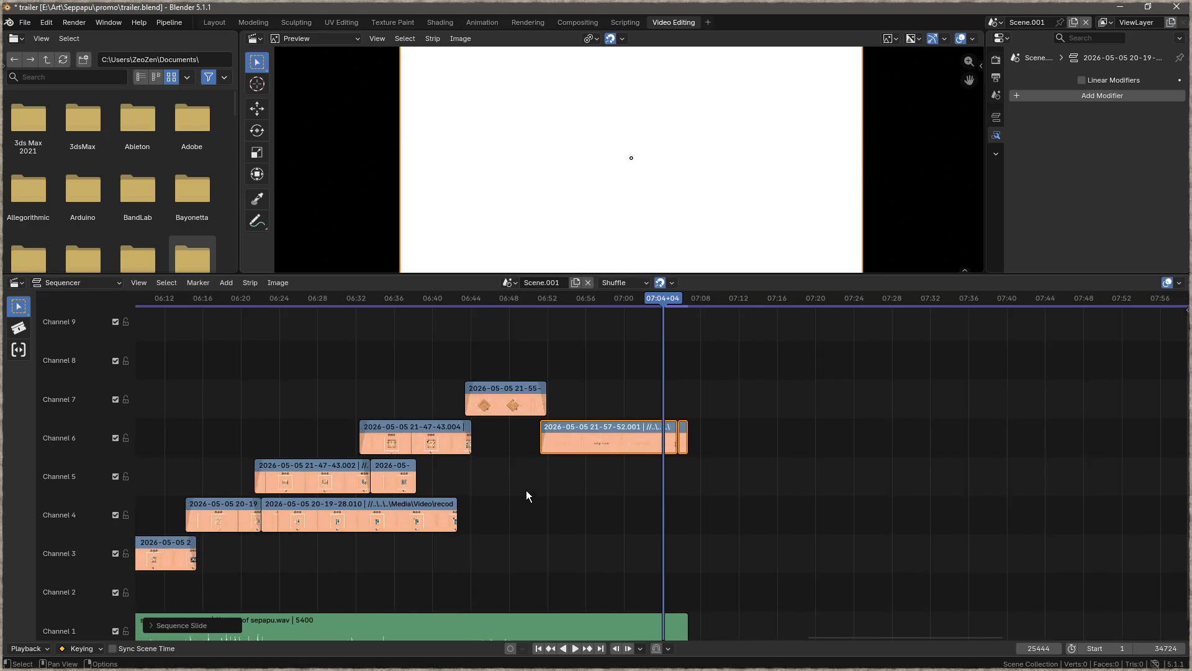
left_click(497, 470)
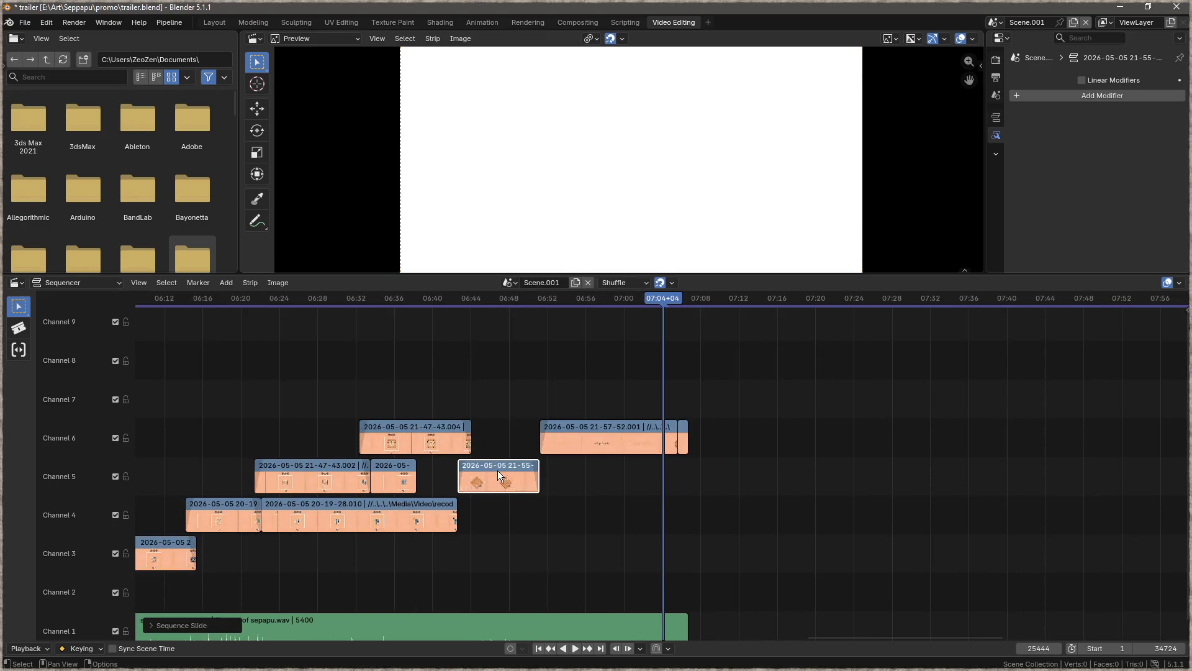
scroll(500, 470, "up", 4)
key("g")
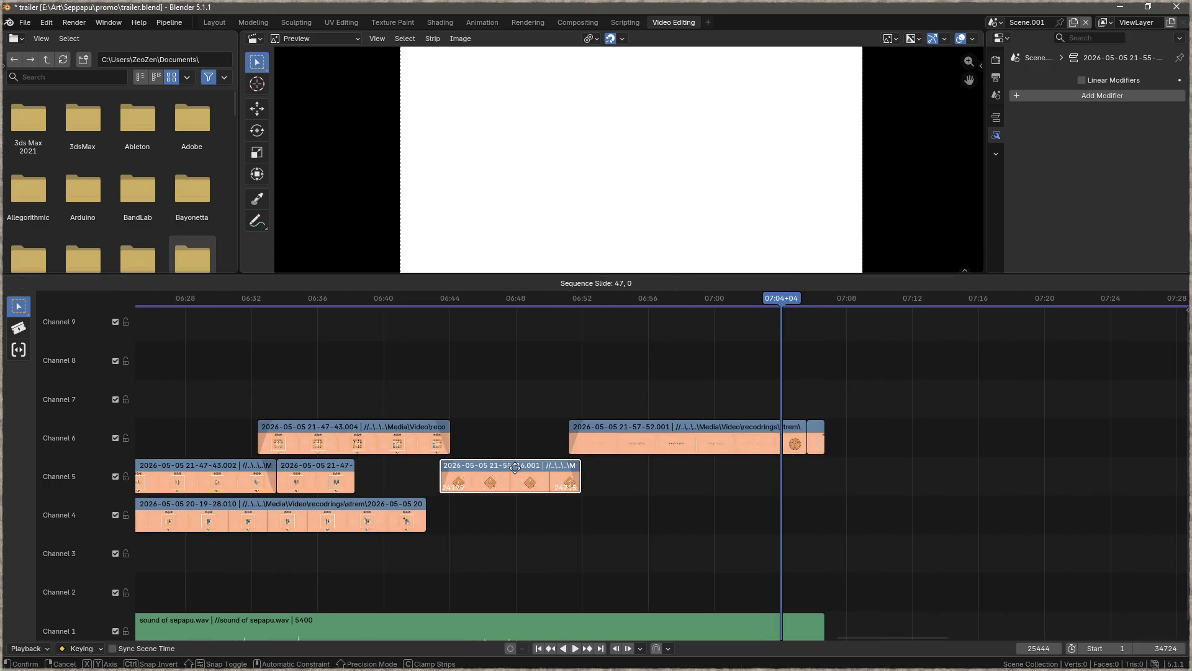
left_click(515, 467)
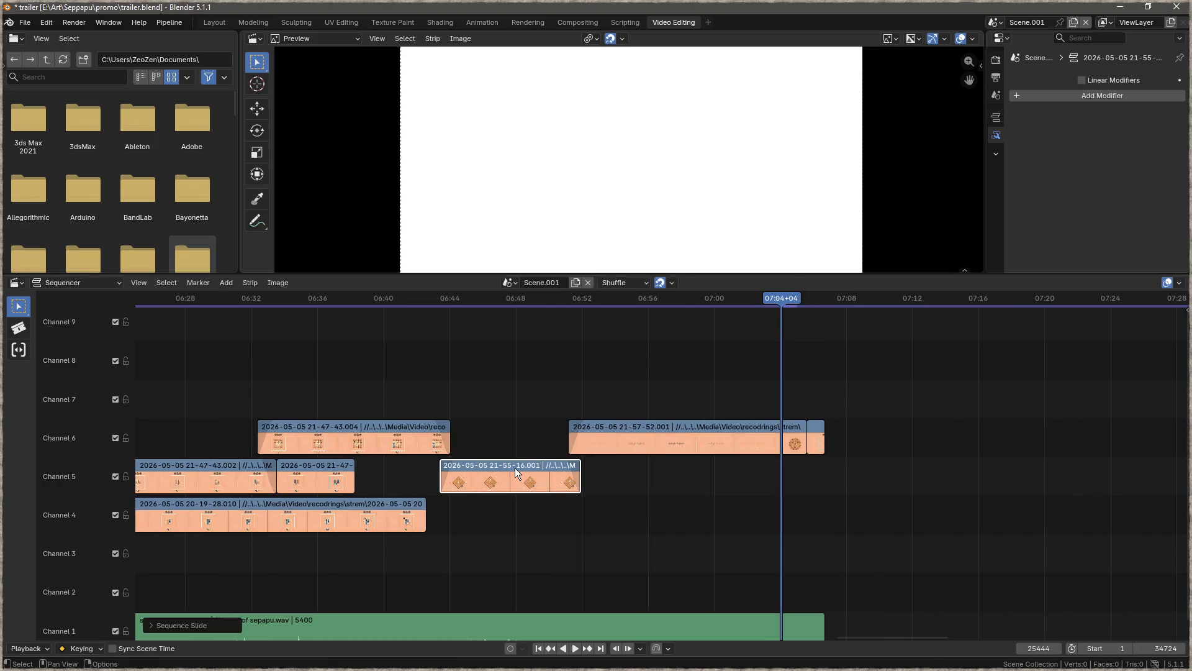
- Delete the long Channel 4 clip and small Channel 5 clip, moving the Channel 6 clip into Channel 4
scroll(515, 446, "down", 5)
left_click_drag(598, 509, 702, 454)
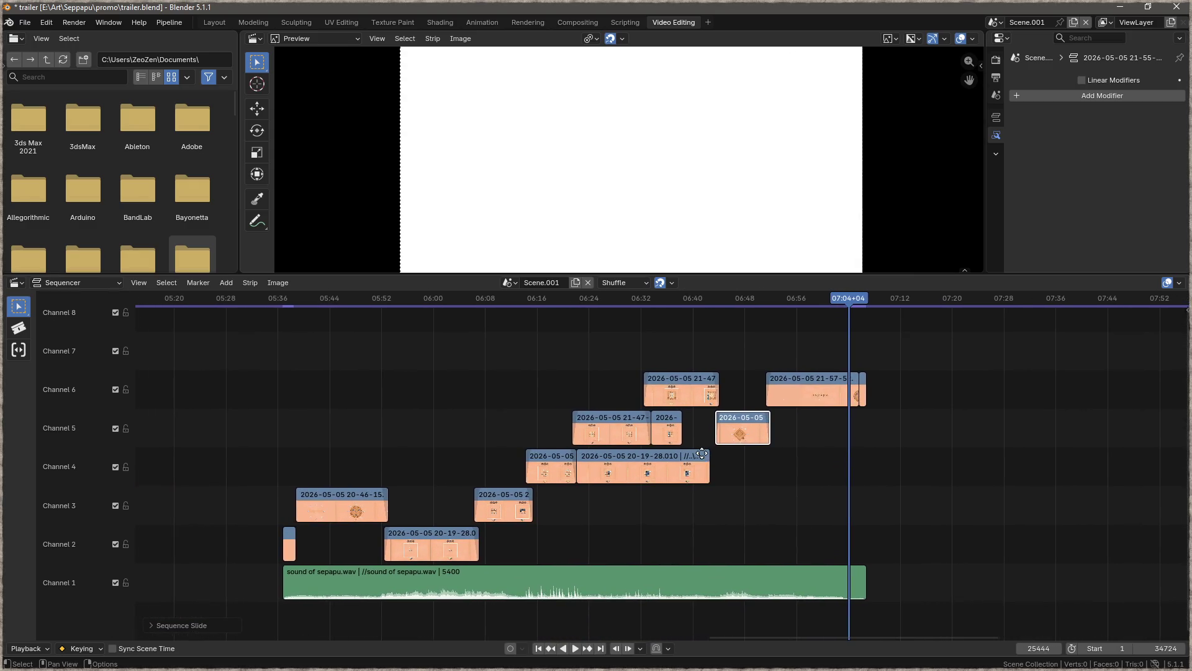
left_click(641, 460)
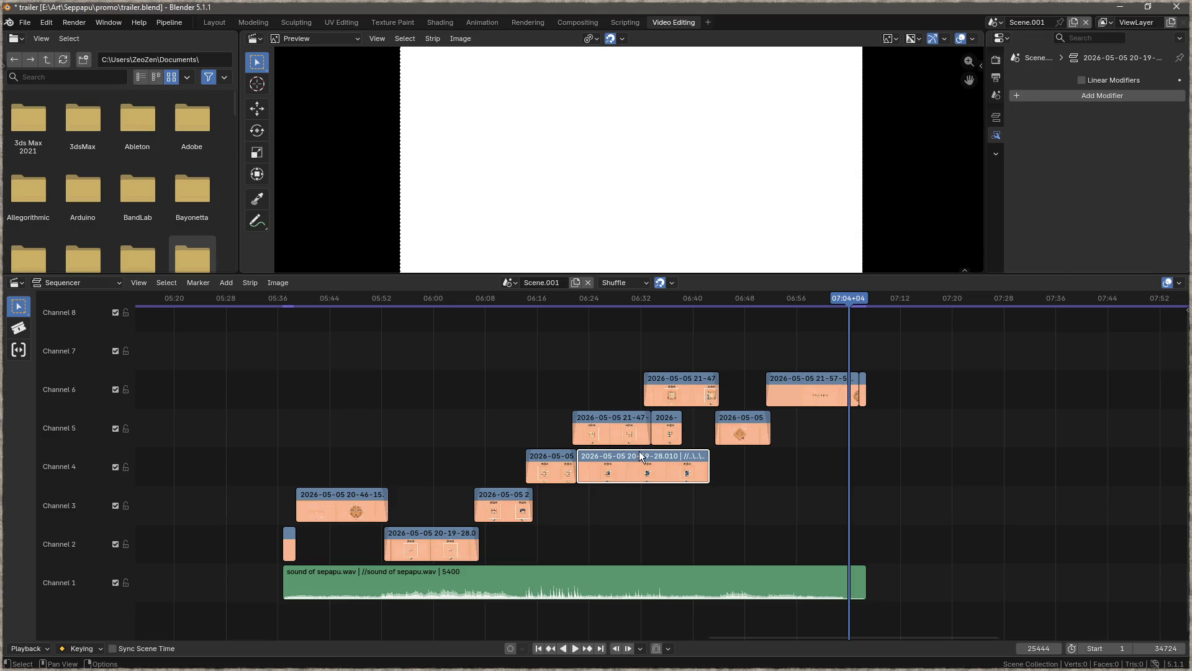
key("Delete")
left_click_drag(676, 385, 672, 454)
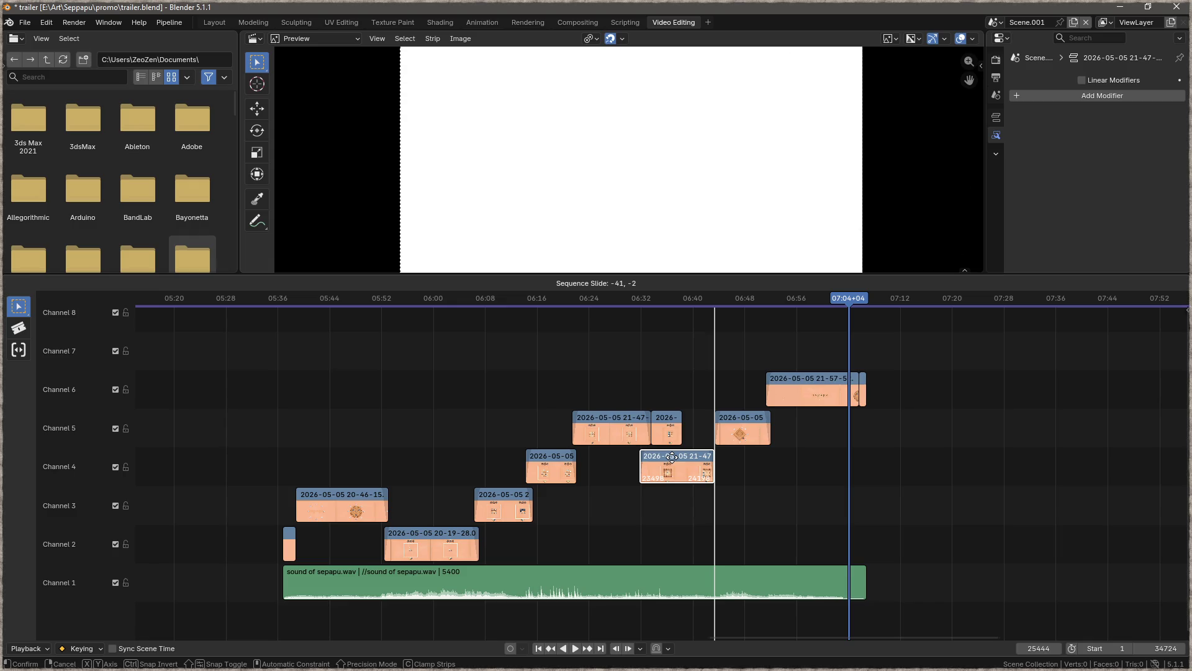
left_click_drag(672, 458, 647, 458)
left_click(666, 422)
key("Delete")
- Move the later Channel 6 clips down to Channel 4
scroll(670, 466, "up", 5)
scroll(748, 433, "right", 5)
scroll(907, 388, "right", 2)
mouse_move(1113, 368)
left_mouse_down()
mouse_move(710, 414)
mouse_move(798, 412)
mouse_move(797, 466)
left_mouse_up()
scroll(710, 520, "down", 6)
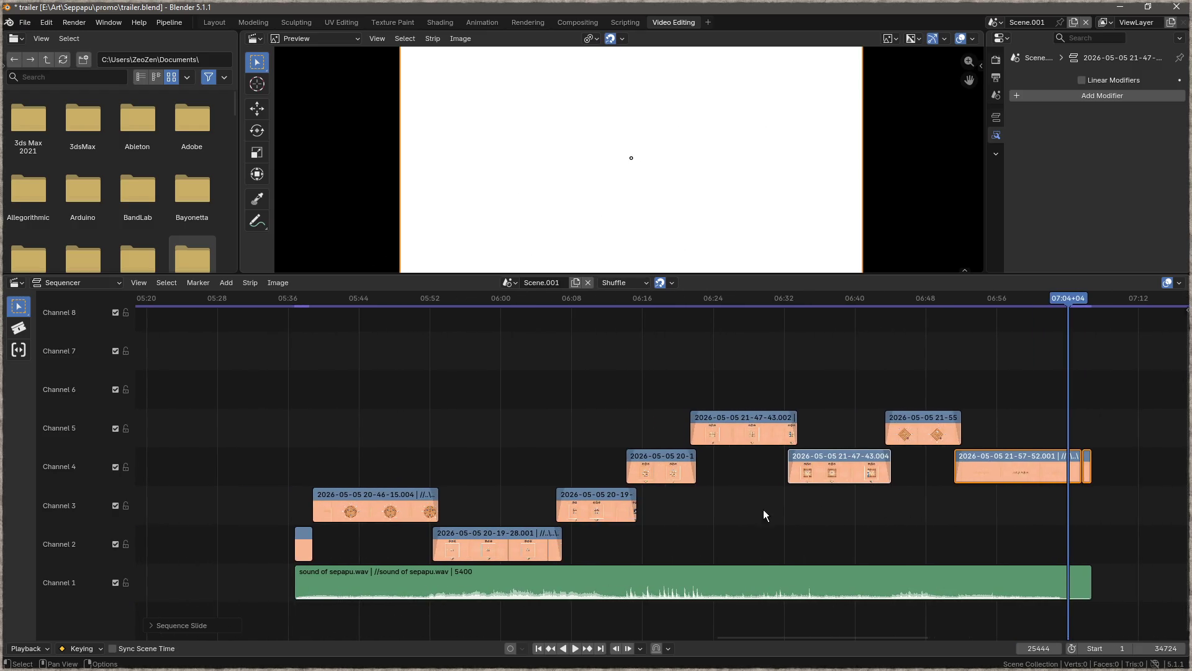
scroll(687, 511, "up", 3)
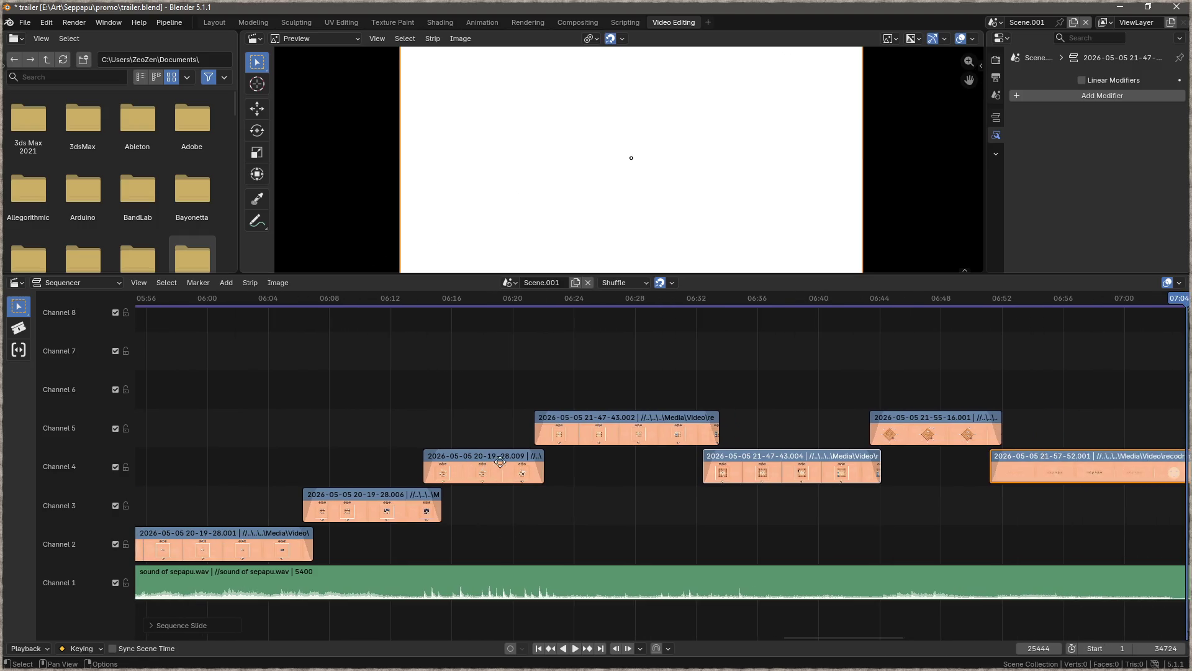
- Pack the clips alternately onto channels 2 and 3, ending with 21-57-52.001 and a small clip on channel 2
left_click_drag(461, 457, 463, 534)
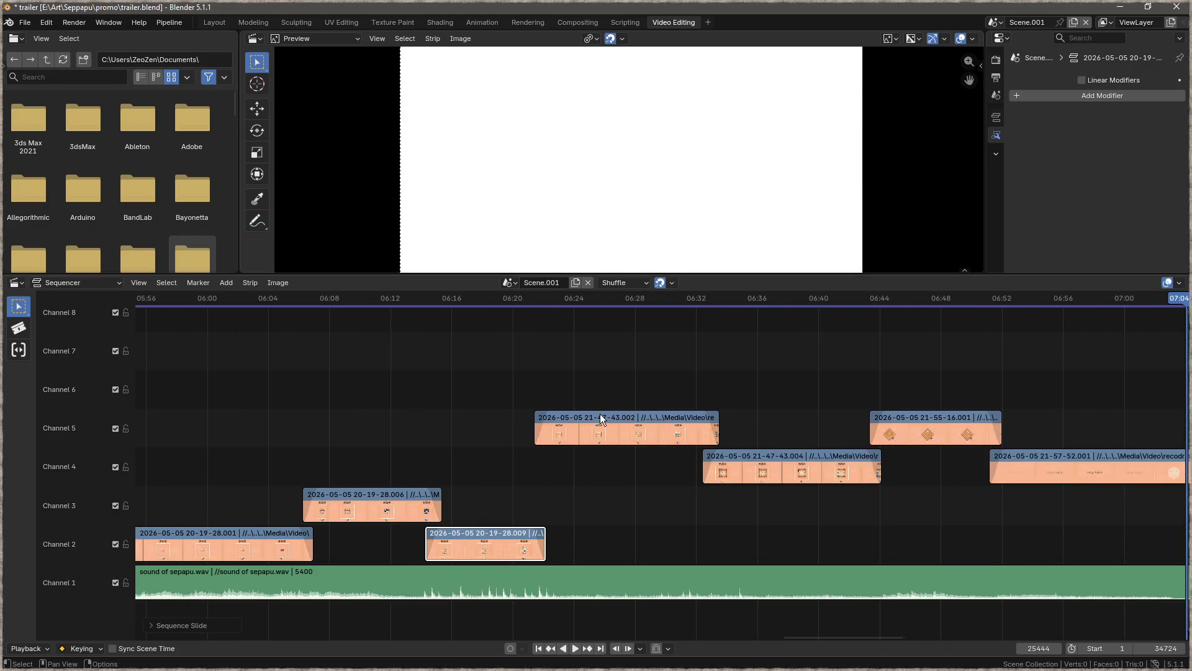
mouse_move(599, 420)
left_mouse_down()
mouse_move(584, 503)
mouse_move(594, 503)
left_mouse_up()
scroll(655, 515, "right", 5)
left_click_drag(574, 461, 574, 537)
left_click_drag(709, 418, 709, 497)
left_click_drag(821, 457, 814, 533)
left_click_drag(1024, 465, 1024, 535)
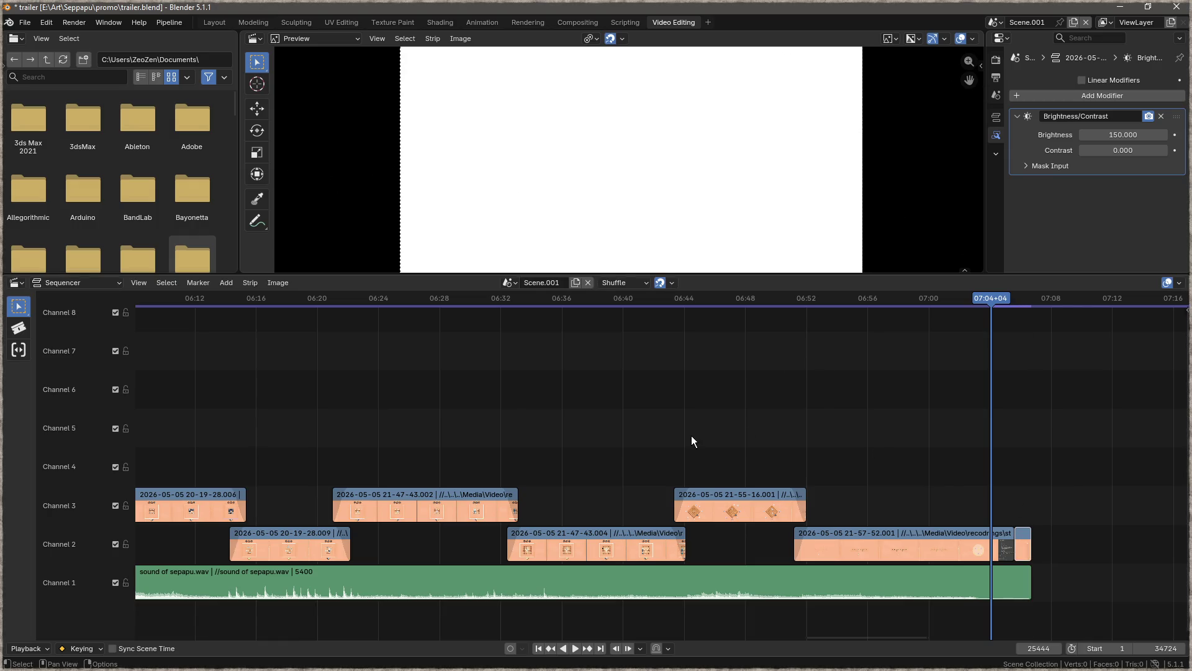
scroll(698, 434, "down", 4)
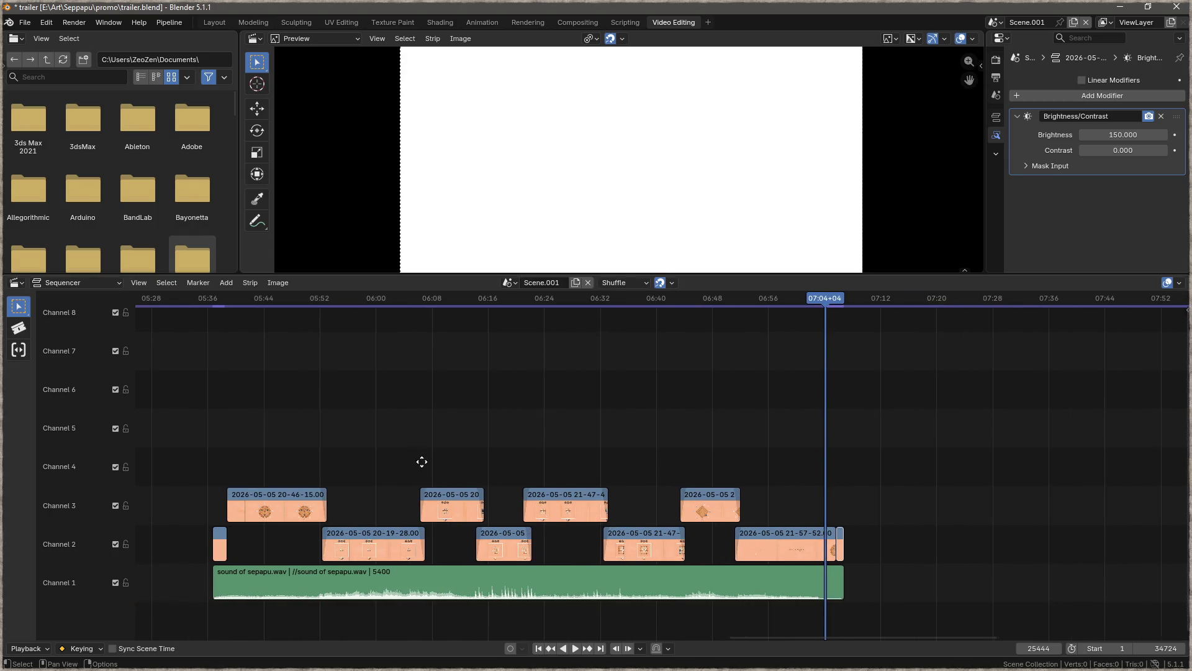
left_click_drag(420, 461, 563, 463)
- Save, slide all strips 20200 frames earlier to start at 00:00, and lower the end frame to 5435
key("ctrl+s")
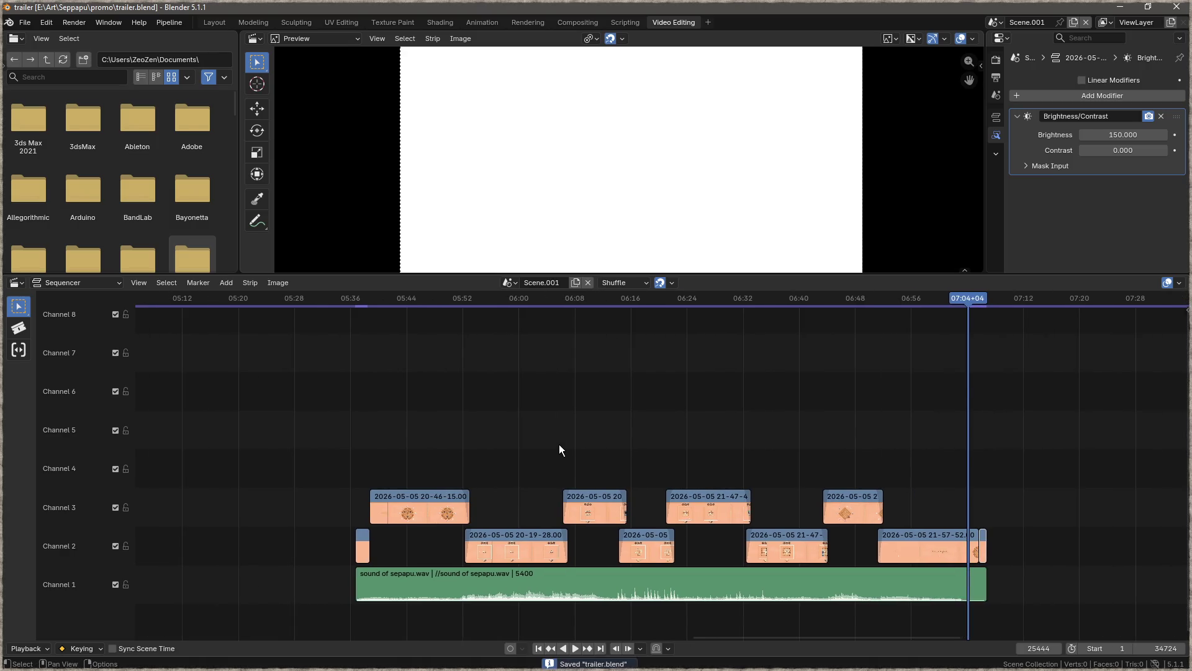
scroll(559, 444, "down", 10)
mouse_move(534, 463)
left_mouse_down()
mouse_move(742, 505)
mouse_move(729, 367)
mouse_move(732, 460)
mouse_move(852, 627)
left_mouse_up()
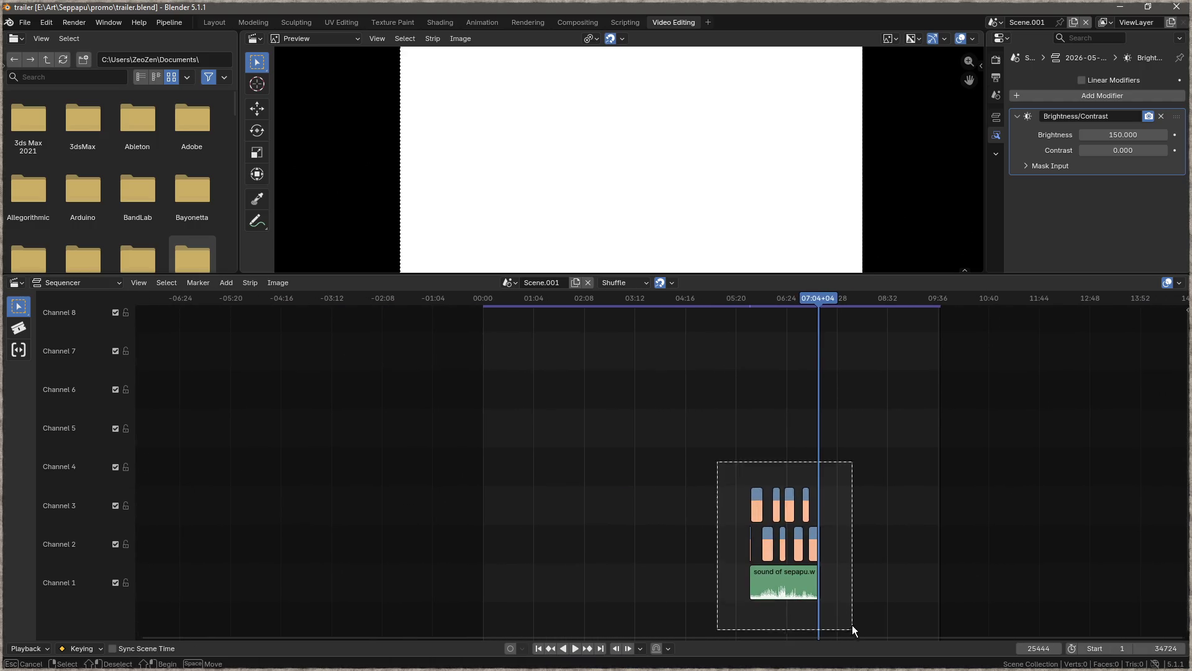
scroll(686, 586, "up", 5)
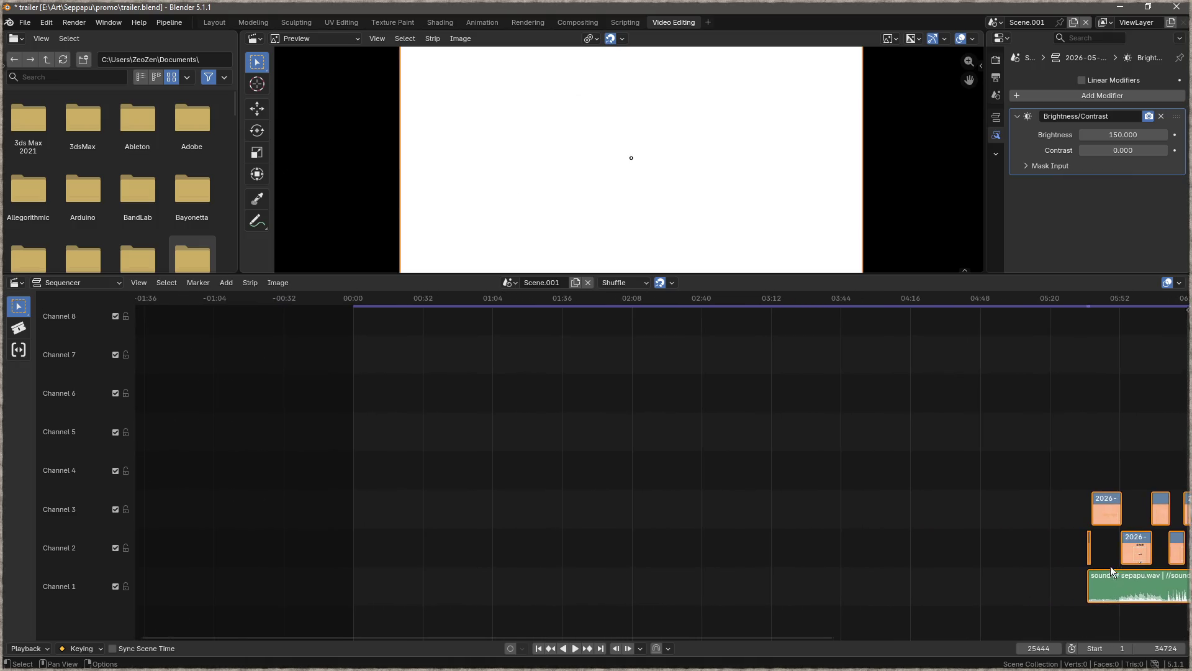
key("g")
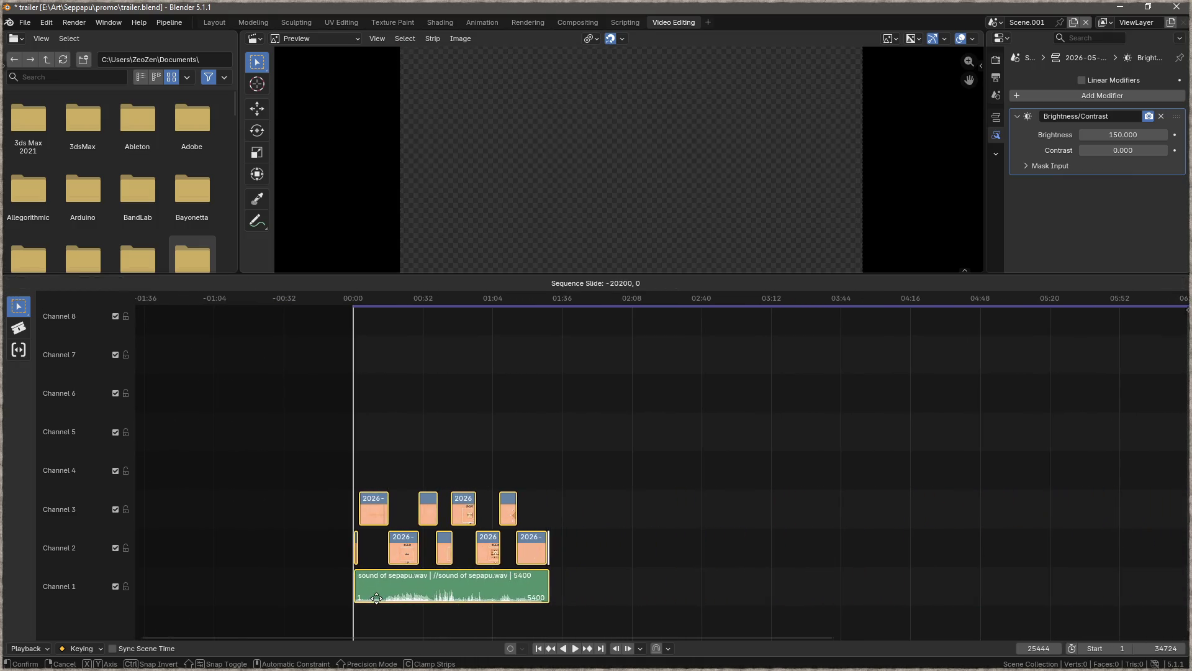
left_click(376, 598)
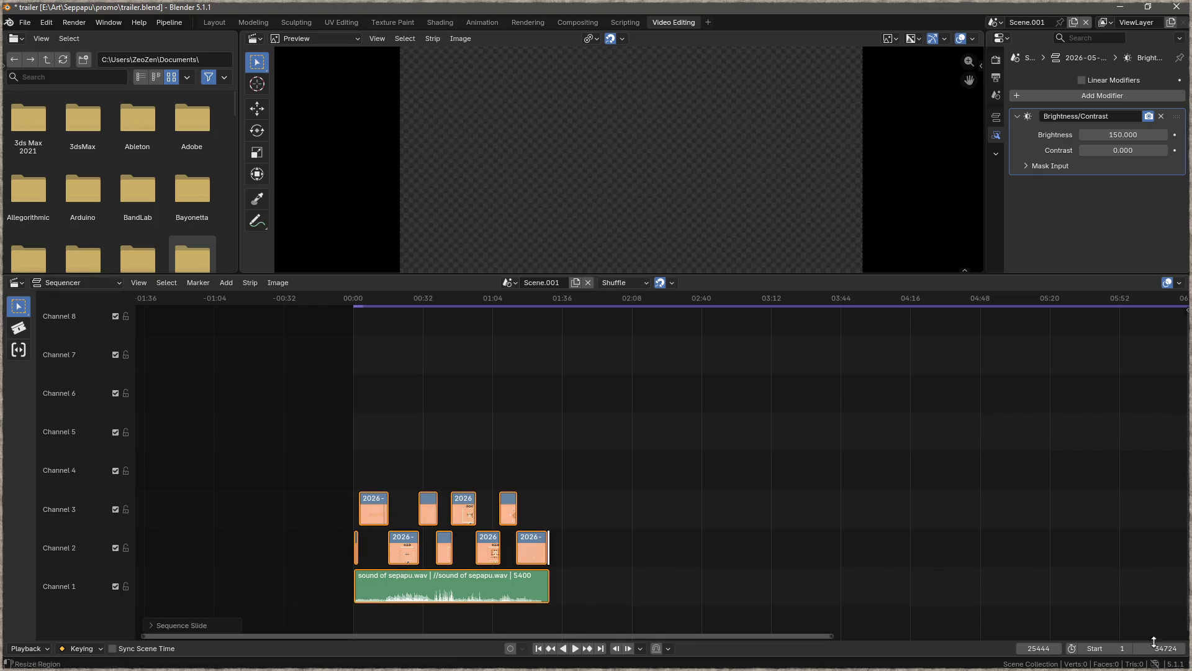
left_click_drag(1161, 648, 967, 647)
- Set the scene end frame to exactly 5400
key("Home")
scroll(531, 522, "up", 15)
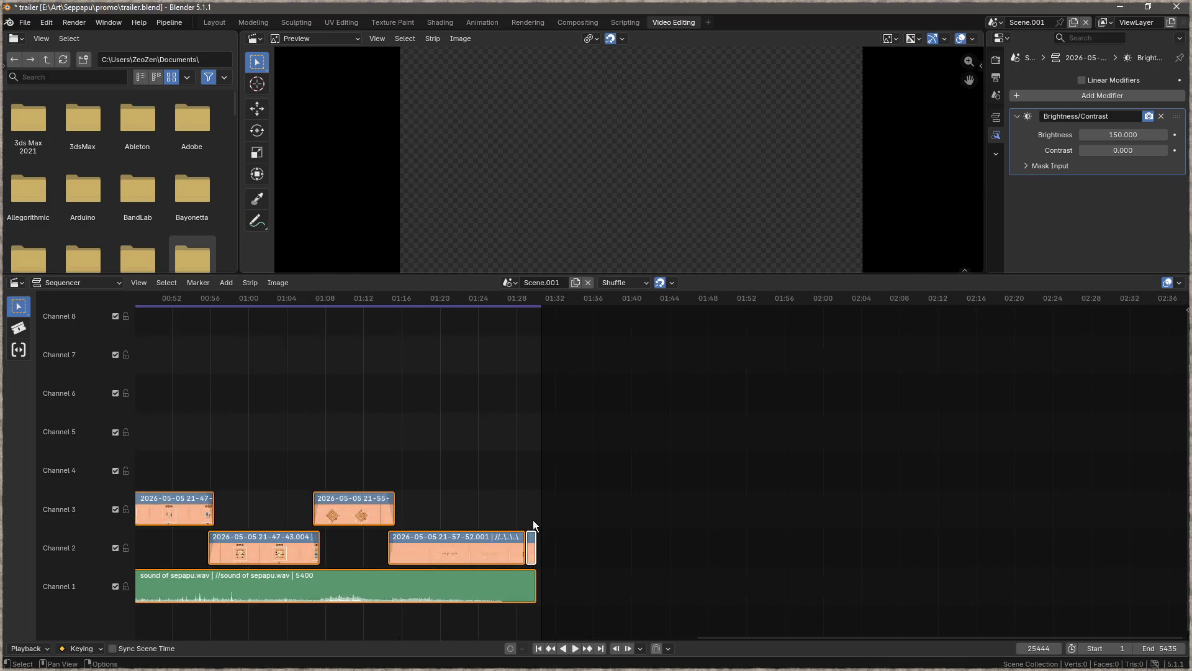
scroll(621, 515, "up", 7)
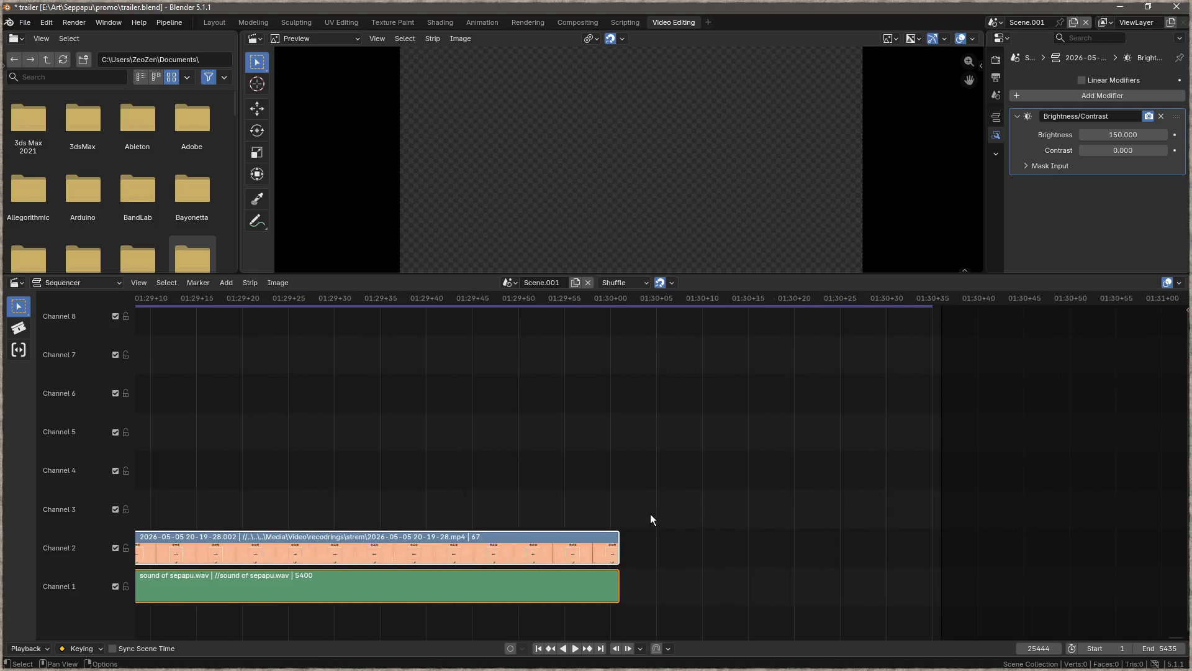
left_click_drag(1163, 648, 1143, 648)
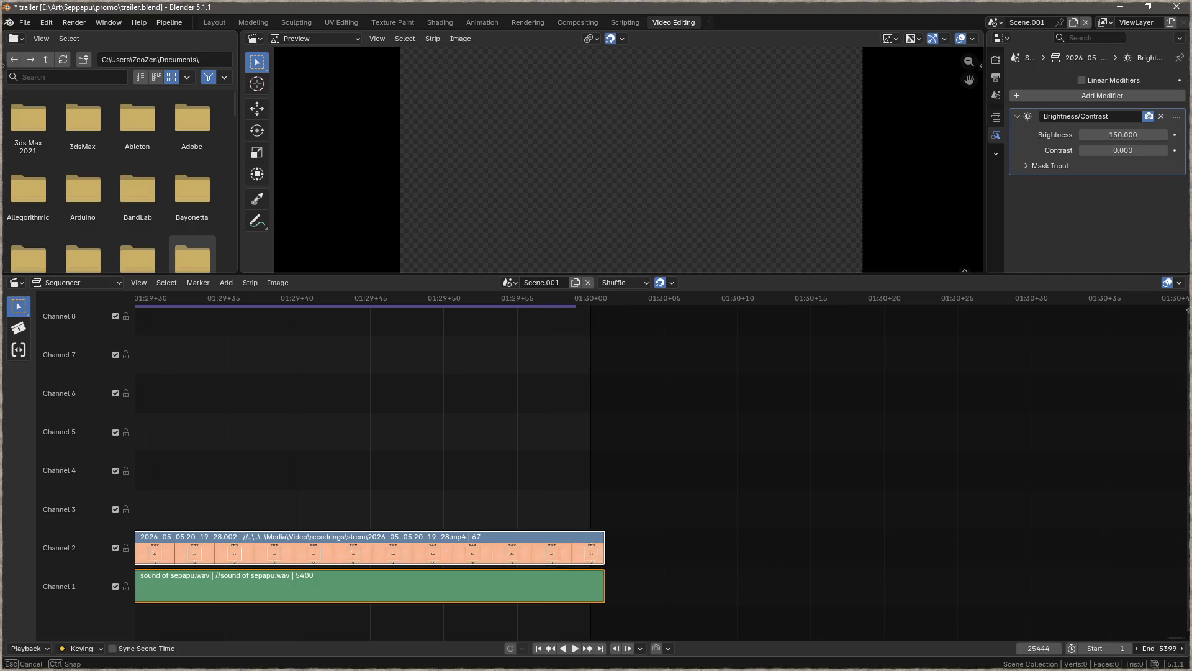
left_click(1148, 648)
type("5400")
key("Return")
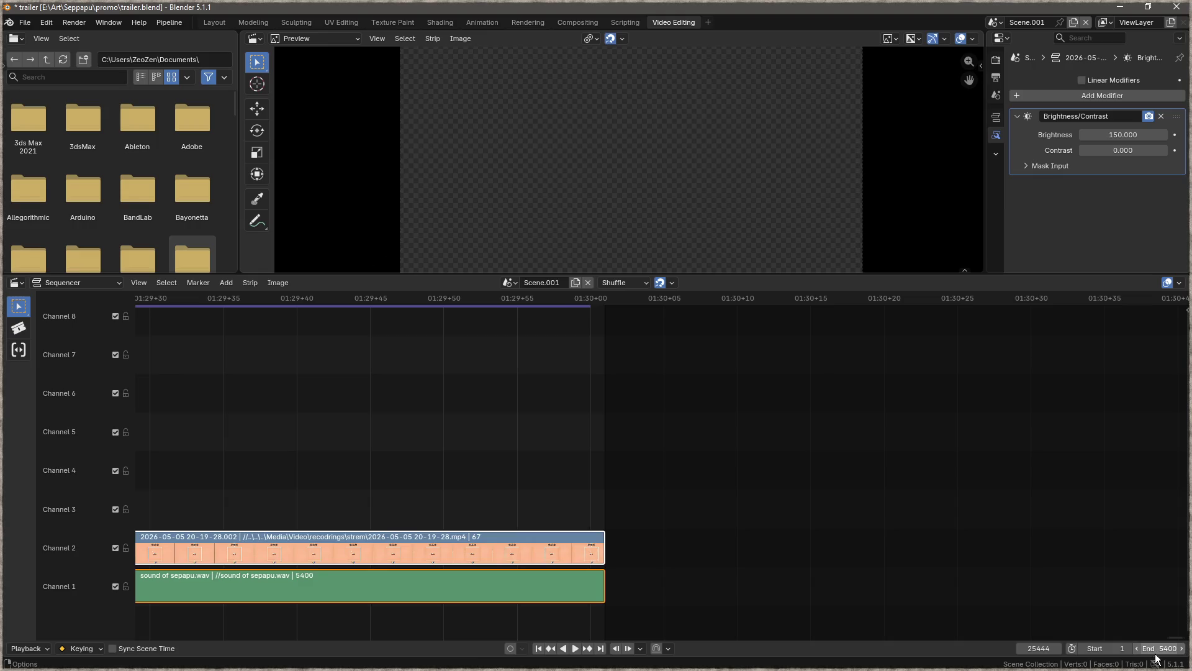
- Zoom out and center the whole 00:00–01:30 sequence in the timeline
scroll(732, 479, "down", 9)
scroll(736, 483, "down", 10)
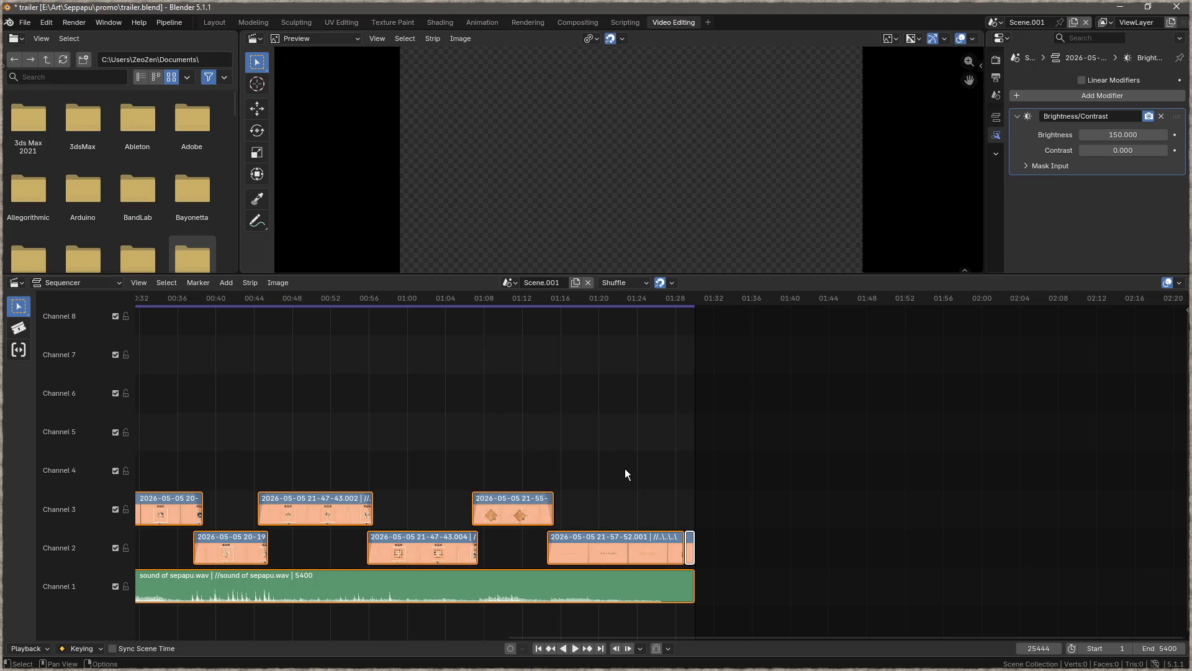
scroll(625, 451, "down", 6)
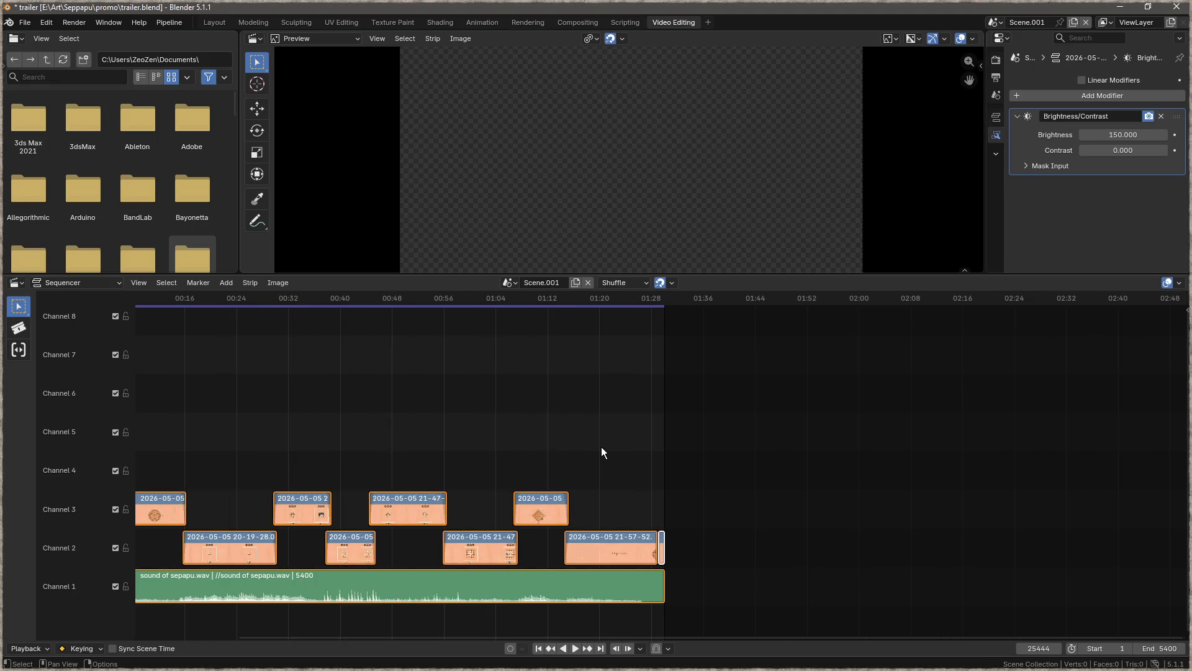
left_click_drag(524, 482, 702, 464)
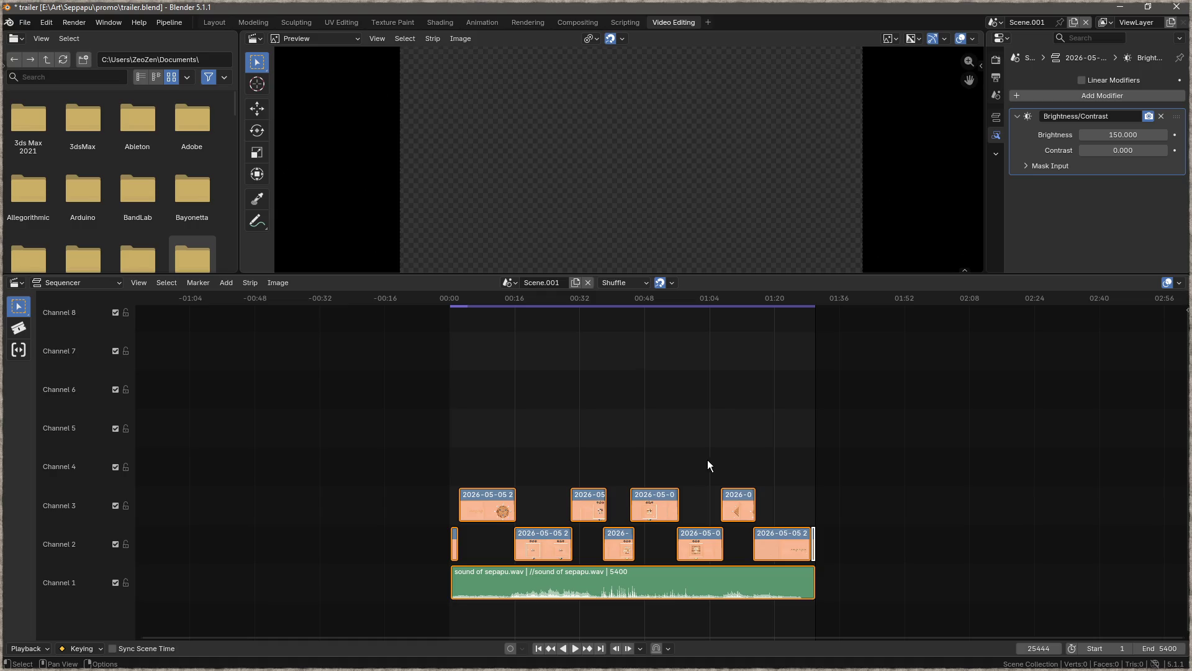
mouse_move(636, 442)
left_mouse_down()
mouse_move(487, 407)
mouse_move(438, 413)
mouse_move(555, 420)
left_mouse_up()
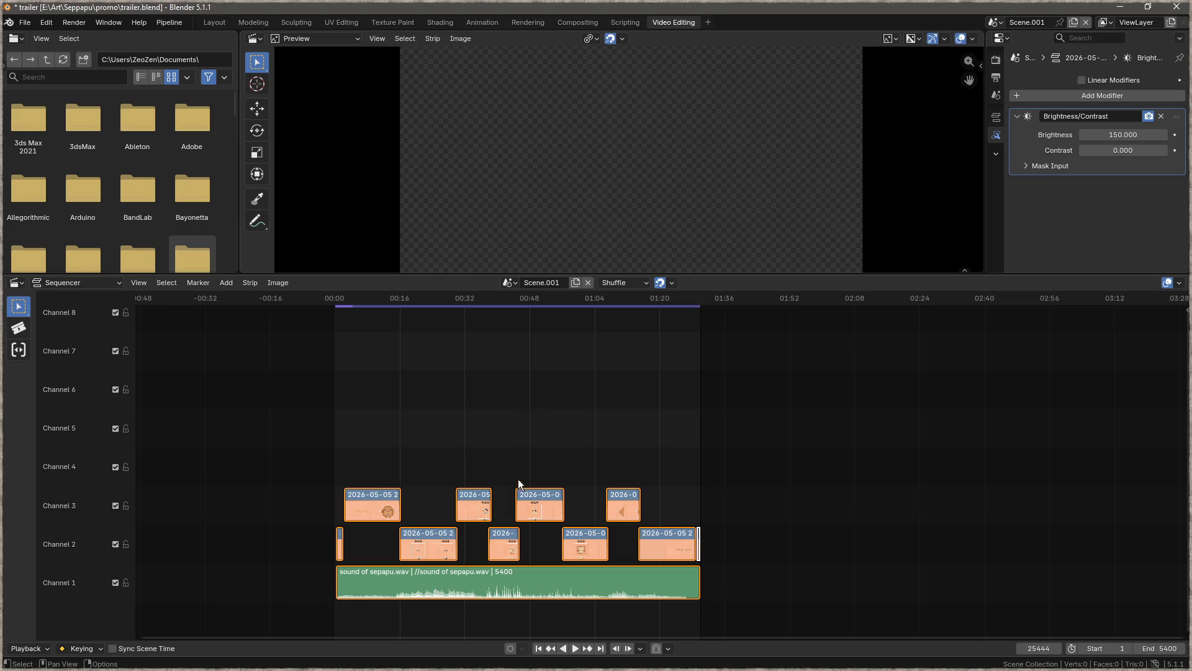
- Save, widen the timeline strips, deselect everything, and return the playhead to the start
key("ctrl+s")
mouse_move(341, 448)
left_mouse_down()
mouse_move(371, 437)
mouse_move(429, 453)
mouse_move(520, 453)
mouse_move(503, 426)
left_mouse_up()
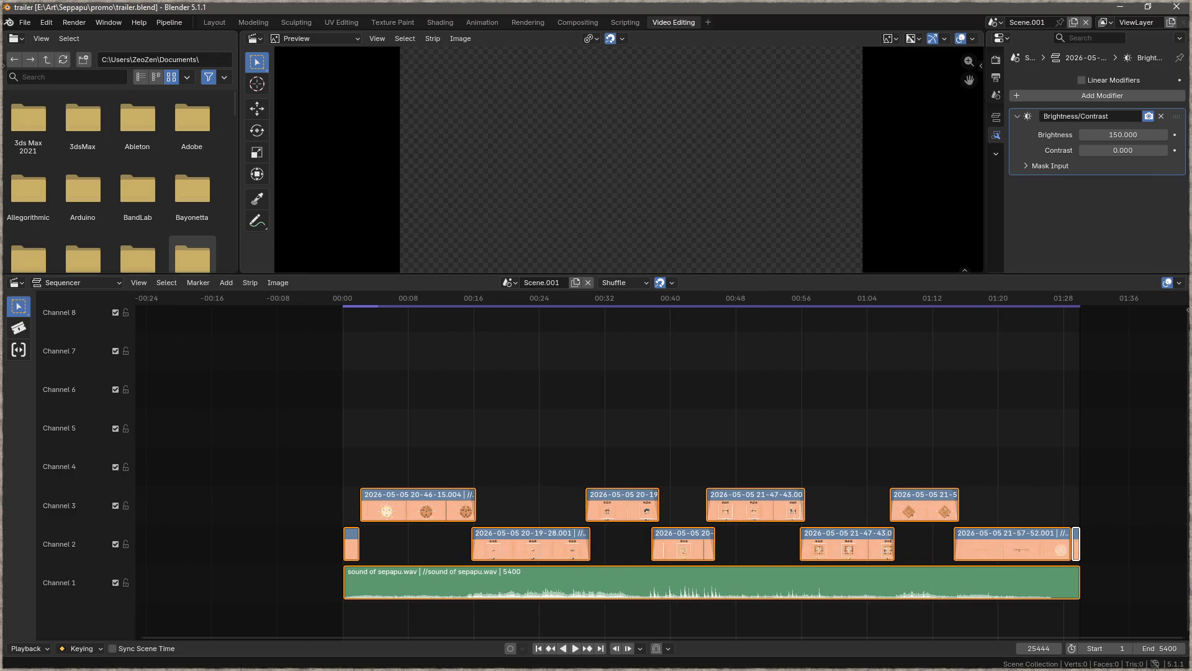
left_click(342, 421)
mouse_move(340, 304)
left_mouse_down()
mouse_move(353, 300)
mouse_move(341, 300)
left_mouse_up()
- Play the opening clip, stop at the move near frame 694, and add pickfield_click_01.wav on channel 4 there
key("space")
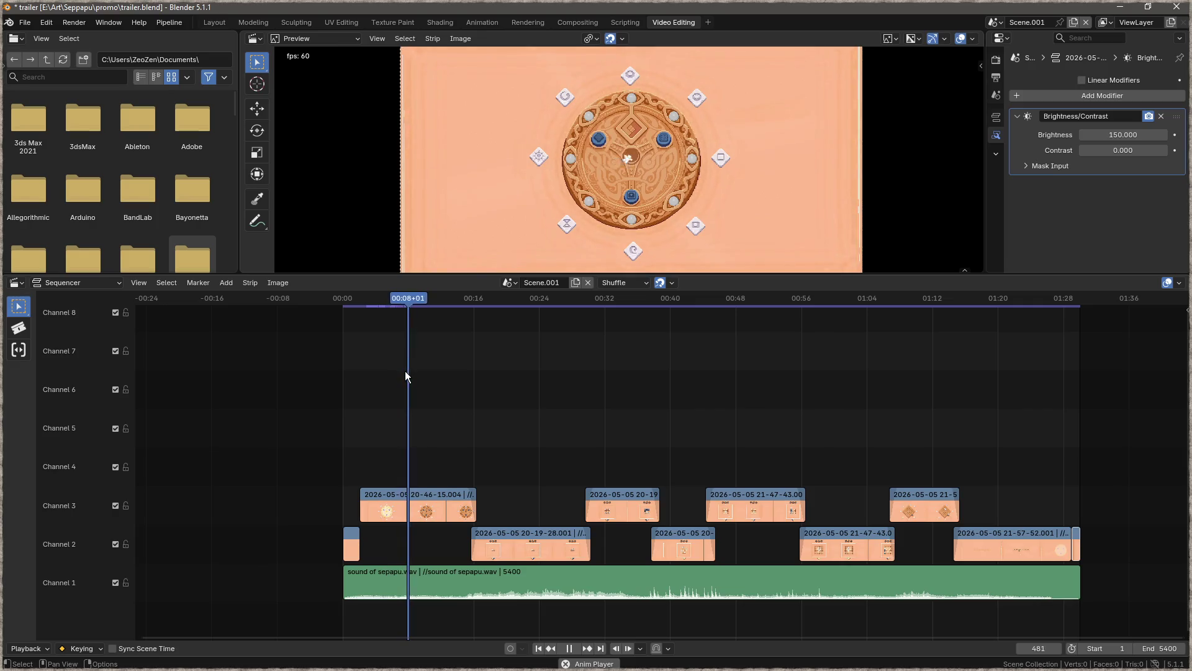
key("space")
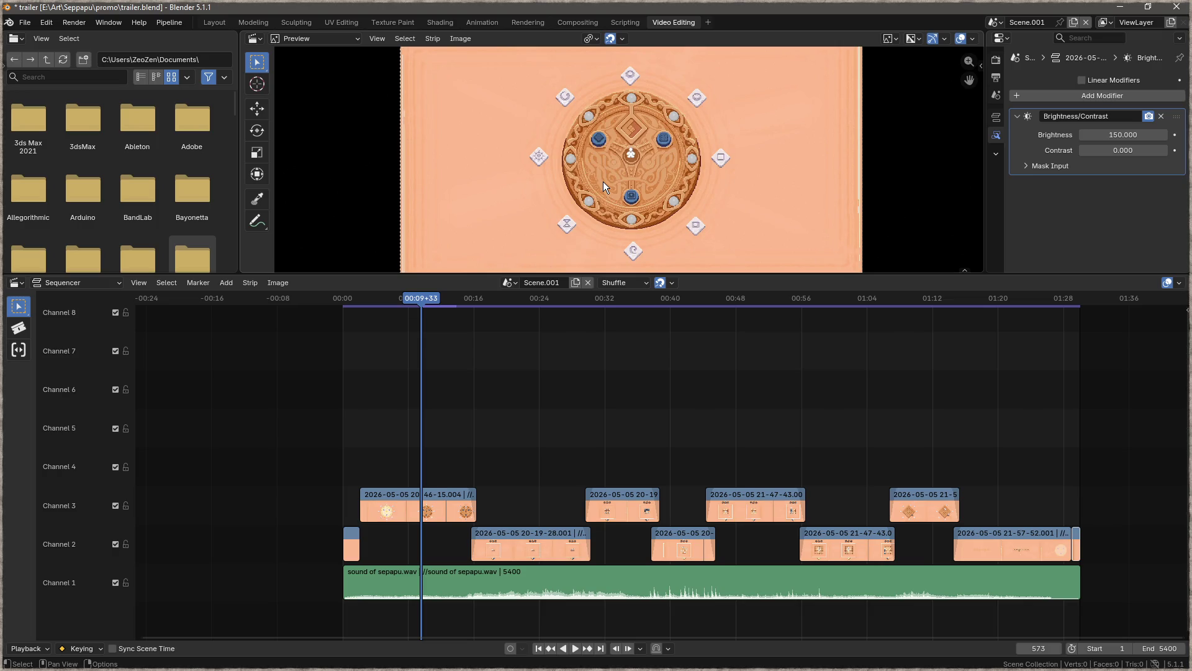
key("space")
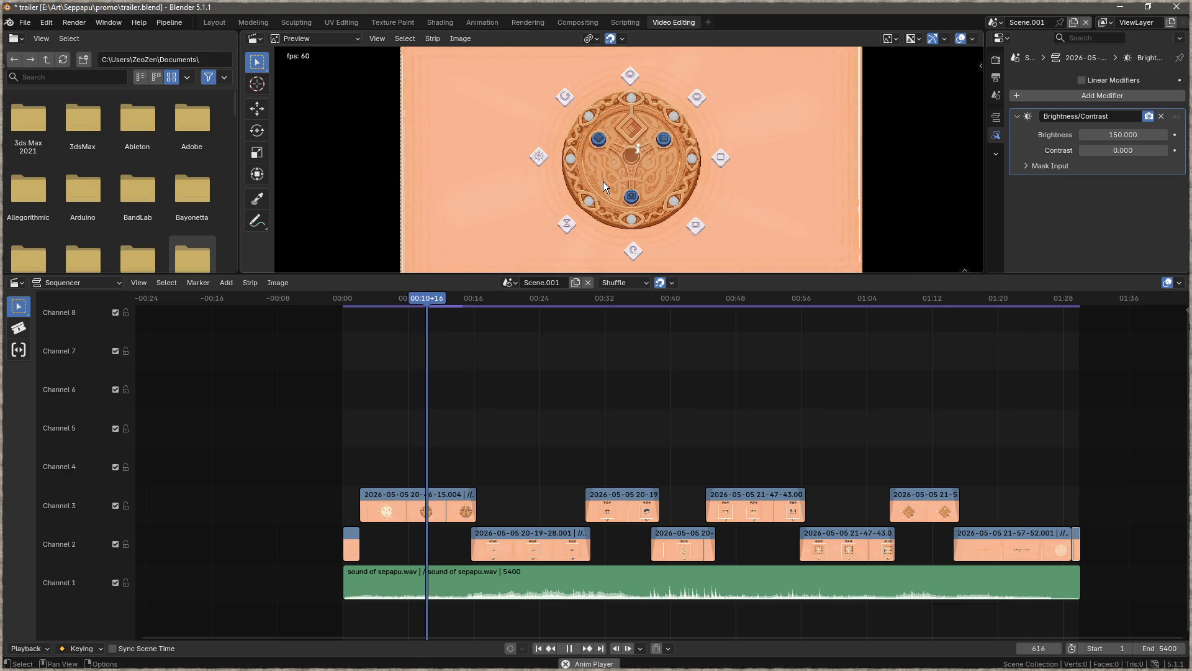
key("F3")
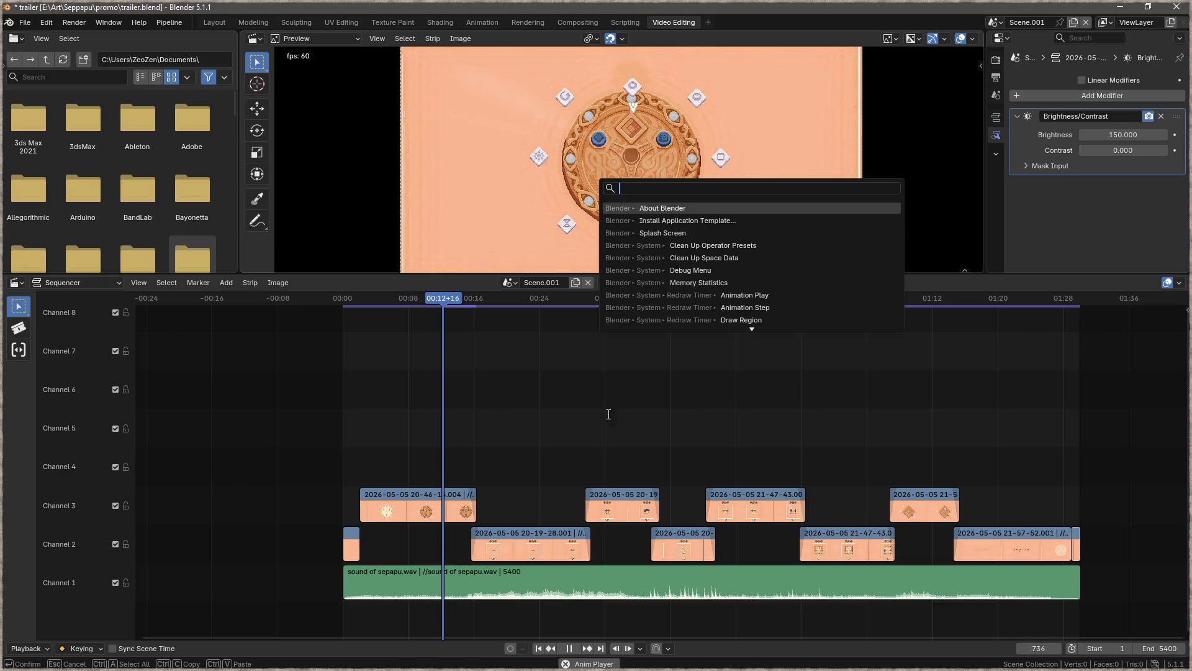
left_click(434, 297)
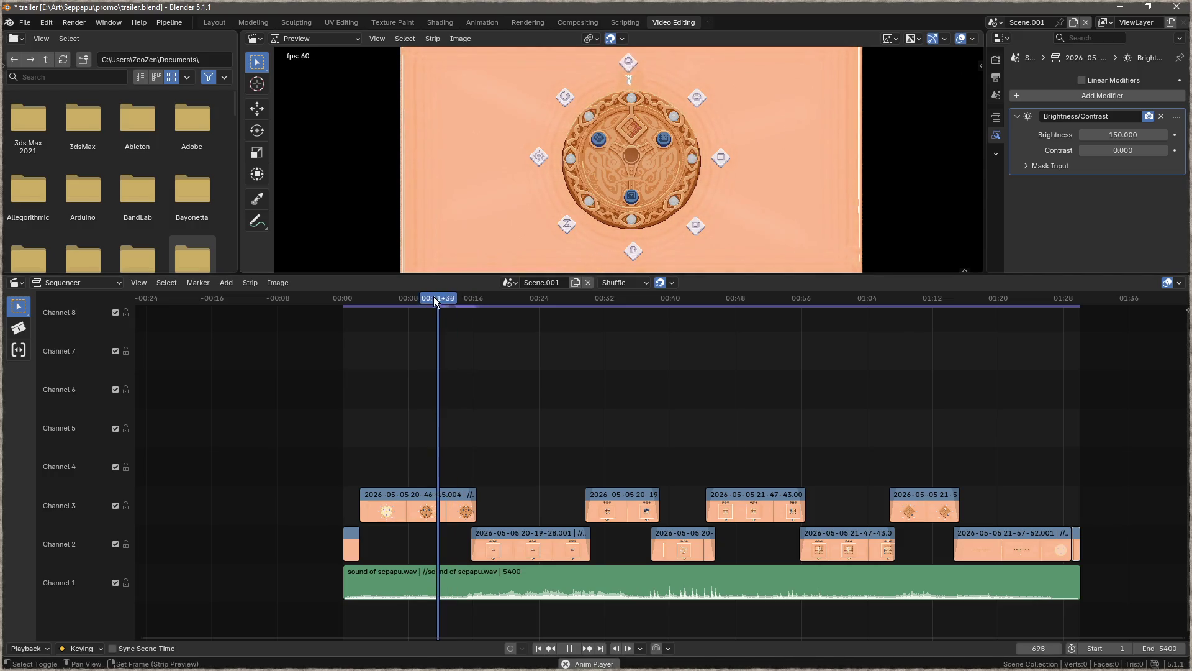
left_click(421, 298)
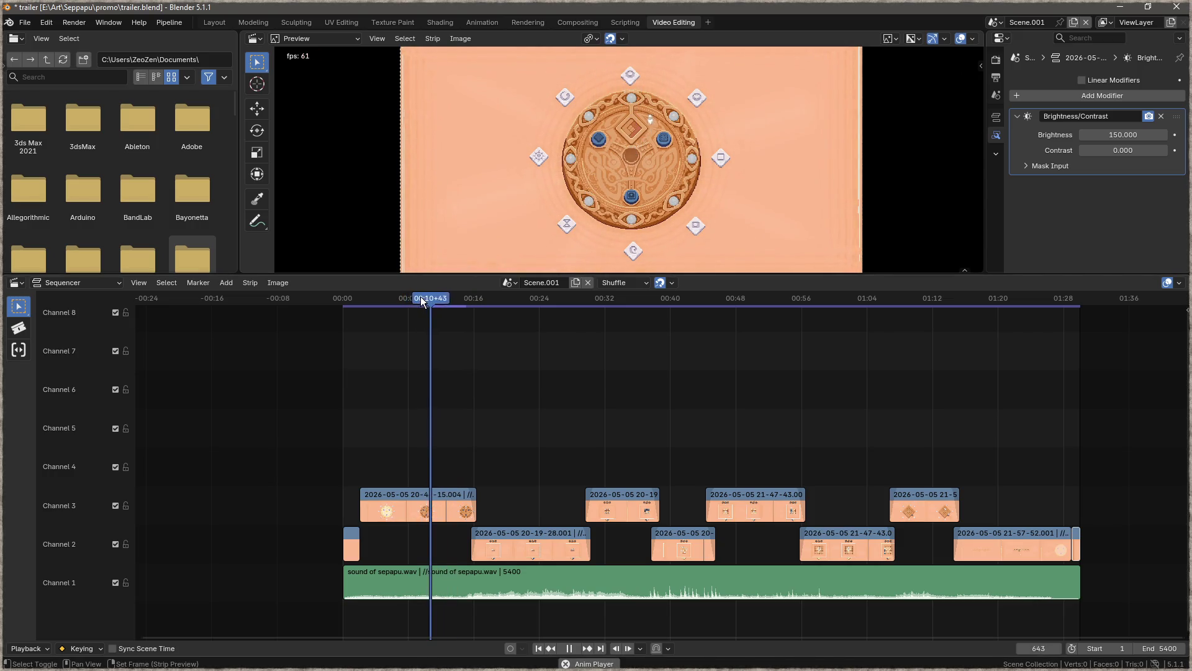
key("space")
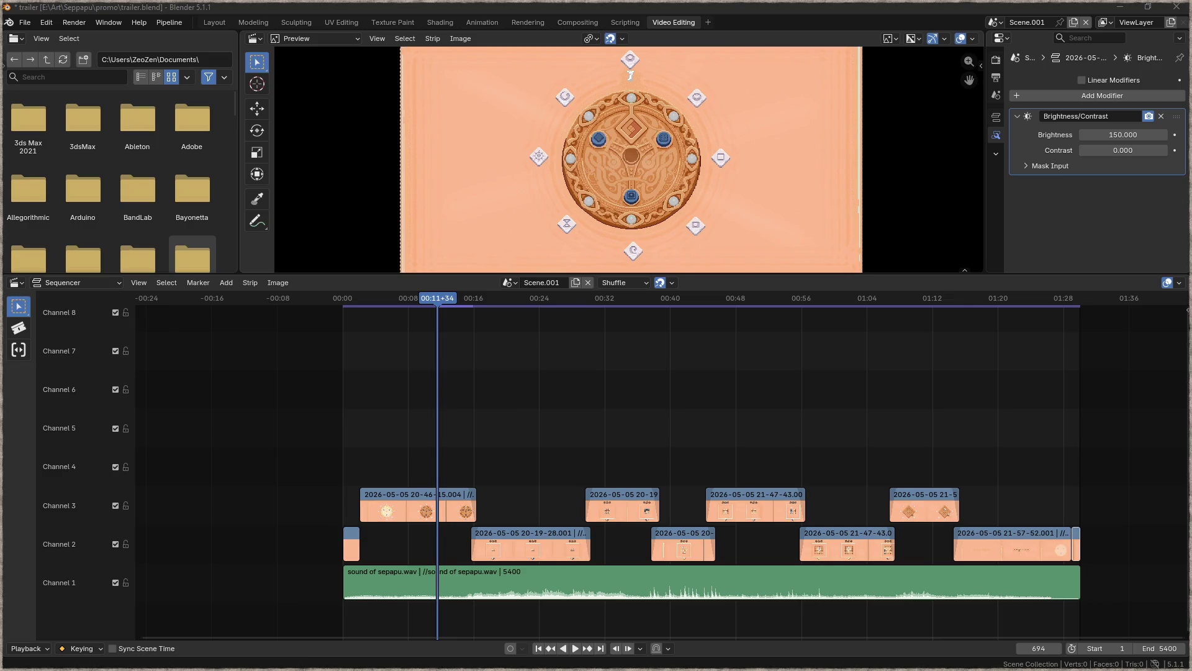
left_click_drag(69, 401, 440, 460)
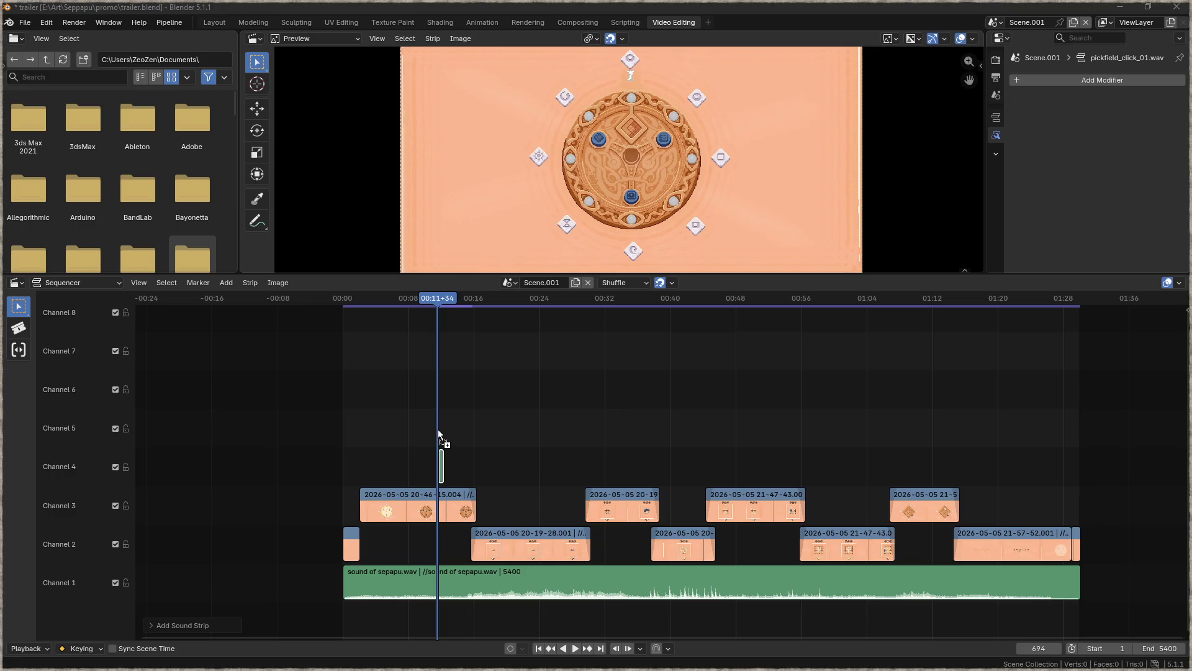
- Add pickfield_fluff_01.wav on channel 5, preview the sounds from about 00:10, and return to frame 774
left_click_drag(438, 428, 438, 427)
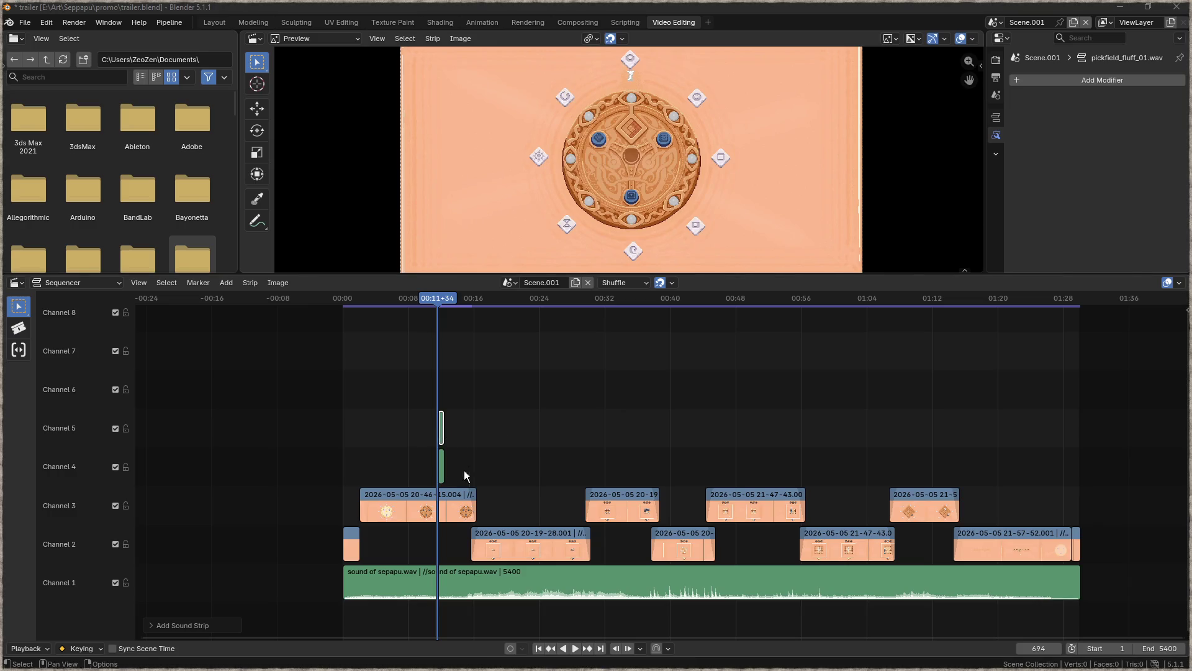
scroll(426, 469, "up", 10)
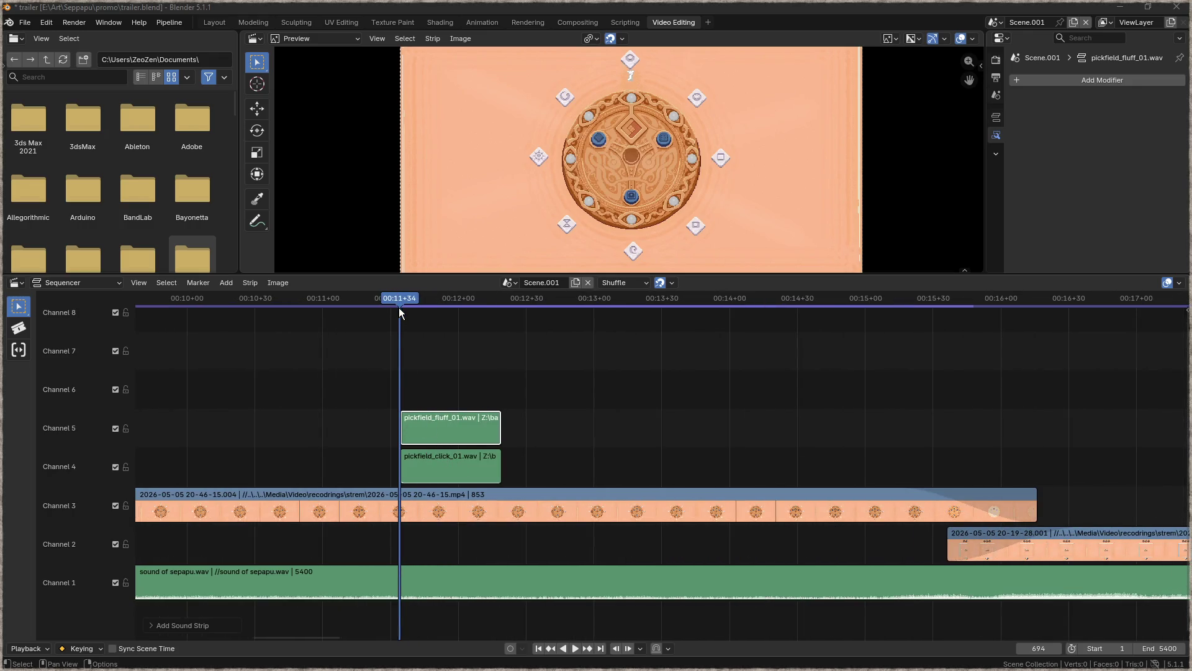
left_click(177, 303)
key("space")
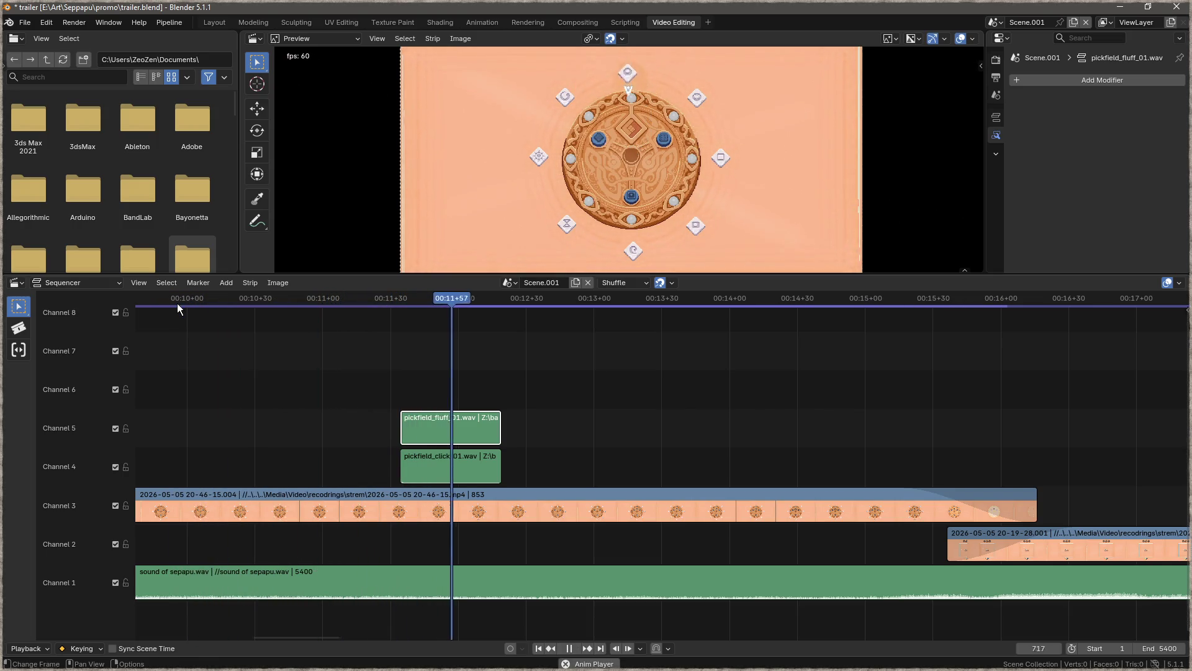
key("space")
left_click(148, 303)
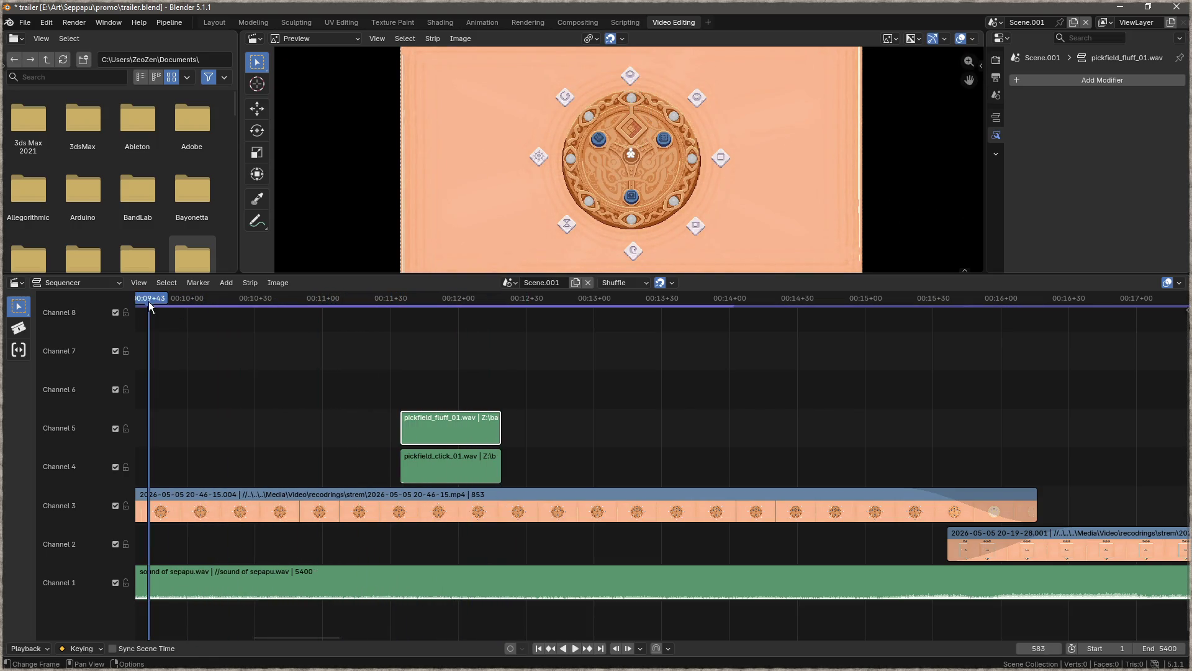
key("space")
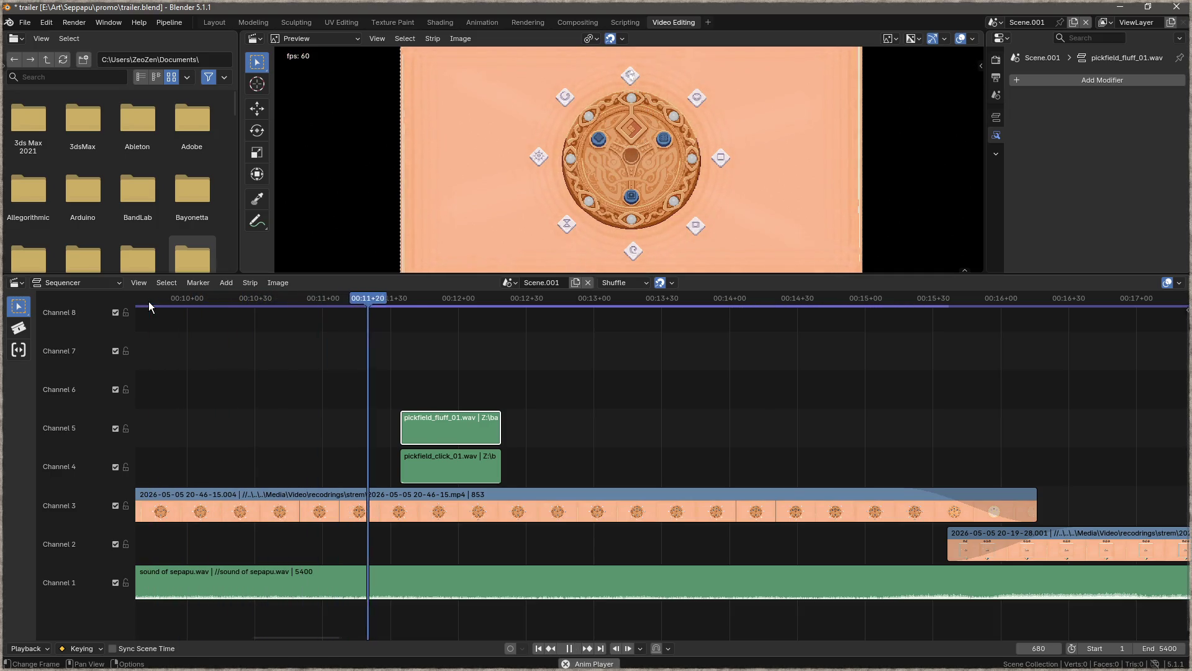
key("space")
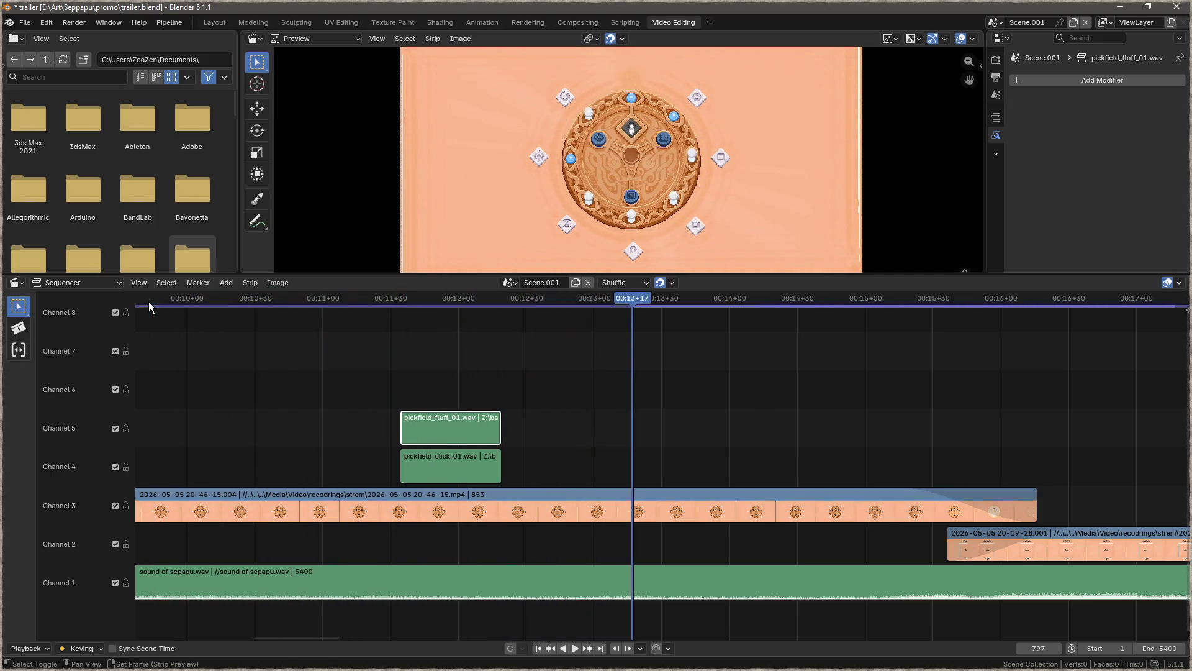
left_click_drag(634, 297, 586, 304)
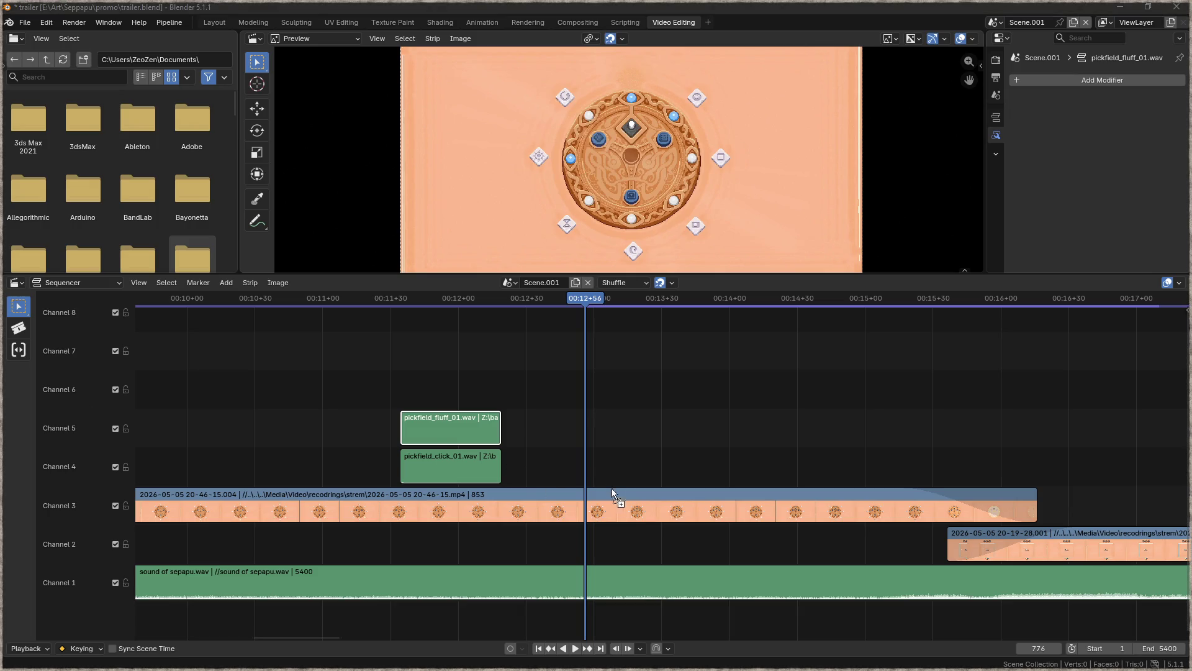
- Place drop_field_01.wav on channel 4 at the playhead and preview from about 00:10+30
left_click_drag(584, 456, 585, 457)
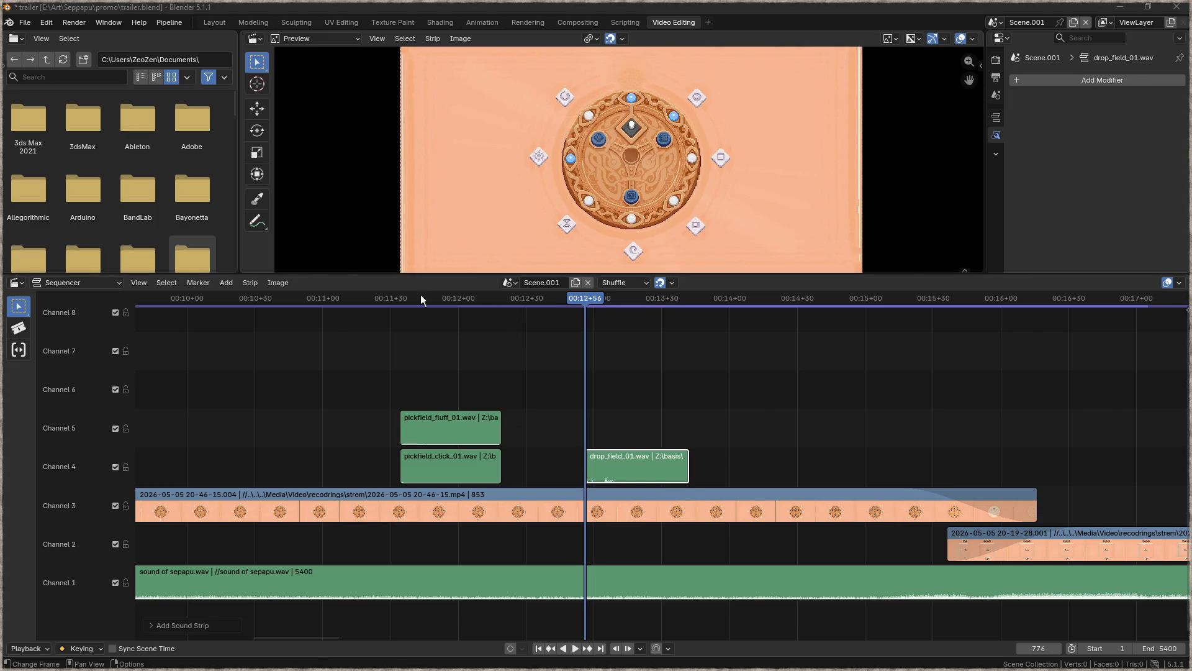
left_click(241, 300)
key("space")
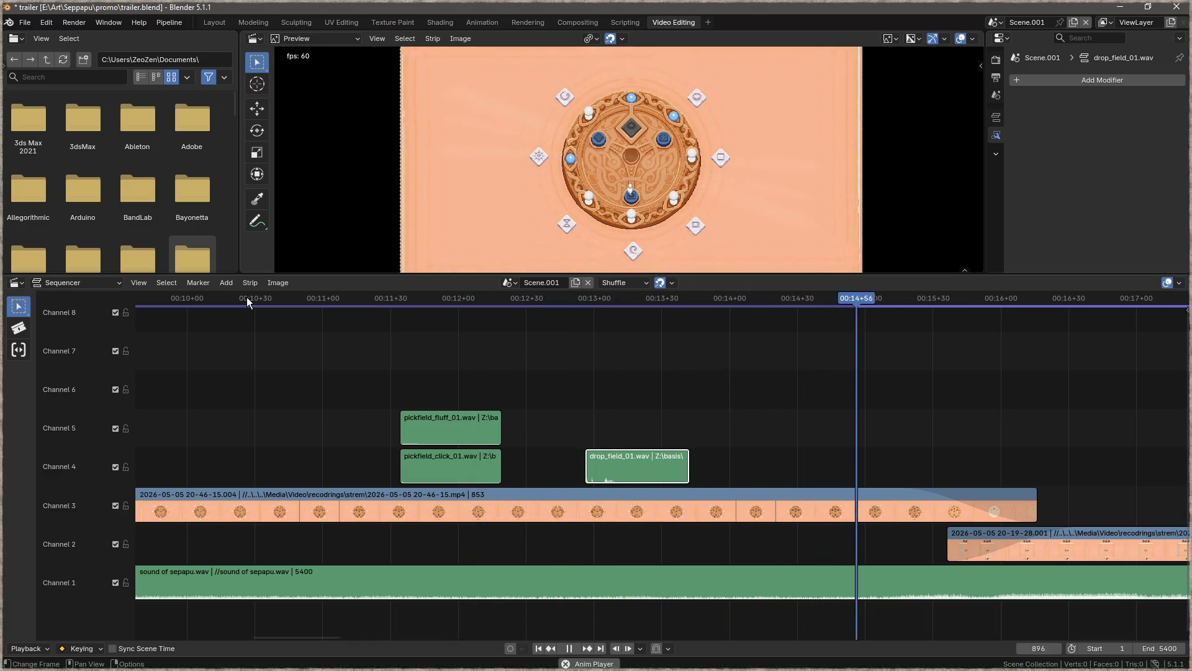
key("space")
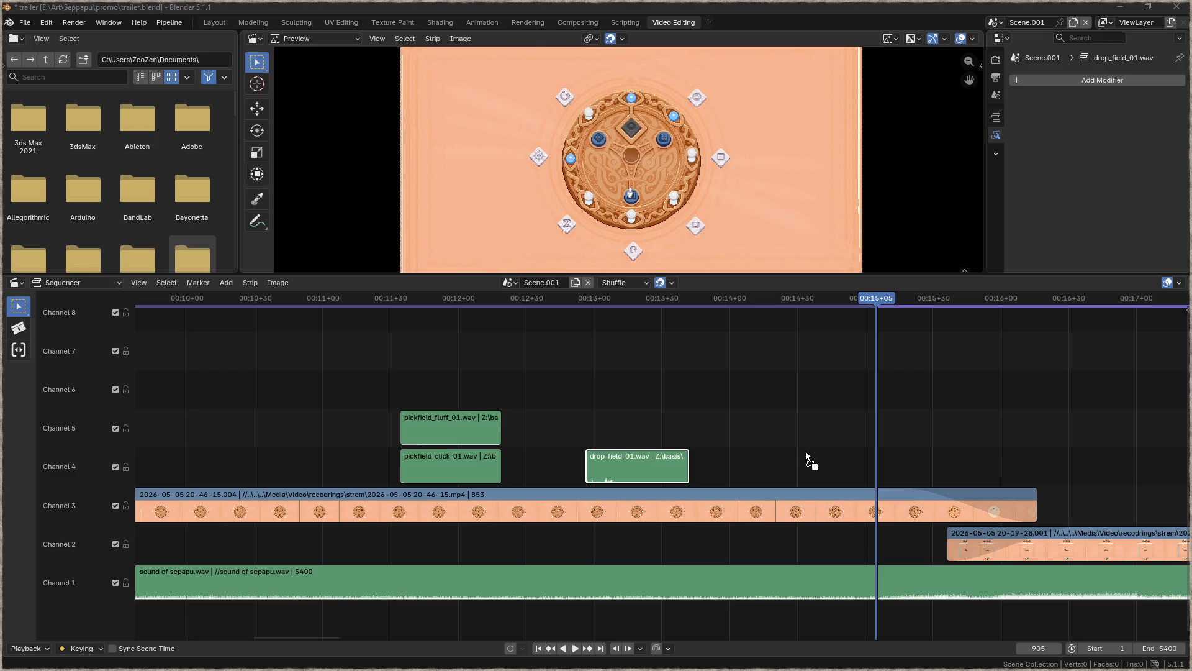
- Place lvl_clear_05.wav on channel 5 and preview it from about 00:11+10
left_click_drag(590, 420, 587, 419)
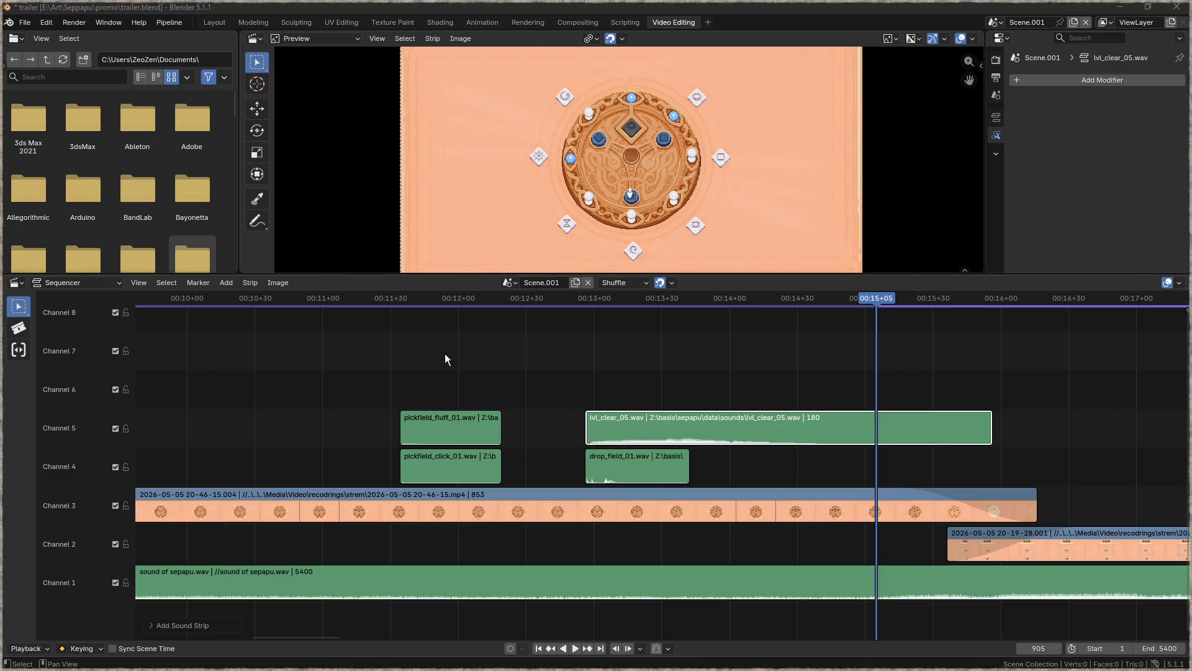
left_click(398, 296)
key("space")
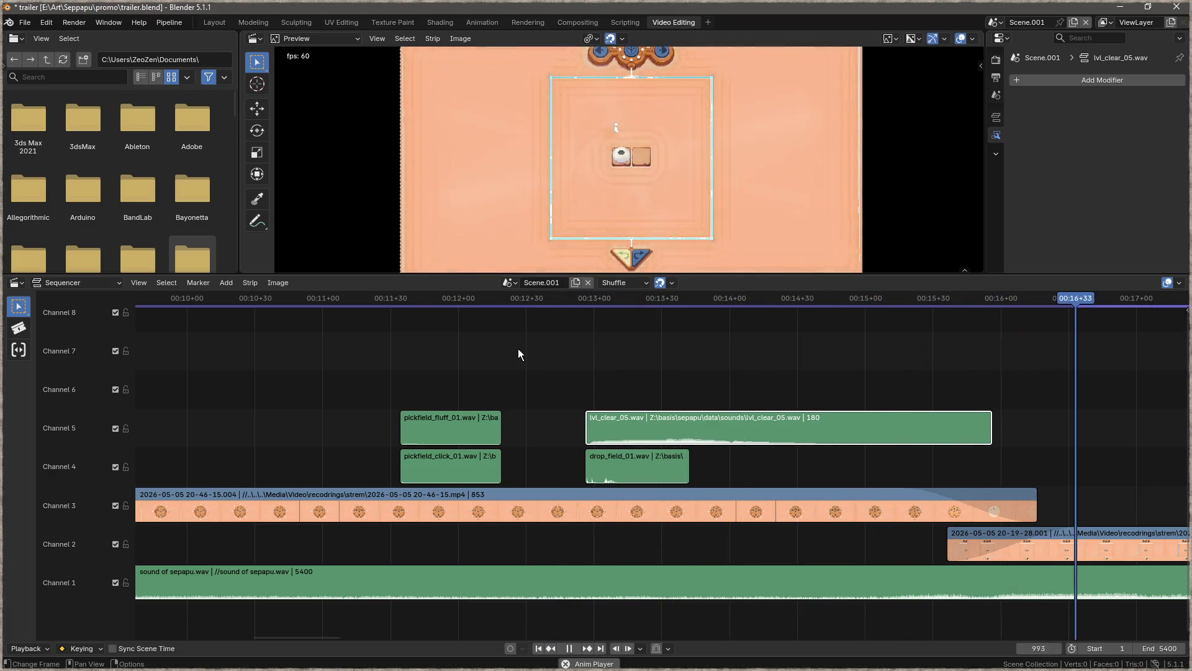
scroll(714, 354, "down", 6)
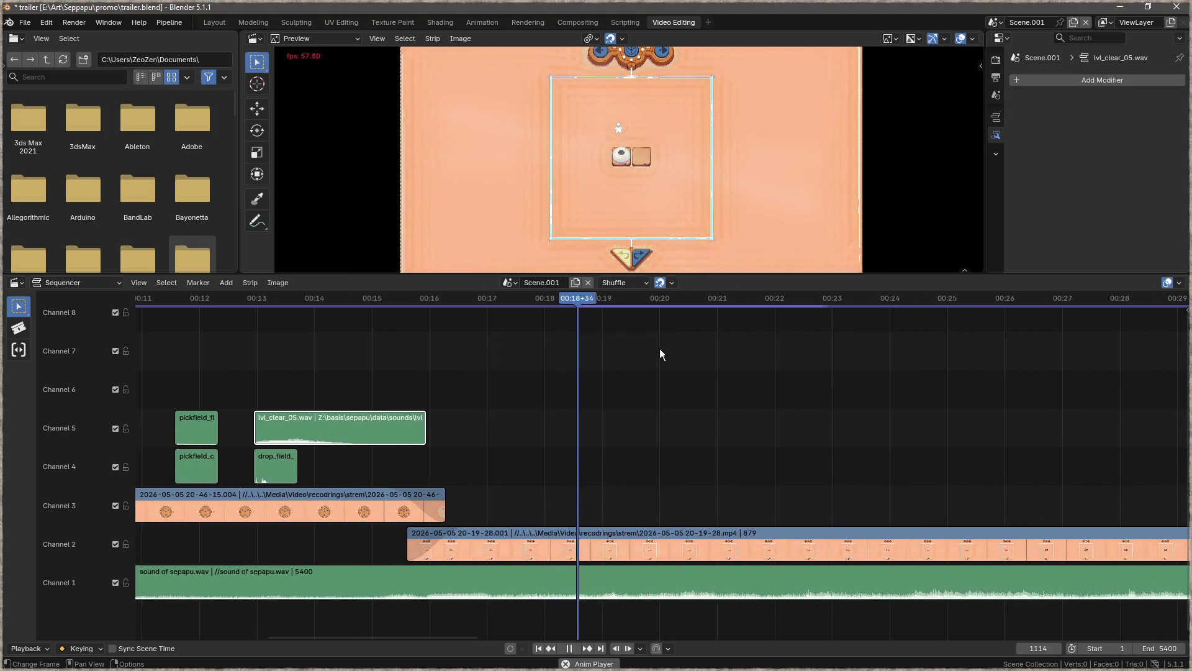
- Stop playback, scrub back to 00:23+56, and go up one folder in the file browser
scroll(739, 356, "right", 8)
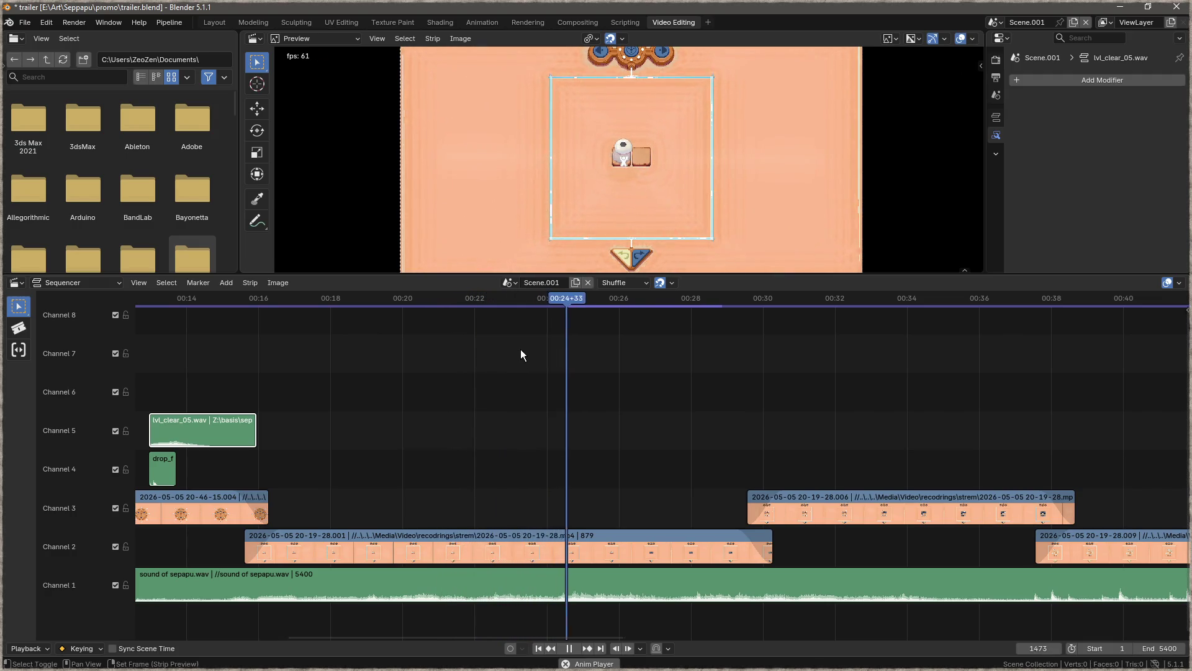
key("space")
left_click_drag(583, 303, 549, 303)
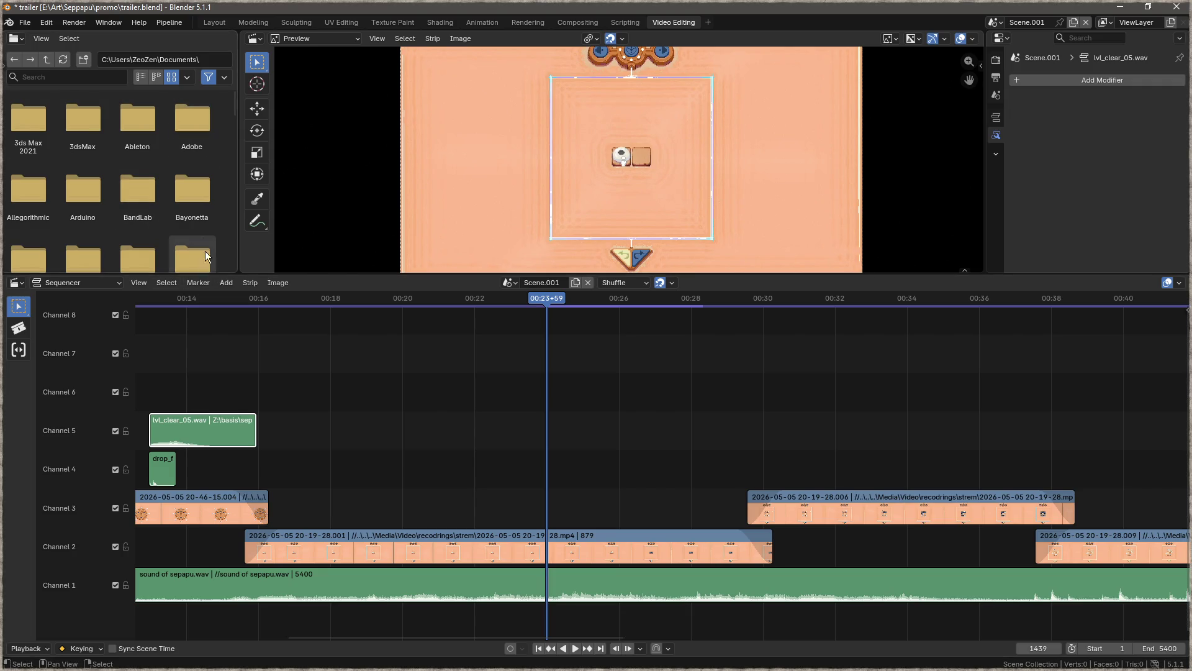
left_click(54, 61)
- Go to the root of drive Z: by entering z:\ as the file browser path
left_click(53, 62)
left_click(54, 61)
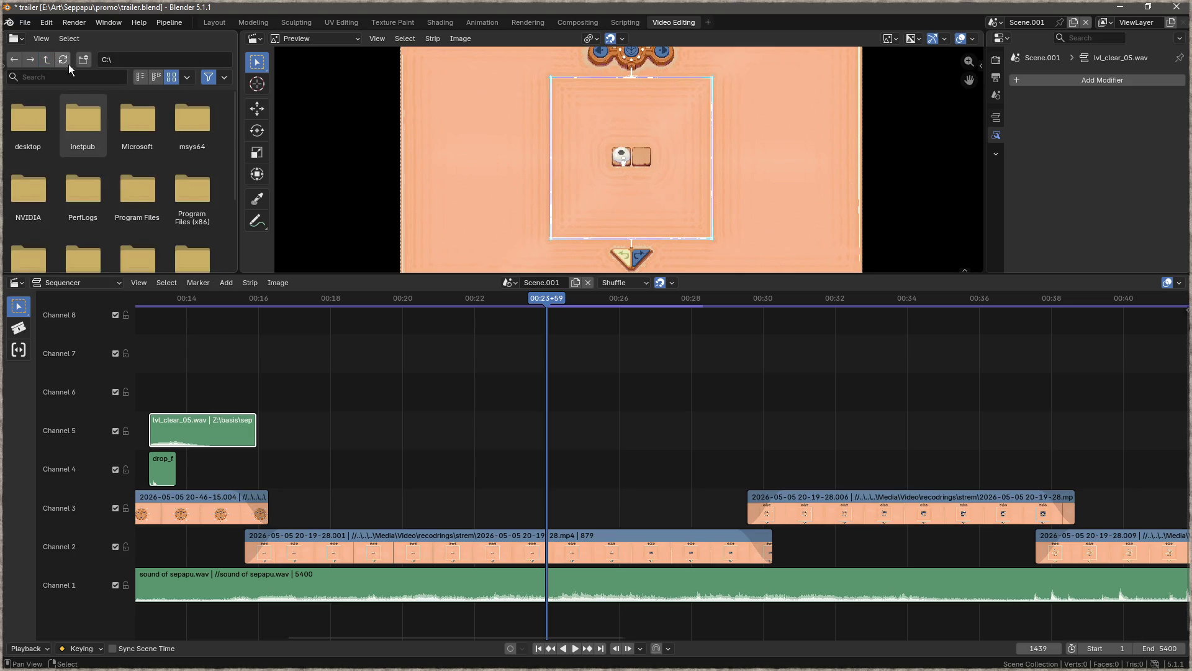
left_click(148, 63)
type("e")
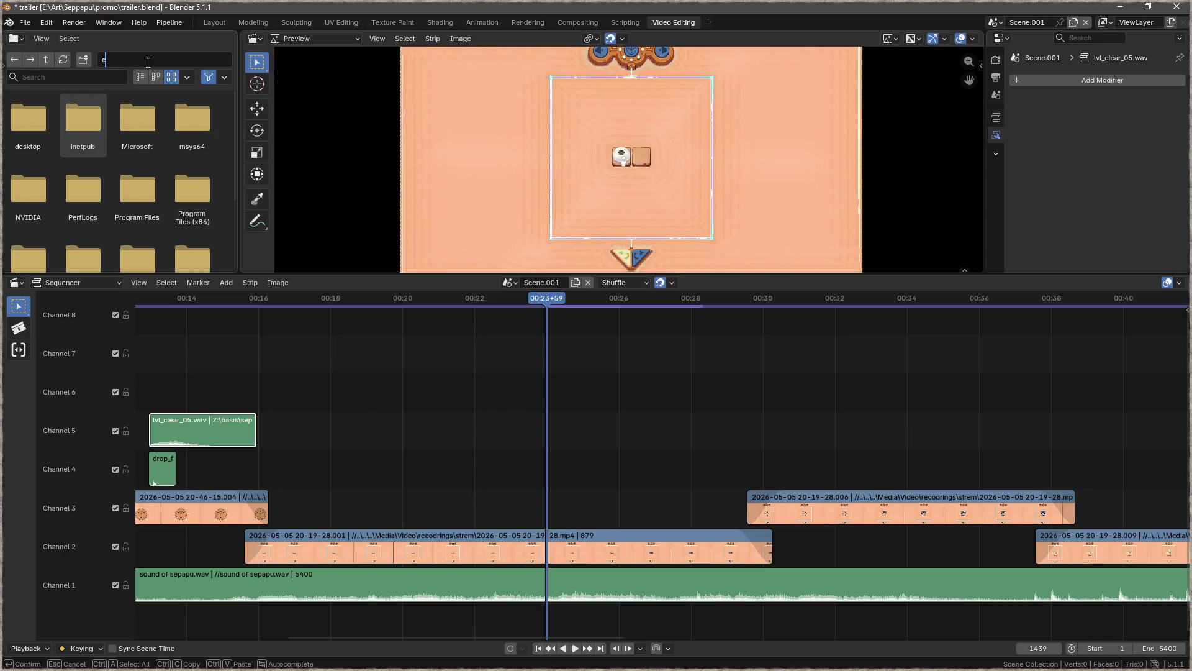
key("Escape")
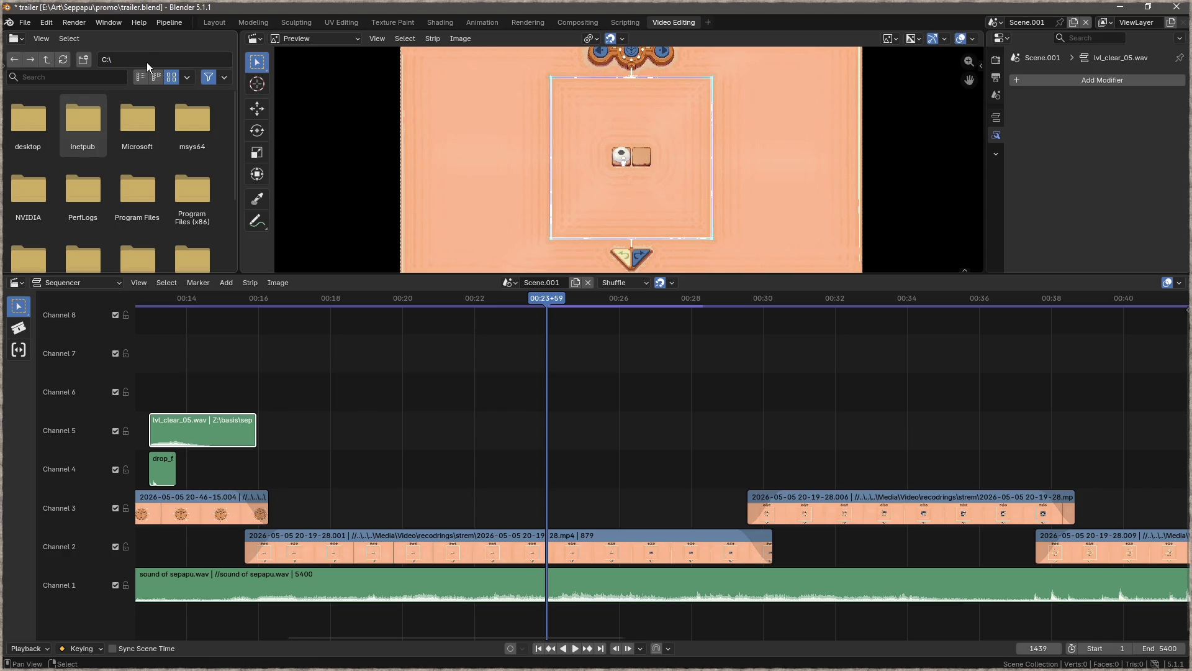
left_click(147, 62)
type("z:\\")
key("Return")
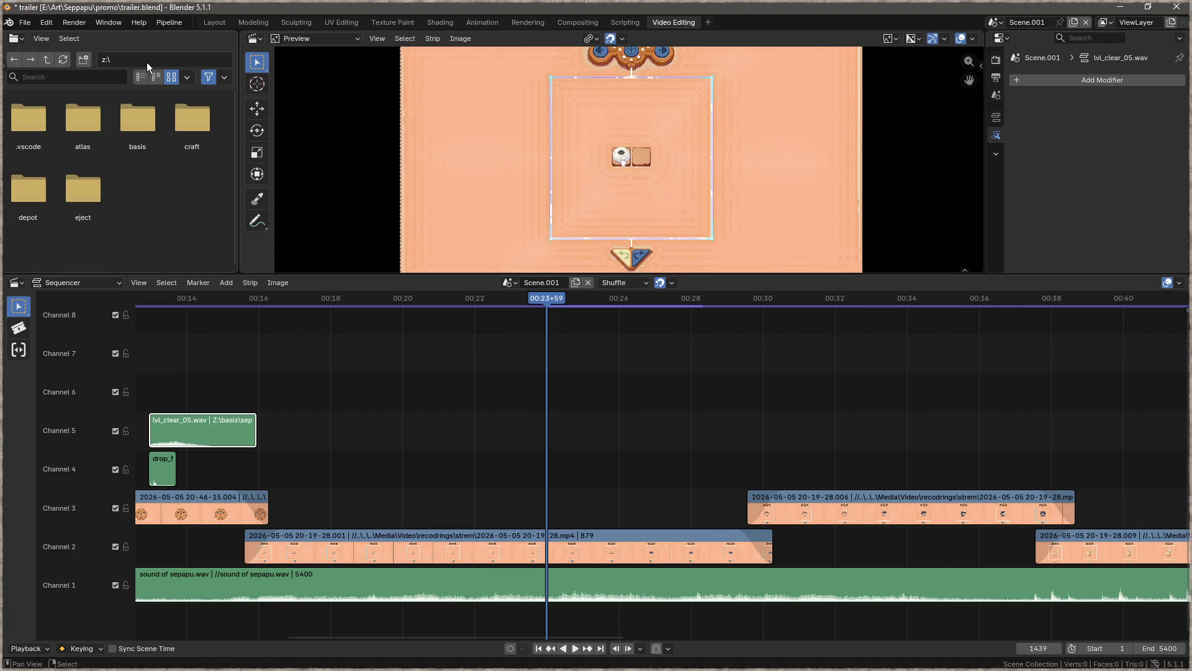
- Open basis, sepapu, data and sounds, listing the sound files in detail view
double_click(127, 130)
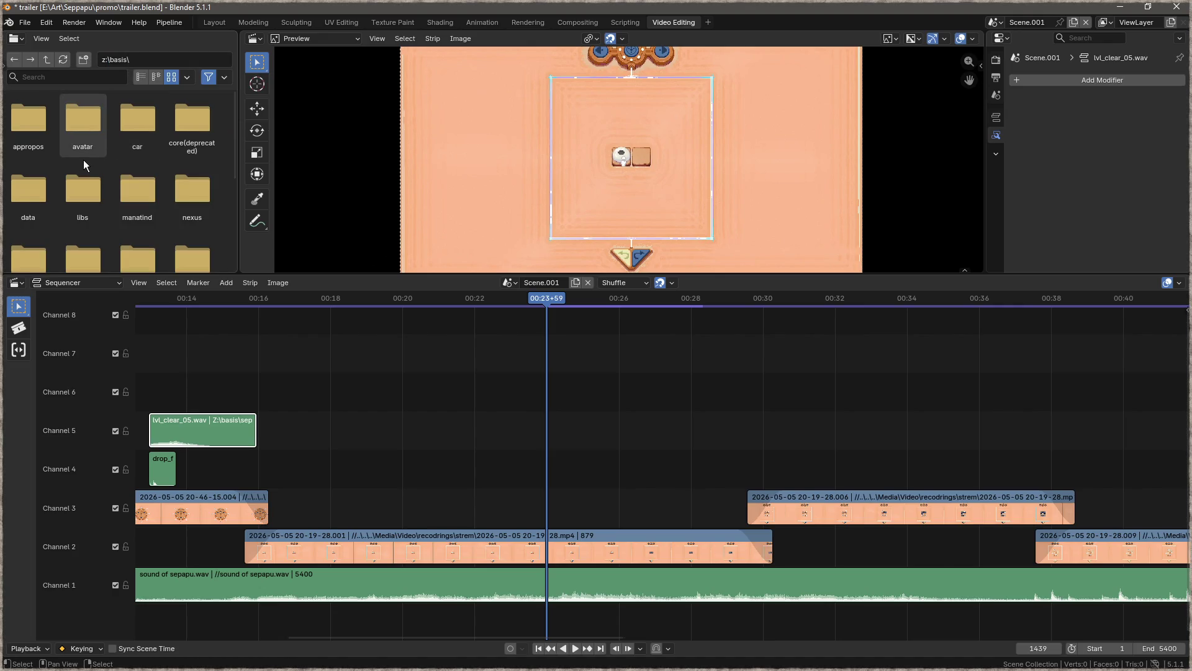
scroll(156, 163, "down", 2)
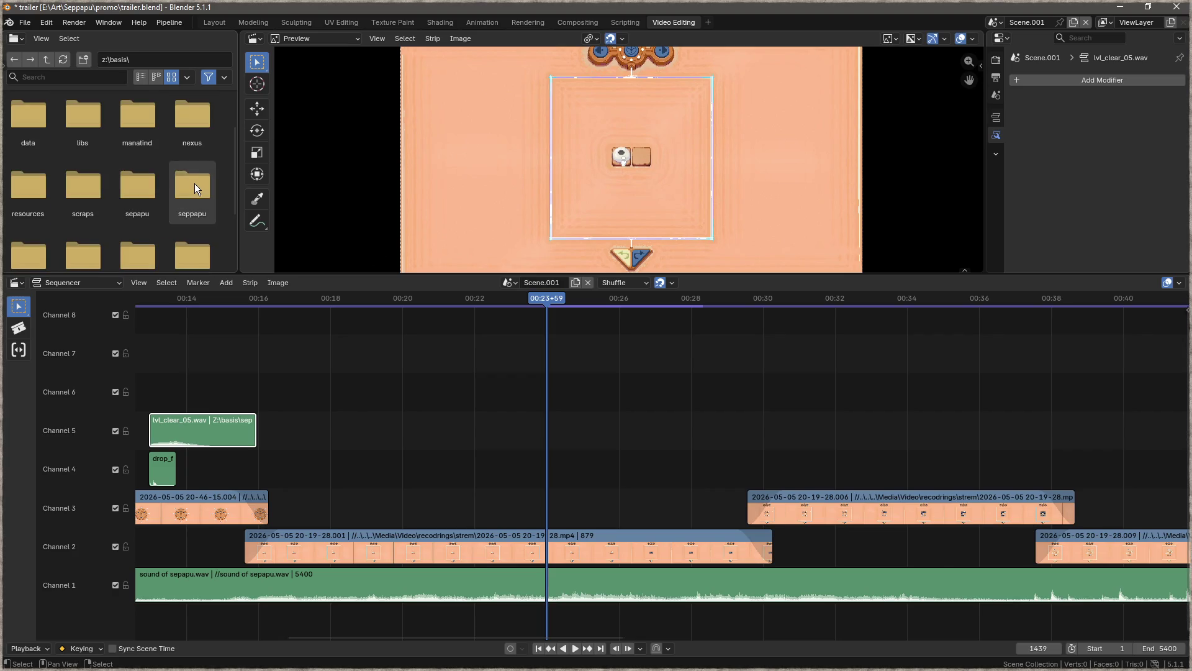
double_click(138, 192)
double_click(18, 127)
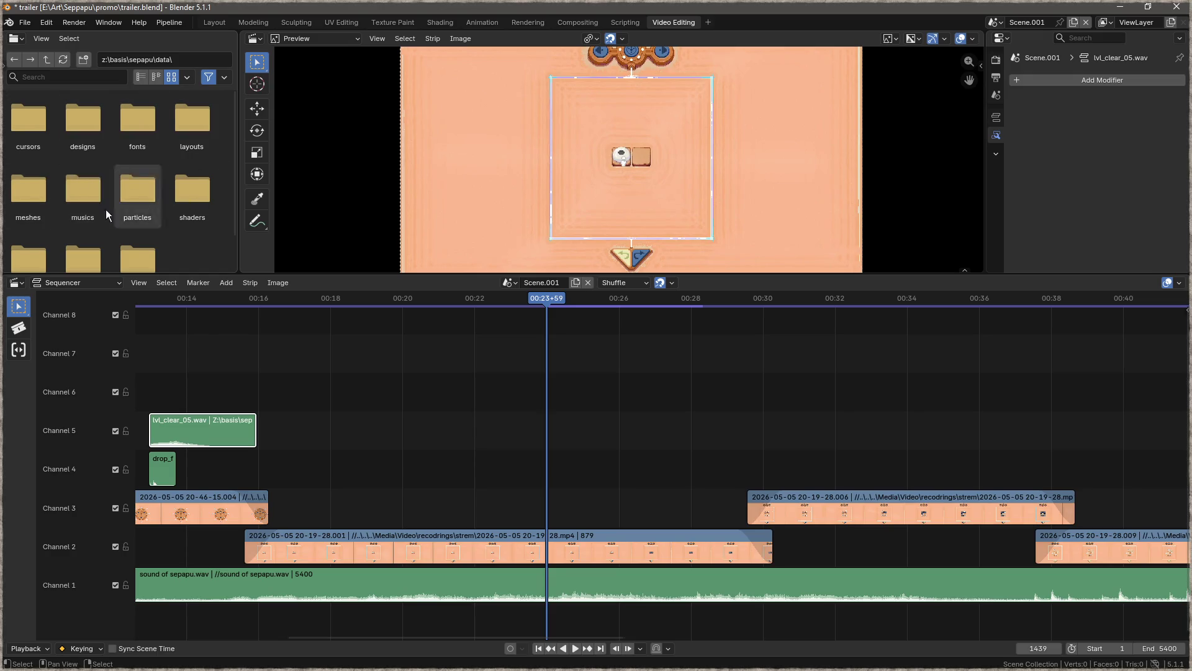
scroll(138, 209, "down", 3)
double_click(25, 242)
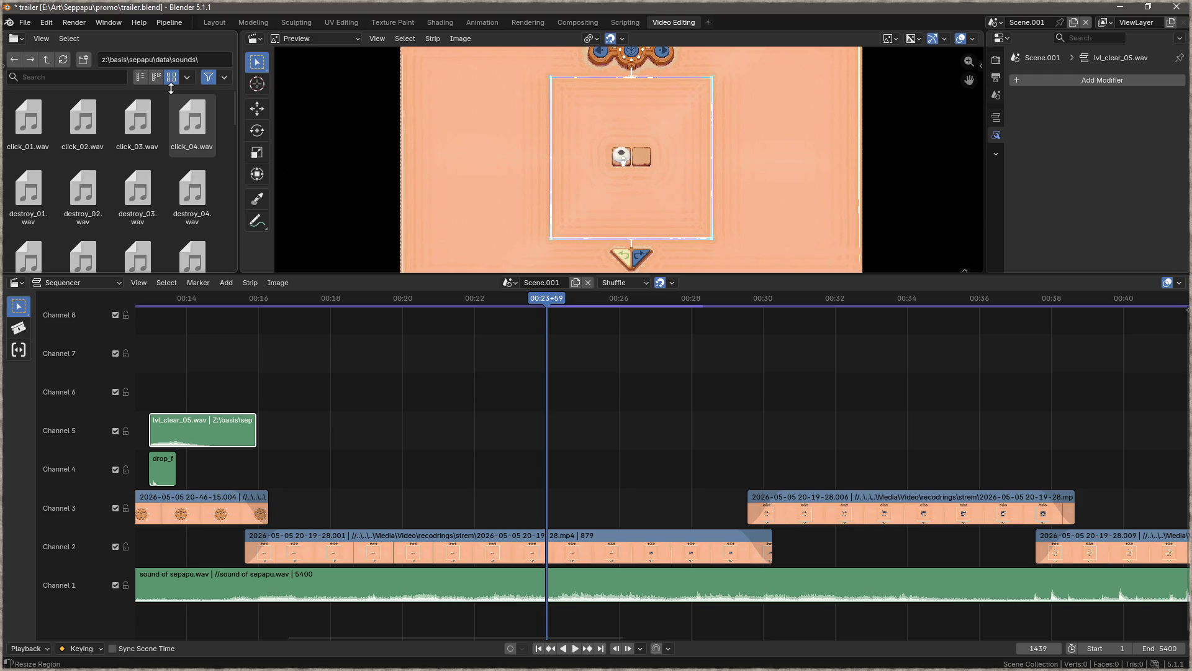
left_click(141, 76)
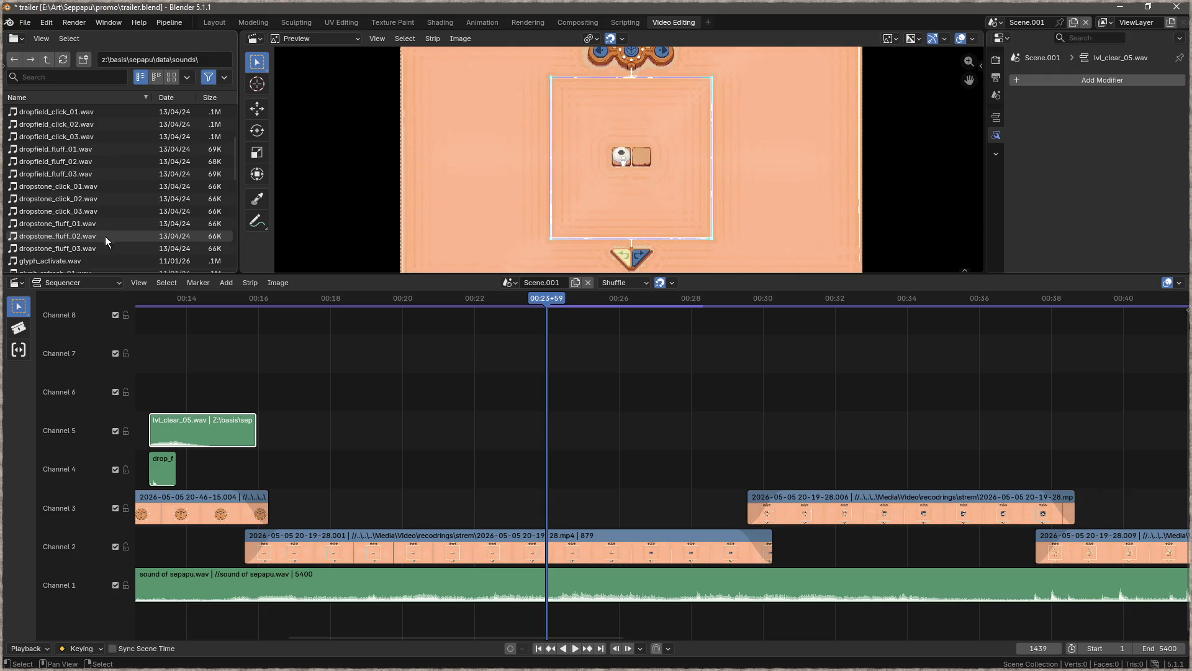
- Place pickstone_click_01.wav on channel 3 and pickstone_fluff_01.wav on channel 4 at the playhead
scroll(80, 210, "up", 2)
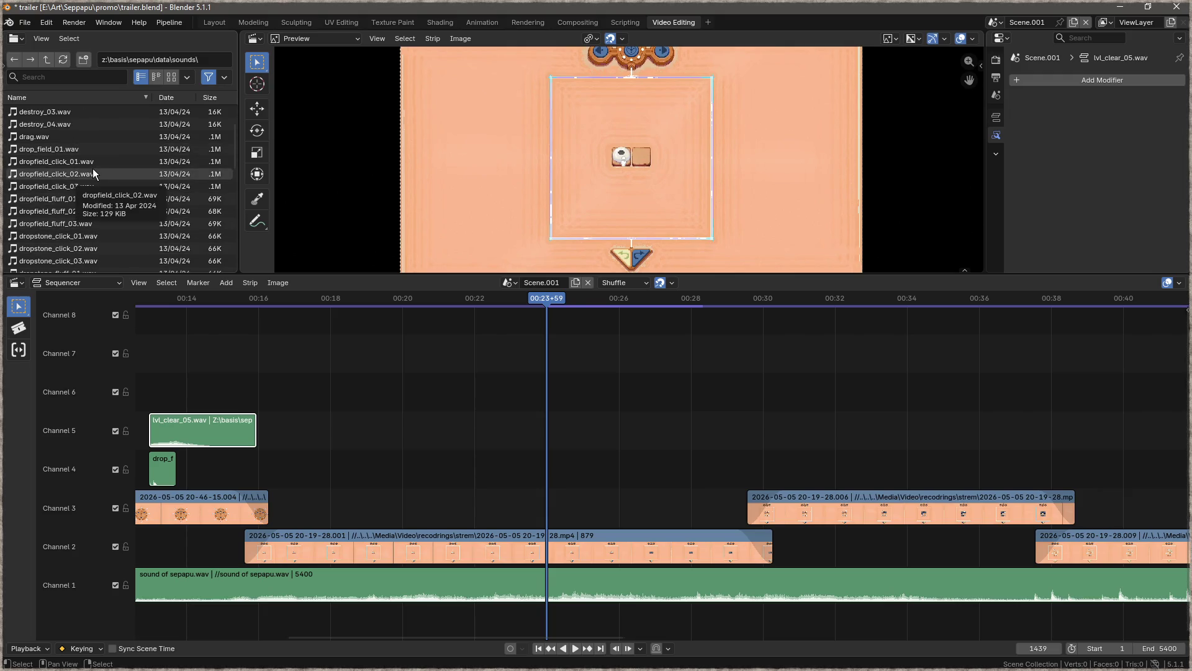
scroll(96, 167, "down", 5)
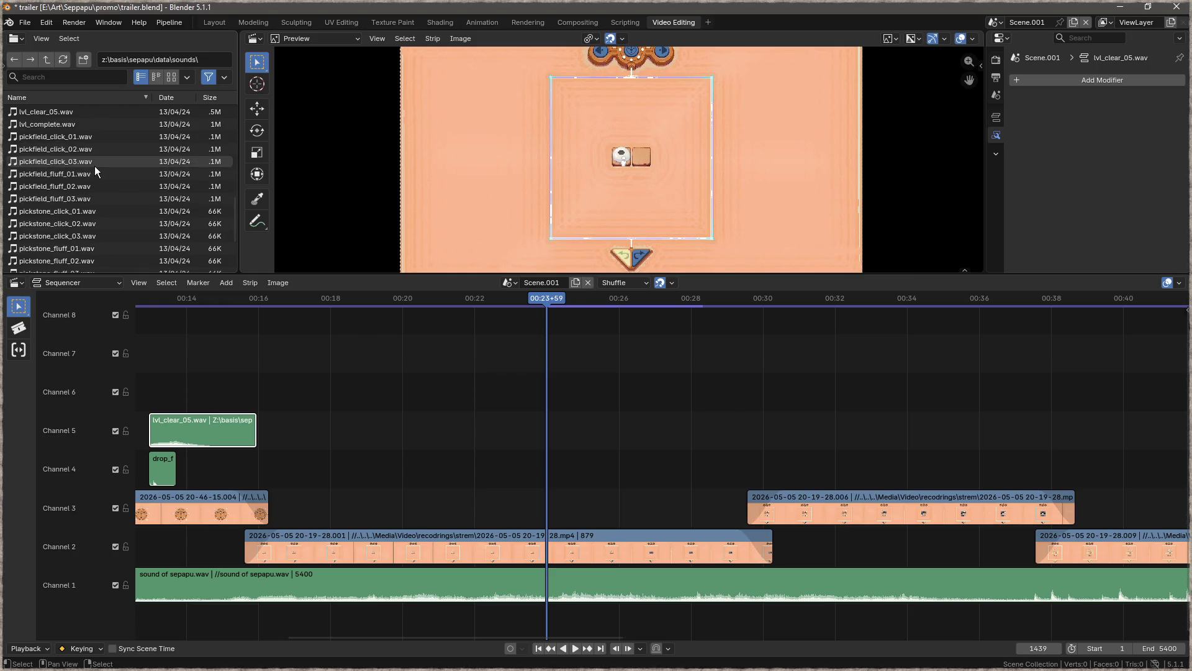
scroll(79, 205, "down", 1)
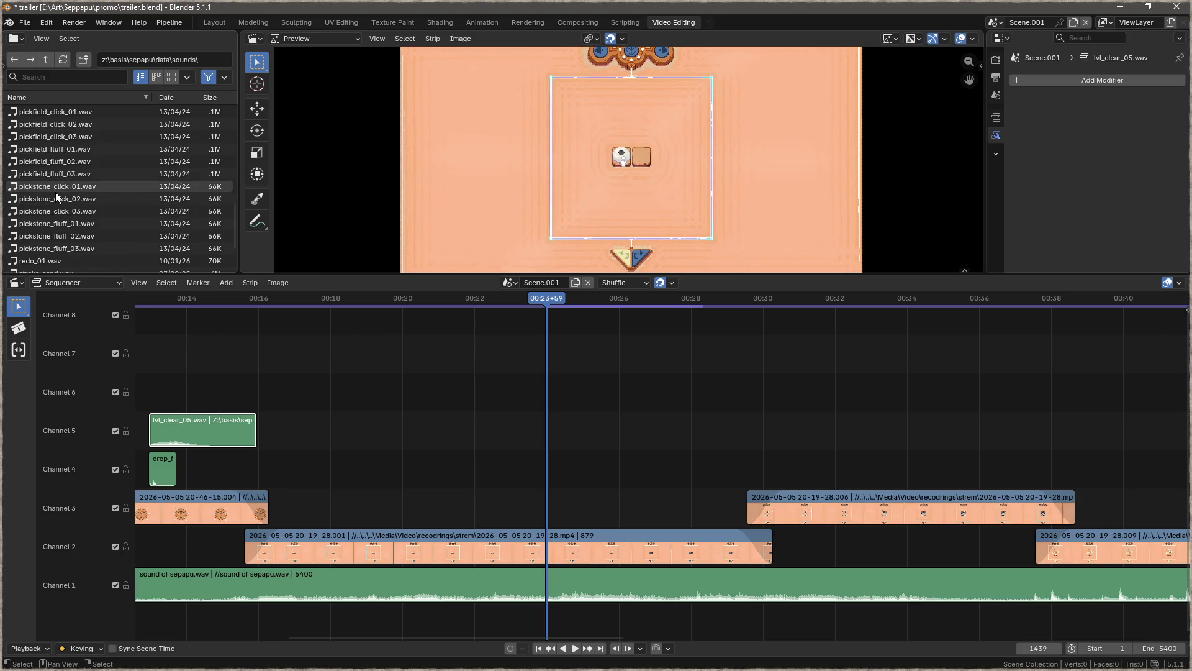
mouse_move(60, 188)
left_mouse_down()
mouse_move(509, 392)
mouse_move(554, 505)
left_mouse_up()
mouse_move(46, 225)
left_mouse_down()
mouse_move(425, 355)
mouse_move(552, 464)
left_mouse_up()
- Preview the pick sounds from about 00:19, then return the playhead to the drop moment
left_click(385, 297)
key("space")
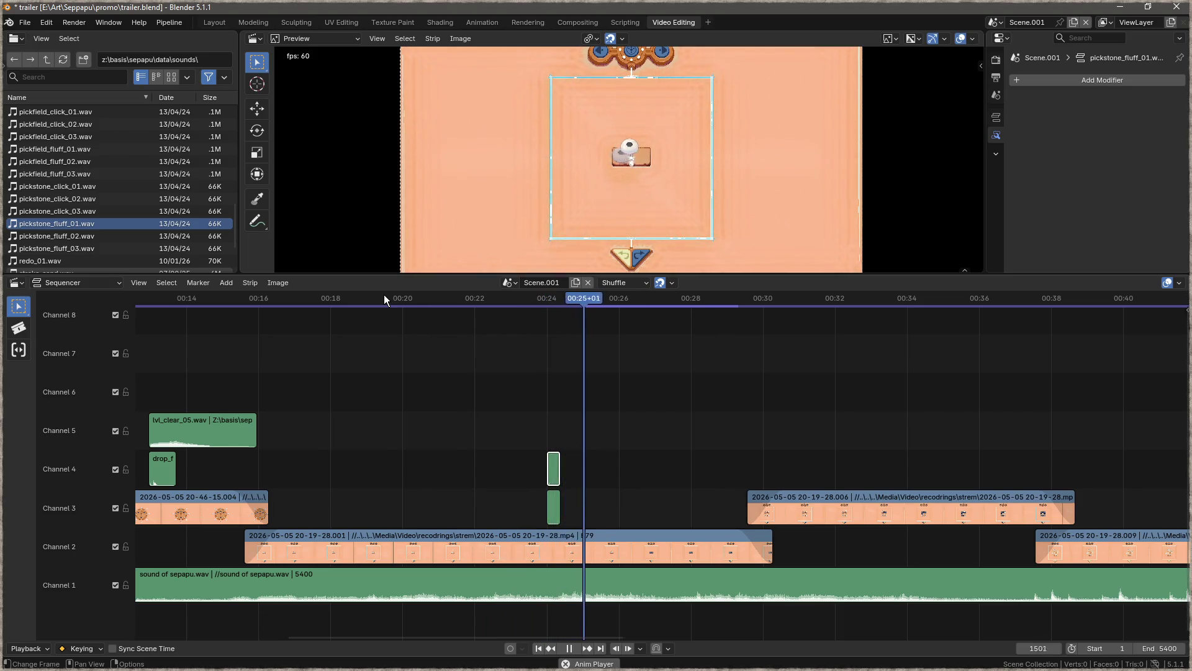
key("space")
left_click_drag(637, 297, 622, 299)
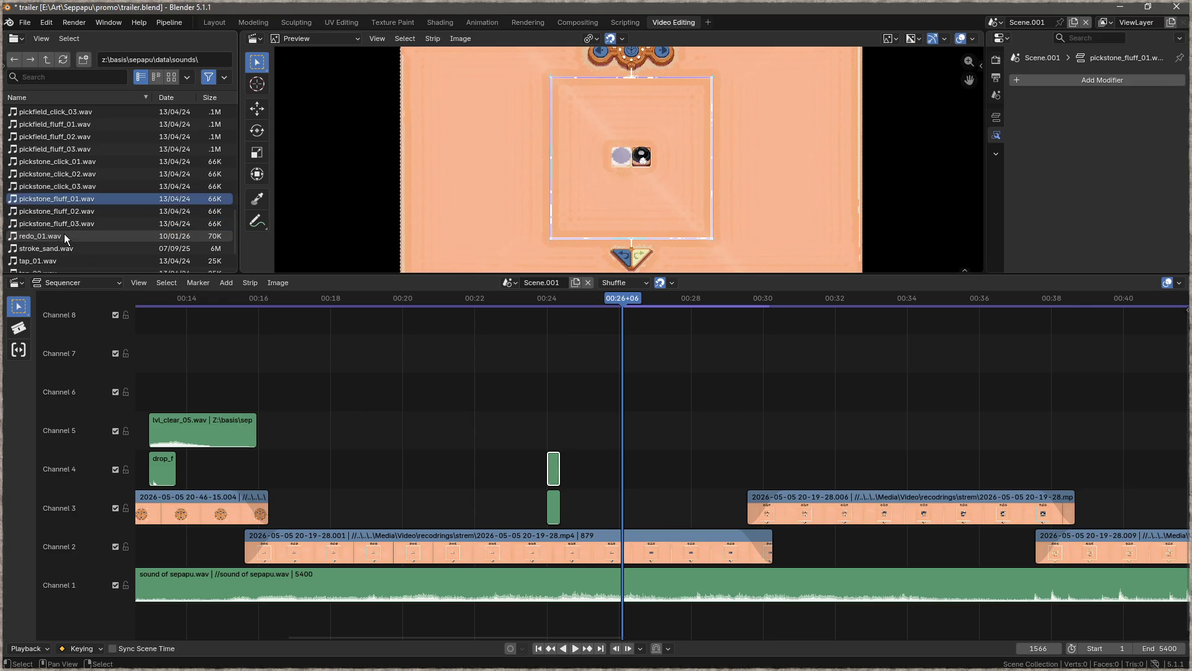
scroll(74, 233, "up", 4)
- Place dropstone_click_01.wav on channel 3 and dropstone_fluff_01.wav on channel 4 at the playhead
scroll(114, 222, "up", 5)
mouse_move(68, 138)
left_mouse_down()
mouse_move(598, 425)
mouse_move(620, 505)
left_mouse_up()
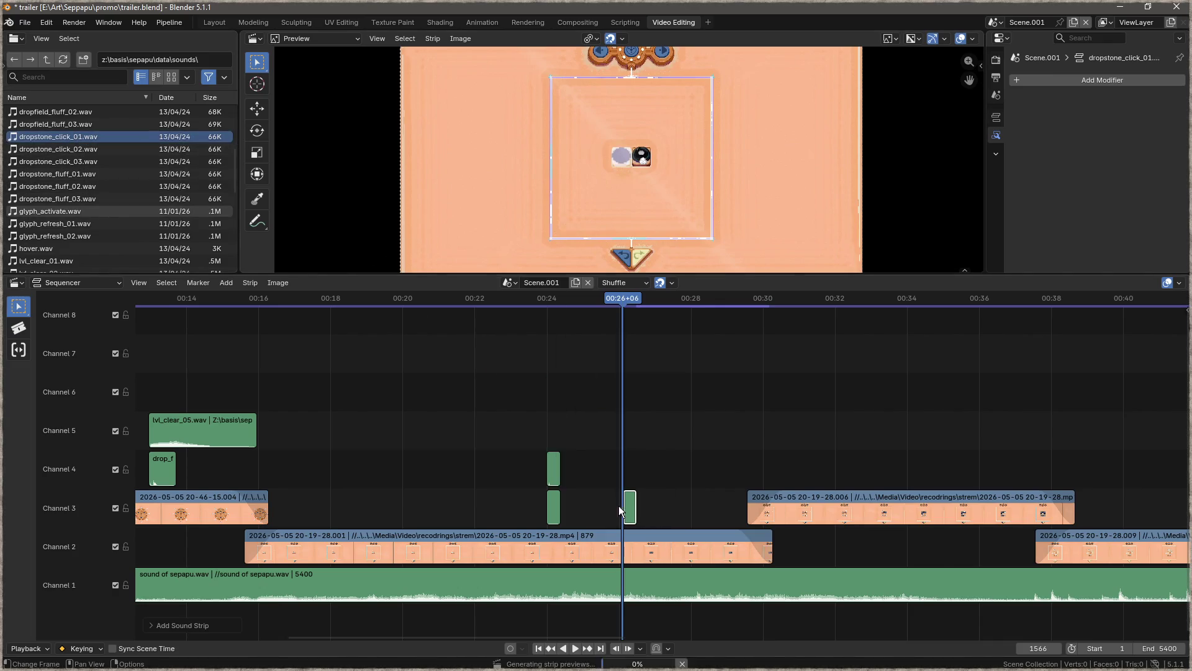
mouse_move(51, 170)
left_mouse_down()
mouse_move(639, 429)
mouse_move(616, 460)
left_mouse_up()
- Preview the drop sounds from about 00:23 and set the playhead back to 00:26+02
left_click(501, 297)
key("space")
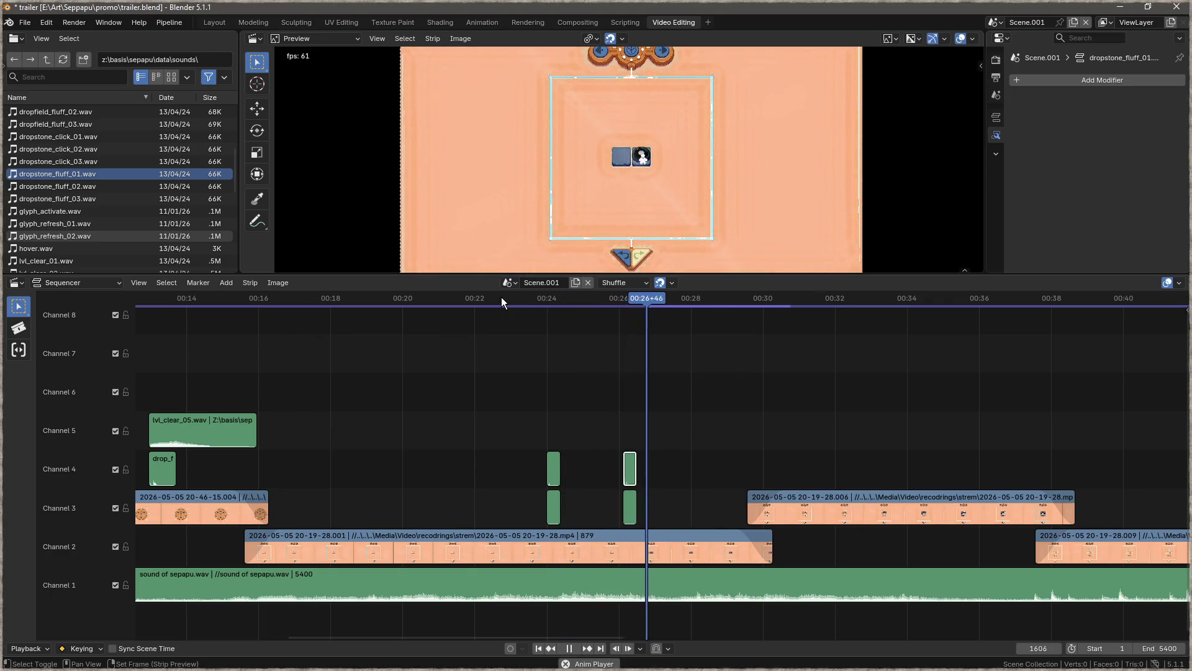
key("space")
left_click_drag(647, 303, 620, 303)
scroll(103, 210, "up", 5)
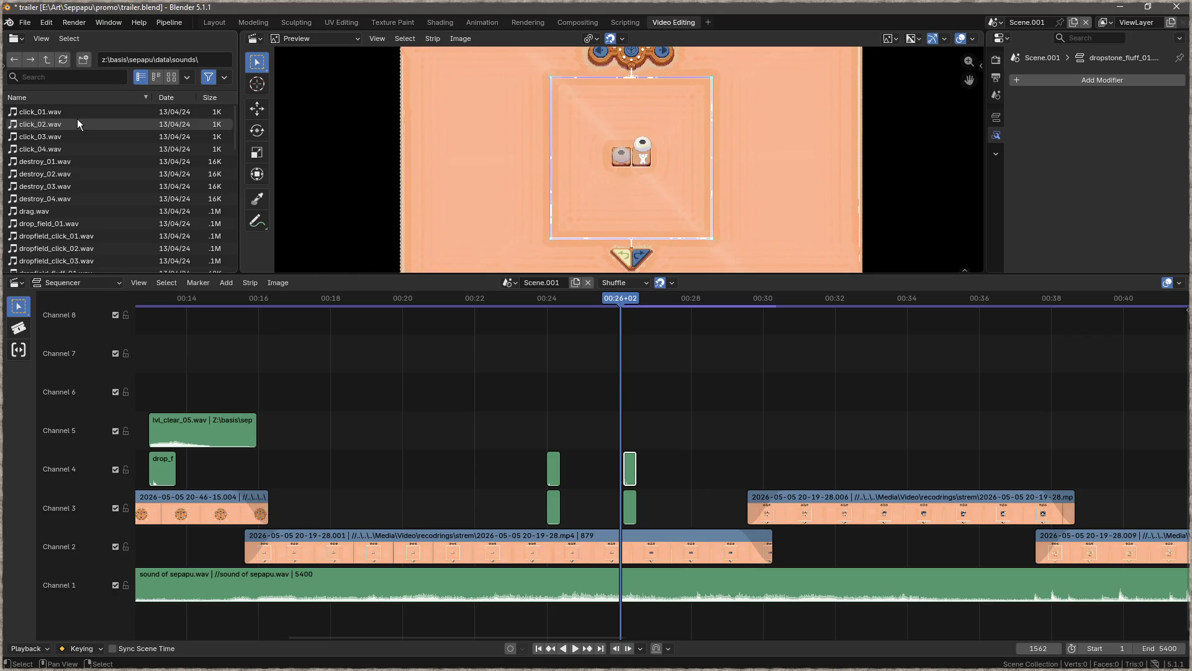
left_click_drag(87, 112, 396, 321)
- Add click_01.wav on channel 5 and slide it slightly later in time
left_click_drag(651, 407, 650, 408)
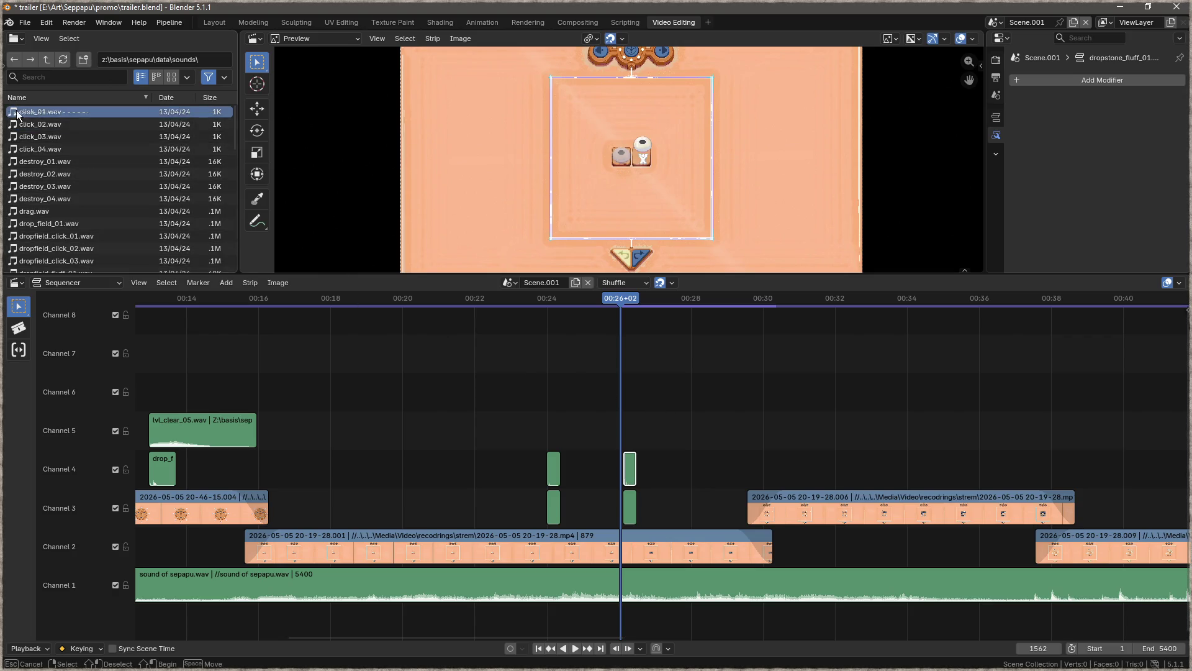
mouse_move(31, 112)
left_mouse_down()
mouse_move(617, 351)
mouse_move(628, 422)
left_mouse_up()
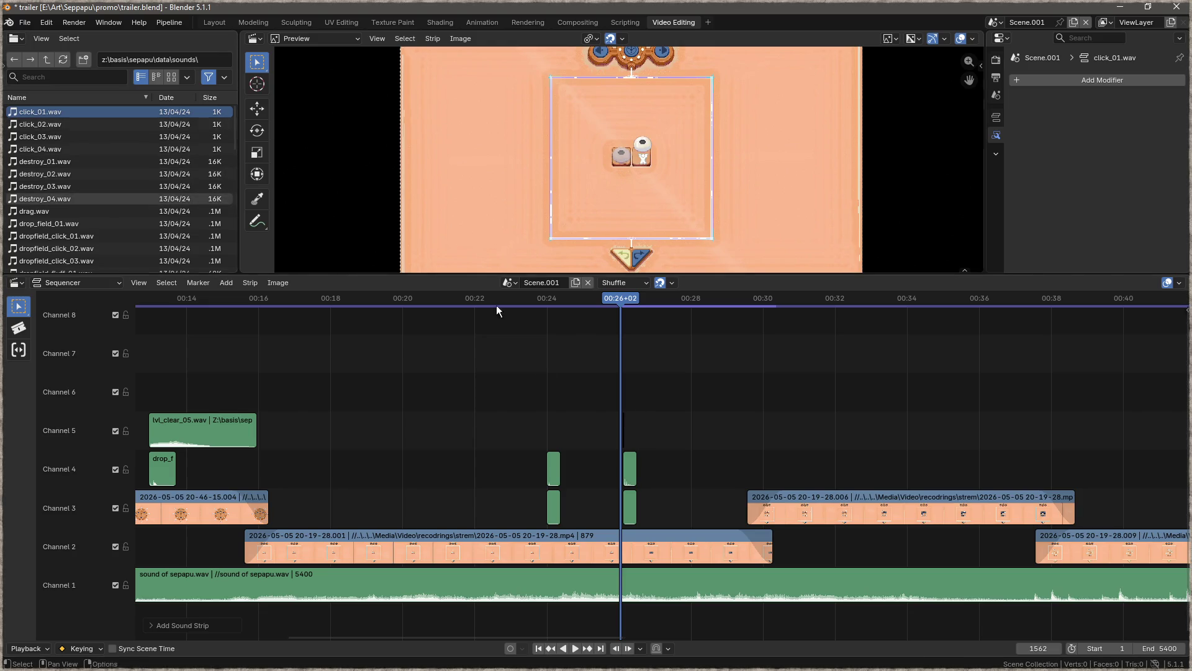
scroll(635, 430, "up", 10)
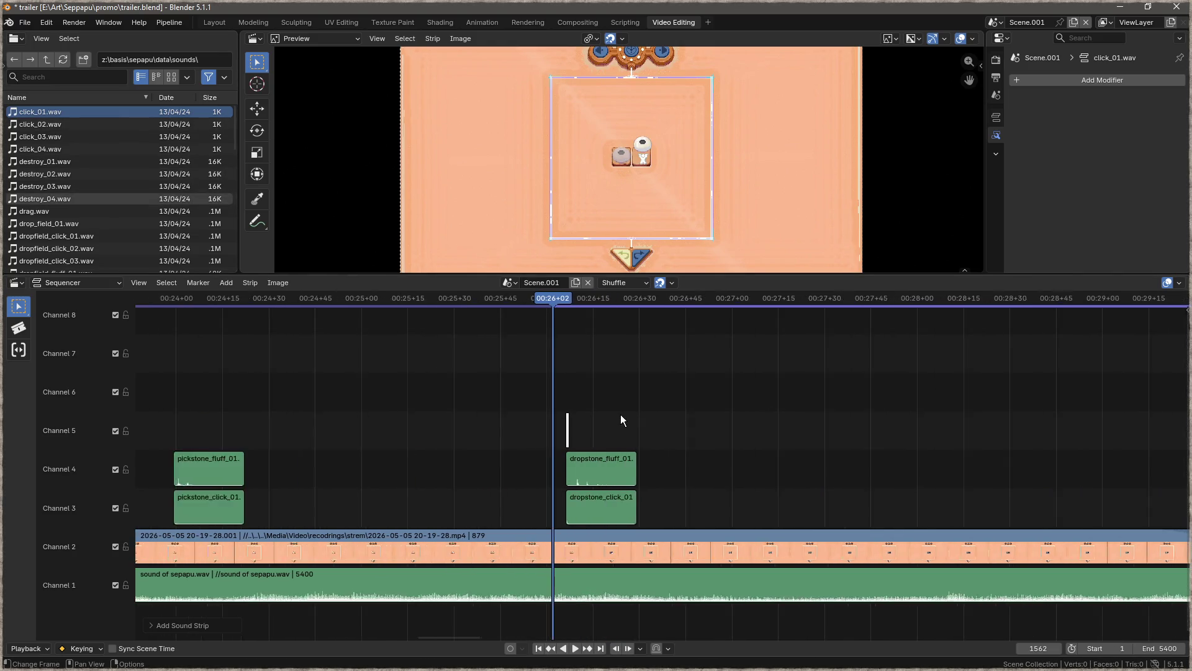
mouse_move(567, 430)
left_mouse_down()
mouse_move(715, 430)
mouse_move(699, 435)
left_mouse_up()
- Add click_02.wav on channel 6 and play back from about 00:25+14
scroll(664, 398, "down", 3)
left_click(57, 121)
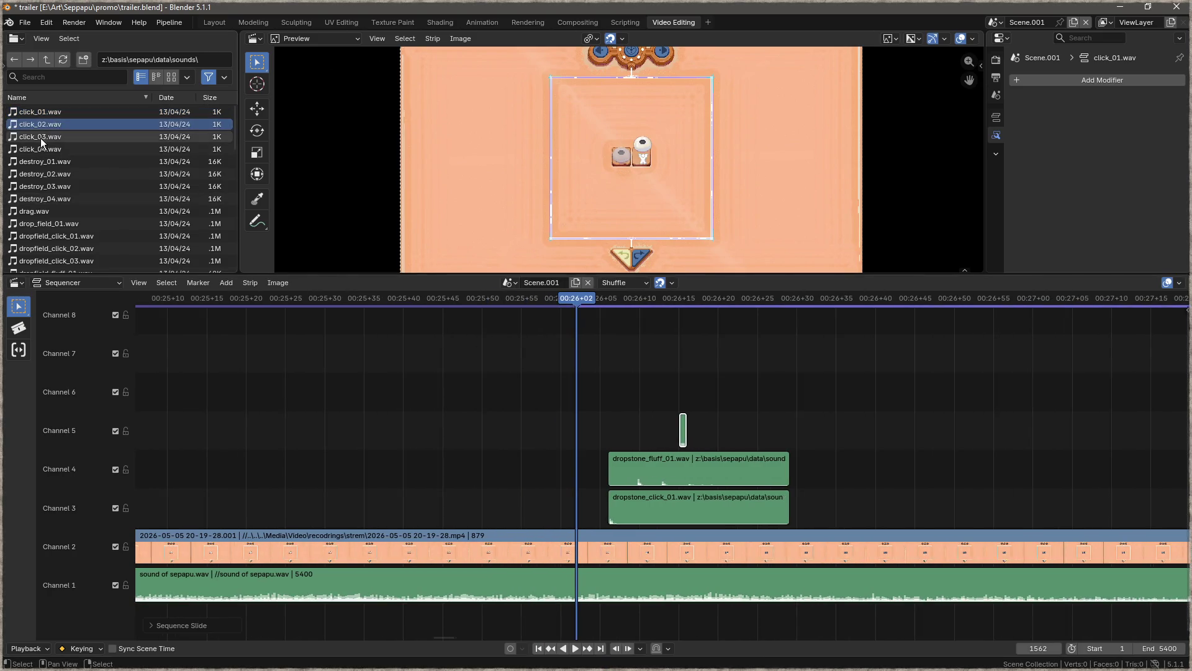
left_click_drag(720, 390, 722, 391)
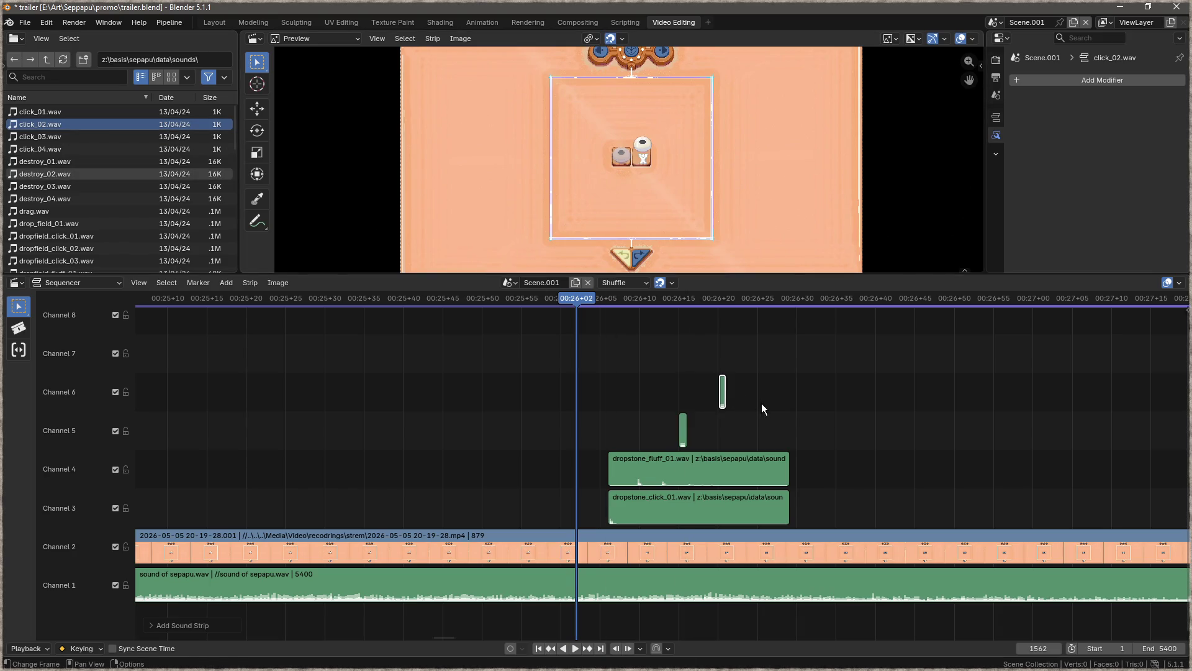
left_click(199, 314)
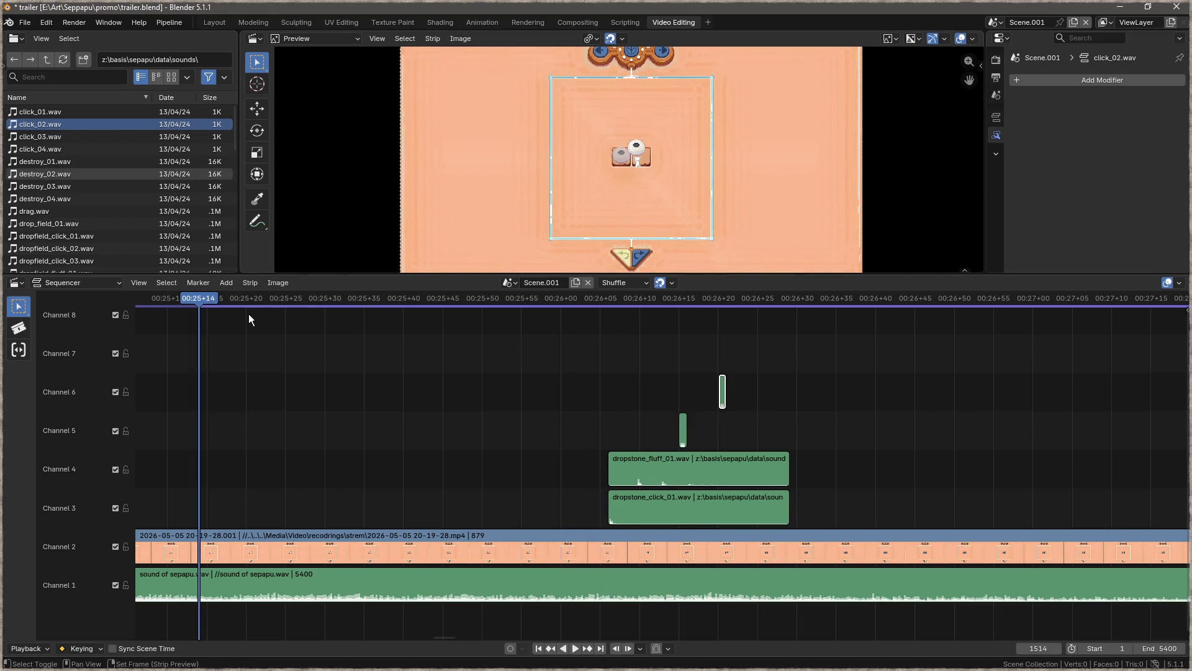
key("space")
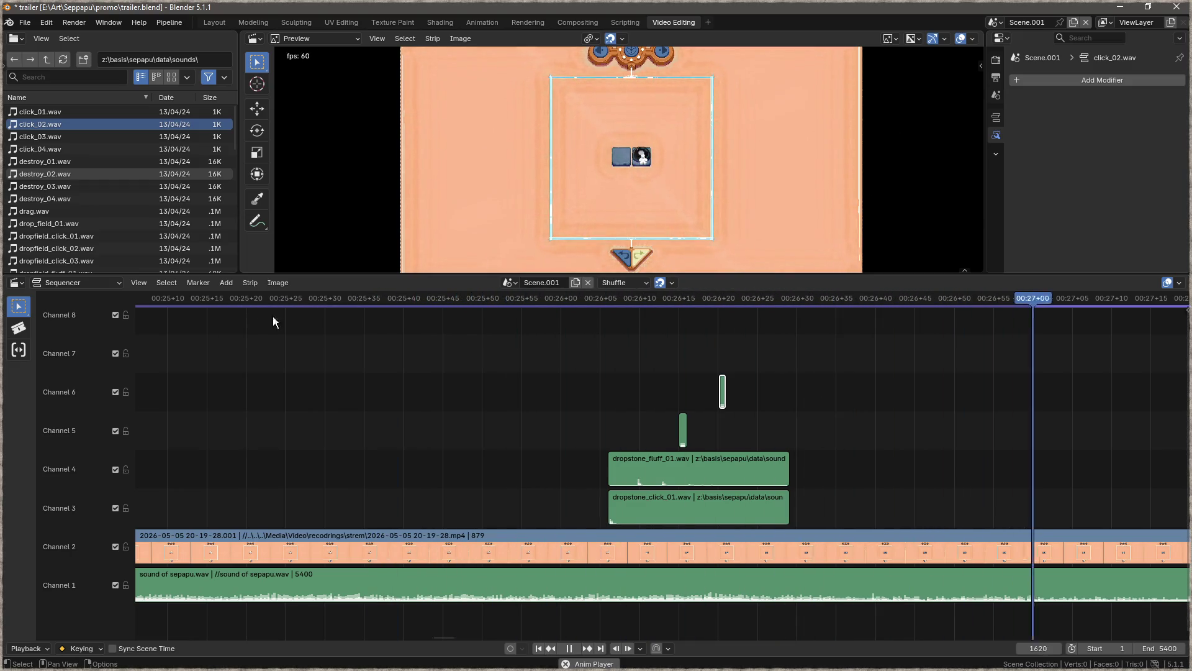
- Add lvl_complete.wav as a strip on channel 7 and preview it from about 00:24+15
scroll(498, 373, "down", 1)
scroll(499, 377, "down", 8)
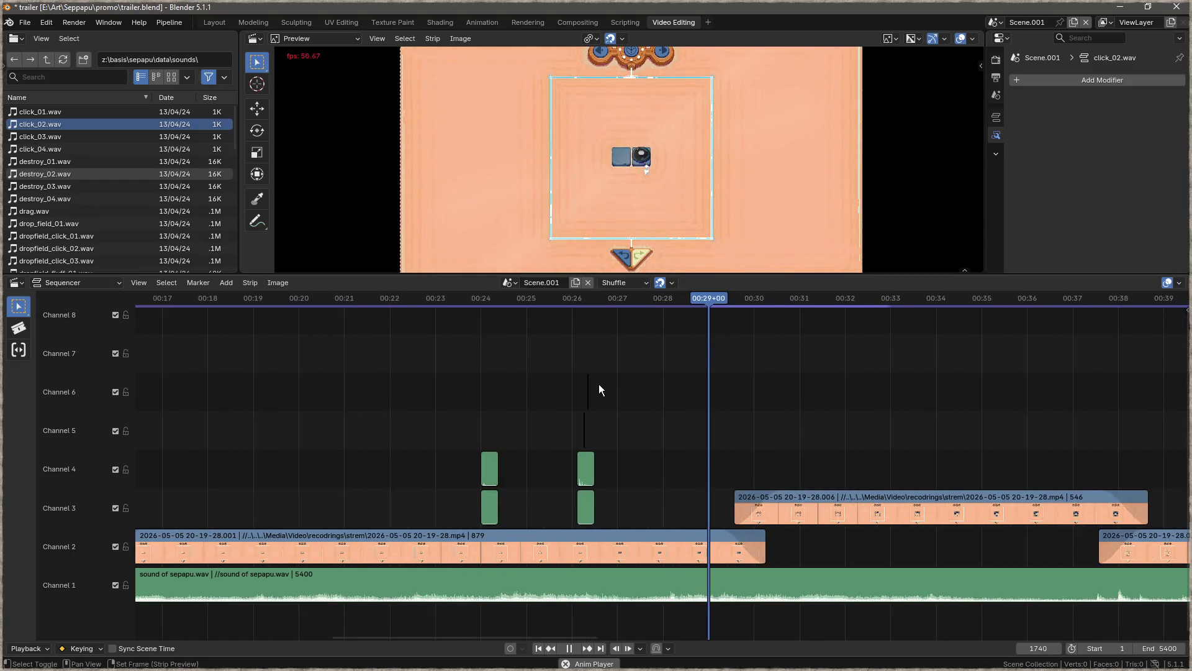
key("space")
scroll(586, 390, "up", 7)
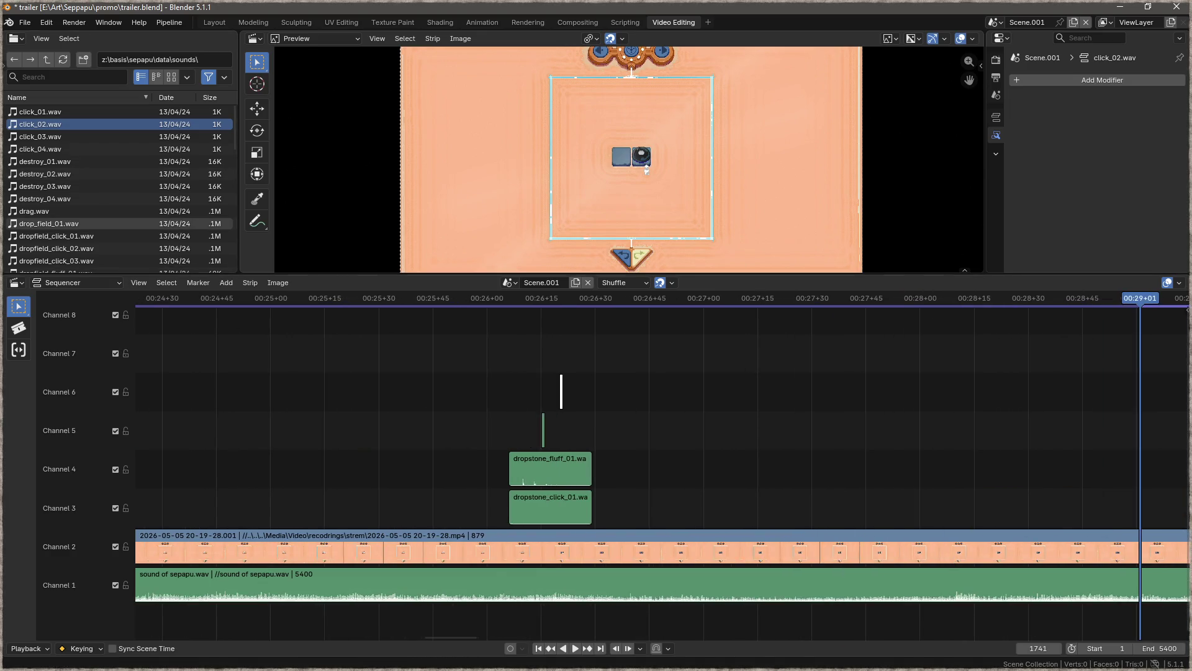
left_click_drag(193, 394, 447, 372)
left_click_drag(586, 348, 591, 347)
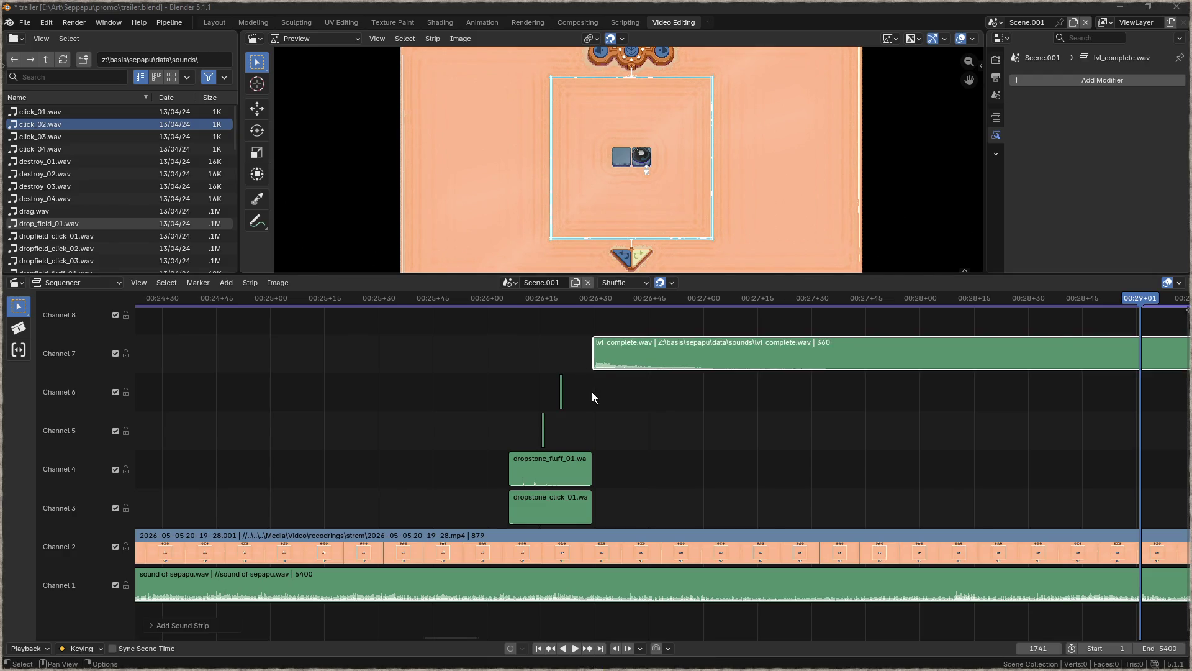
scroll(609, 393, "down", 5)
left_click(502, 298)
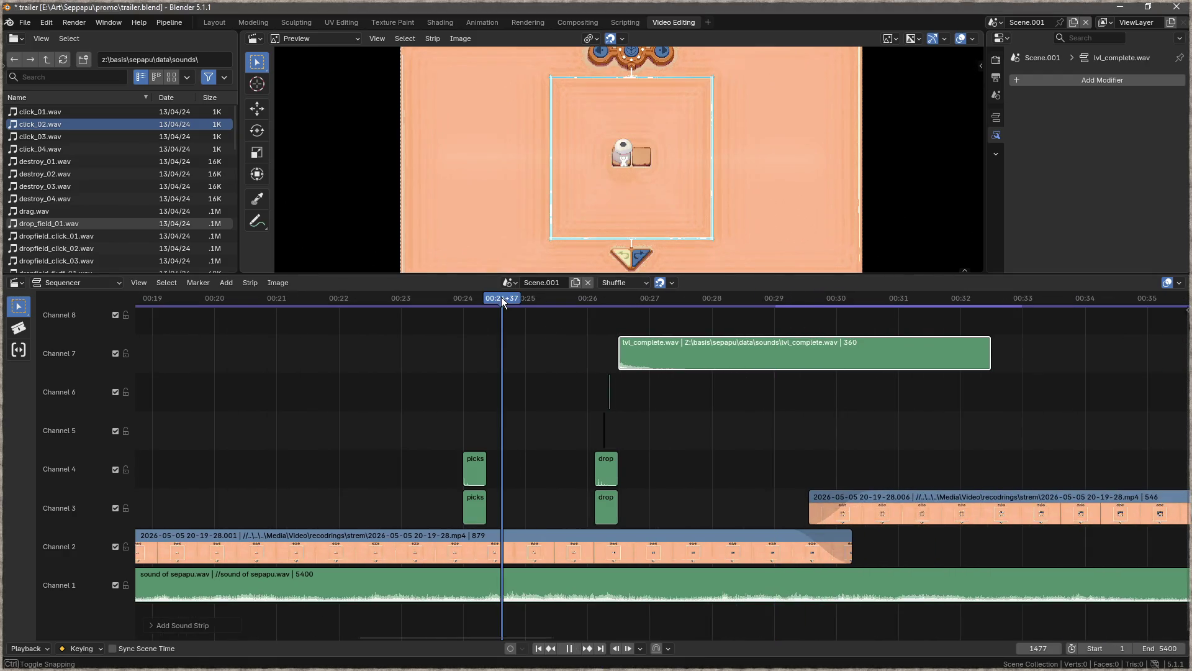
key("space")
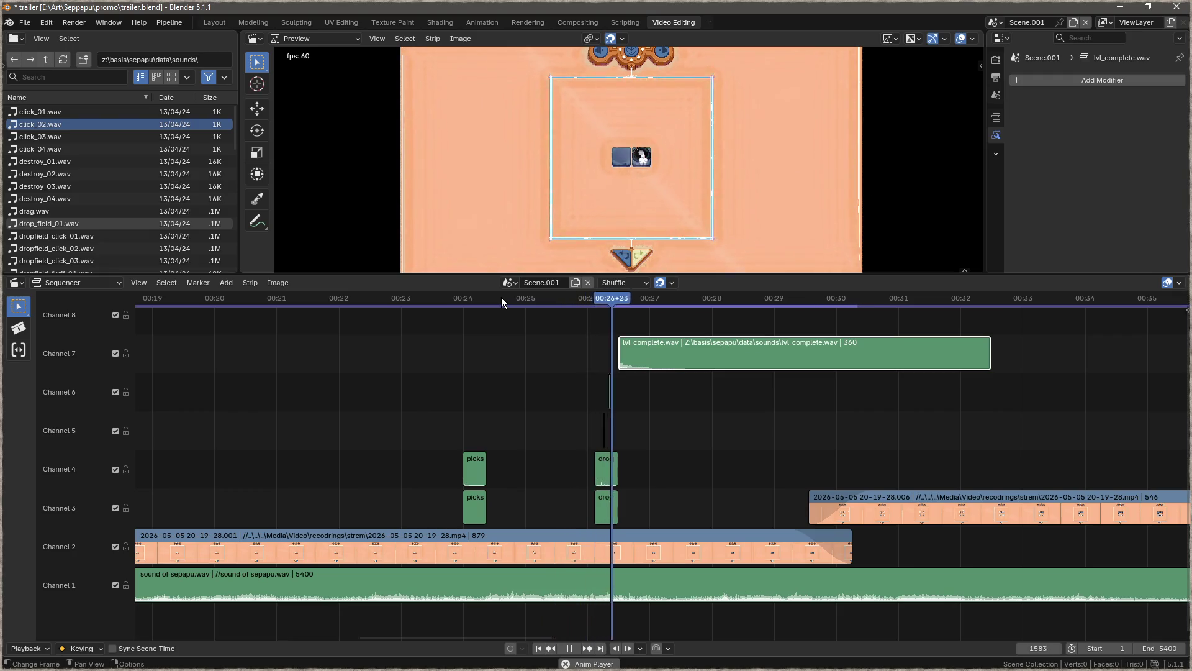
key("space")
- Slide the lvl_complete strip 8 frames earlier and replay from about 00:23+38
scroll(628, 363, "up", 6)
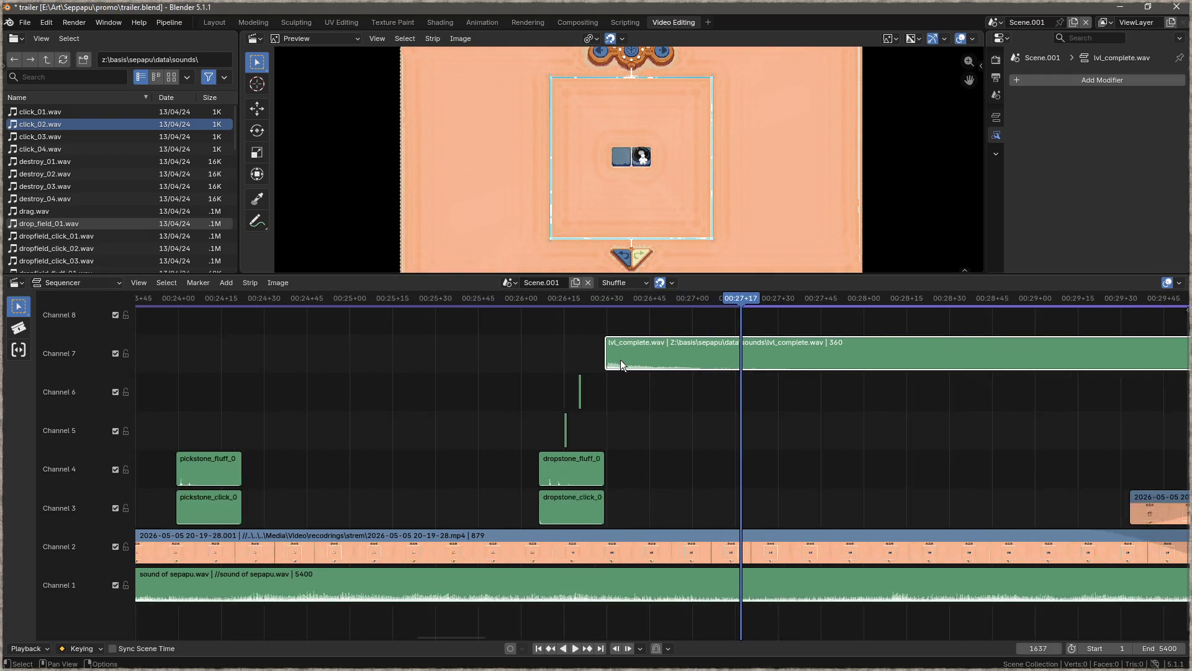
left_click_drag(631, 341, 598, 340)
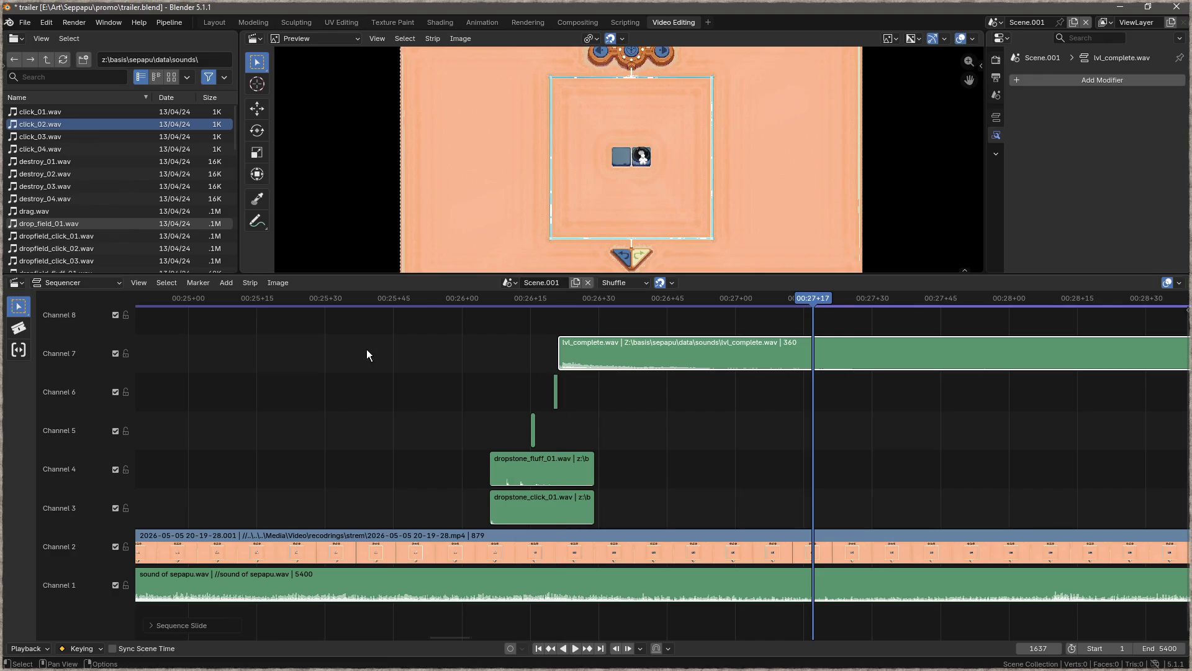
scroll(369, 349, "down", 6)
left_click(252, 298)
key("space")
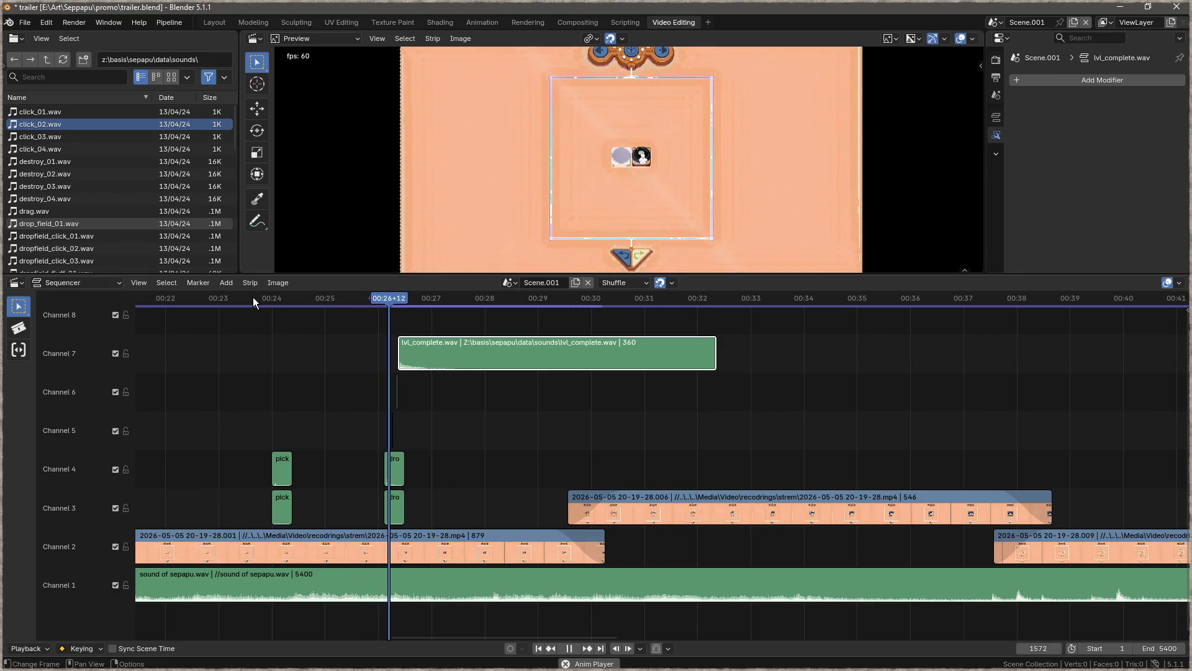
key("space")
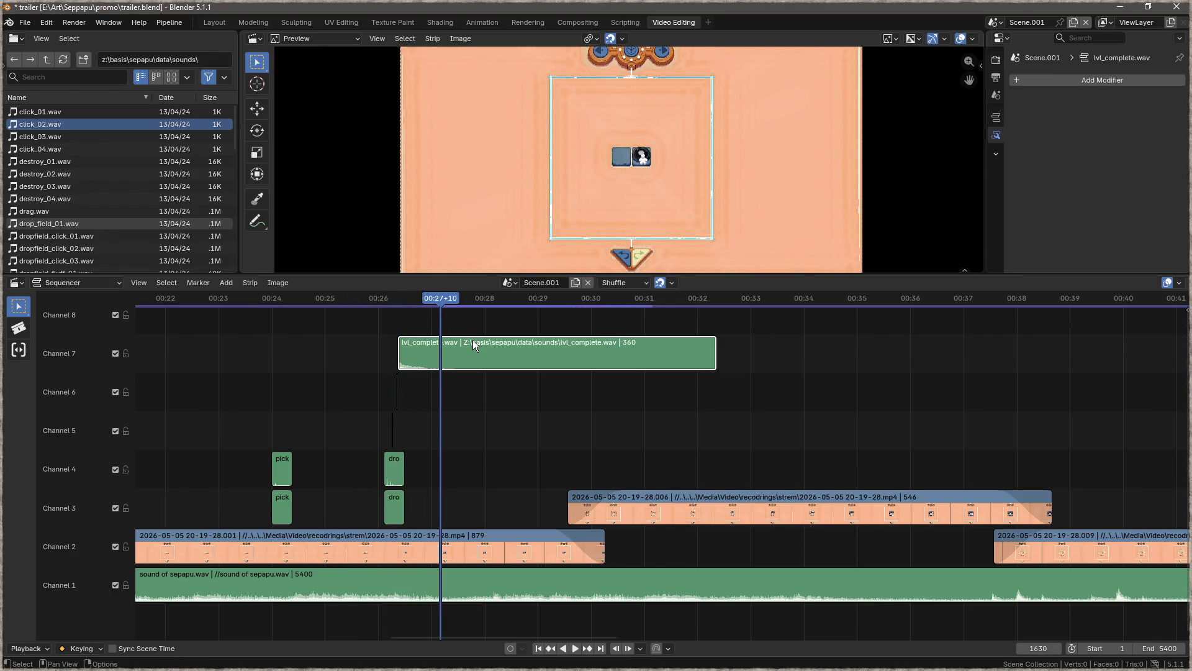
- Replace lvl_complete with lvl_clear_05.wav on channel 7 and play it back
key("Delete")
scroll(103, 210, "down", 3)
scroll(103, 210, "down", 5)
scroll(81, 221, "down", 2)
mouse_move(54, 237)
left_mouse_down()
mouse_move(457, 355)
mouse_move(399, 352)
left_mouse_up()
key("space")
- Select the lvl_clear_05 strip and play the passage from 00:23+24 to frame 1903
right_click(320, 338)
key("space")
left_click(241, 294)
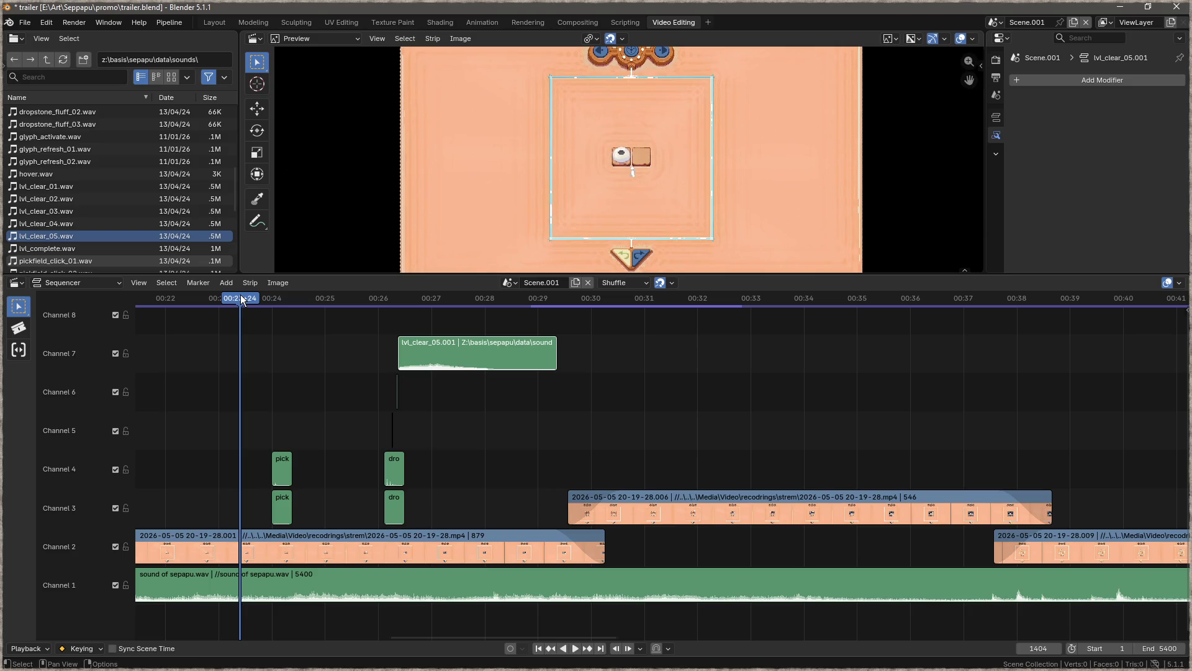
key("space")
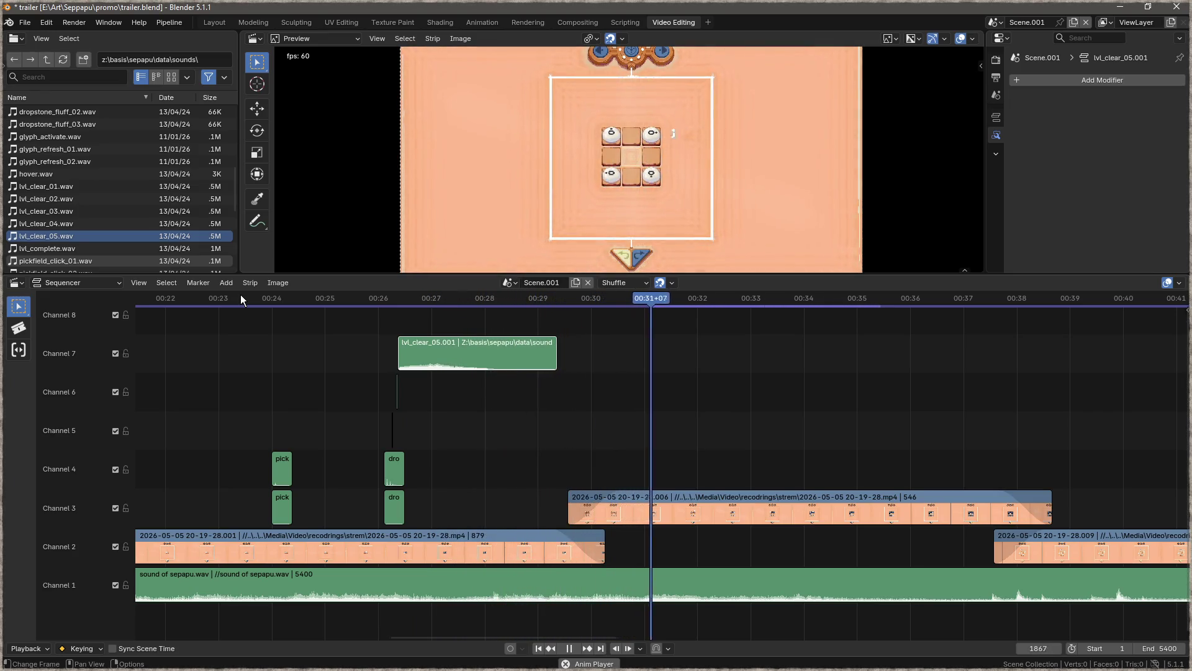
key("space")
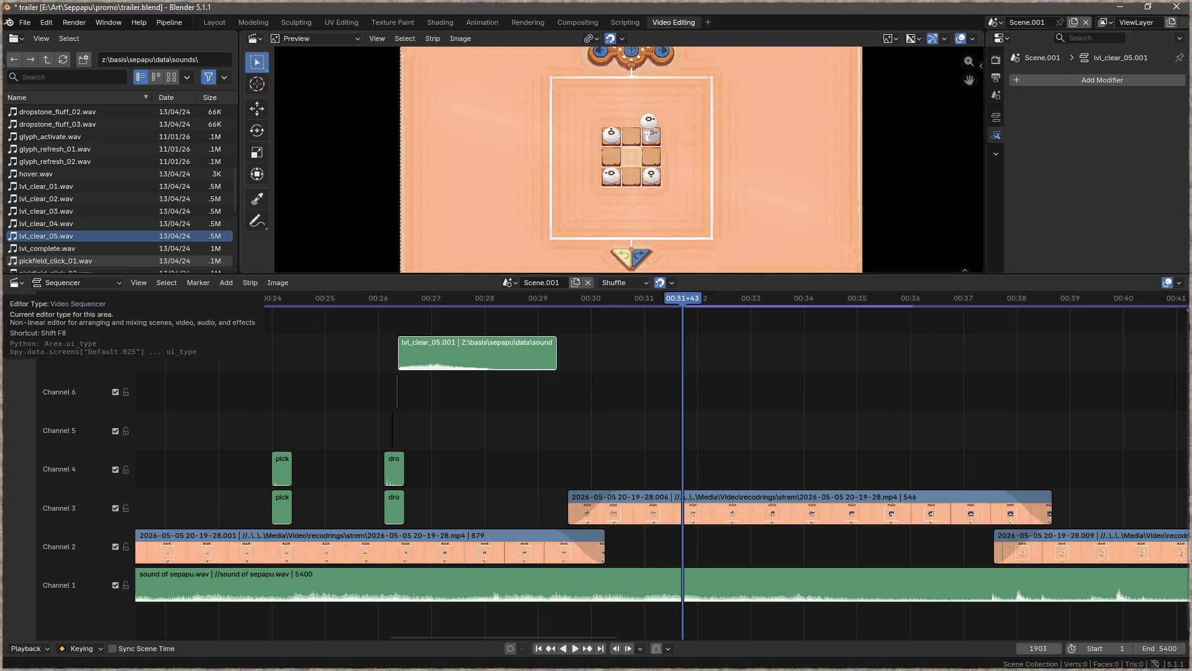
- Scrub the playhead from frame 1903 back to frame 1889
mouse_move(694, 303)
left_mouse_down()
mouse_move(655, 303)
mouse_move(670, 305)
left_mouse_up()
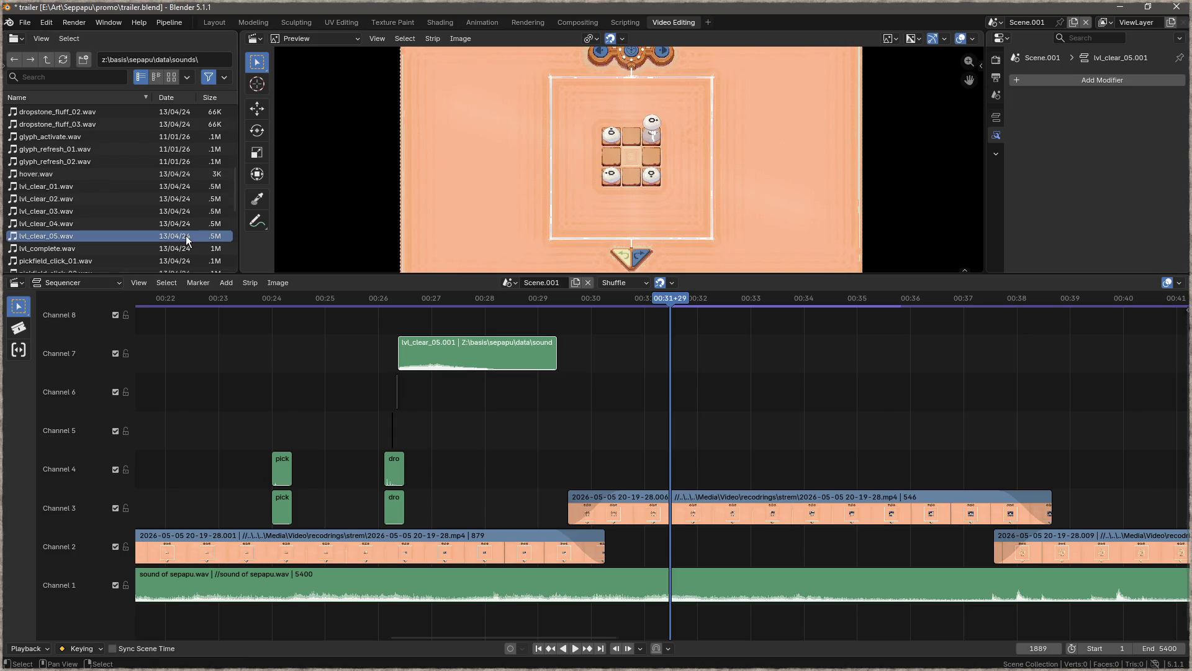
- Add a pick pair on channels 4–5 with pickstone_fluff_02, discarding a mistaken pickfield_click_02 strip
scroll(104, 231, "up", 4)
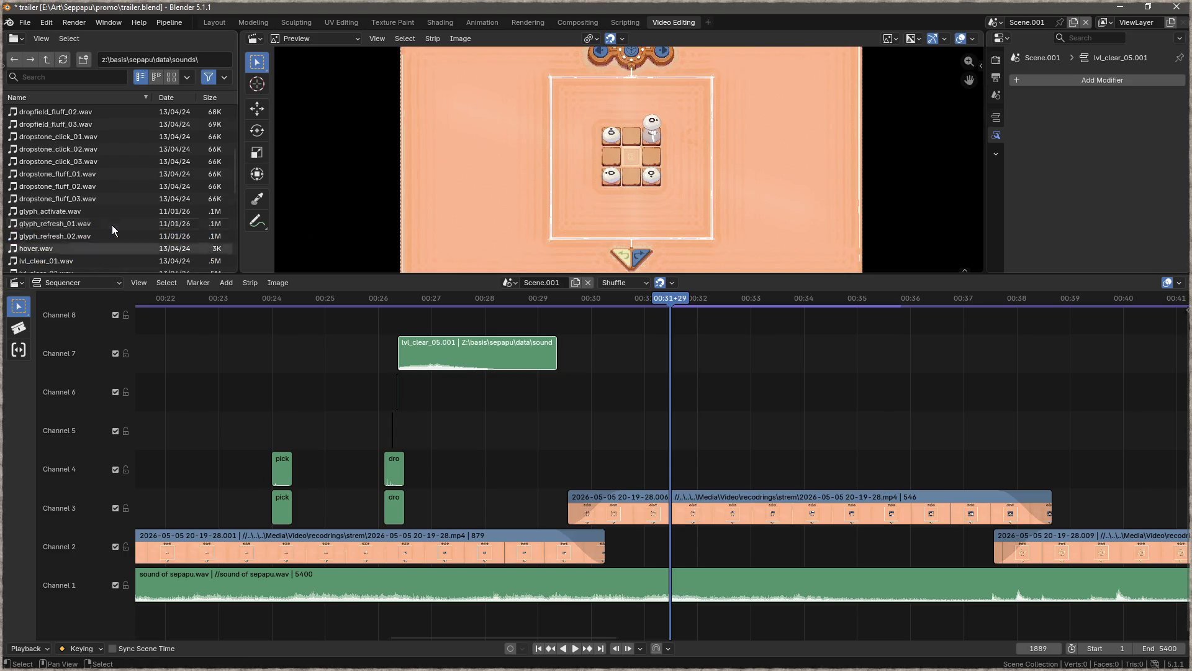
scroll(132, 222, "down", 4)
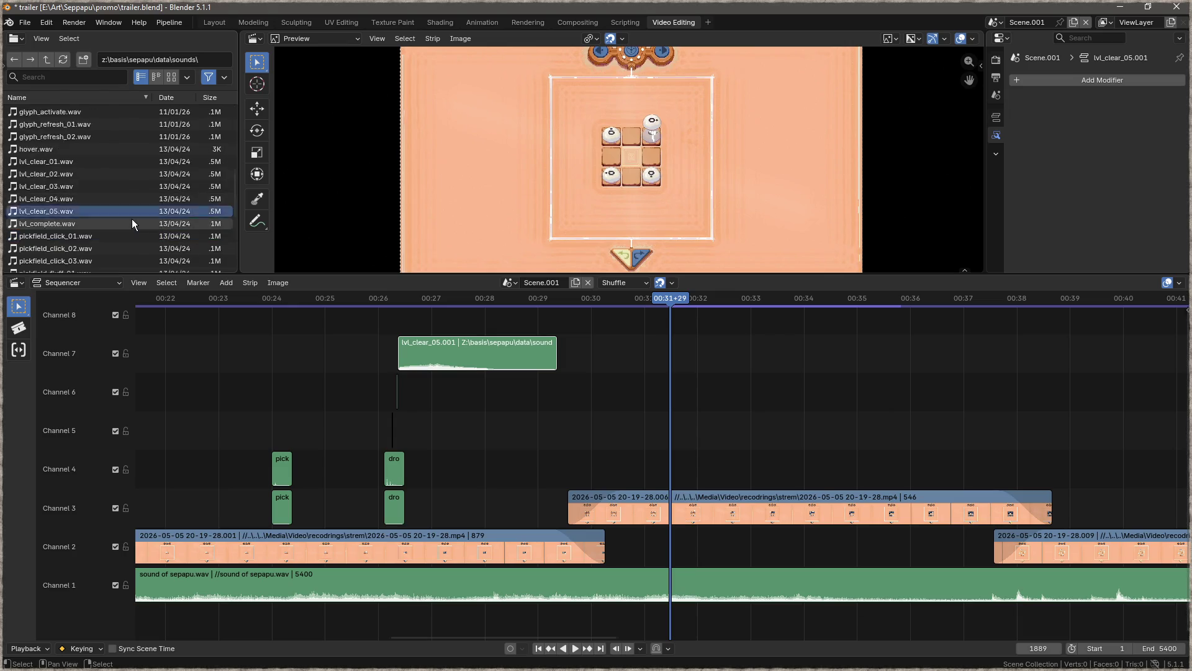
left_click(84, 174)
mouse_move(84, 174)
left_mouse_down()
mouse_move(695, 466)
mouse_move(675, 467)
left_mouse_up()
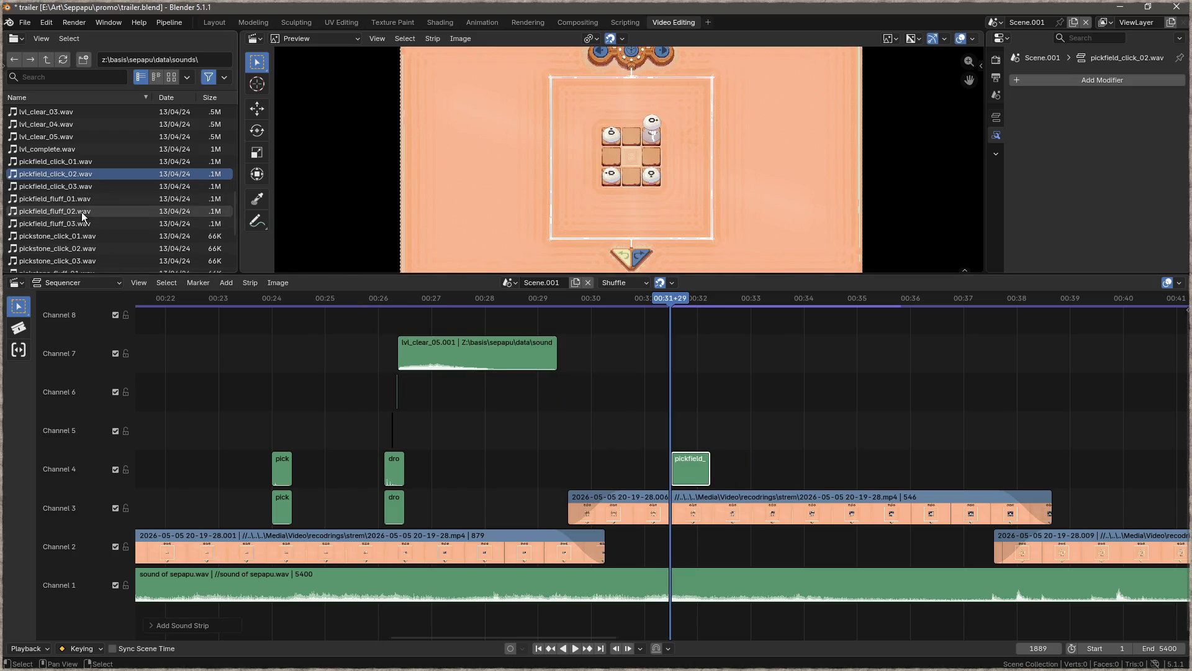
key("Delete")
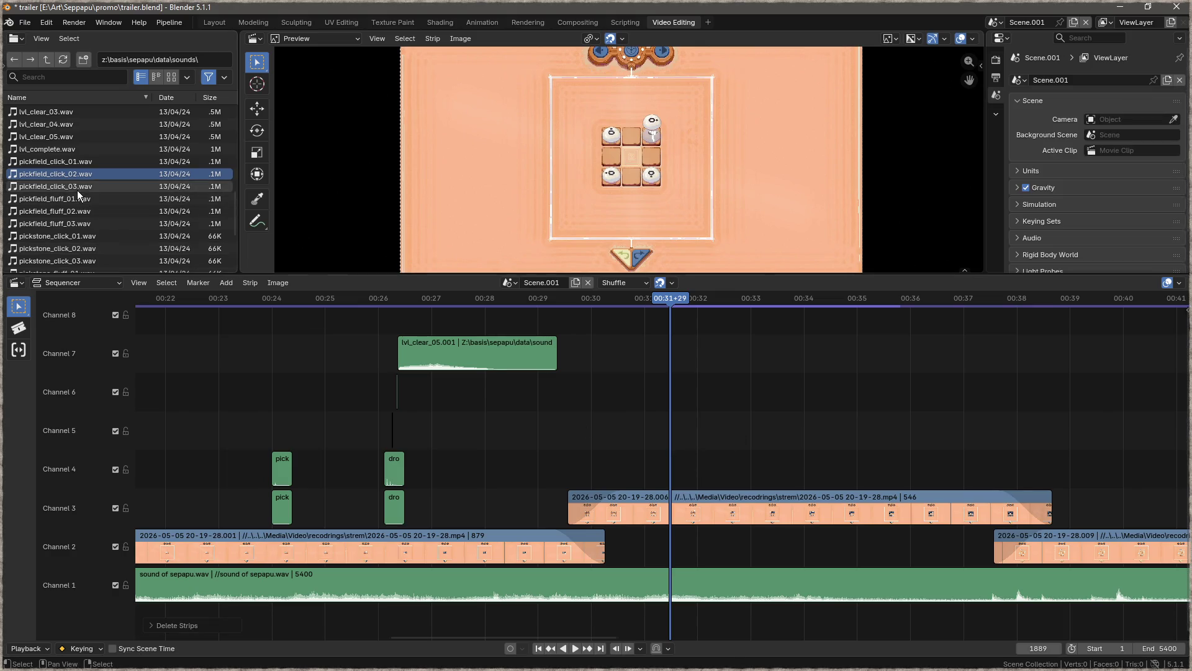
scroll(93, 199, "down", 3)
scroll(91, 198, "down", 3)
mouse_move(87, 149)
left_mouse_down()
mouse_move(711, 390)
mouse_move(680, 467)
left_mouse_up()
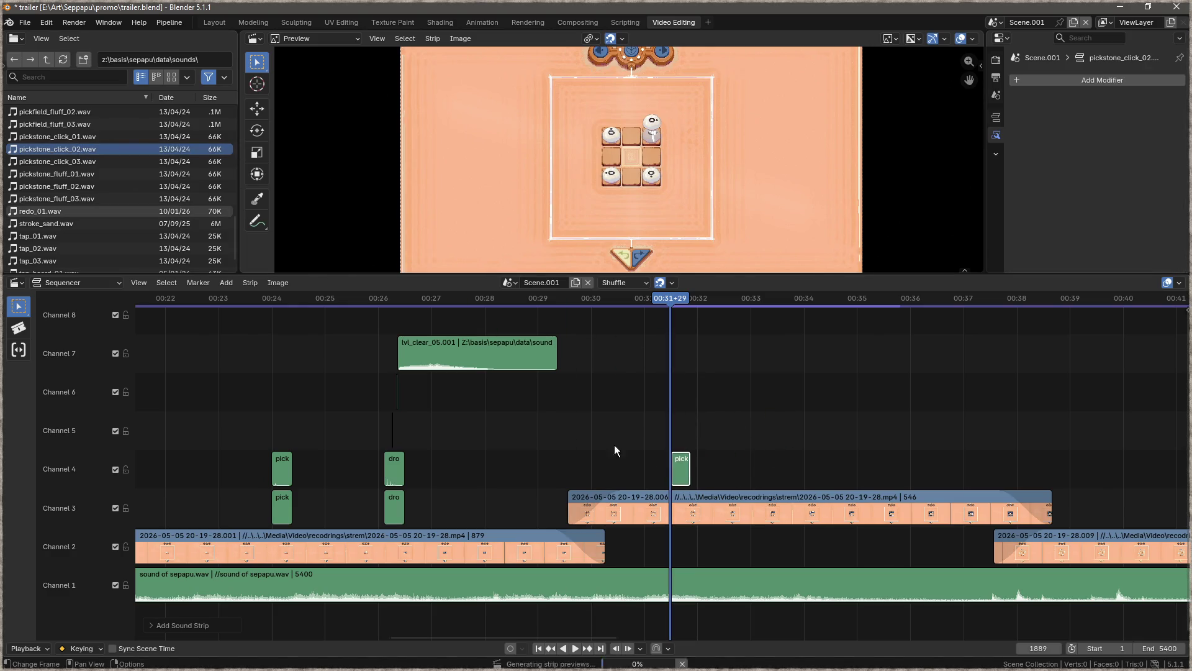
left_click_drag(86, 189, 677, 426)
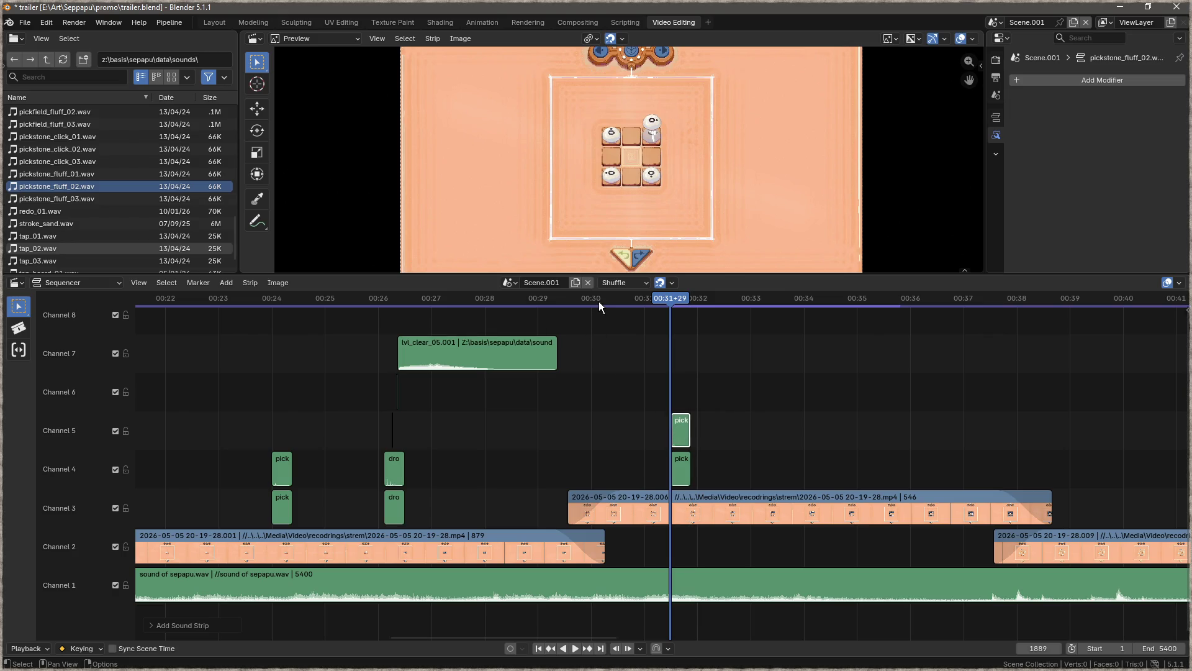
- Preview the pick sounds and add pickstone_fluff_03 at the next pick move
key("space")
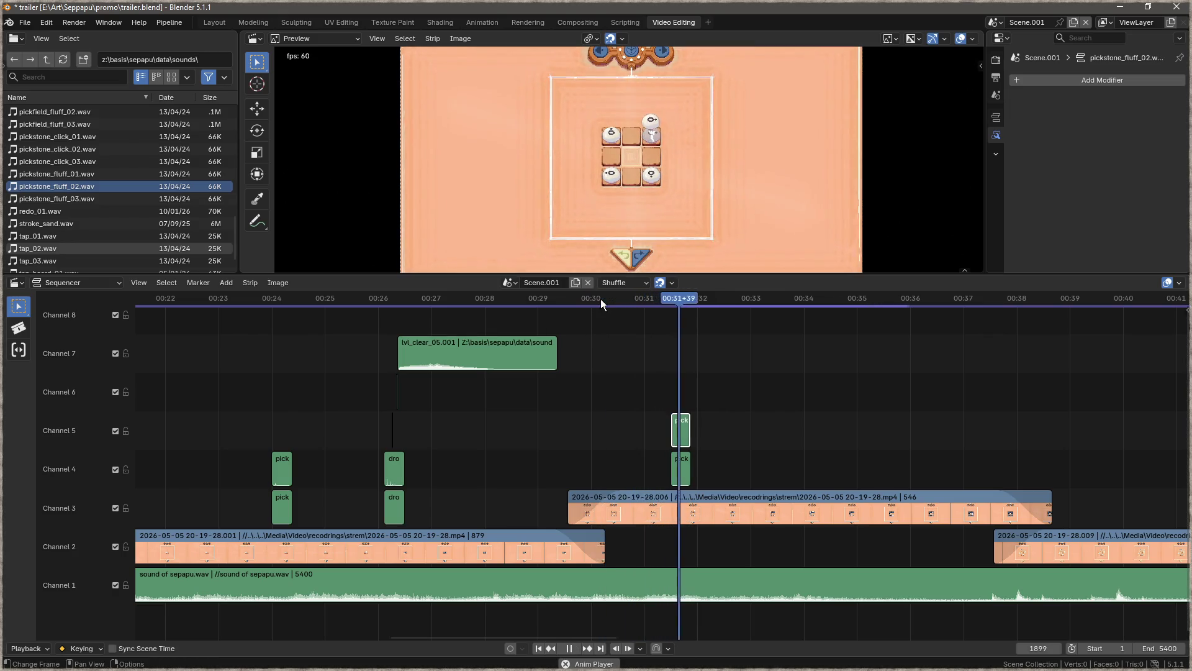
left_click_drag(713, 299, 705, 300)
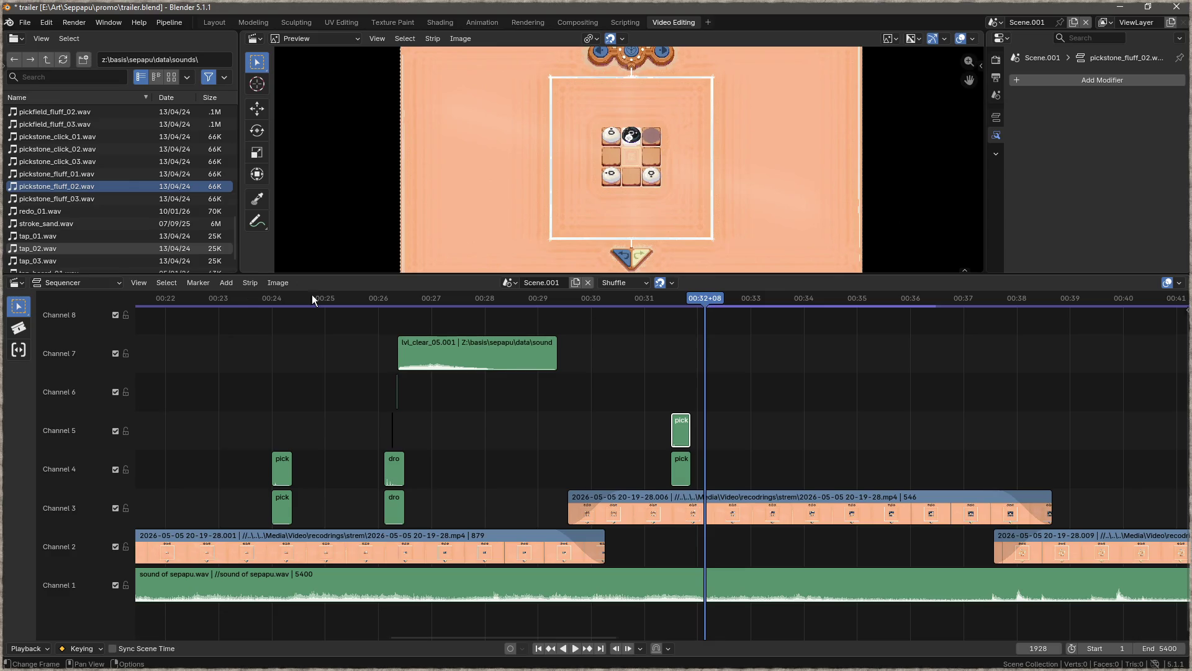
mouse_move(94, 199)
left_mouse_down()
mouse_move(711, 431)
mouse_move(731, 457)
mouse_move(802, 459)
left_mouse_up()
scroll(64, 190, "up", 2)
scroll(74, 195, "up", 2)
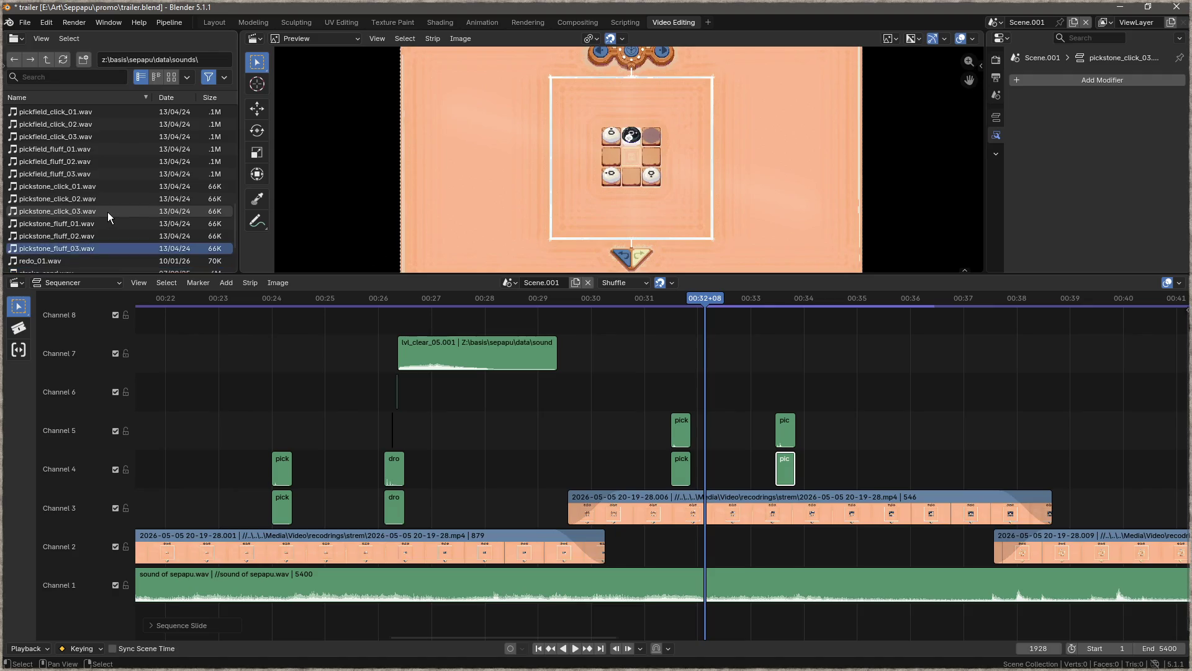
scroll(108, 211, "up", 10)
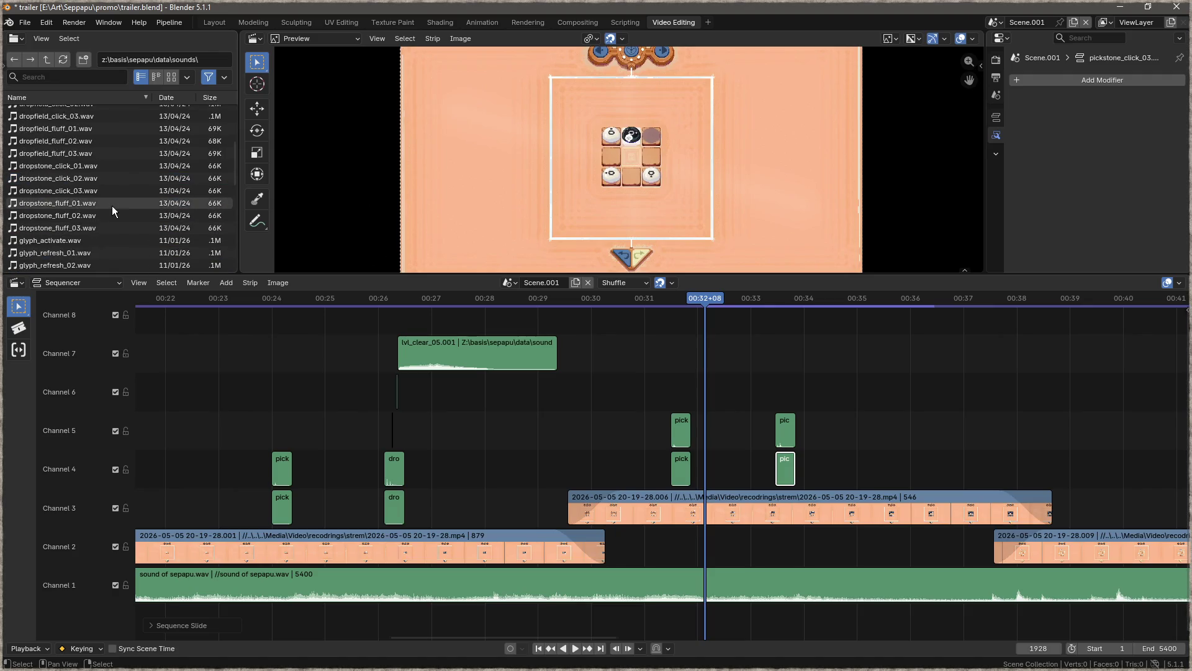
- Add dropstone_click_03 on channel 4 and dropstone_fluff_03 on channel 5, previewing from 00:30+20
left_click(59, 190)
mouse_move(60, 190)
left_mouse_down()
mouse_move(229, 248)
mouse_move(707, 455)
left_mouse_up()
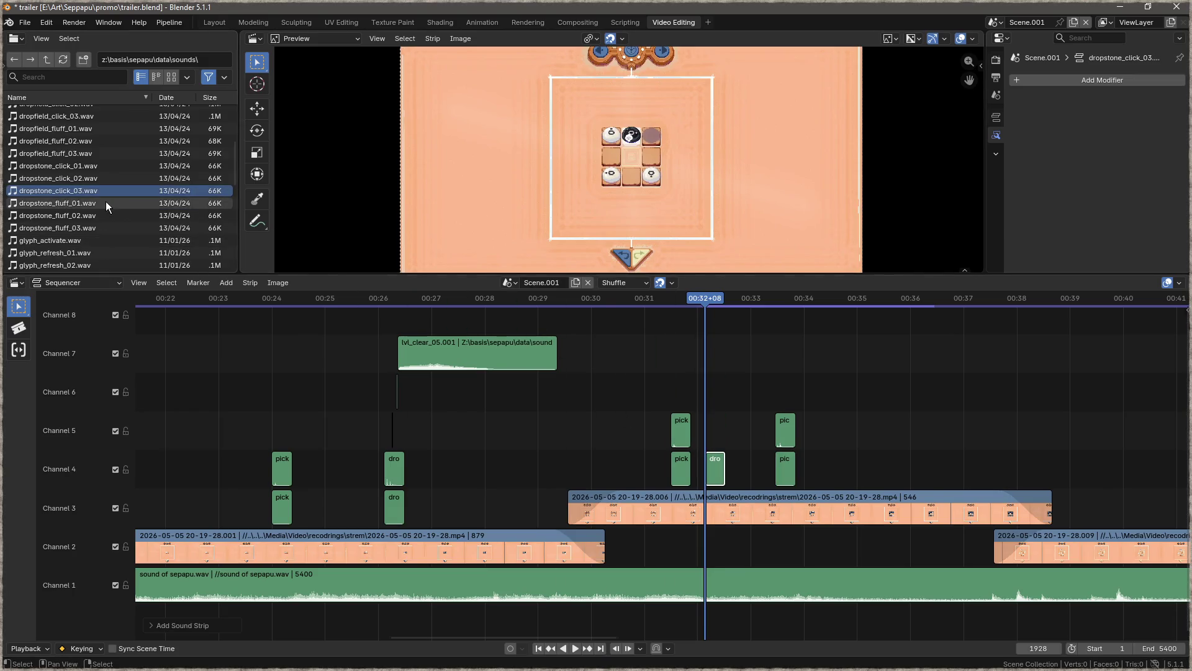
left_click(62, 229)
mouse_move(62, 230)
left_mouse_down()
mouse_move(503, 342)
mouse_move(717, 425)
mouse_move(706, 427)
left_mouse_up()
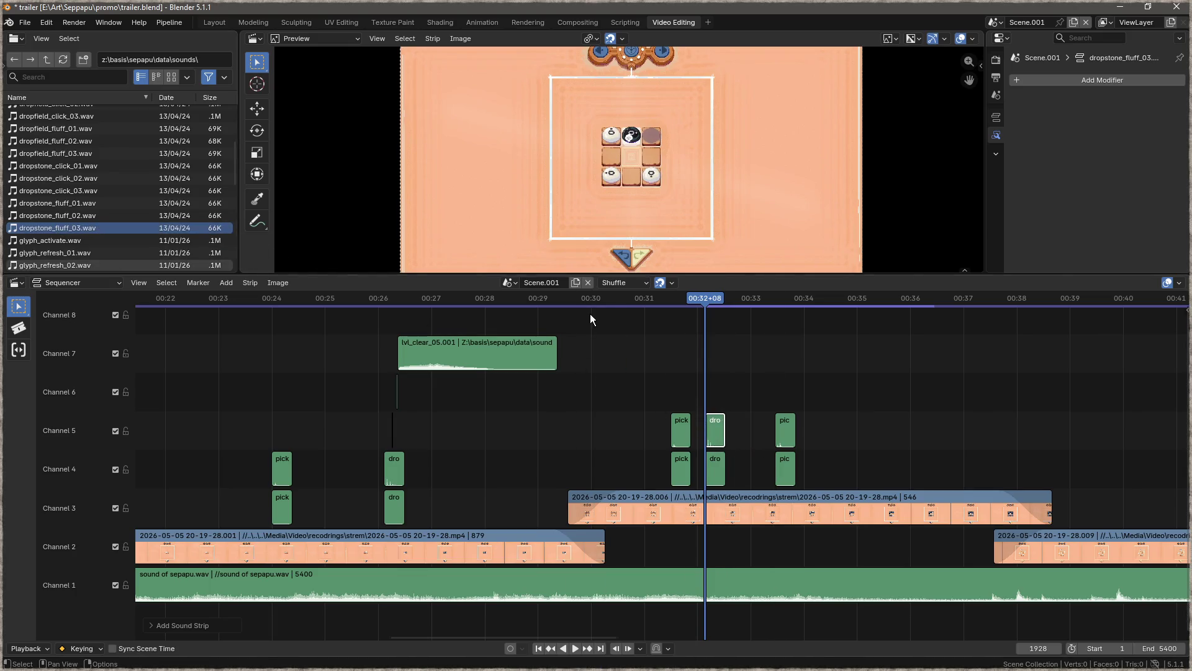
left_click(612, 300)
key("space")
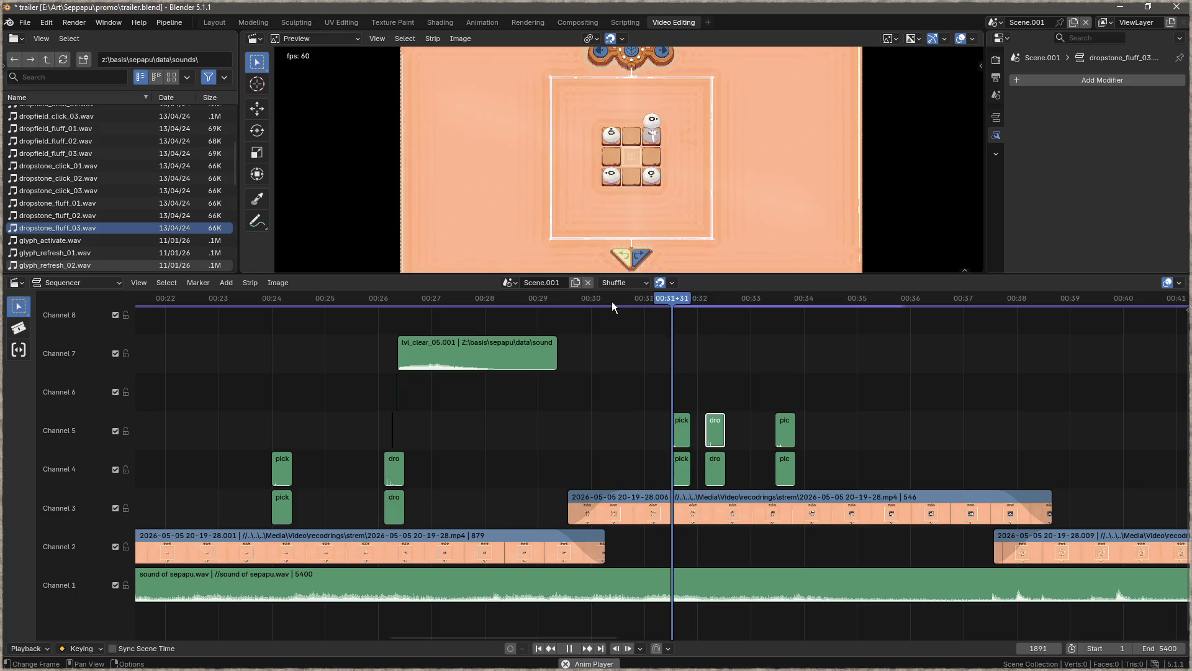
key("space")
- Slide the later pick pair left toward the playhead and scrub back to check timing
left_click(785, 468)
left_click(783, 433, "shift")
left_click(785, 431)
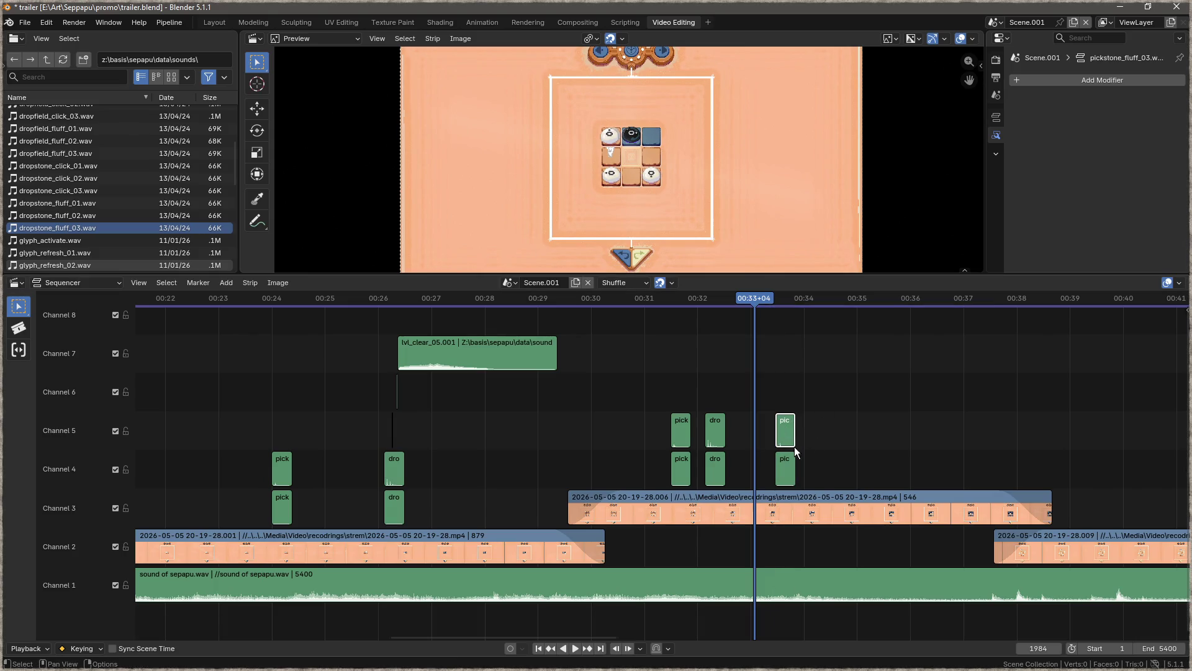
left_click(783, 472, "shift")
left_click_drag(784, 472, 761, 470)
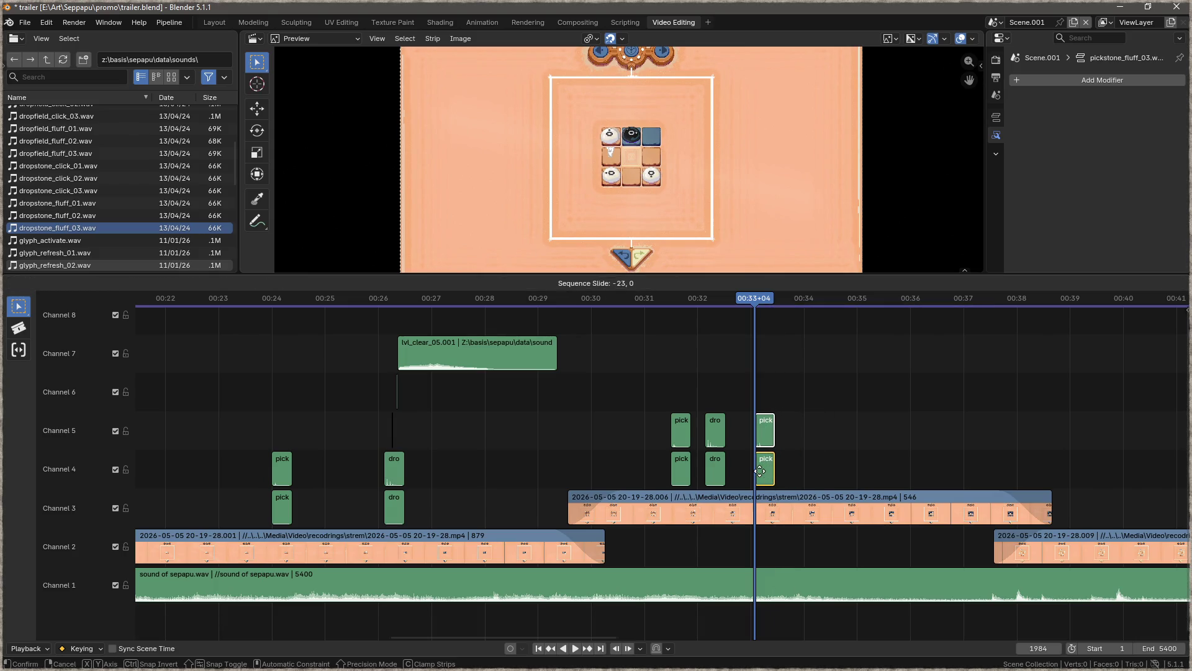
left_click(760, 471)
left_click_drag(759, 295, 737, 300)
- Move the selected pick strips to start at the playhead and preview the sync
key("g")
left_click(748, 446)
left_click_drag(734, 306, 606, 317)
key("space")
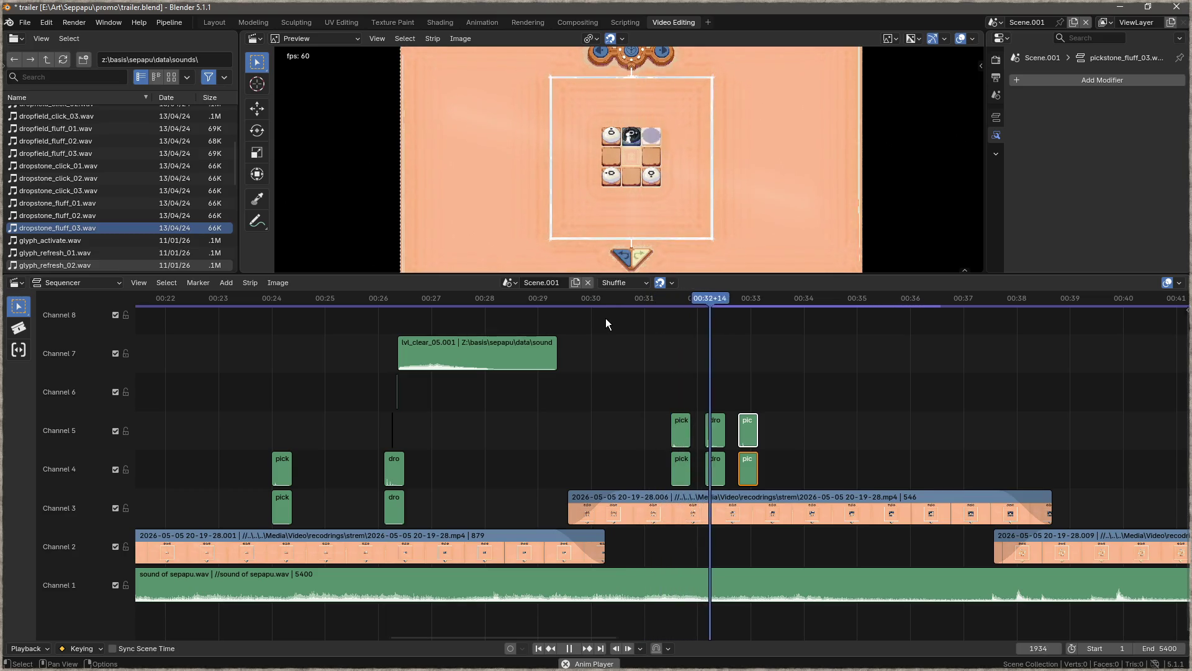
key("space")
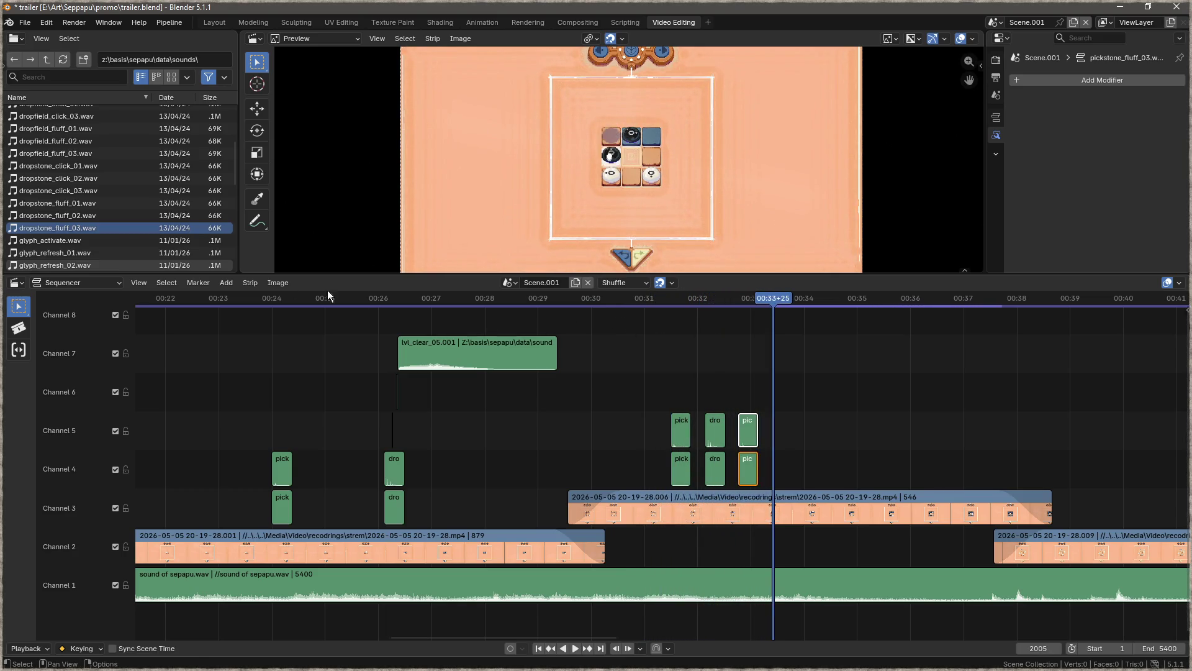
- Place a copy of the drop pair at the next drop move and check it
left_click_drag(721, 393, 714, 487)
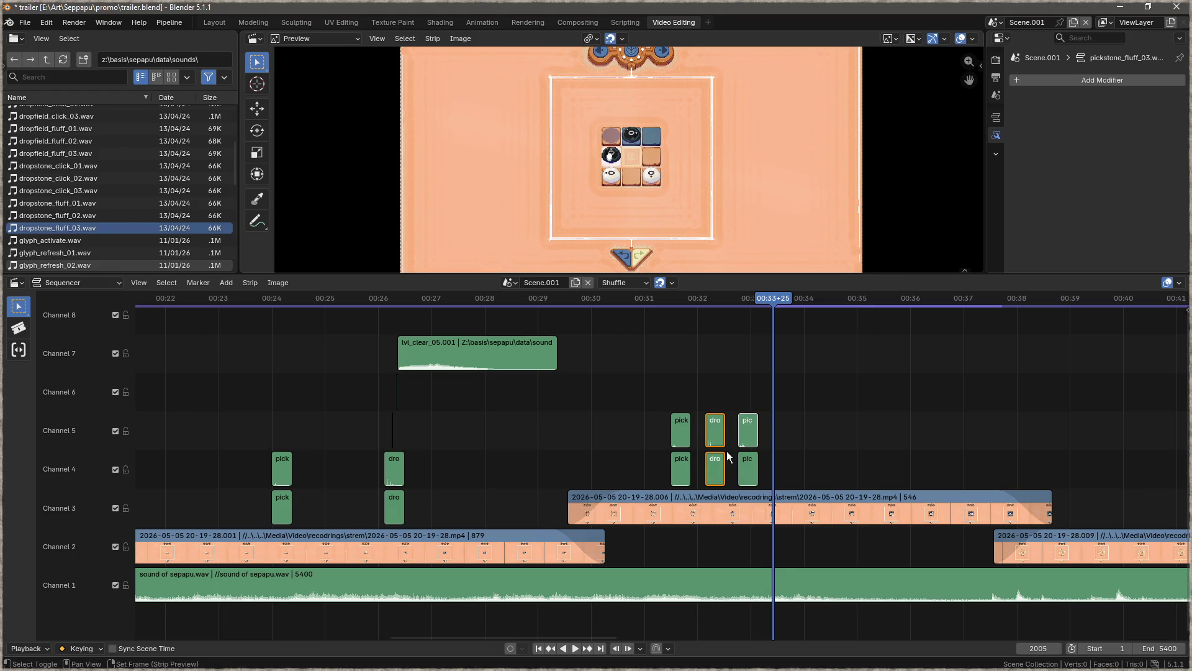
key("g")
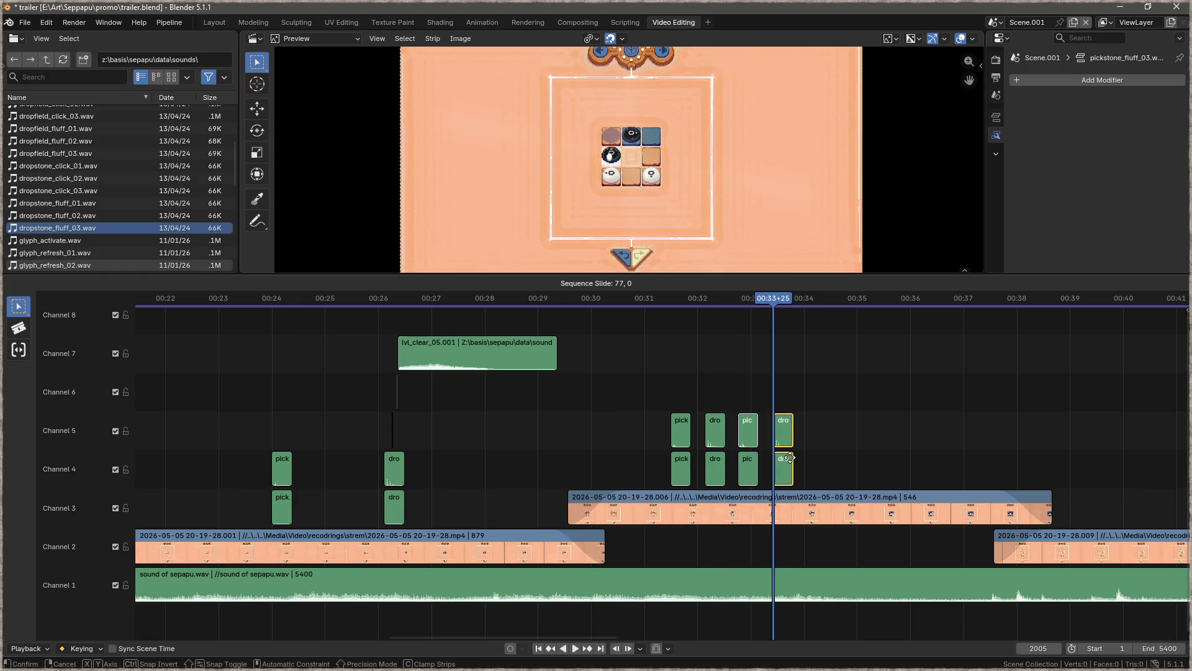
left_click(796, 457)
key("space")
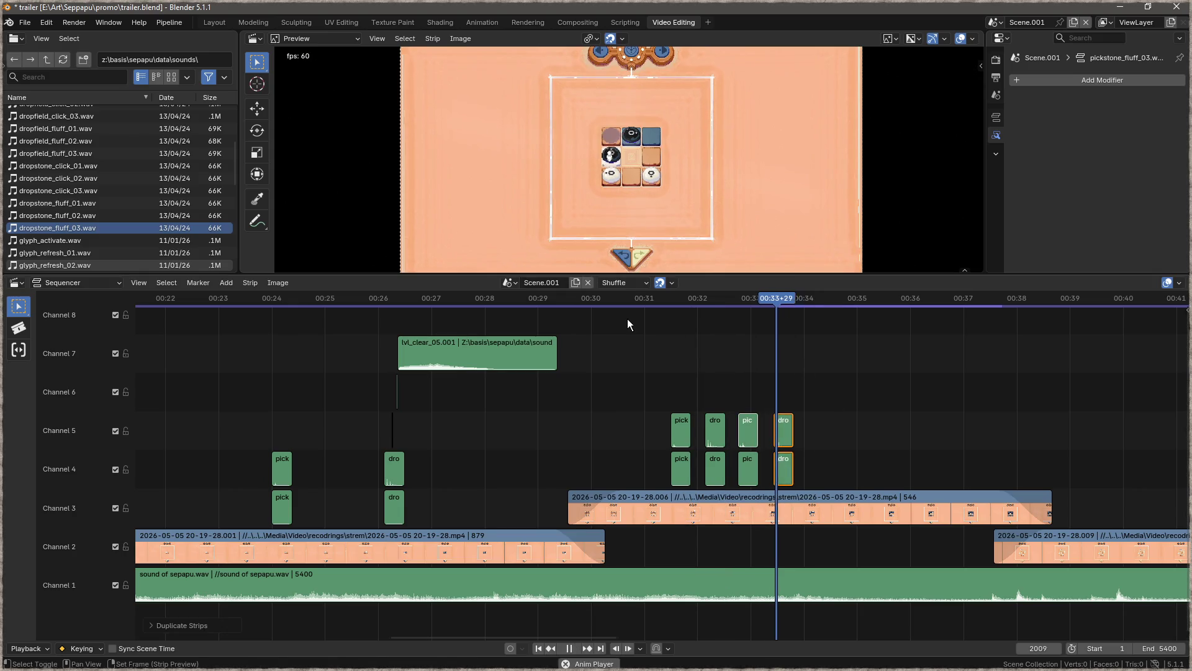
key("space")
left_click_drag(817, 300, 807, 297)
- Duplicate the earlier pick pair with Shift+D at the next pick-up and play it
left_click(755, 392)
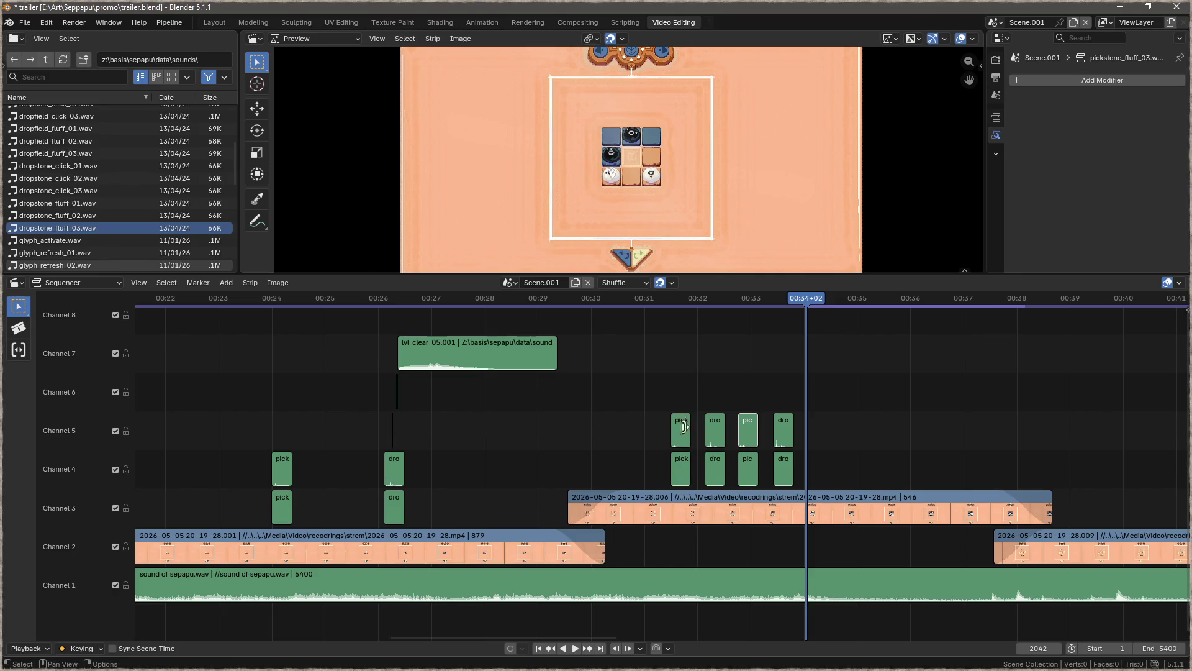
left_click(682, 469, "alt")
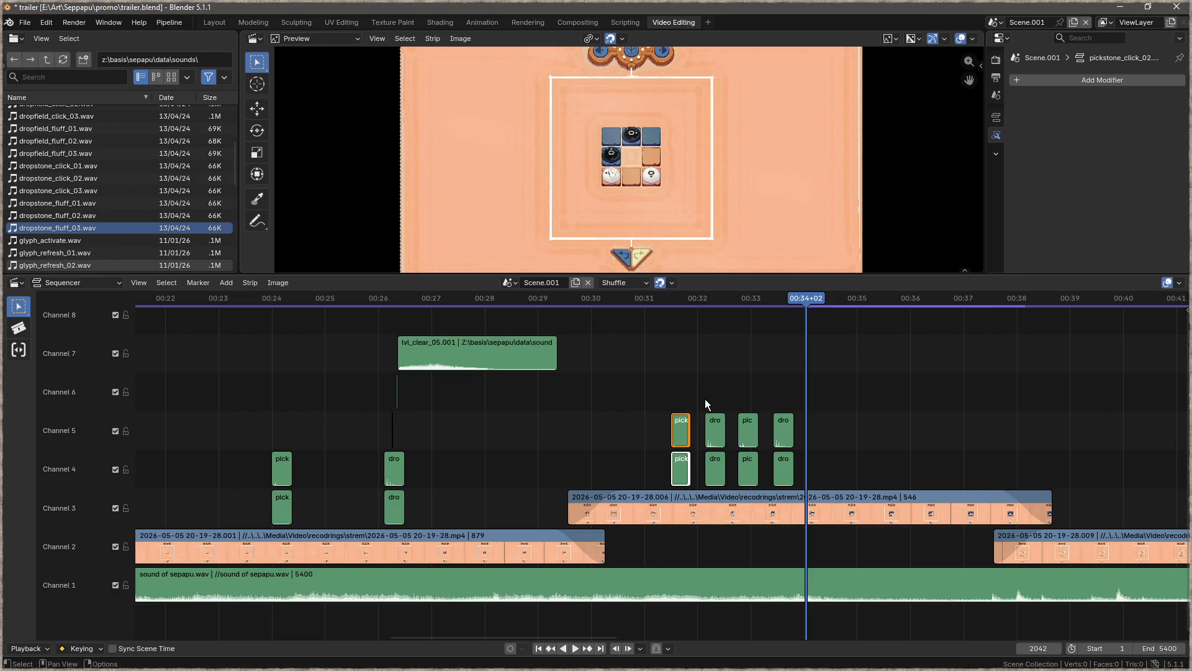
key("shift+d")
left_click(832, 417)
key("space")
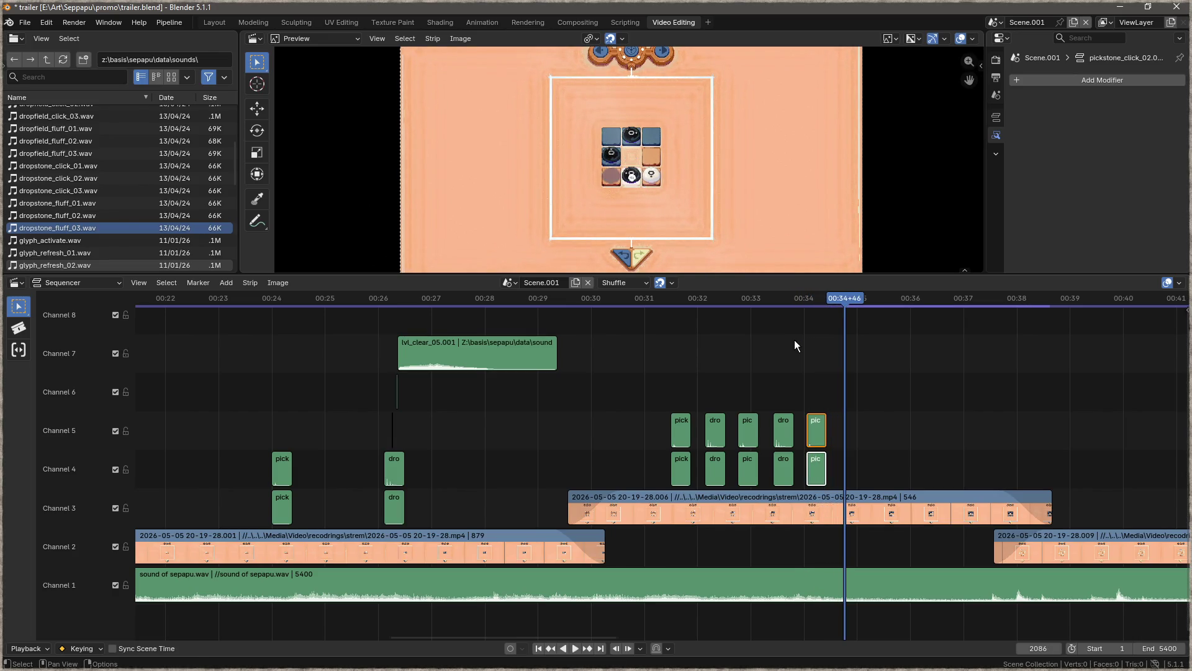
- Copy the drop pair to about 00:35 and review the sounds from 00:30
left_click_drag(724, 386, 708, 476)
key("g")
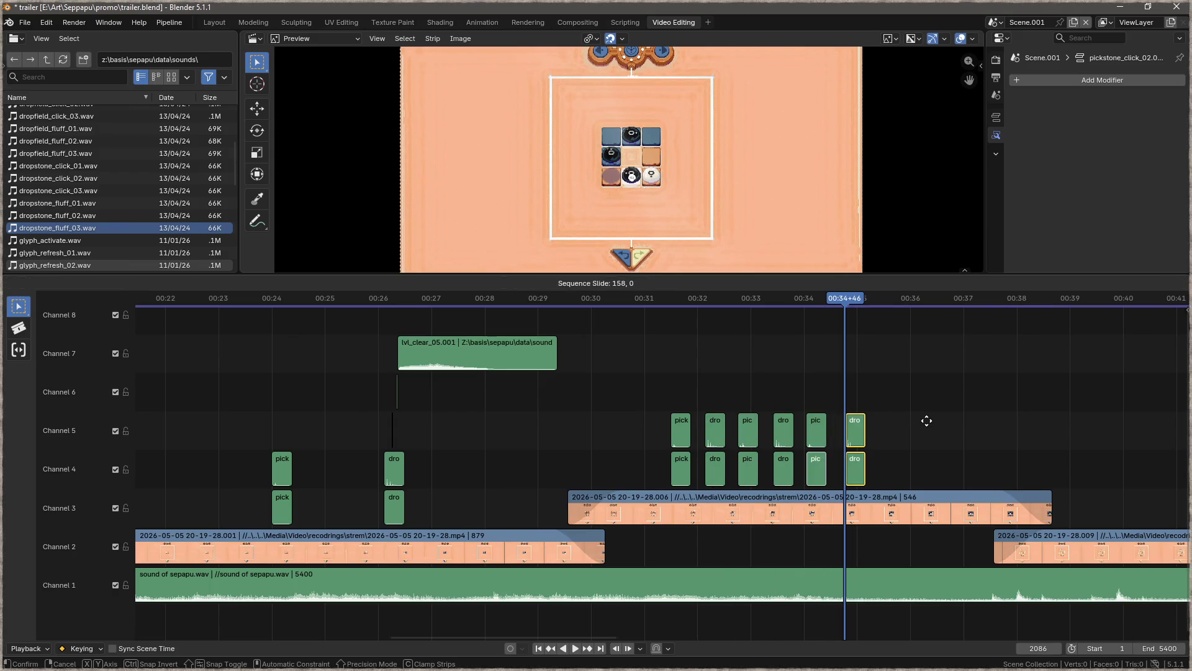
left_click(926, 420)
left_click_drag(828, 313, 610, 315)
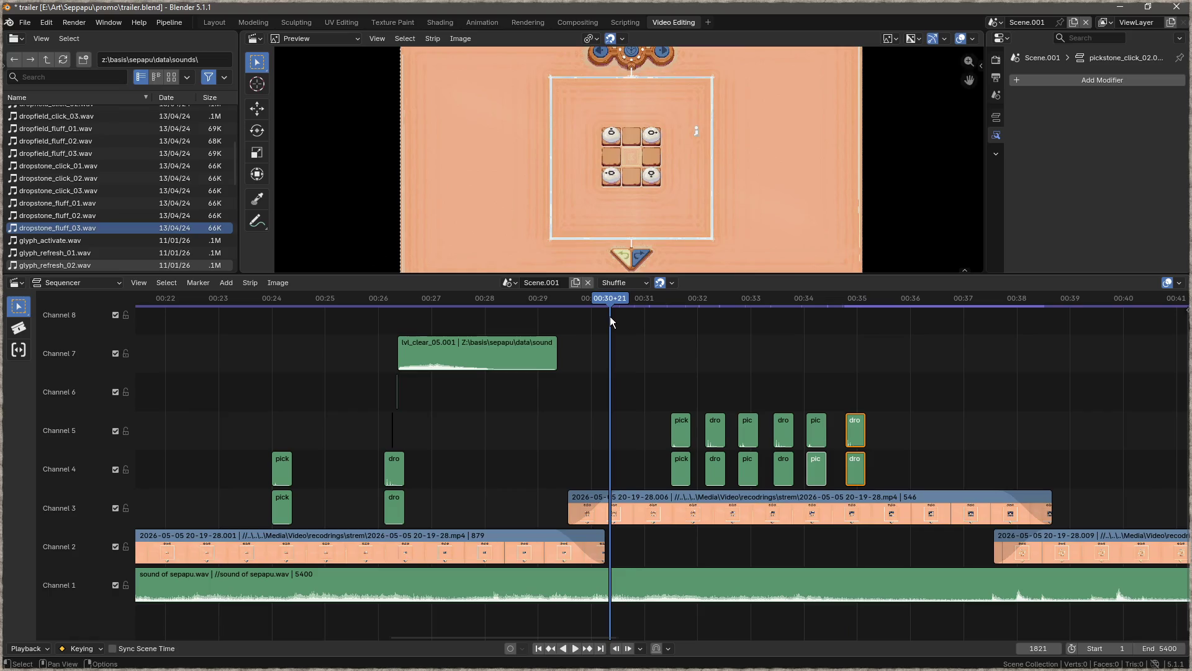
key("space")
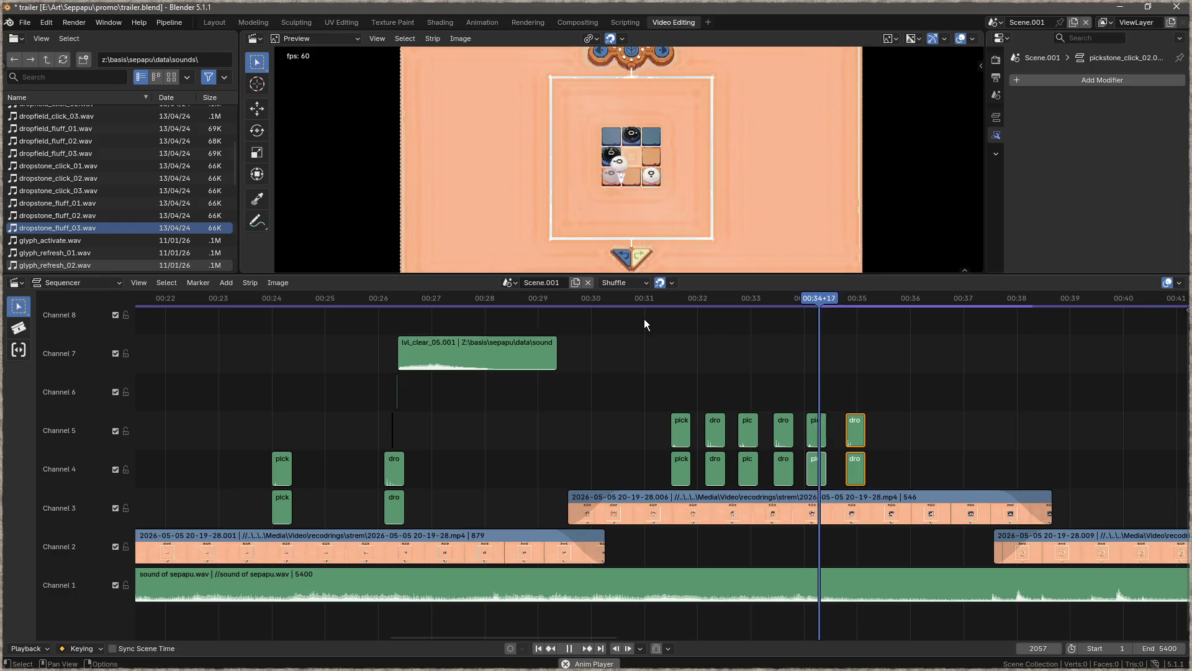
key("space")
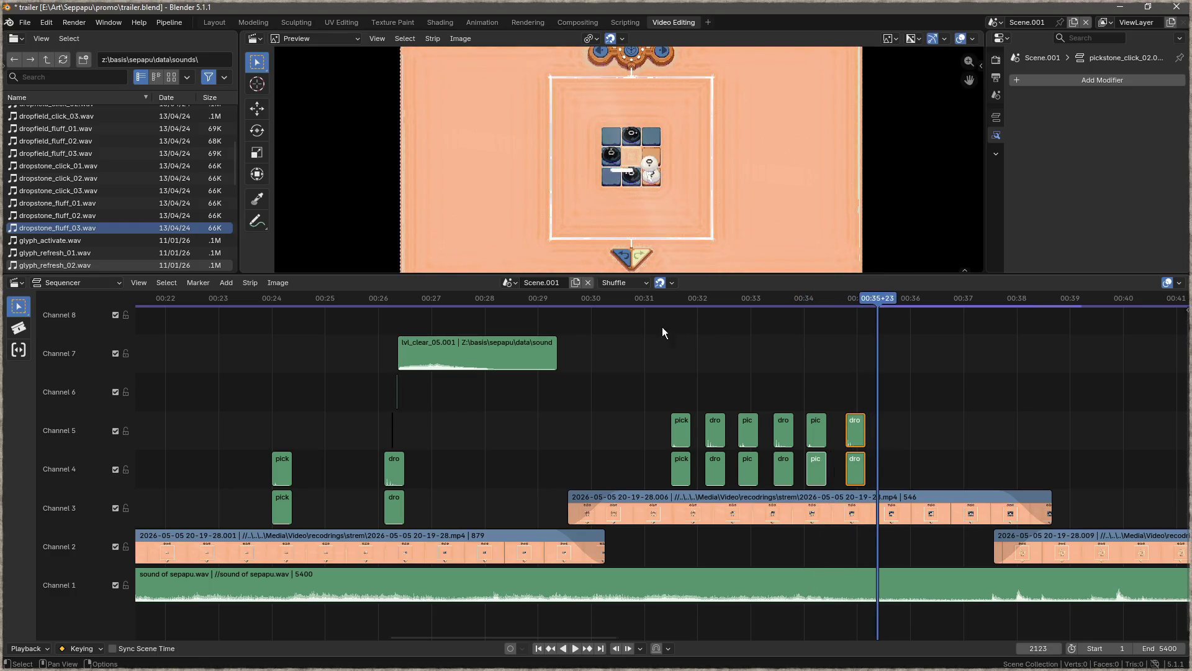
left_click(742, 464)
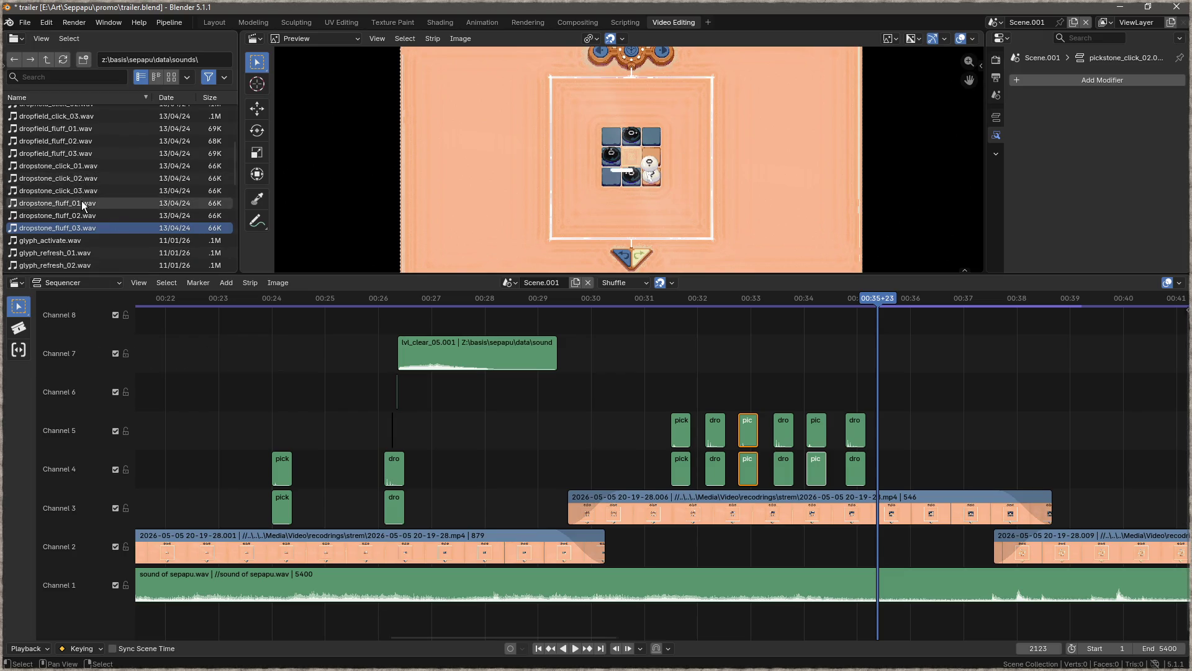
- Add pickstone_click_01 on channel 5 and pickstone_fluff_01 on channel 4 around 00:35
scroll(73, 177, "up", 5)
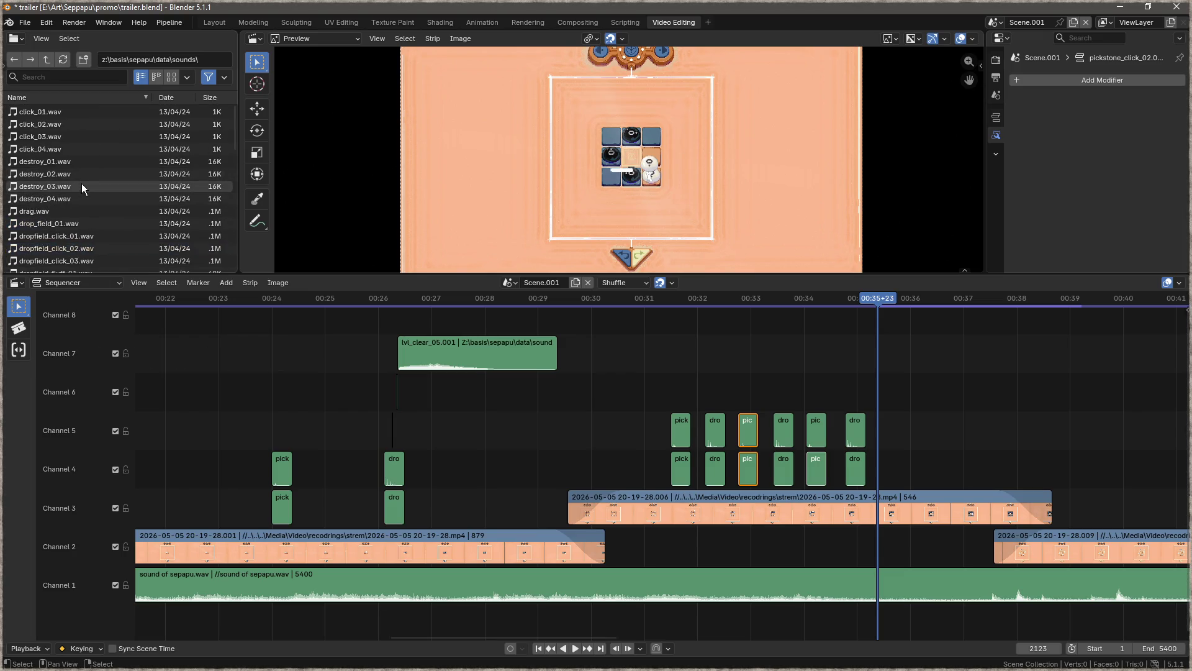
scroll(87, 196, "down", 7)
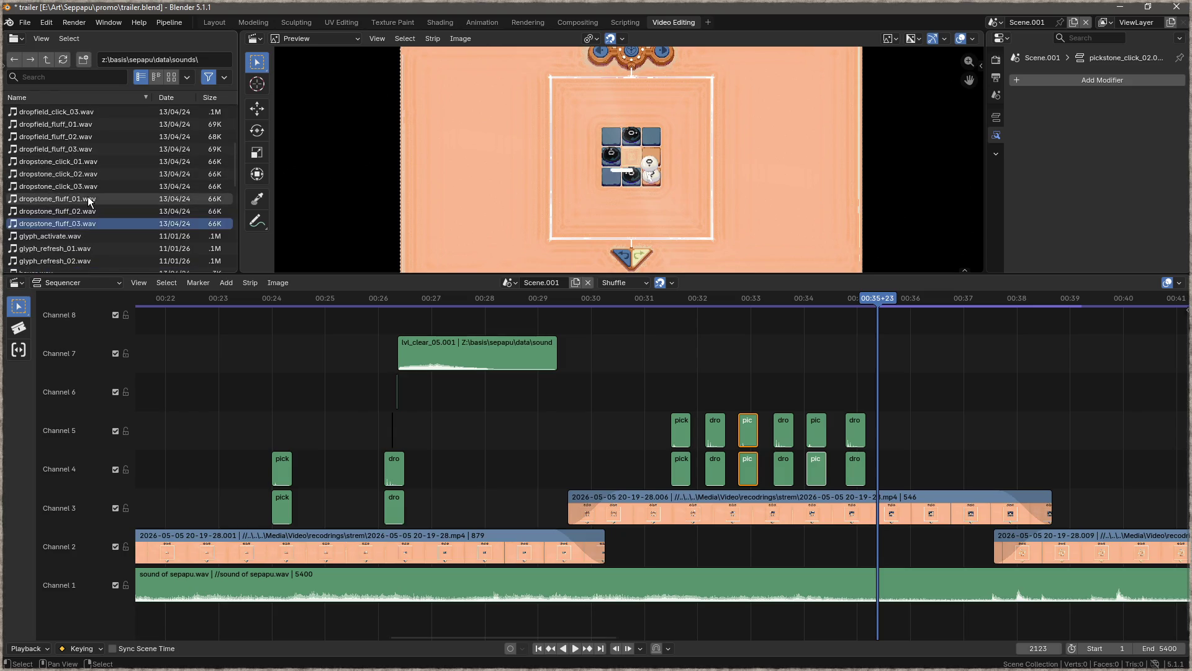
scroll(87, 196, "down", 5)
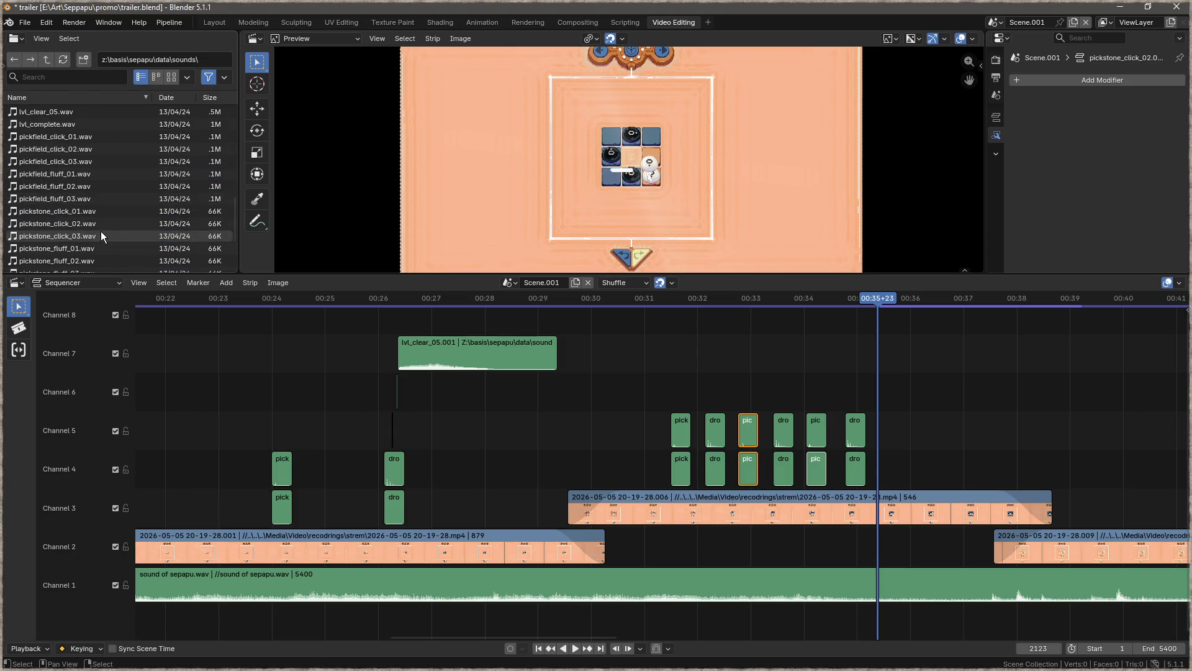
scroll(101, 230, "down", 1)
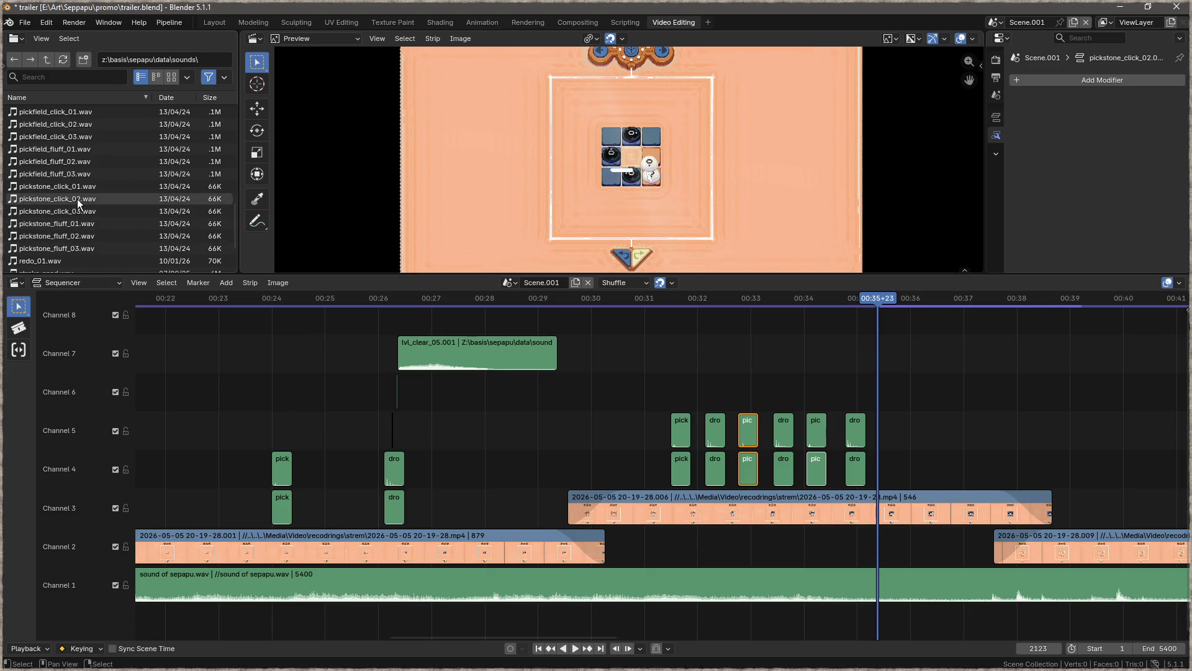
mouse_move(79, 181)
left_mouse_down()
mouse_move(59, 187)
mouse_move(766, 349)
mouse_move(878, 420)
left_mouse_up()
mouse_move(79, 225)
left_mouse_down()
mouse_move(55, 225)
mouse_move(630, 310)
left_mouse_up()
left_click_drag(773, 356, 881, 464)
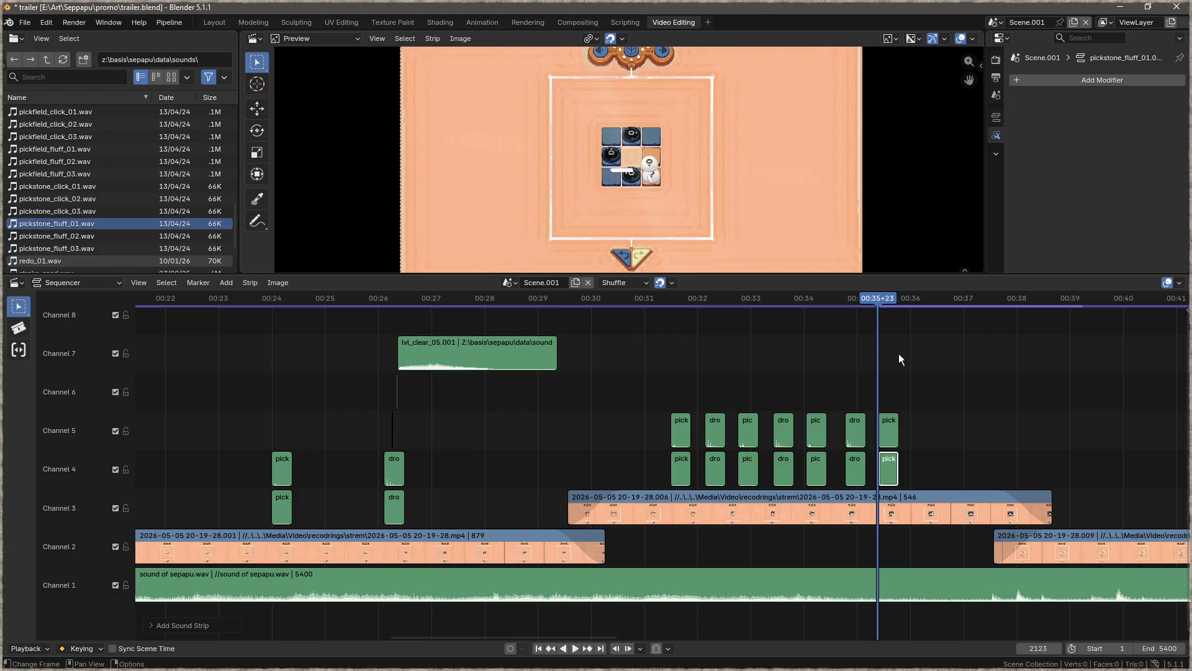
- Duplicate the latest drop pair after the new pick pair and preview from 00:32
left_click_drag(855, 394, 855, 472)
key("shift+d")
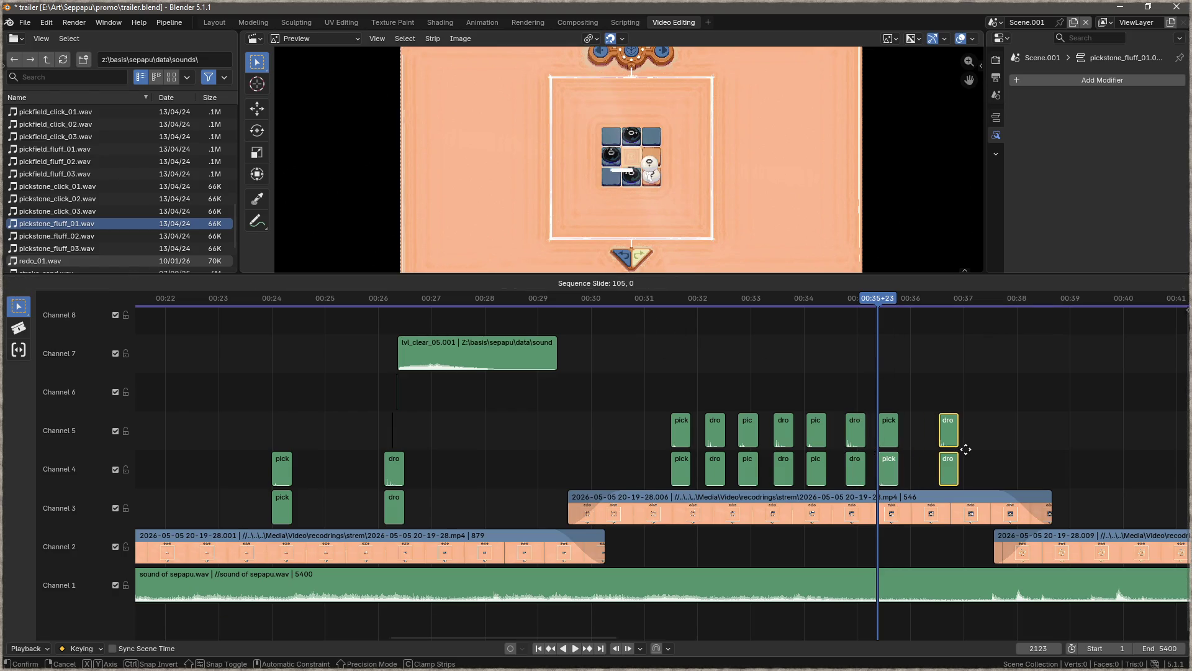
left_click(955, 449)
left_click(711, 296)
key("space")
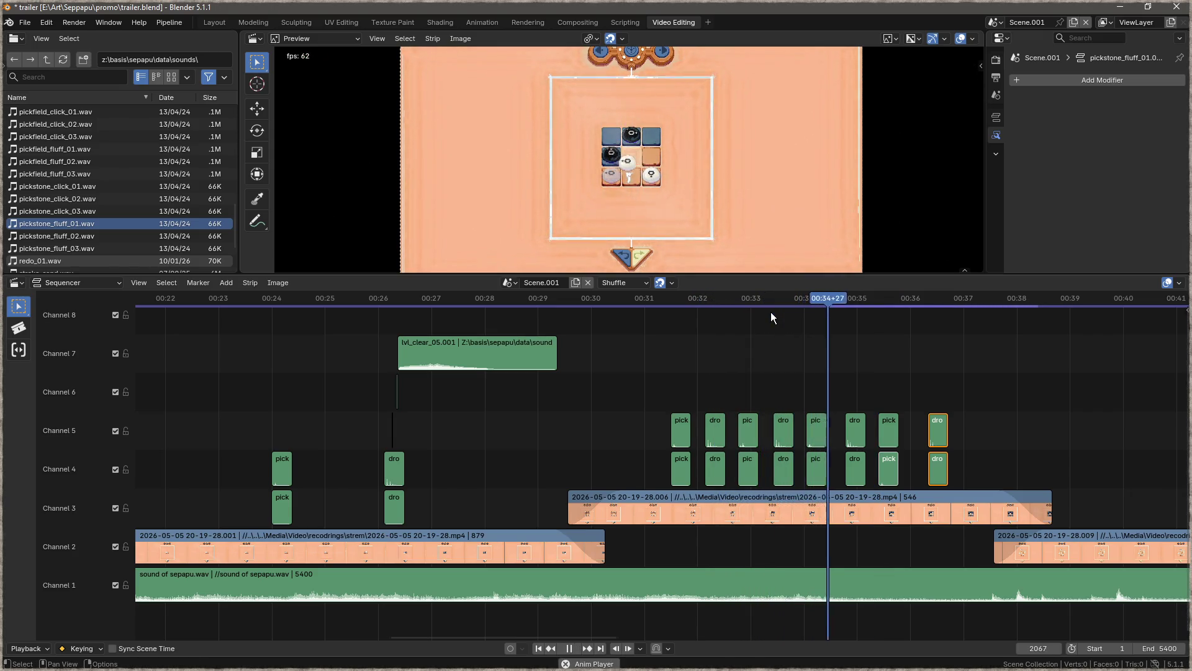
key("space")
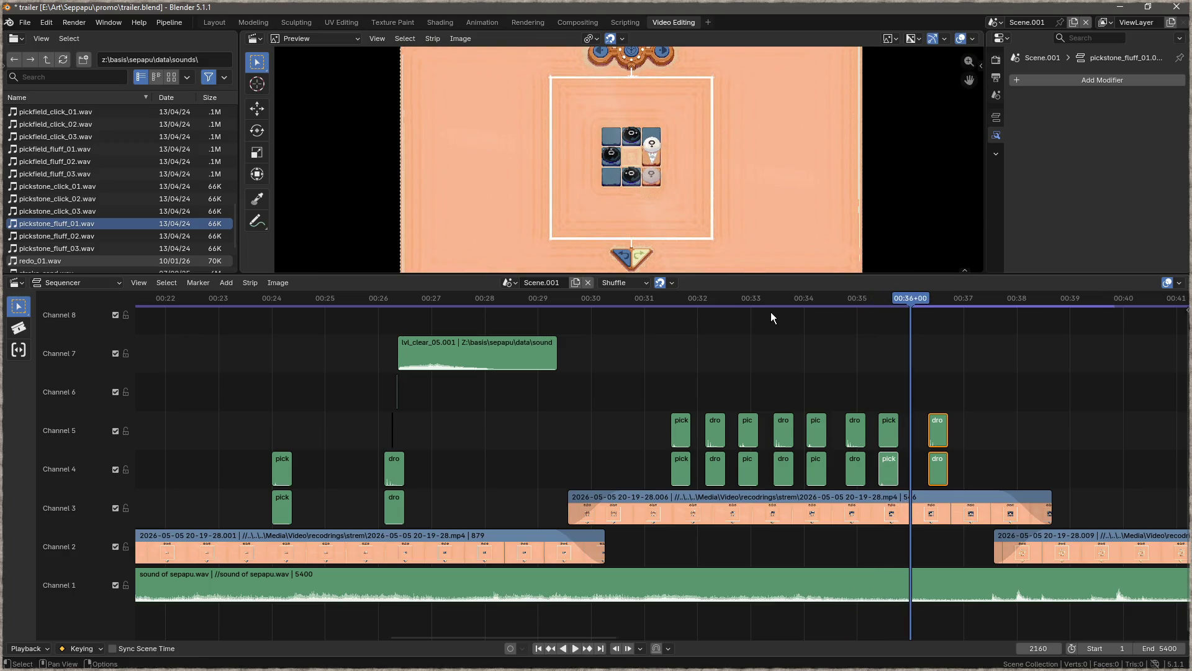
- Align the new drop pair with the playhead at frame 2171 (00:36+11)
left_click_drag(913, 296, 920, 295)
left_click_drag(932, 428, 925, 428)
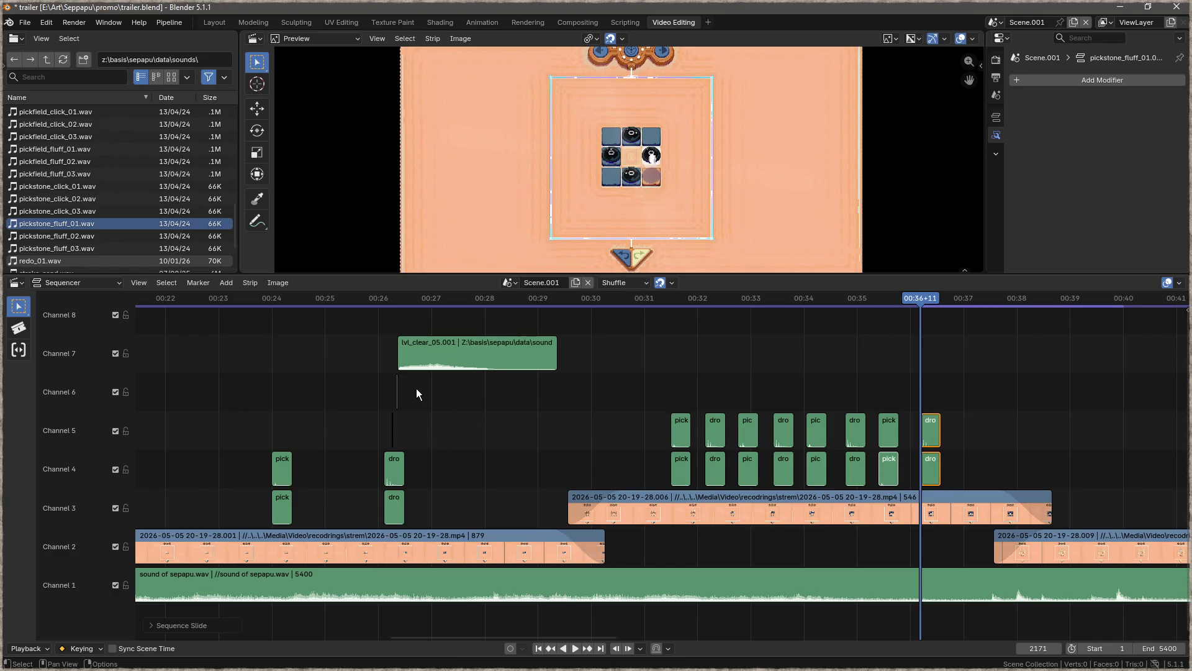
scroll(116, 196, "up", 10)
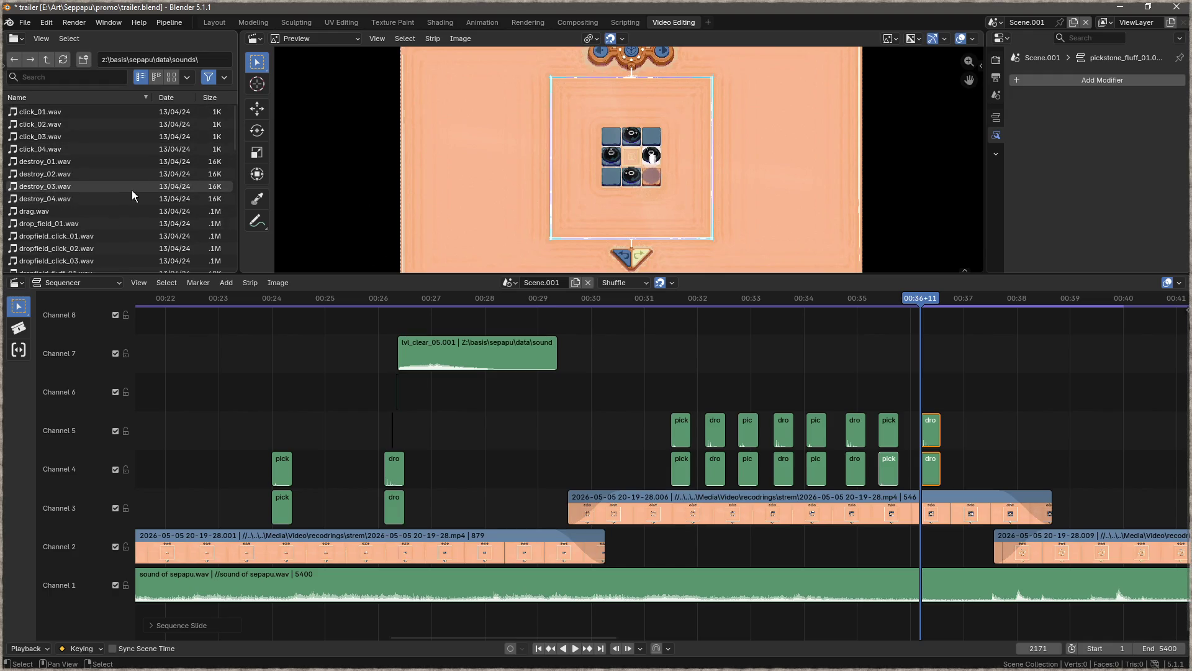
scroll(886, 407, "up", 6)
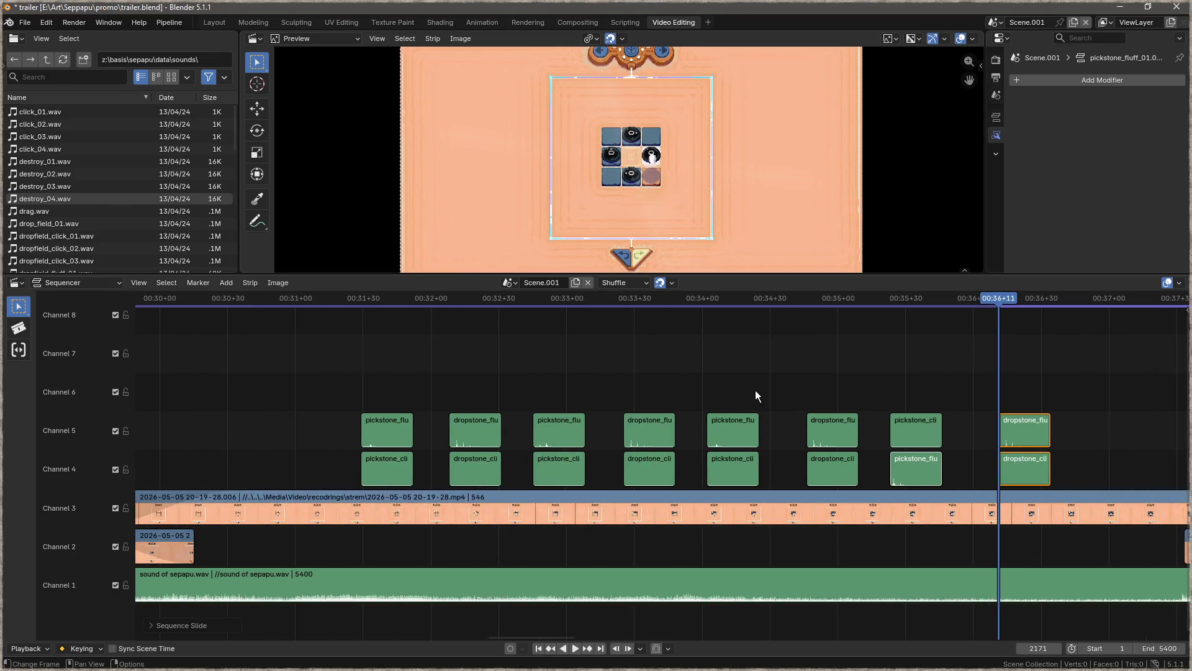
- Play back from about 00:30, then duplicate the two thin click strips one channel higher
left_click_drag(956, 298, 208, 298)
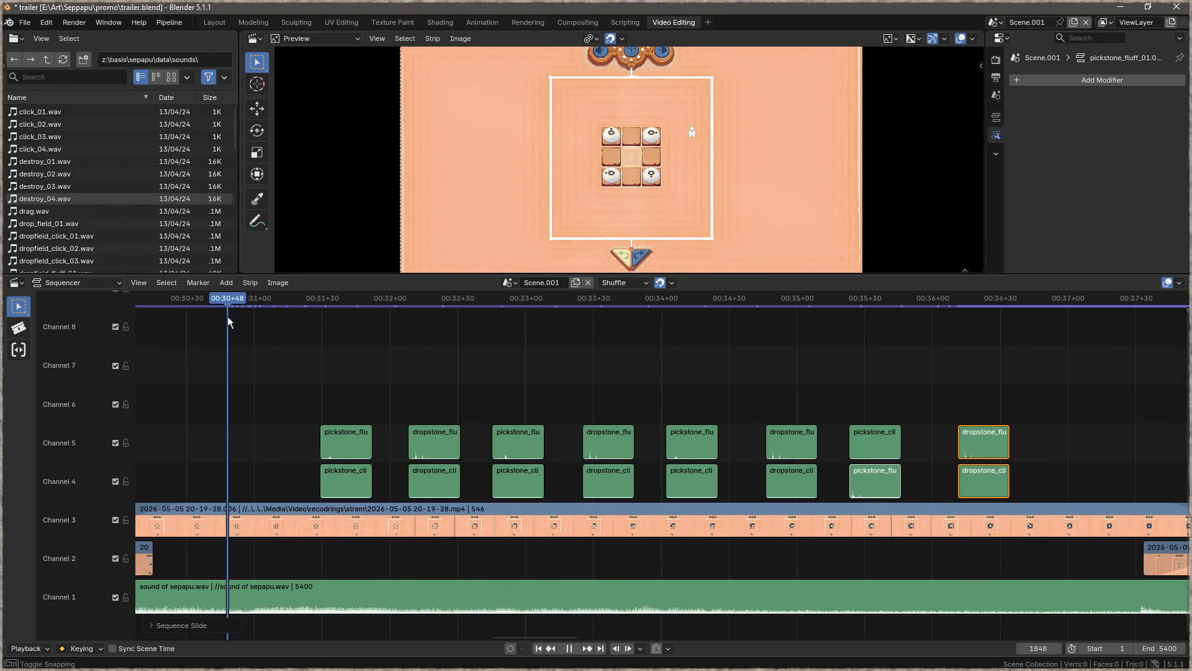
key("space")
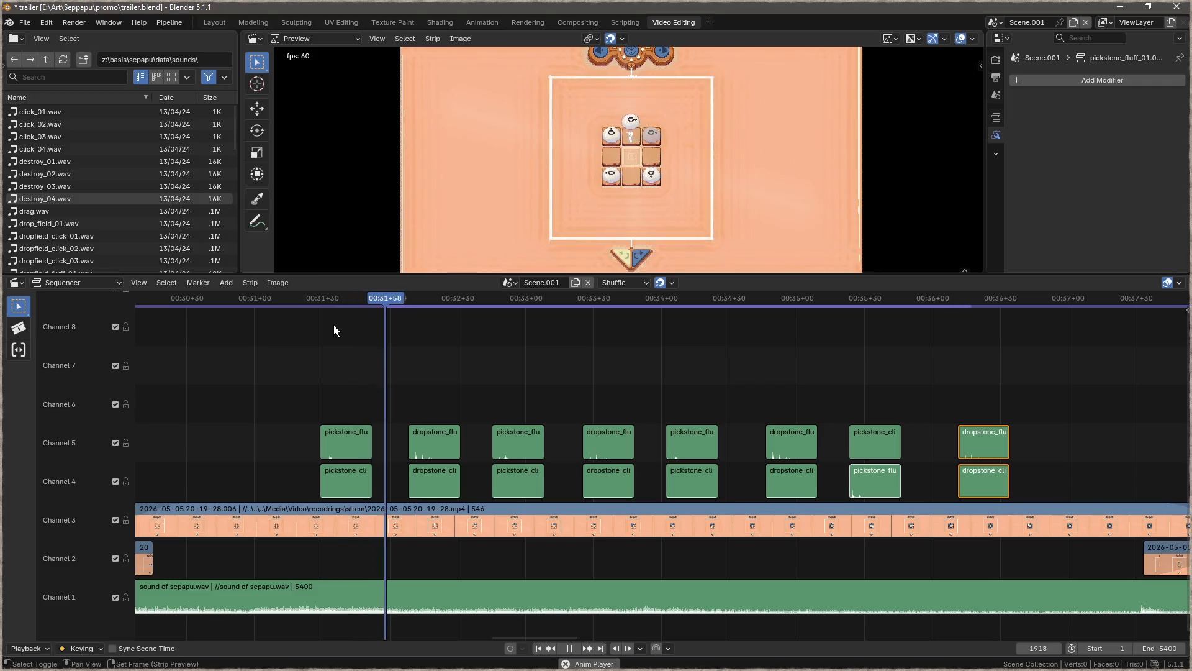
mouse_move(301, 339)
left_mouse_down()
mouse_move(459, 376)
mouse_move(861, 395)
mouse_move(418, 415)
left_mouse_up()
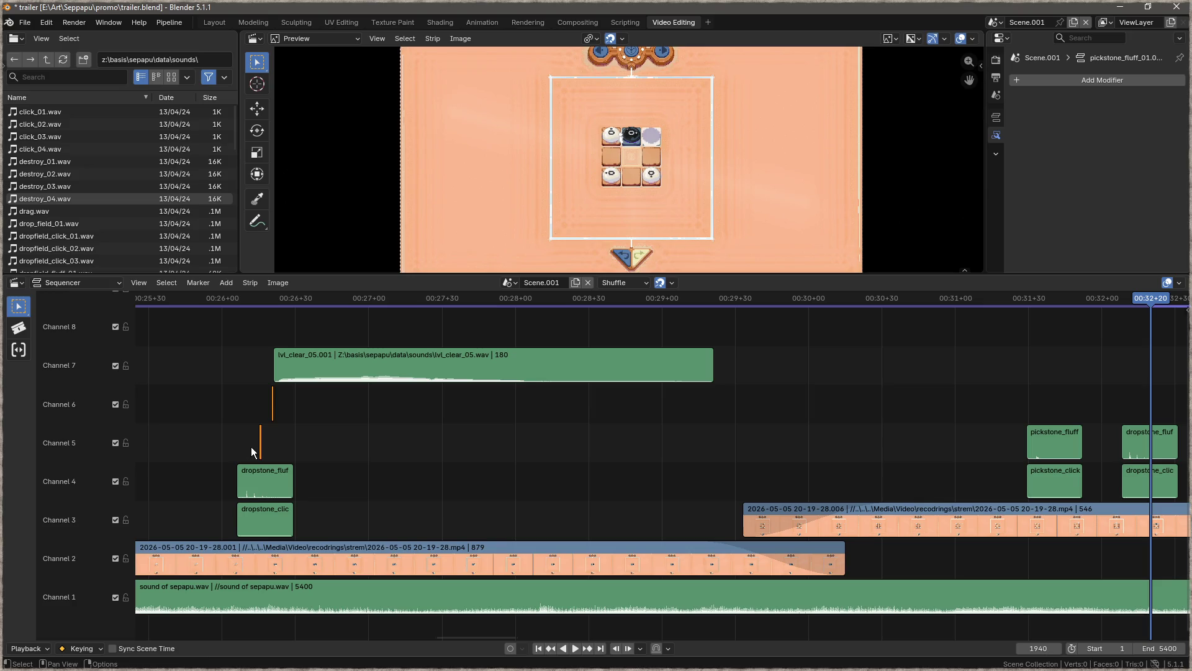
key("shift+d")
left_click(1028, 379)
- Move the channel 6–7 click strips to the playhead at frame 1933, near 00:32
left_click_drag(1028, 379, 457, 418)
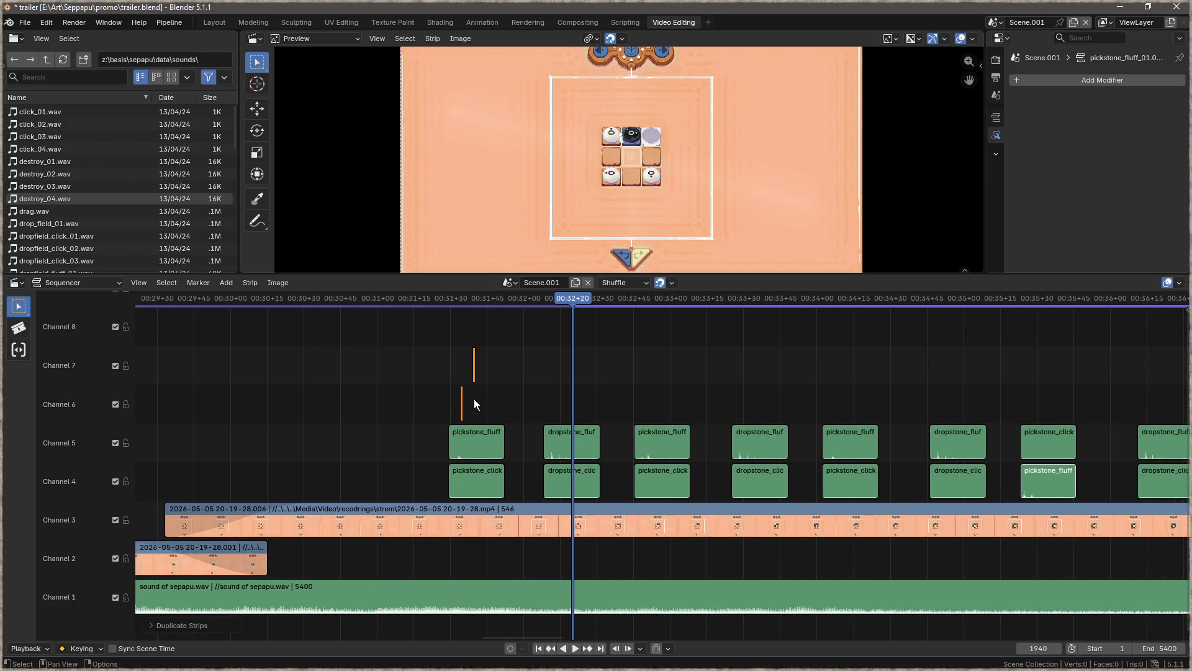
mouse_move(576, 301)
left_mouse_down()
mouse_move(538, 308)
mouse_move(556, 314)
left_mouse_up()
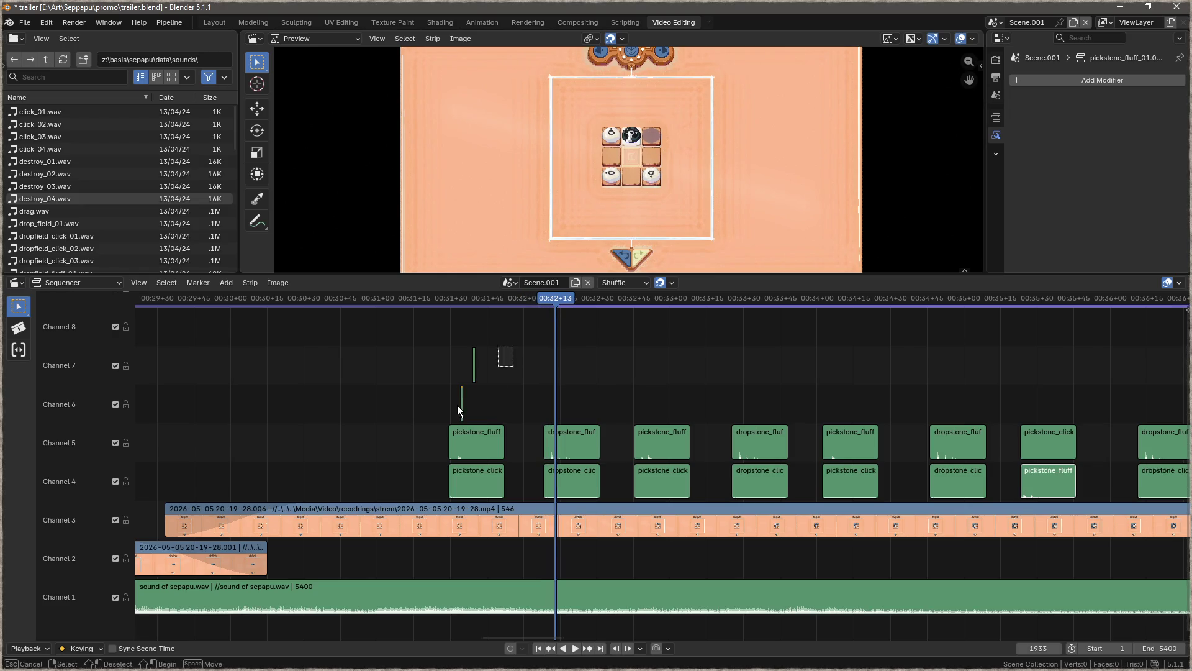
key("g")
left_click(590, 393)
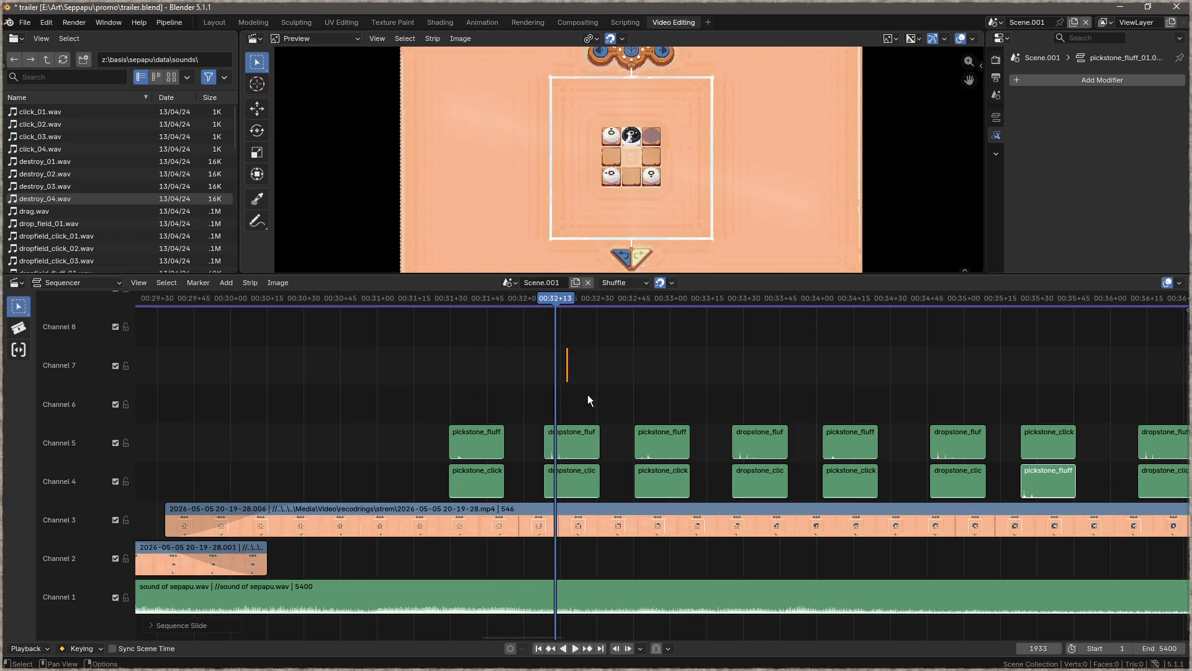
- Play back from about 00:31 to check the click timing
left_click(290, 300)
key("space")
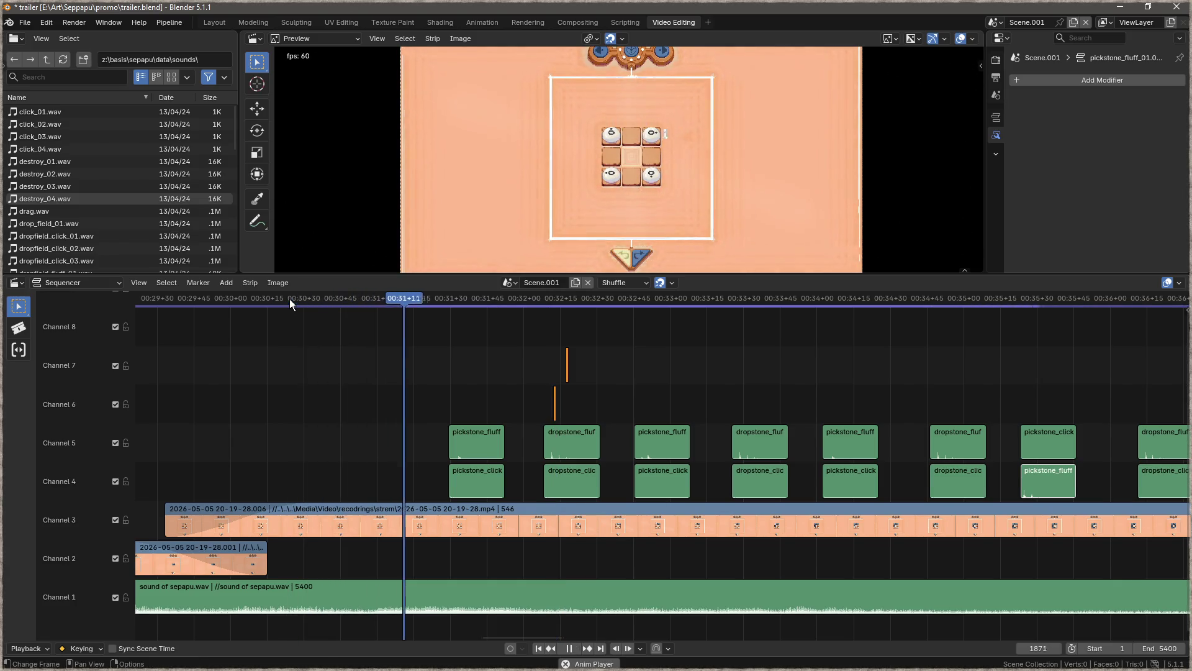
key("space")
- Add click_03 on channel 6 and click_04 on channel 7 at the next stone move, then preview
left_click_drag(619, 352, 539, 409)
scroll(567, 392, "right", 8)
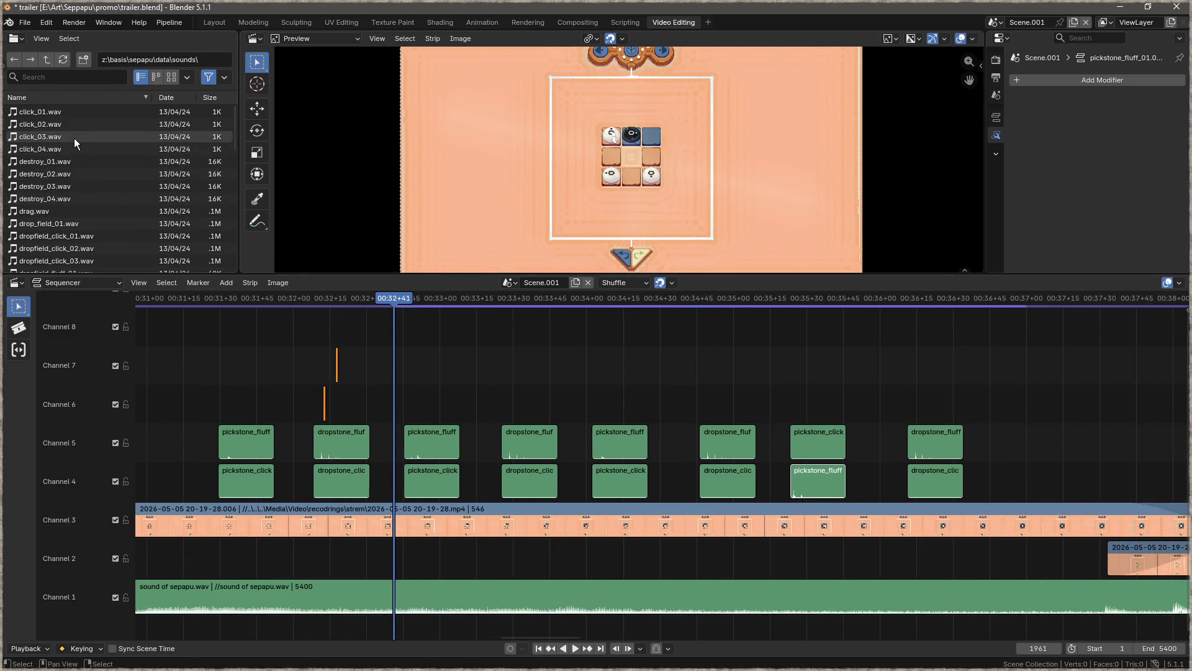
mouse_move(50, 138)
left_mouse_down()
mouse_move(348, 255)
mouse_move(517, 405)
left_mouse_up()
left_click(68, 153)
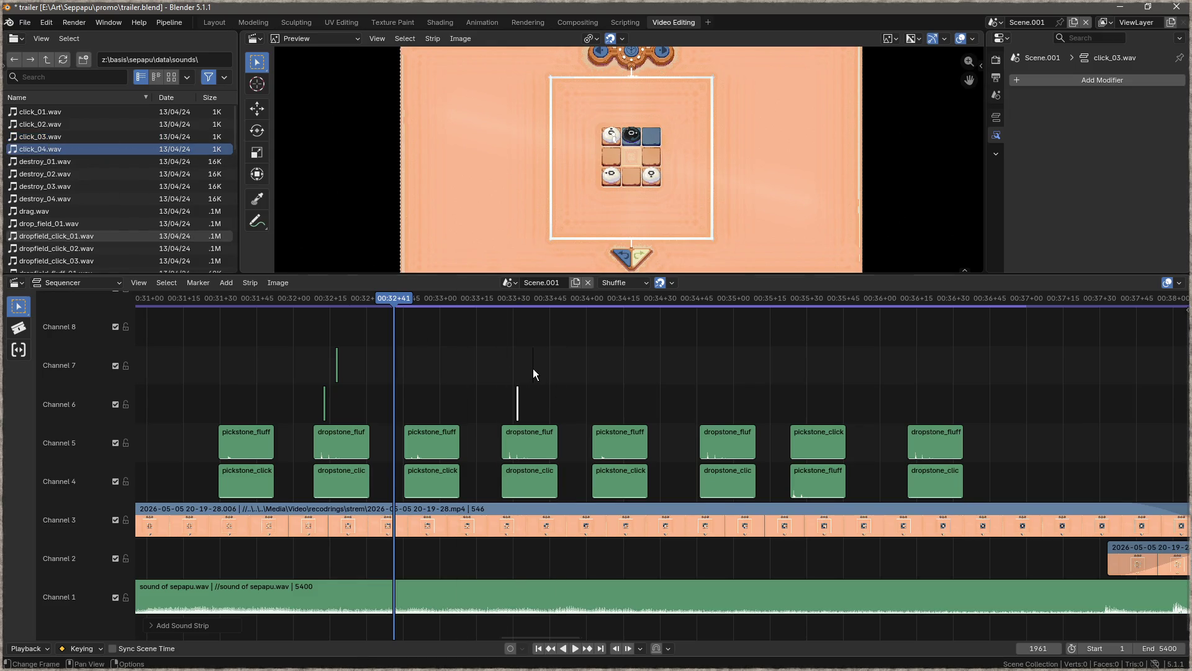
left_click_drag(532, 368, 533, 368)
key("space")
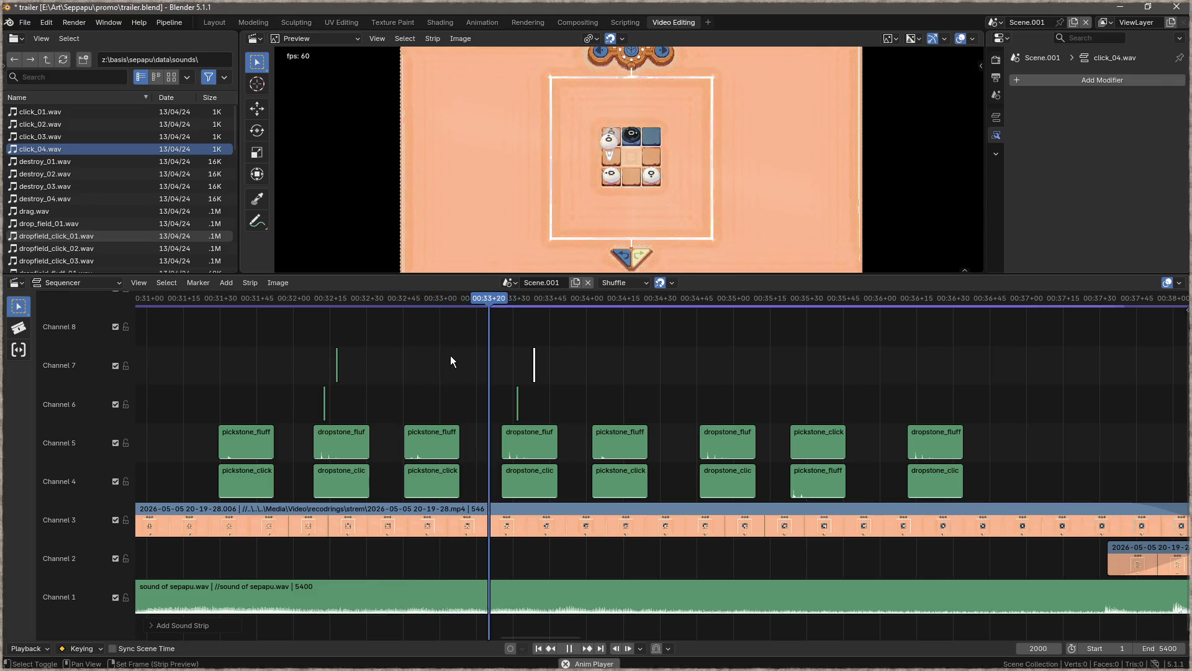
key("space")
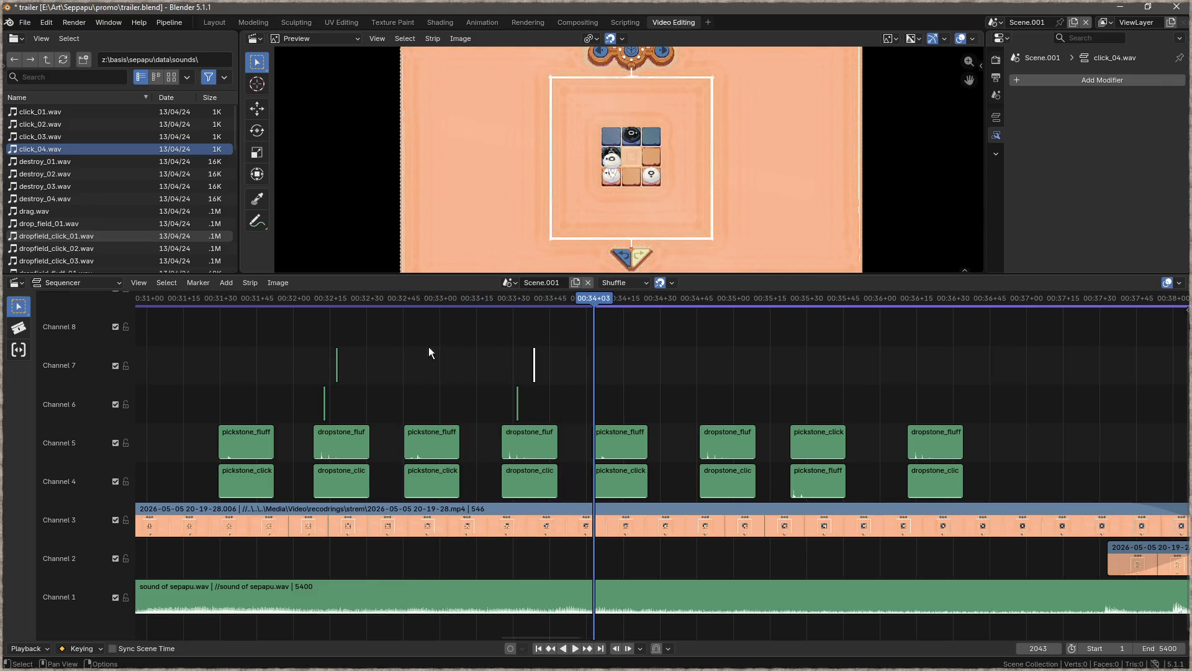
- Add click_01 and click_02 on channels 6 and 7 for the following move, shifted slightly later
mouse_move(38, 111)
left_mouse_down()
mouse_move(334, 278)
mouse_move(611, 410)
left_mouse_up()
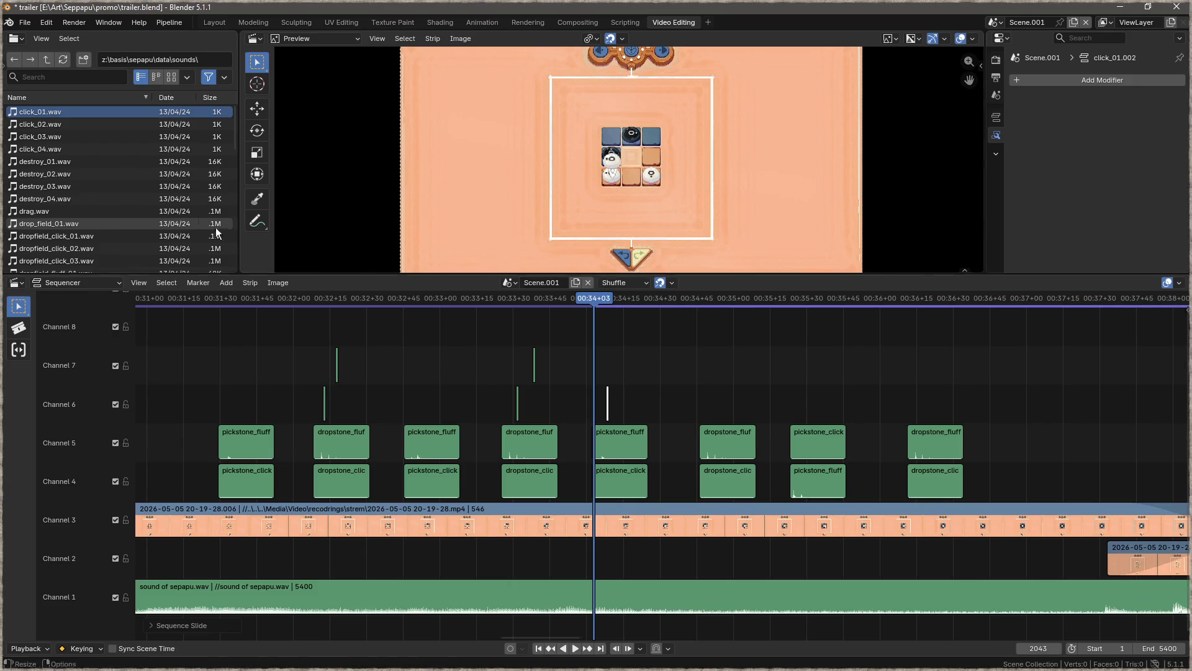
left_click(62, 126)
left_click_drag(59, 126, 619, 372)
left_click_drag(664, 327, 602, 414)
key("g")
left_click(715, 422)
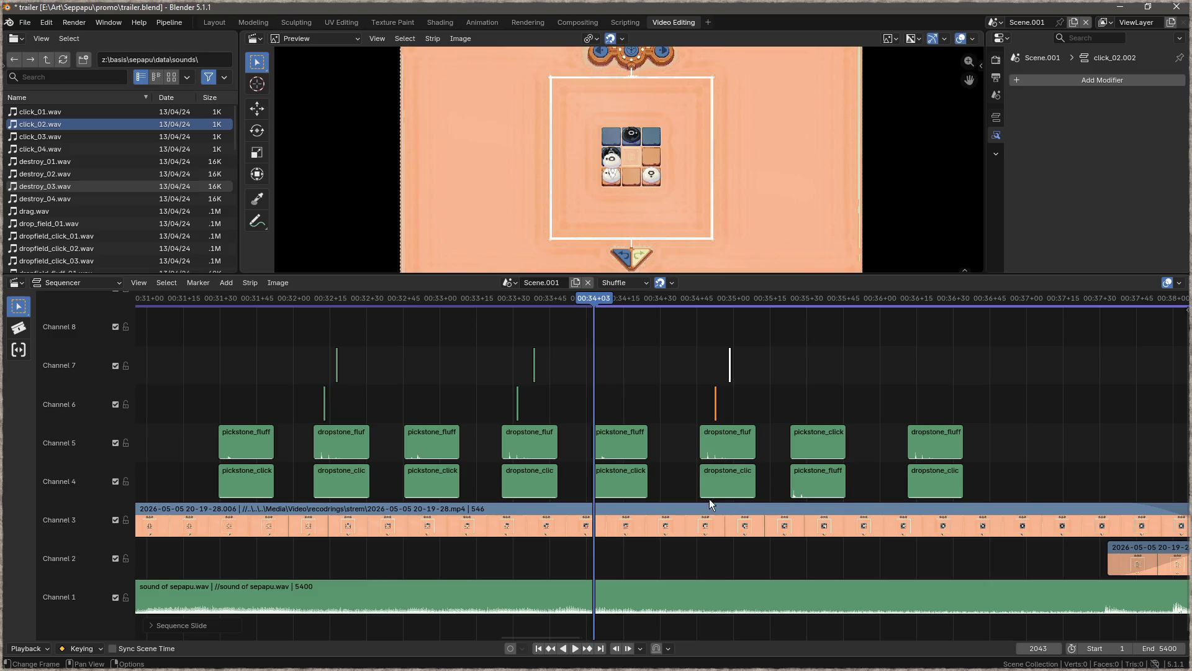
- Add click_04 and click_01 on channels 6–7 at the last drop, nudge channel 7 later, and preview
mouse_move(40, 151)
left_mouse_down()
mouse_move(861, 405)
mouse_move(932, 407)
mouse_move(918, 407)
left_mouse_up()
left_click(54, 114)
mouse_move(55, 114)
left_mouse_down()
mouse_move(971, 364)
mouse_move(933, 371)
left_mouse_up()
key("g")
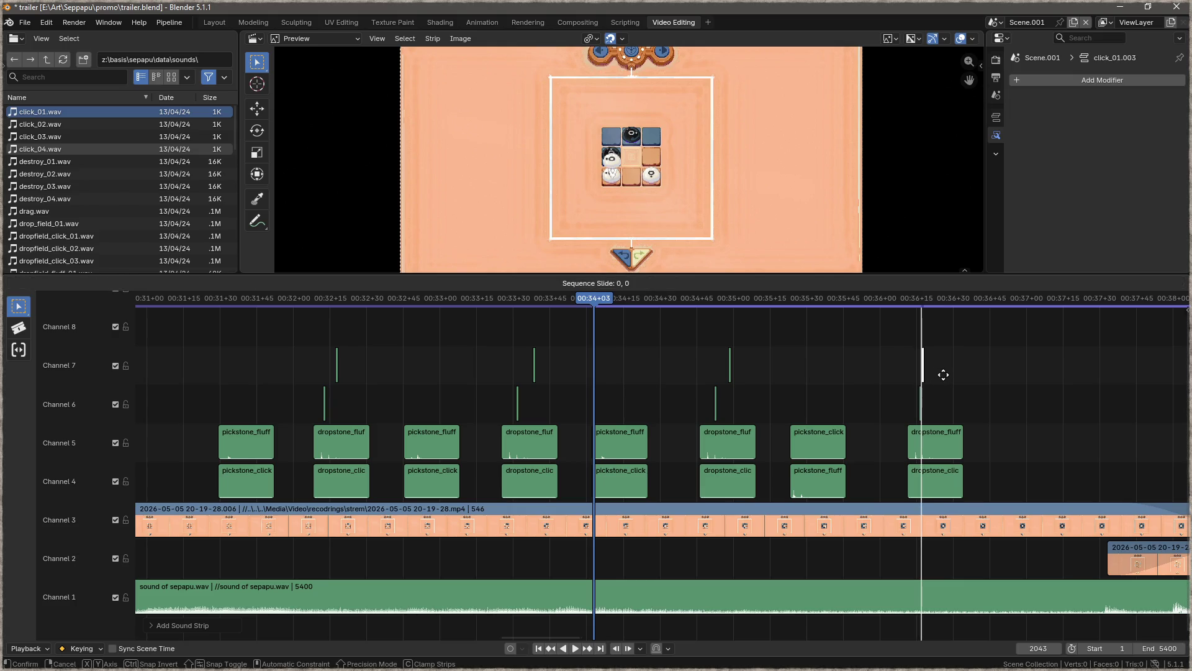
left_click(950, 374)
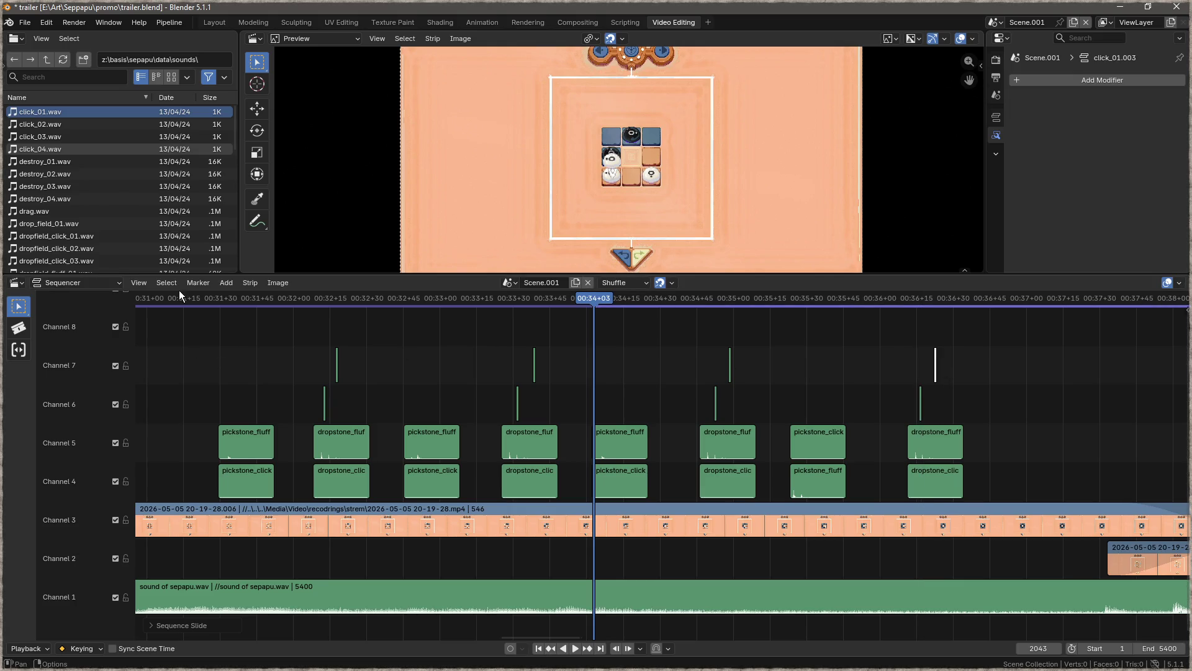
key("space")
left_click(159, 299)
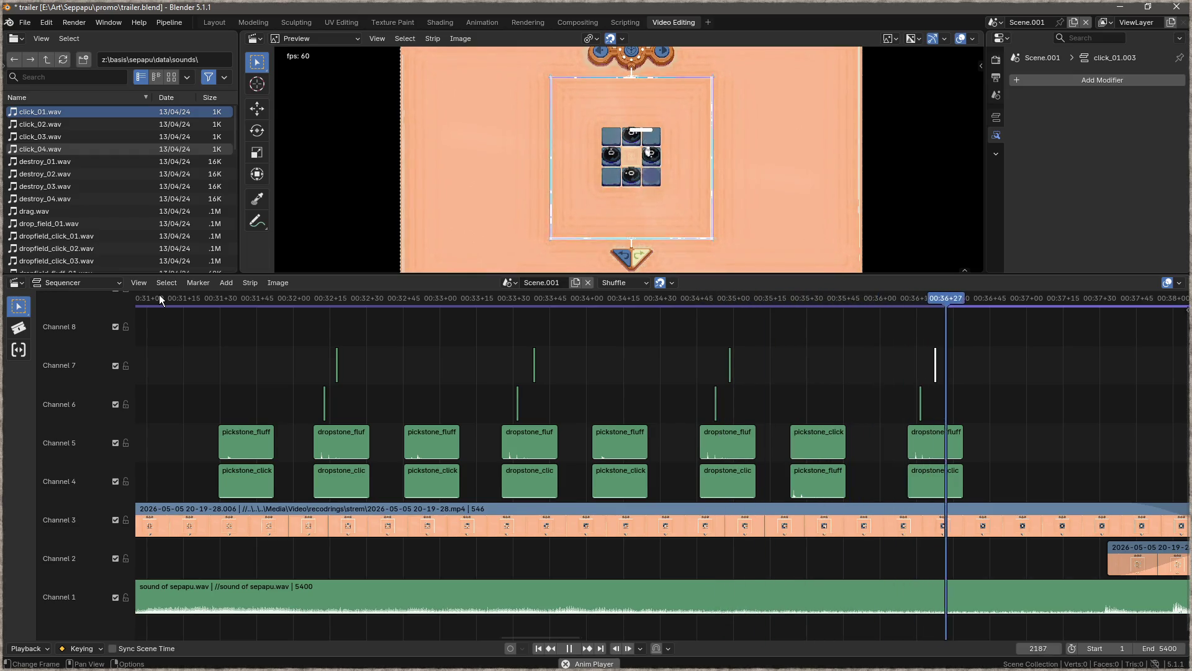
key("space")
- Place lvl_clear_02.wav on channel 8 at about 00:37 and play back from 00:31
scroll(731, 386, "down", 3)
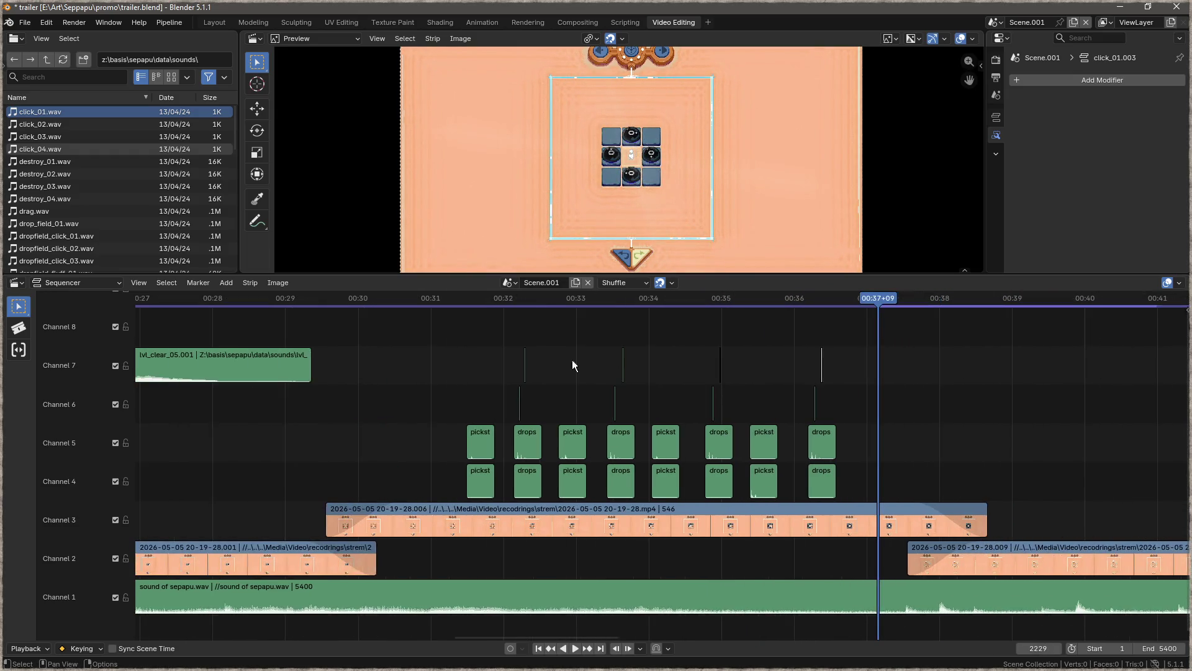
scroll(78, 237, "down", 8)
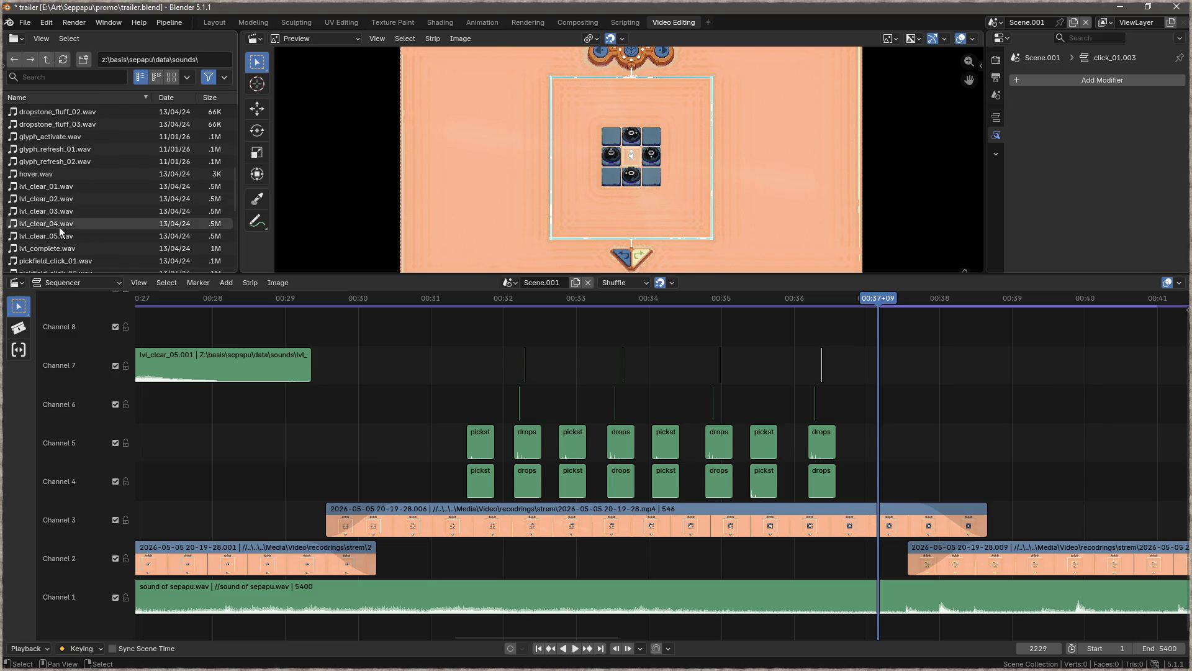
mouse_move(66, 199)
left_mouse_down()
mouse_move(897, 353)
mouse_move(808, 321)
left_mouse_up()
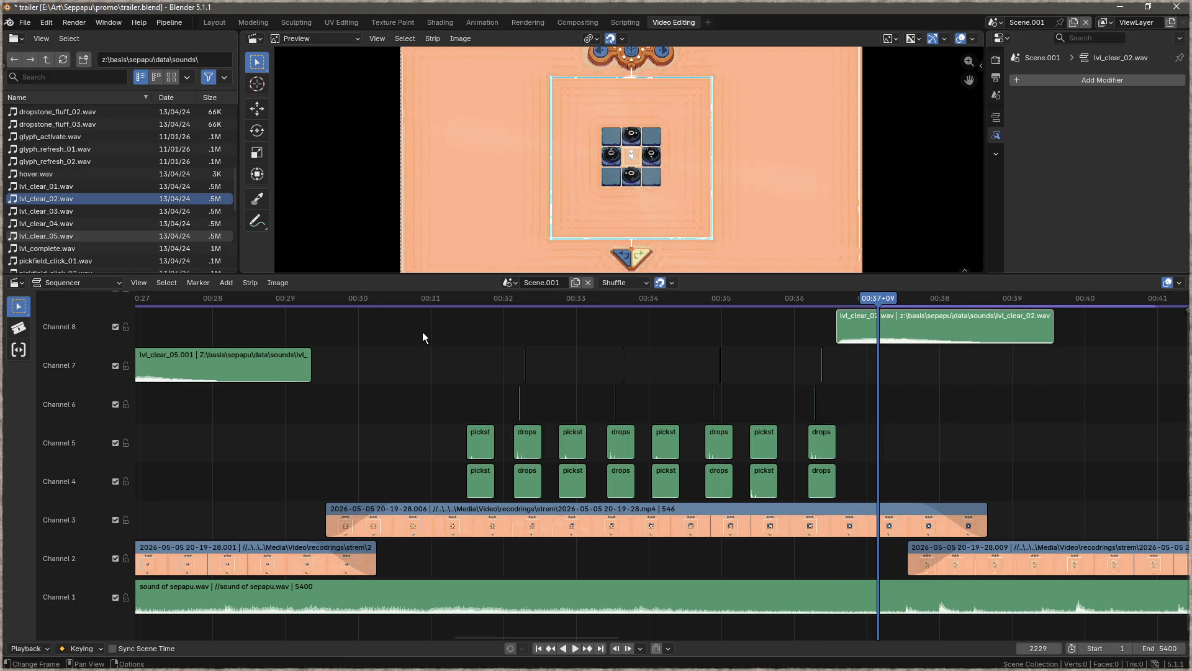
key("space")
left_click(445, 296)
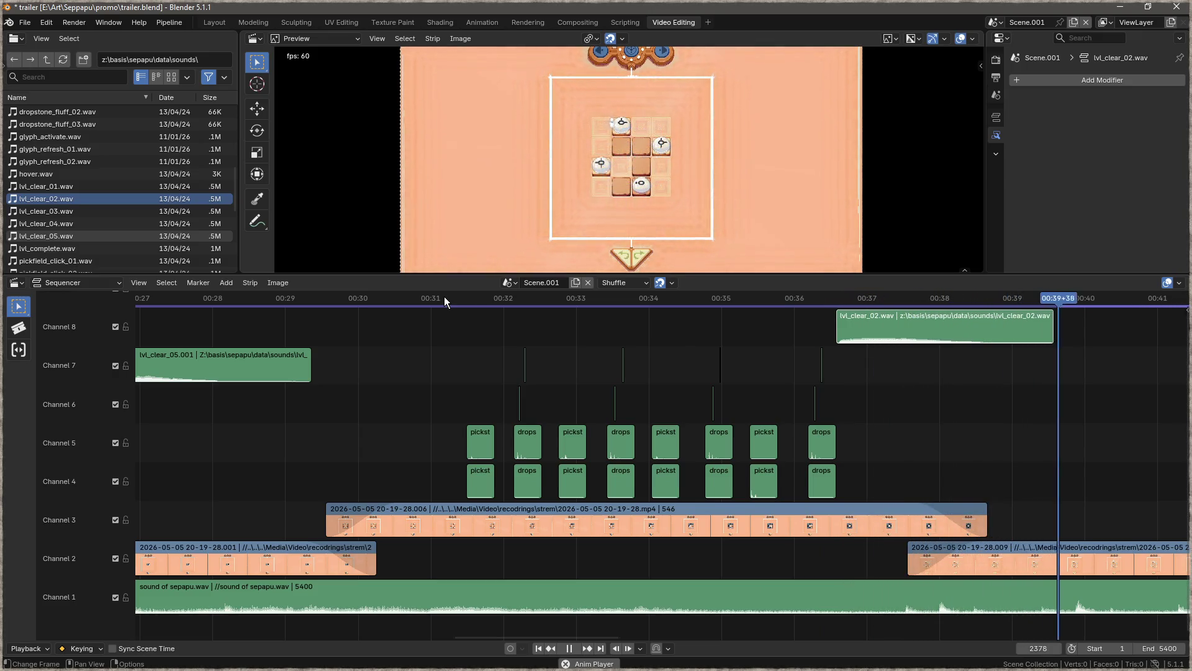
key("space")
mouse_move(1070, 388)
left_mouse_down()
mouse_move(824, 400)
mouse_move(640, 380)
left_mouse_up()
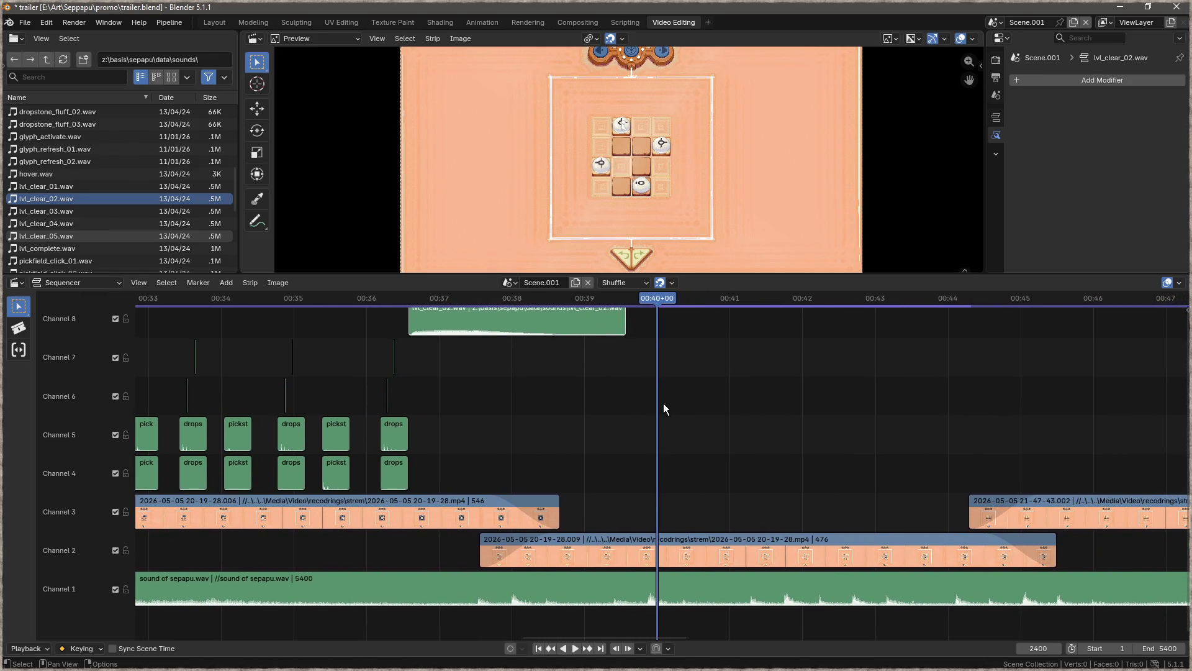
key("space")
- Copy the channel 4–5 pickstone sound pair to about 00:40 and play back to check timing
left_click_drag(668, 301, 661, 300)
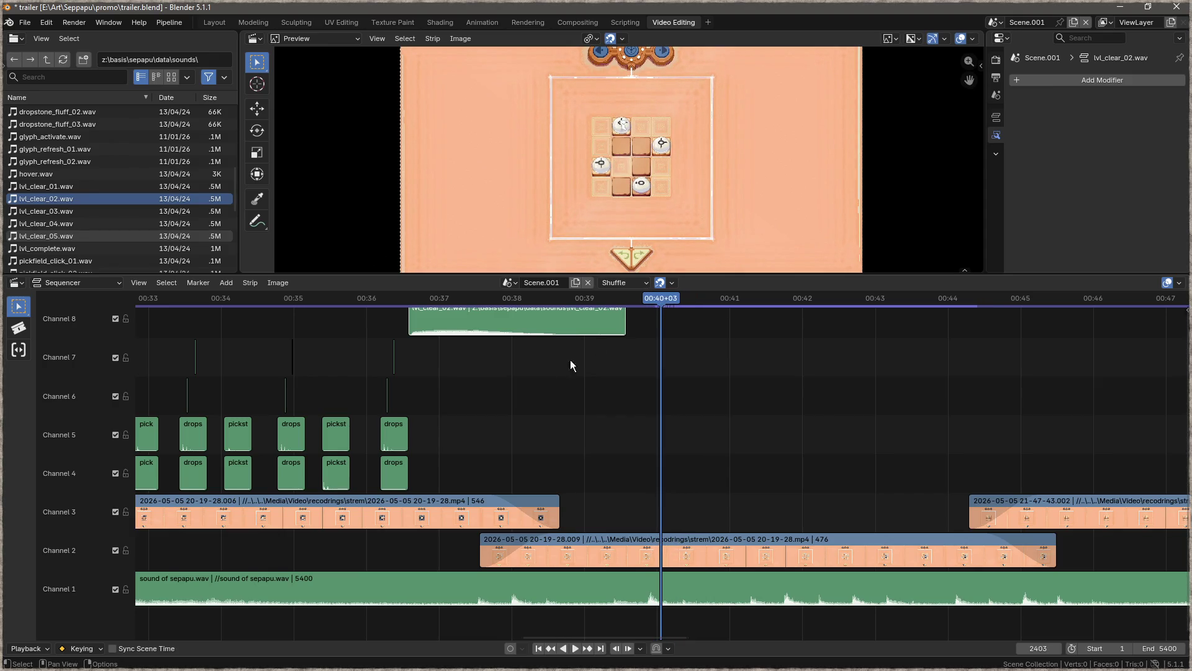
left_click(333, 430)
left_click(333, 463, "shift")
mouse_move(334, 469)
left_mouse_down()
mouse_move(658, 469)
mouse_move(672, 507)
mouse_move(670, 469)
left_mouse_up()
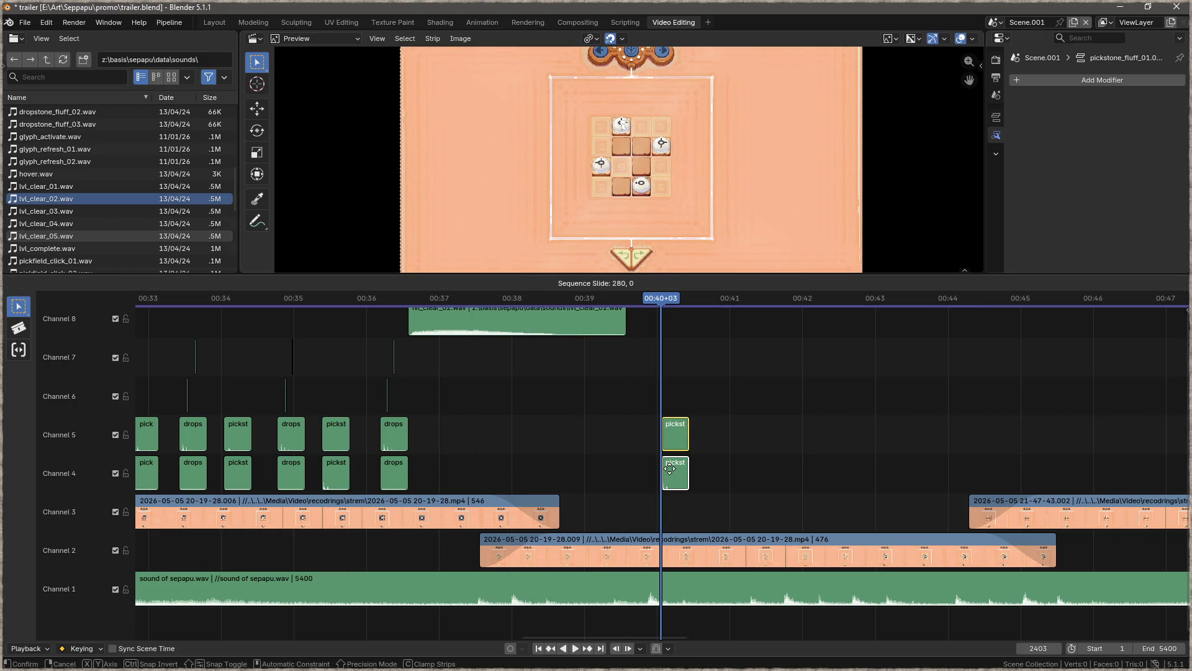
left_click(670, 469)
key("space")
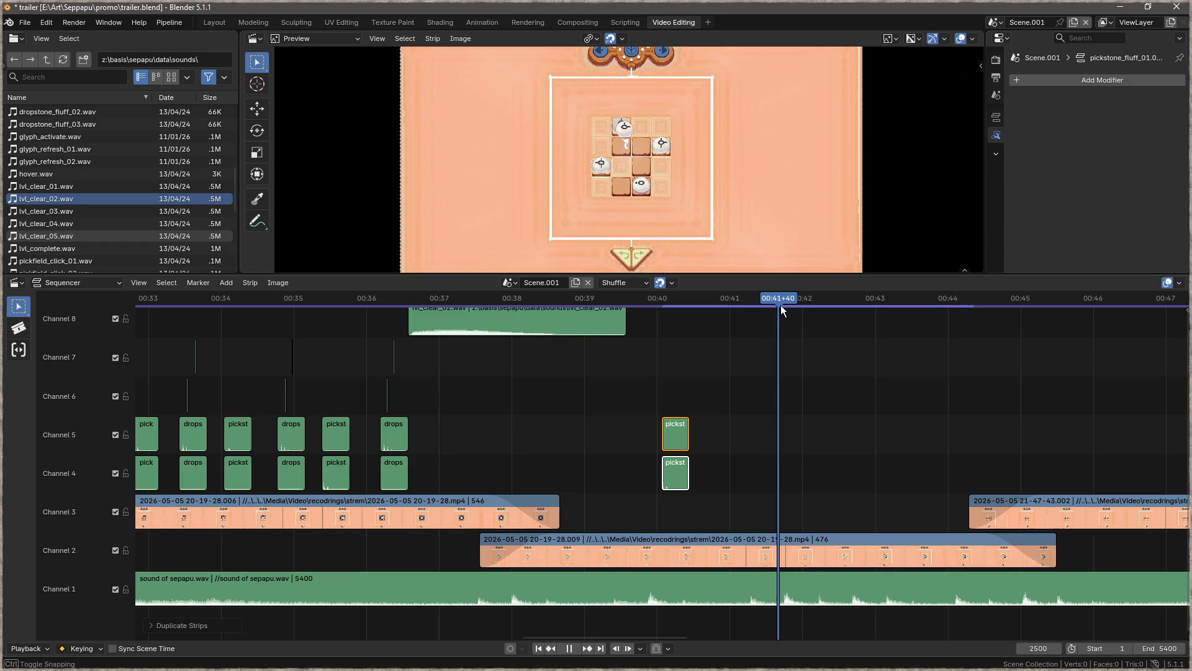
- Copy the drop sound pair and the channel 7 click to 00:42+37, then preview from 00:38
left_click_drag(825, 308, 847, 307)
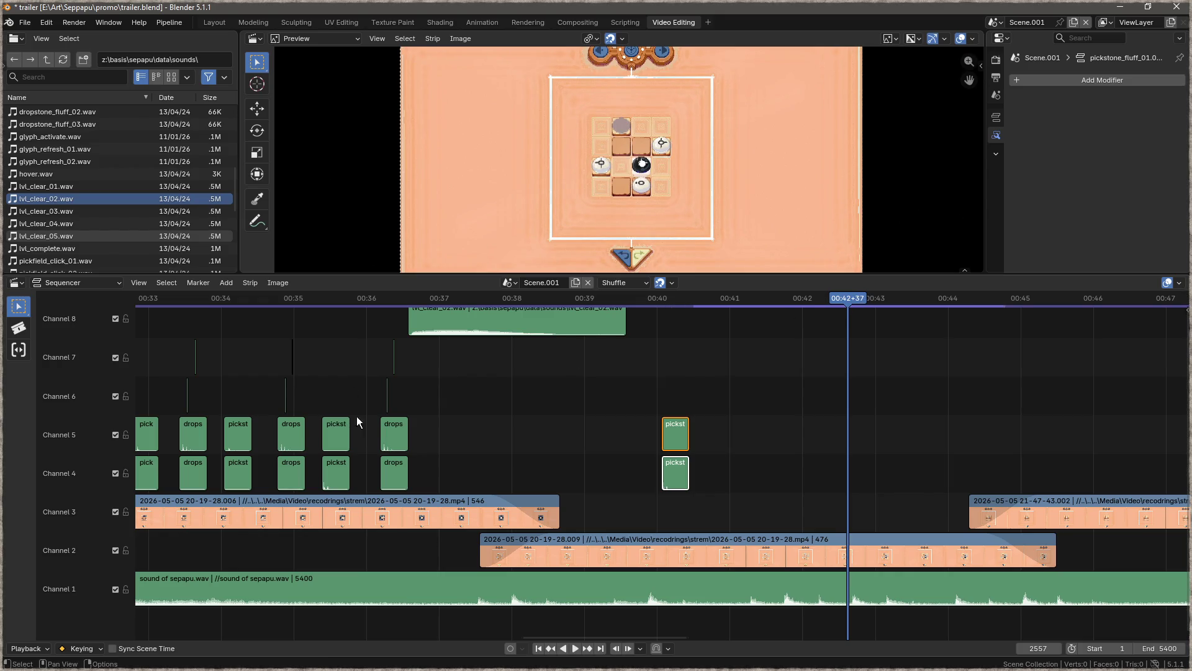
left_click(398, 435)
key("g")
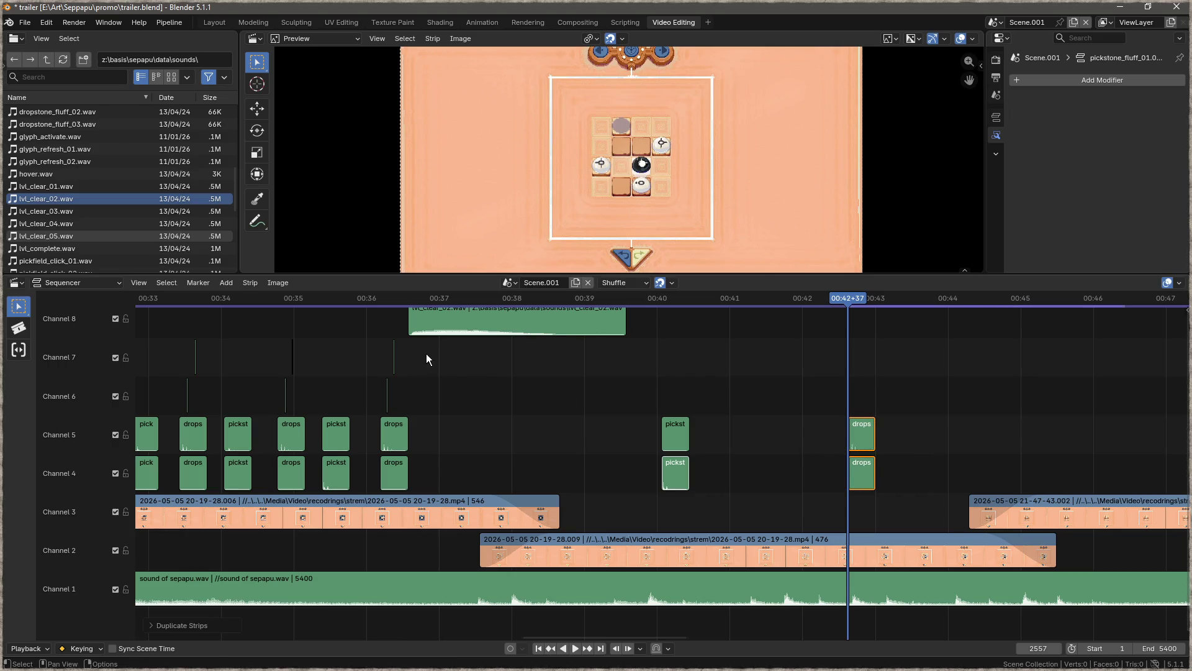
left_click(846, 413)
scroll(888, 407, "up", 4)
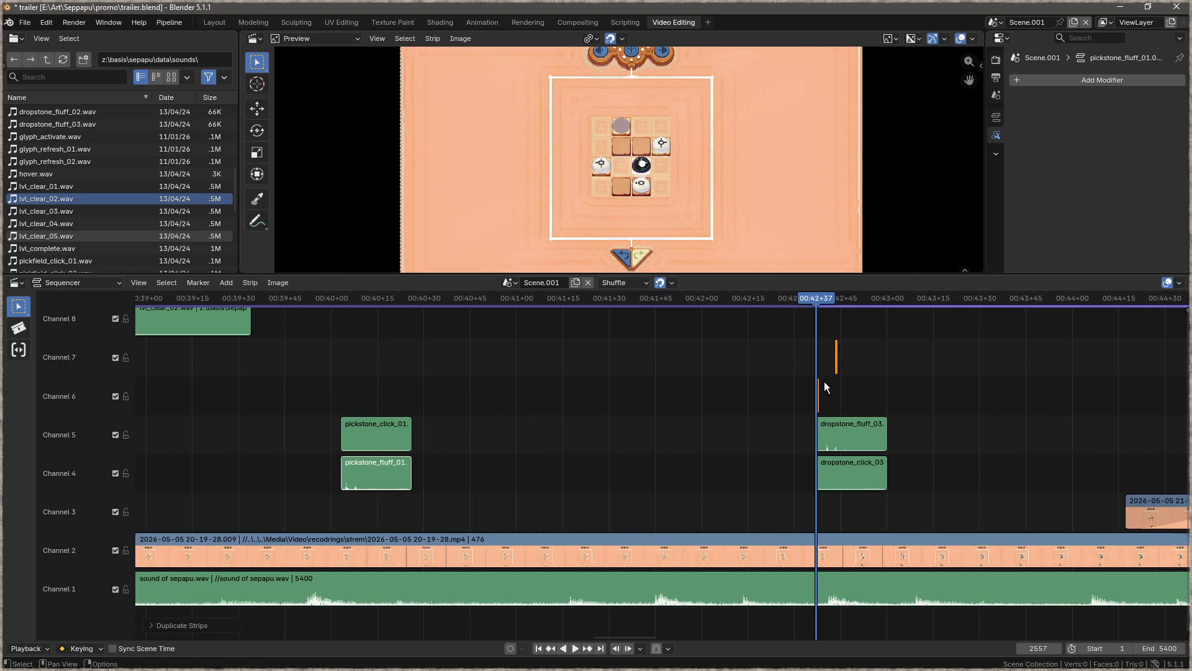
key("shift+d")
left_click(844, 388)
scroll(680, 373, "down", 6)
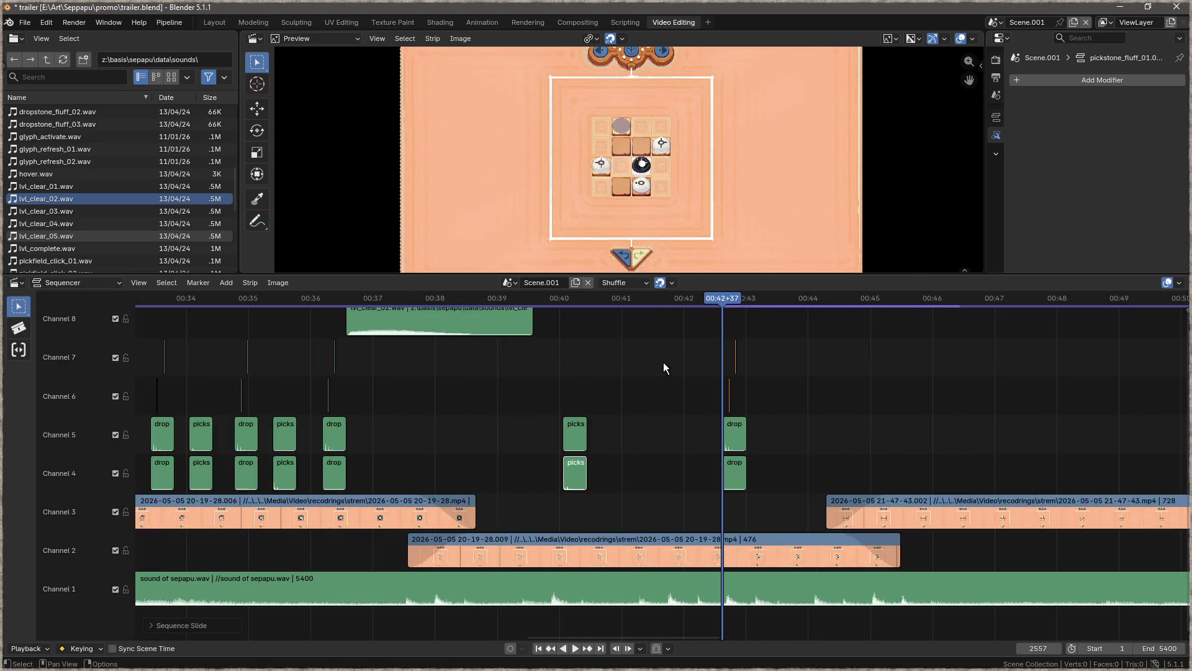
left_click(484, 292)
key("space")
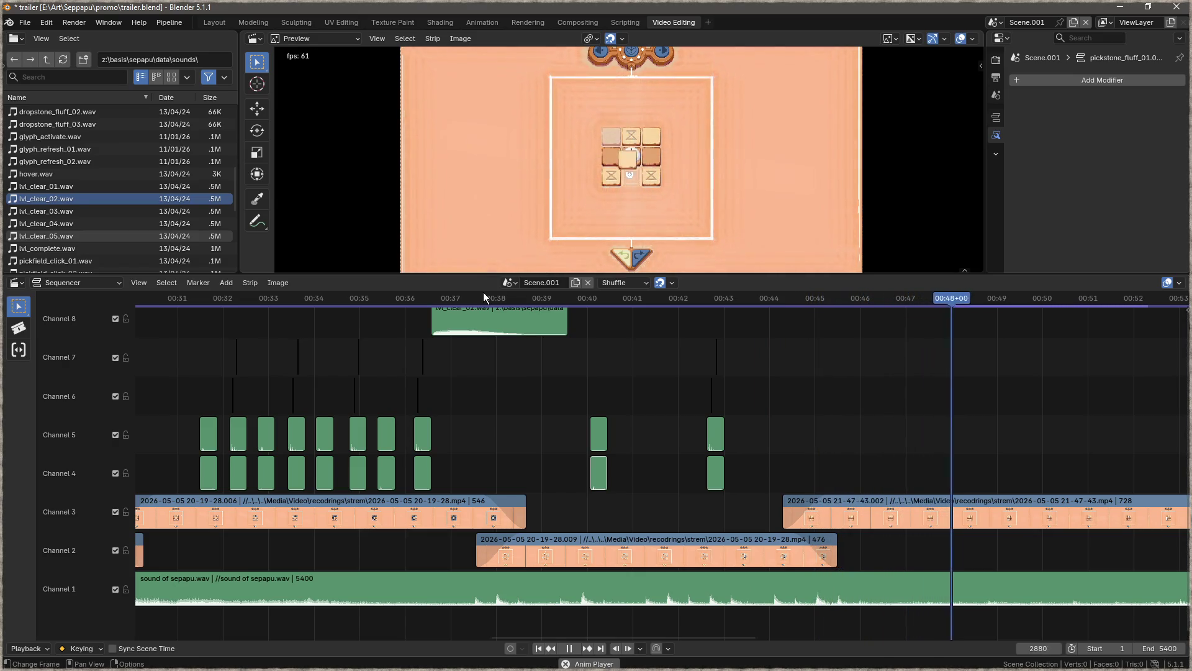
- Add pickfield_fluff_01 on channel 4 and pickfield_fluff_03 on channel 5 at frame 2841, then preview
key("space")
mouse_move(657, 338)
left_mouse_down()
mouse_move(700, 338)
mouse_move(589, 336)
left_mouse_up()
mouse_move(735, 299)
left_mouse_down()
mouse_move(696, 300)
mouse_move(710, 296)
left_mouse_up()
scroll(179, 214, "down", 5)
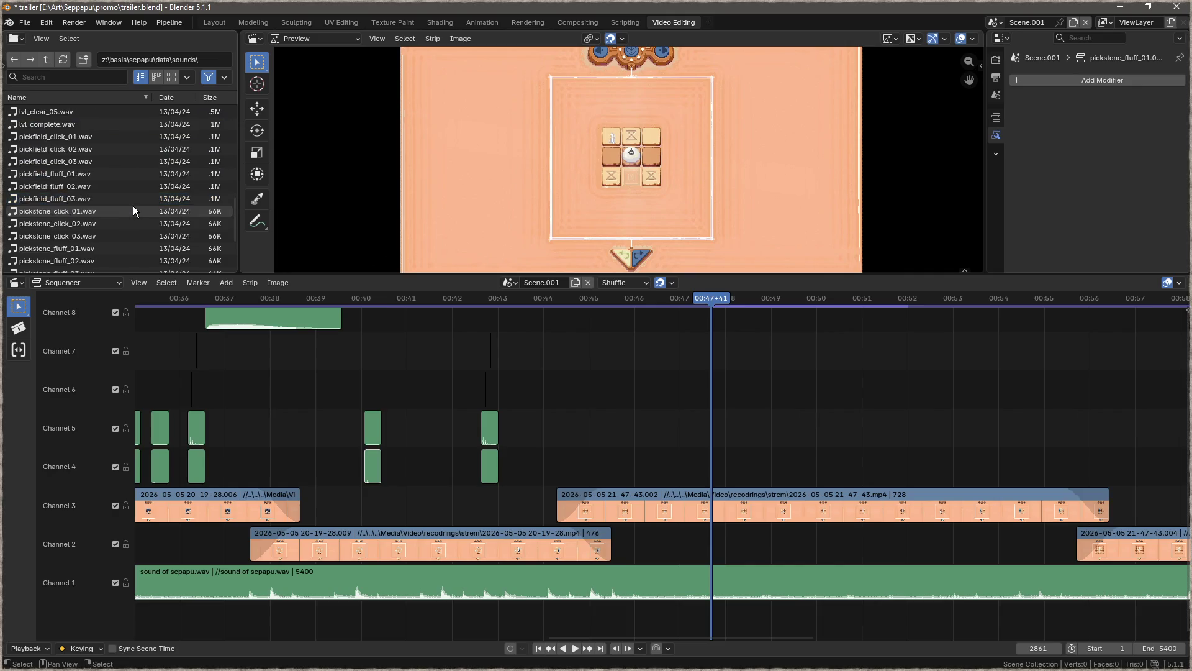
scroll(63, 173, "down", 1)
mouse_move(68, 150)
left_mouse_down()
mouse_move(552, 327)
mouse_move(709, 460)
left_mouse_up()
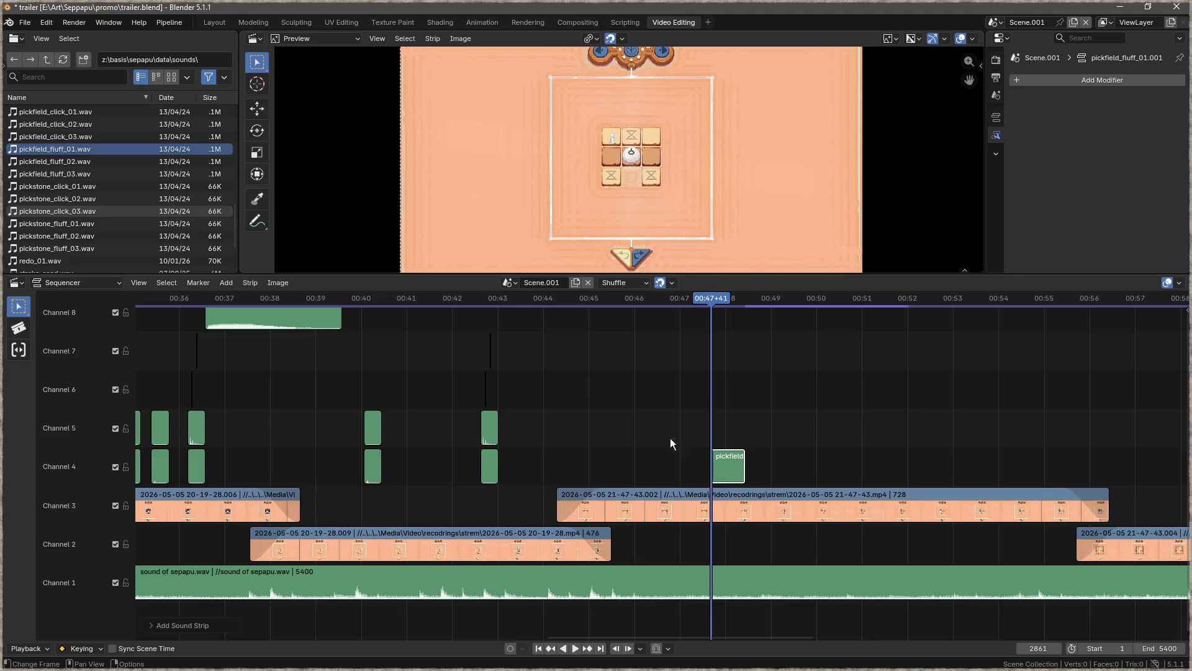
left_click(69, 174)
mouse_move(68, 172)
left_mouse_down()
mouse_move(724, 409)
mouse_move(718, 427)
left_mouse_up()
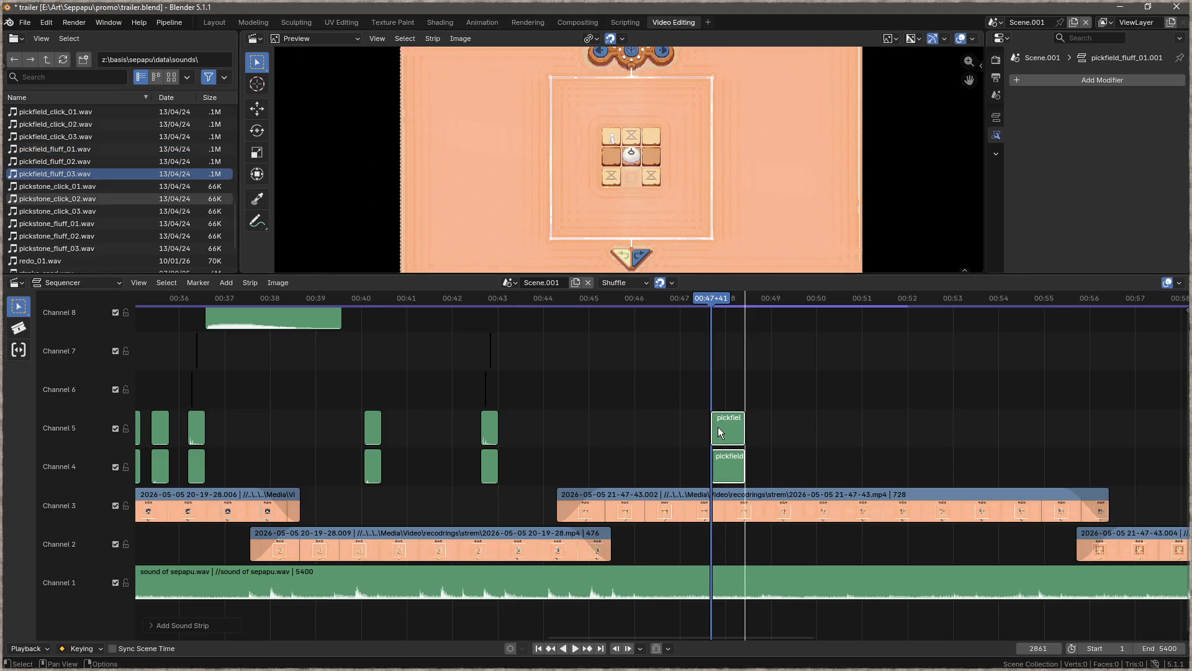
left_click(646, 301)
key("space")
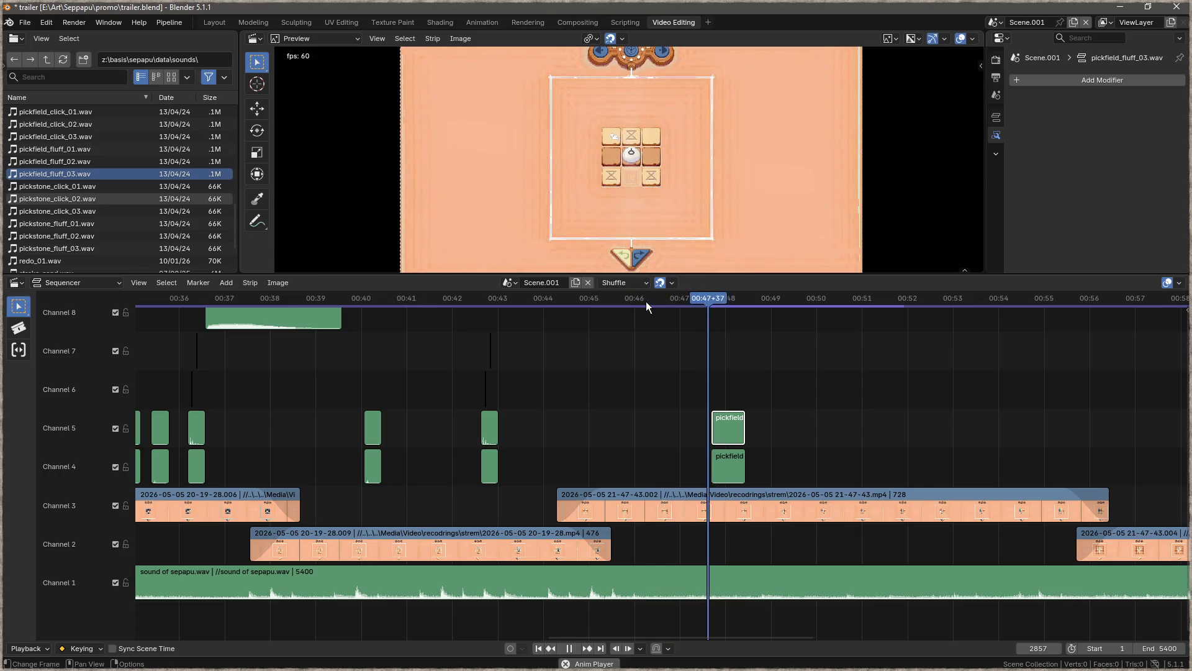
key("space")
- Replace both pickfield strips with pickfield_fluff_03 on channel 4, aligned to the playhead at 00:47+44
left_click(730, 457)
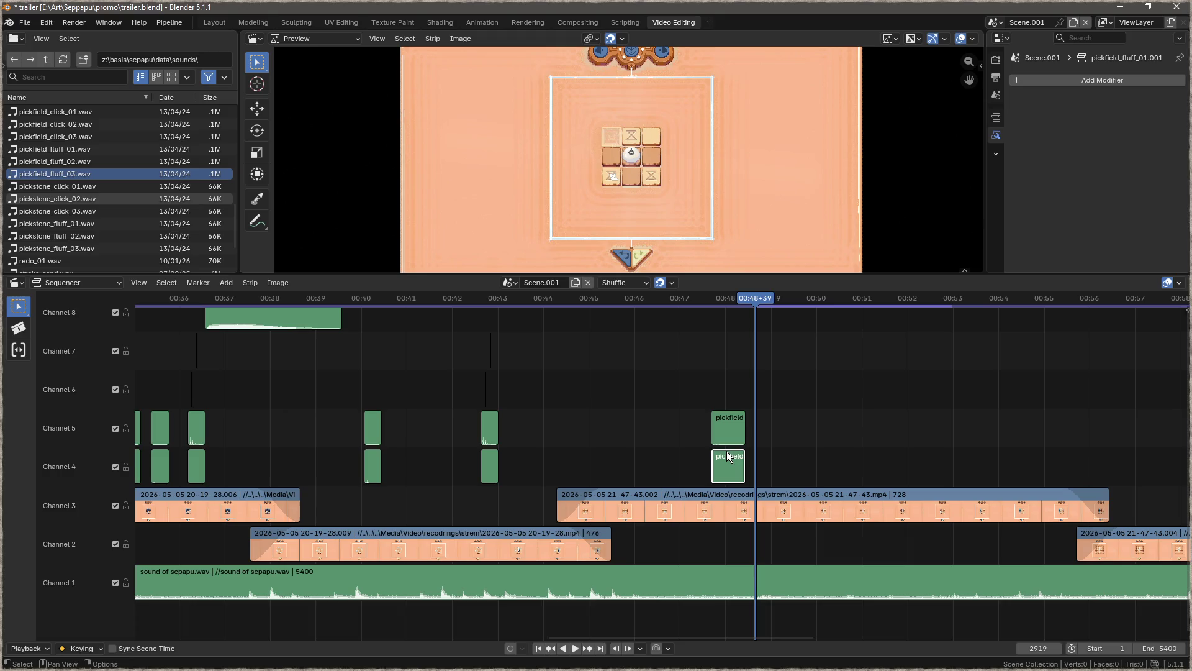
left_click(721, 428)
key("Delete")
left_click(725, 452)
key("Delete")
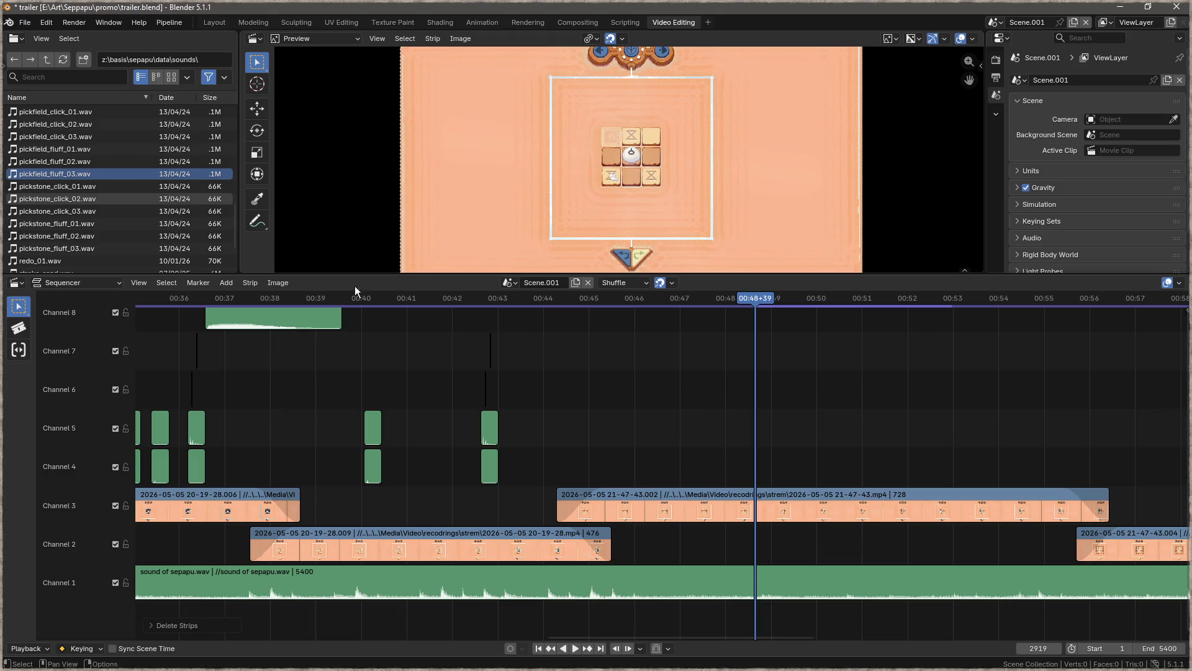
left_click_drag(61, 170, 730, 460)
left_click_drag(761, 301, 713, 299)
left_click_drag(726, 460, 731, 456)
- Layer pickfield_click_03 on Channel 5 at the playhead and preview the pick sounds
left_click(80, 136)
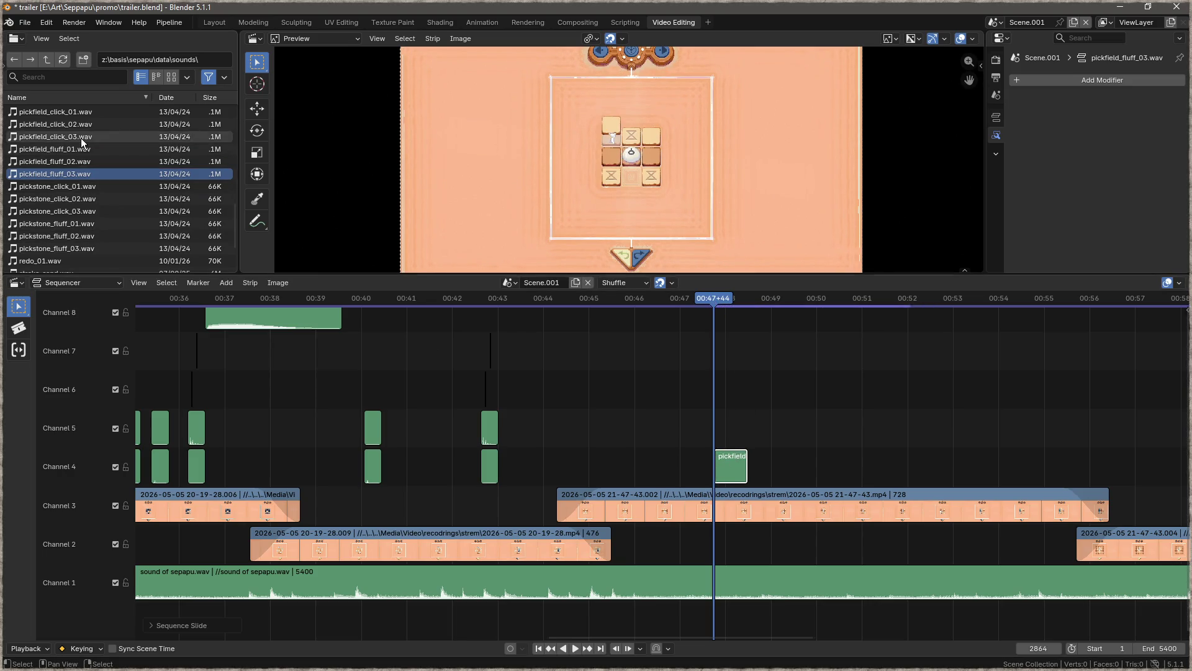
mouse_move(74, 136)
left_mouse_down()
mouse_move(741, 423)
mouse_move(720, 422)
left_mouse_up()
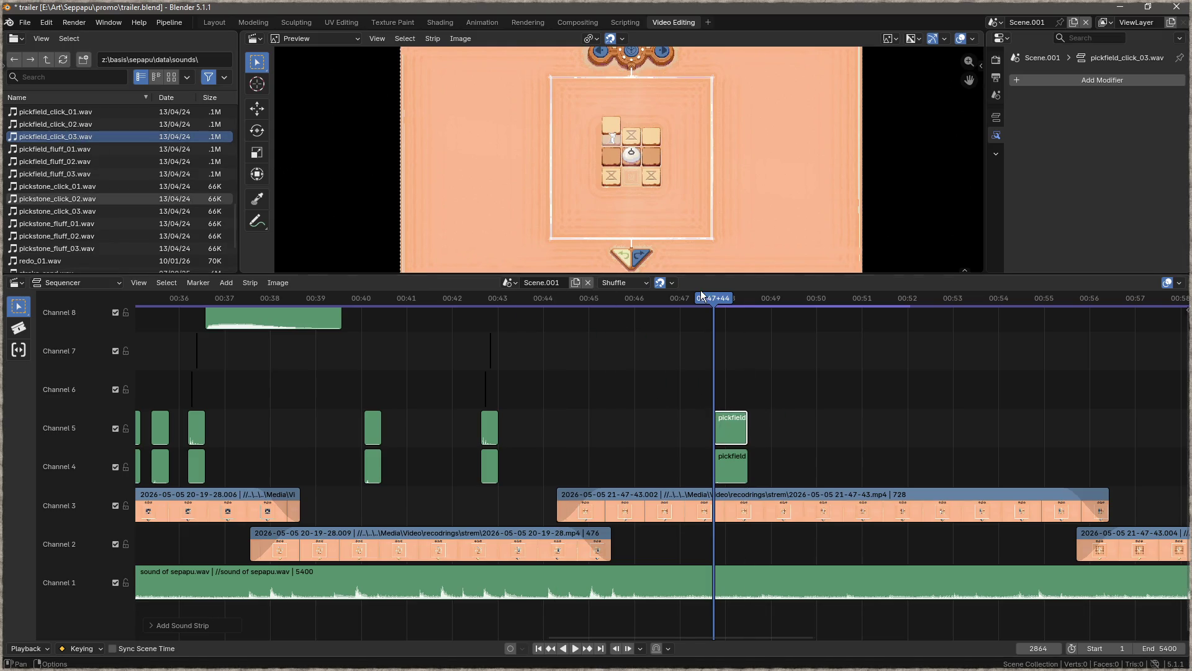
left_click(629, 303)
key("space")
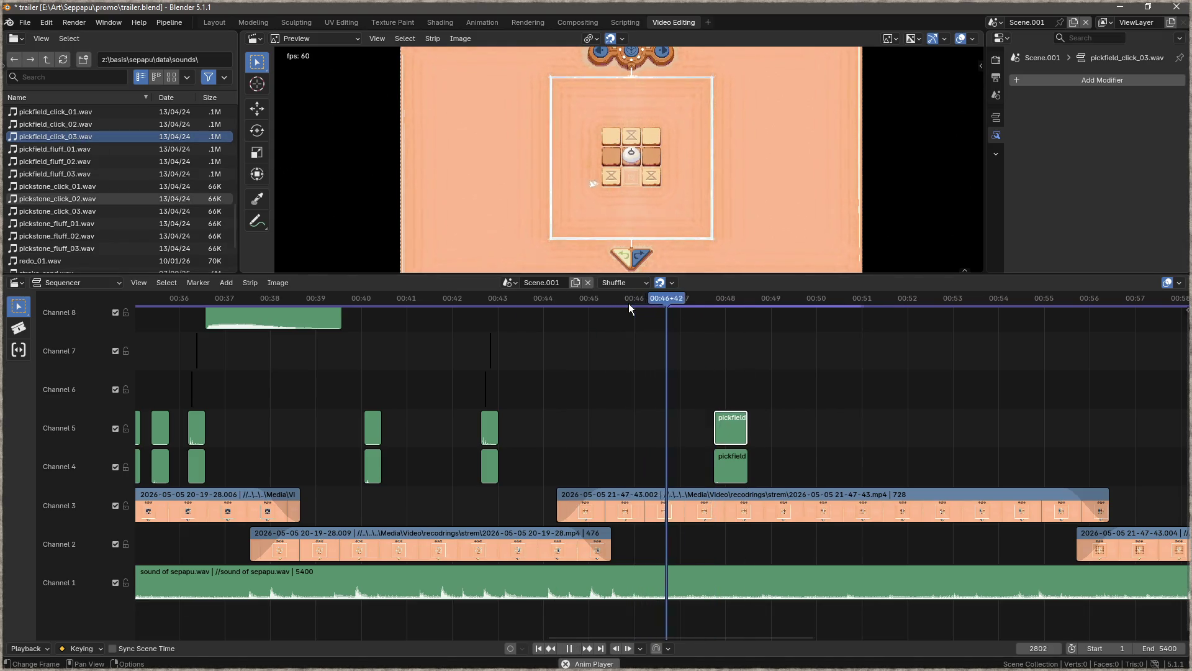
key("space")
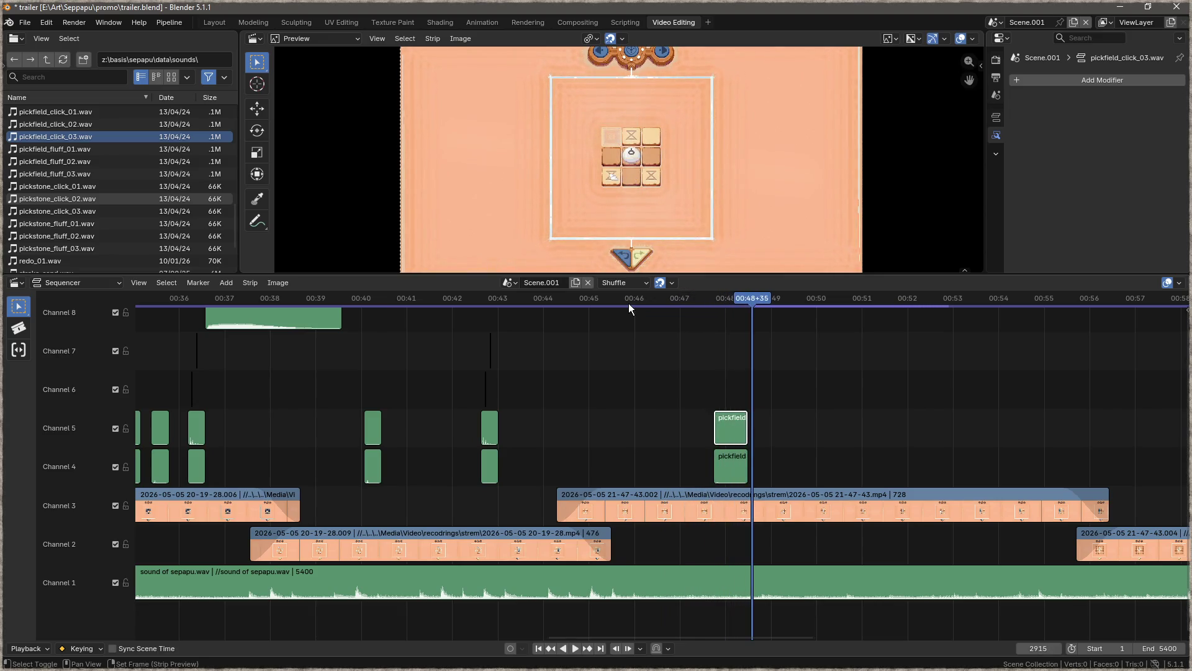
- Add dropfield_fluff_03 on Channel 6 and dropfield_click_02 on Channel 7 at 00:48+18
left_click_drag(748, 297, 739, 299)
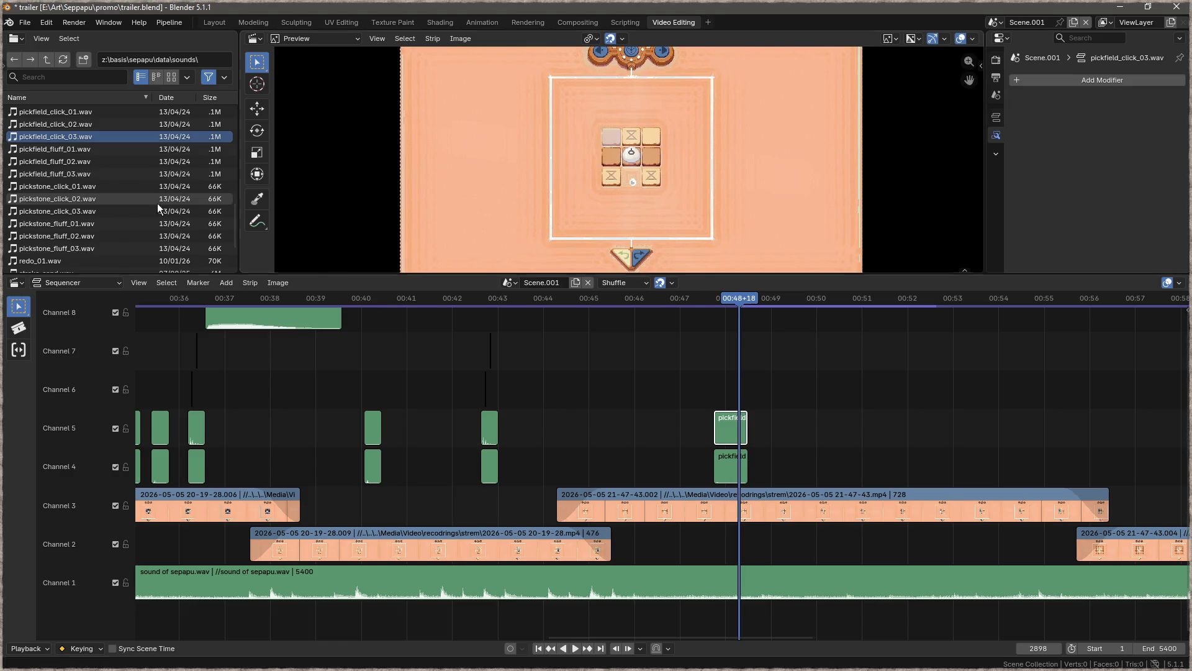
scroll(77, 198, "up", 10)
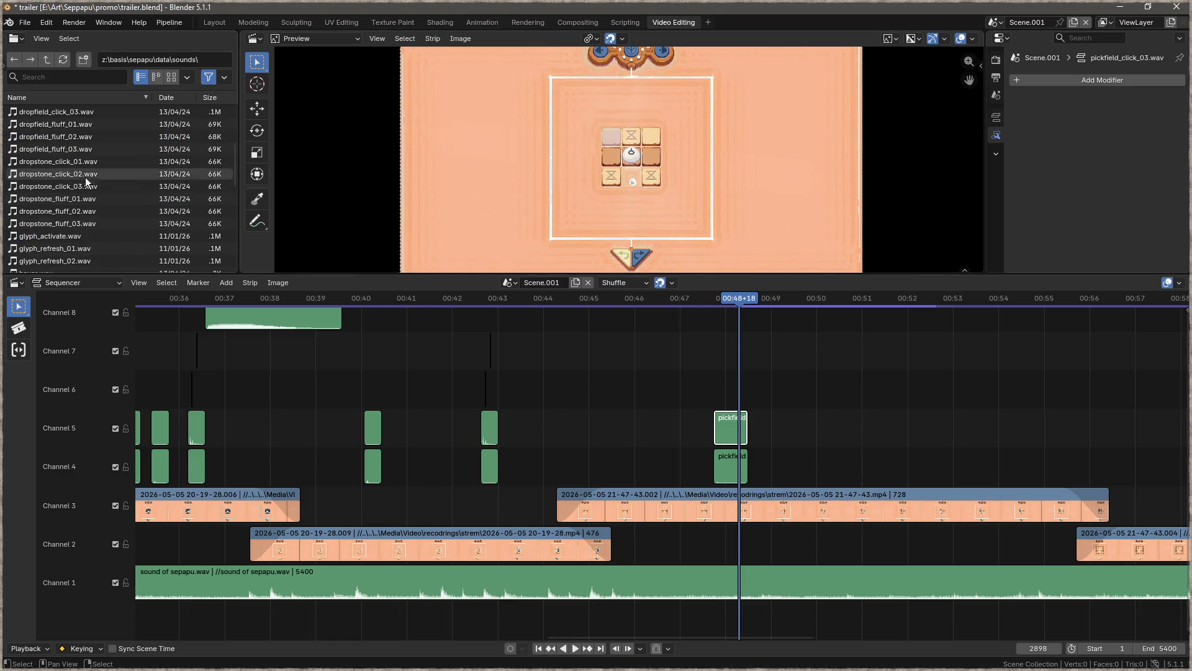
mouse_move(76, 149)
left_mouse_down()
mouse_move(63, 149)
mouse_move(788, 388)
mouse_move(740, 385)
left_mouse_up()
scroll(57, 132, "up", 2)
mouse_move(72, 125)
left_mouse_down()
mouse_move(759, 367)
mouse_move(742, 349)
left_mouse_up()
- Preview the drop sounds, then duplicate the Channel 4–5 pickfield pair just after 00:48+38
key("shift+ctrl+space")
left_click(618, 303)
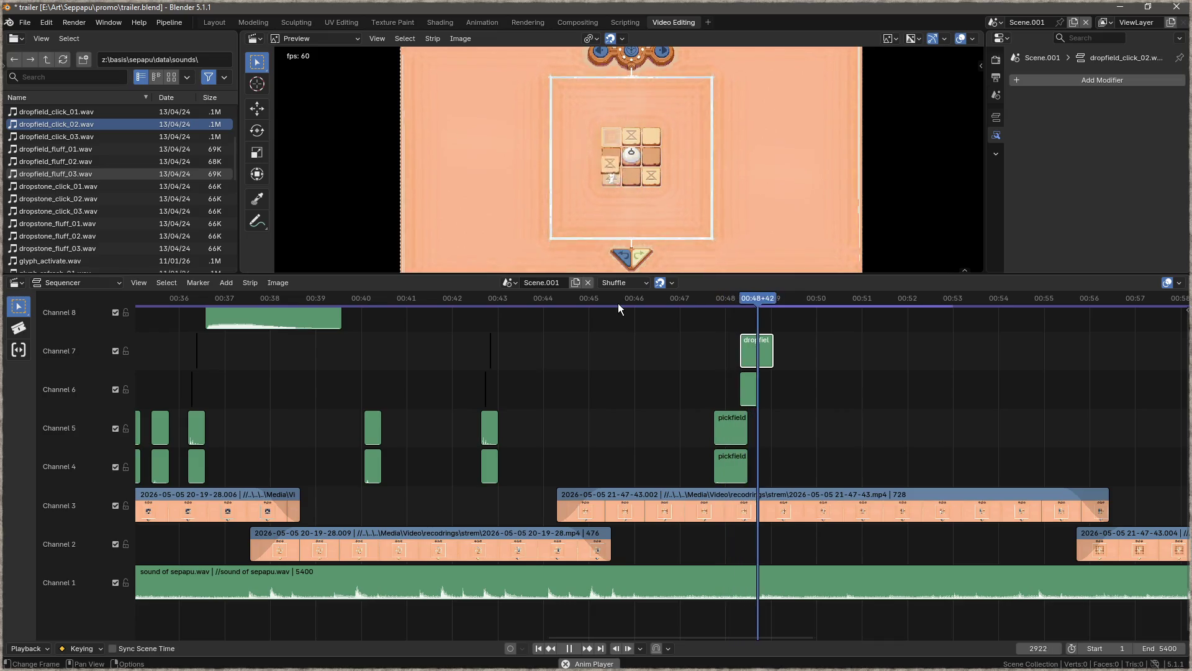
key("space")
left_click_drag(765, 299, 756, 300)
left_click(731, 430)
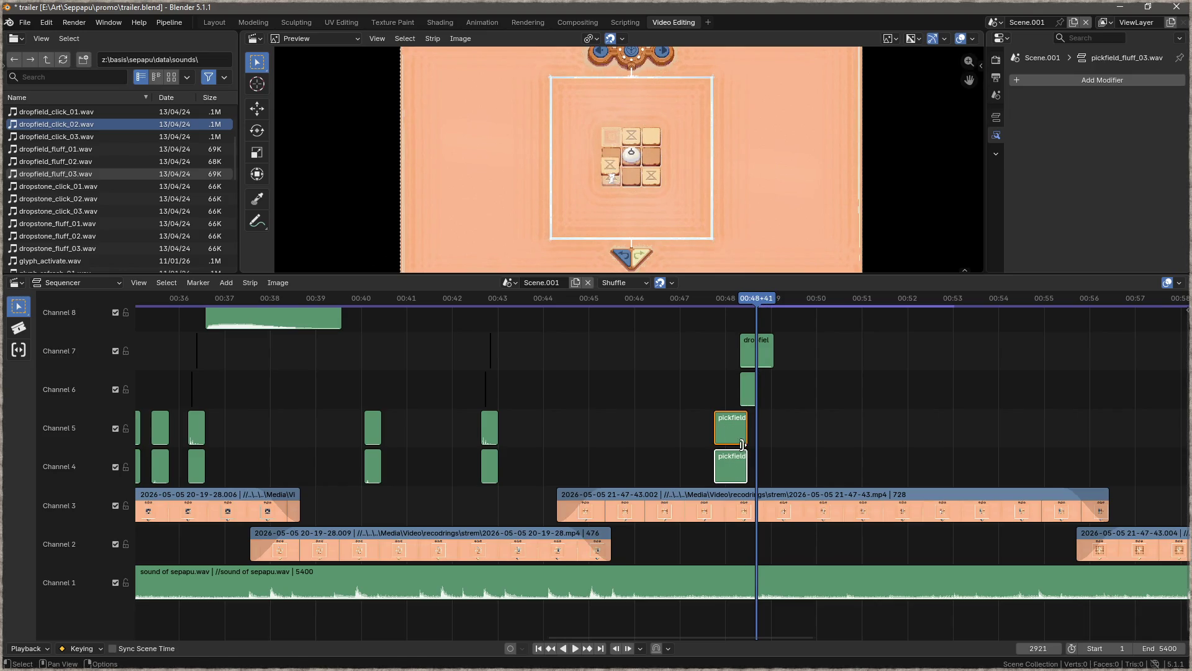
left_click(730, 464, "shift")
key("shift+d")
left_click(788, 445)
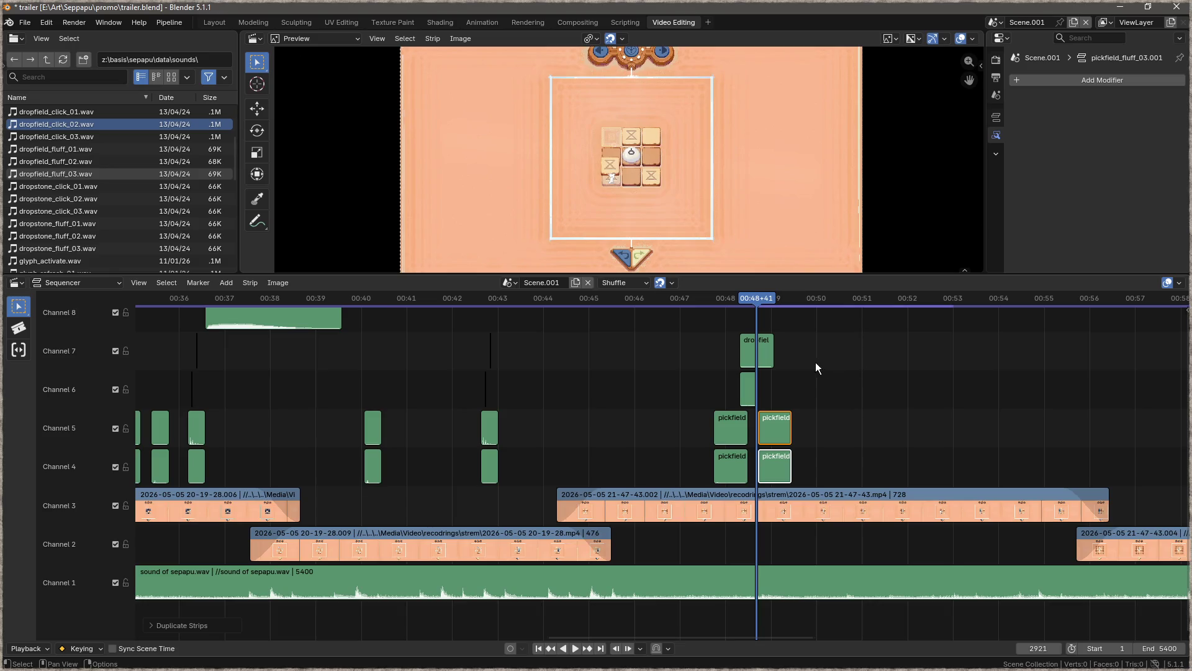
- Duplicate the dropfield pair 51 frames later and preview from about 00:47
mouse_move(761, 301)
left_mouse_down()
mouse_move(741, 303)
mouse_move(793, 307)
mouse_move(778, 309)
mouse_move(765, 355)
mouse_move(738, 382)
left_mouse_up()
key("shift+d")
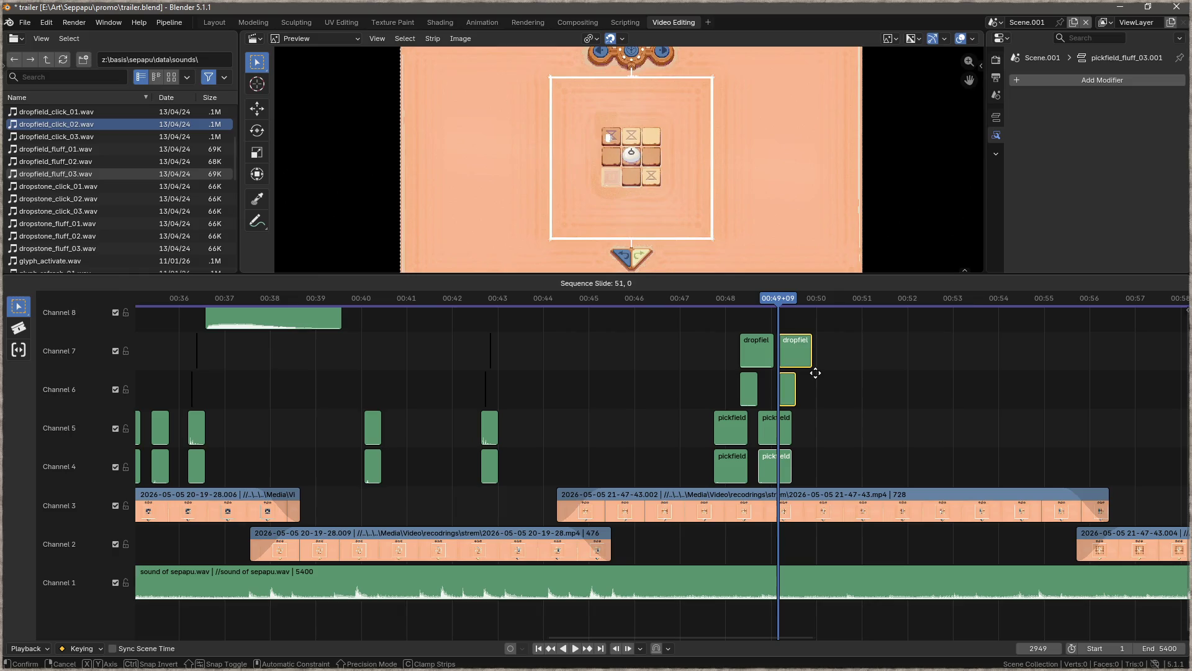
left_click(816, 372)
left_click_drag(777, 305, 683, 312)
key("space")
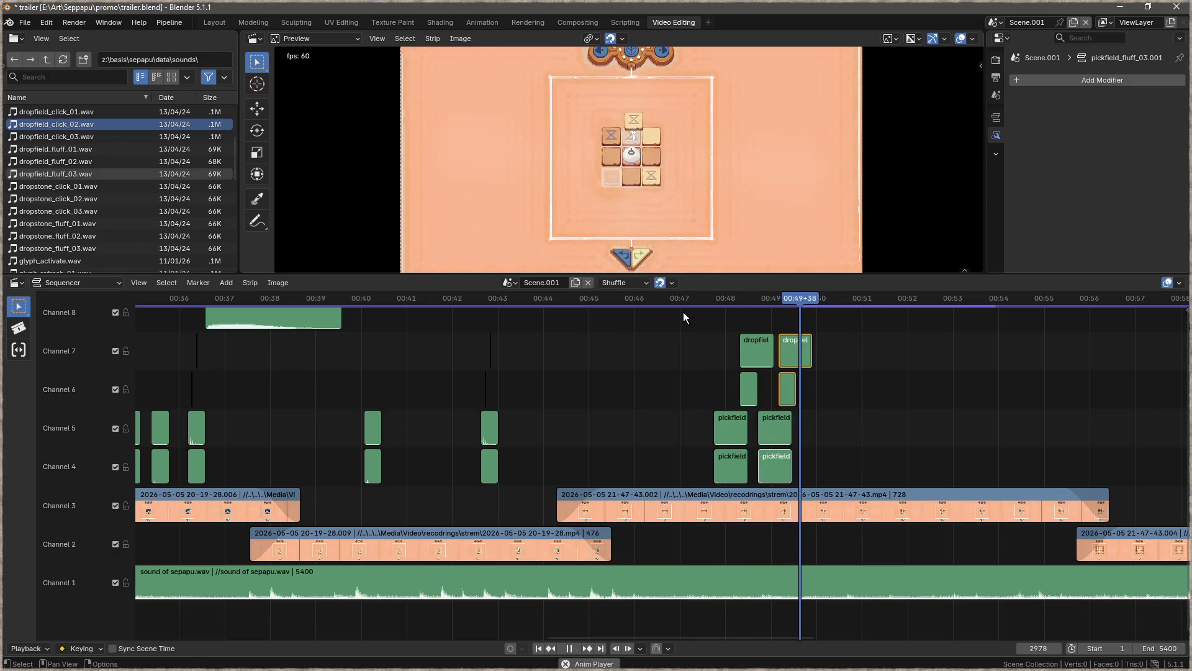
key("space")
key("space")
left_click_drag(800, 301, 794, 297)
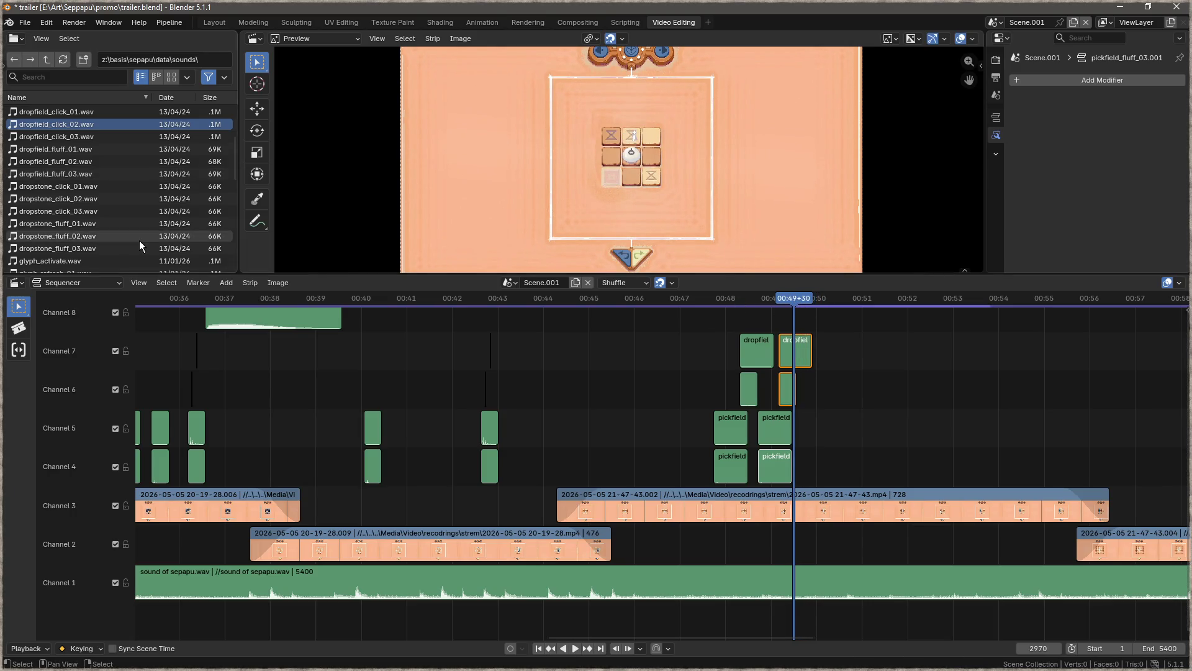
scroll(106, 199, "down", 8)
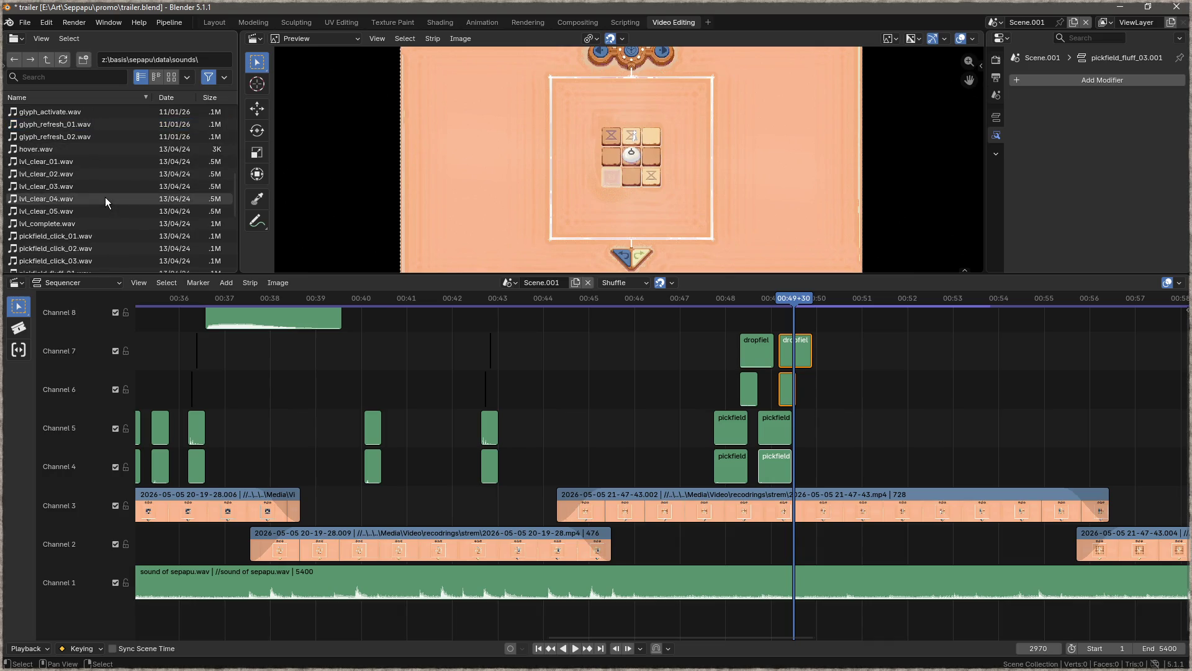
- Add pickfield_fluff_01 on Channel 4 and pickfield_click_03 on Channel 5 at the playhead
mouse_move(63, 174)
left_mouse_down()
mouse_move(801, 373)
mouse_move(805, 460)
left_mouse_up()
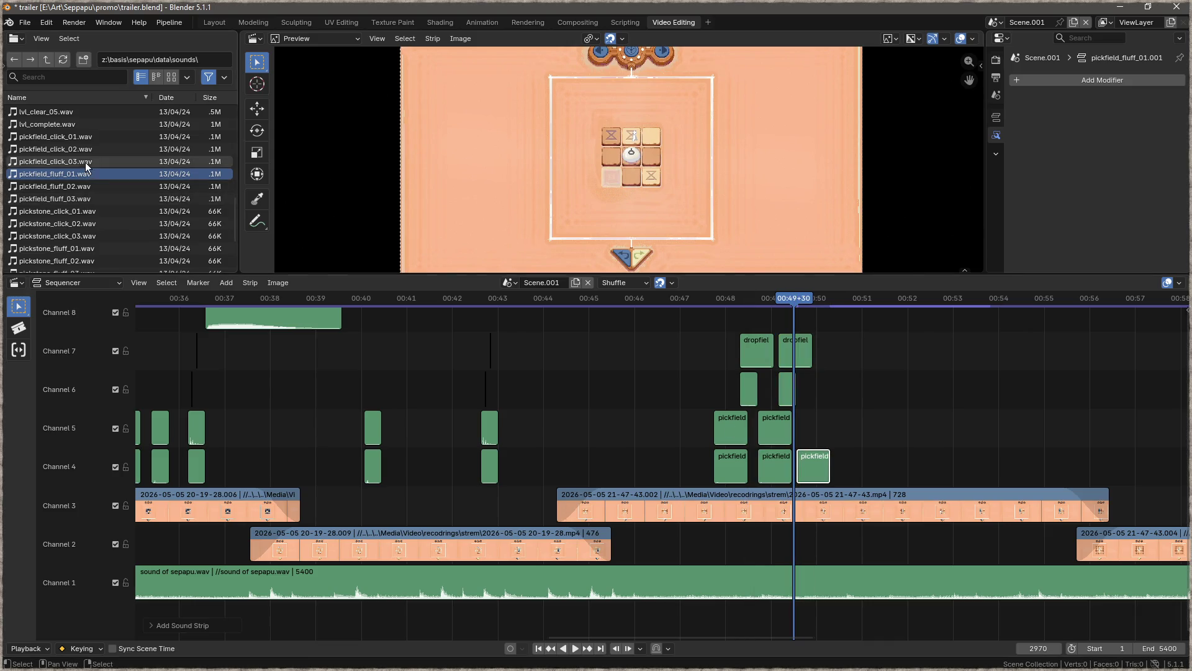
left_click(63, 163)
mouse_move(63, 167)
left_mouse_down()
mouse_move(709, 355)
mouse_move(796, 419)
left_mouse_up()
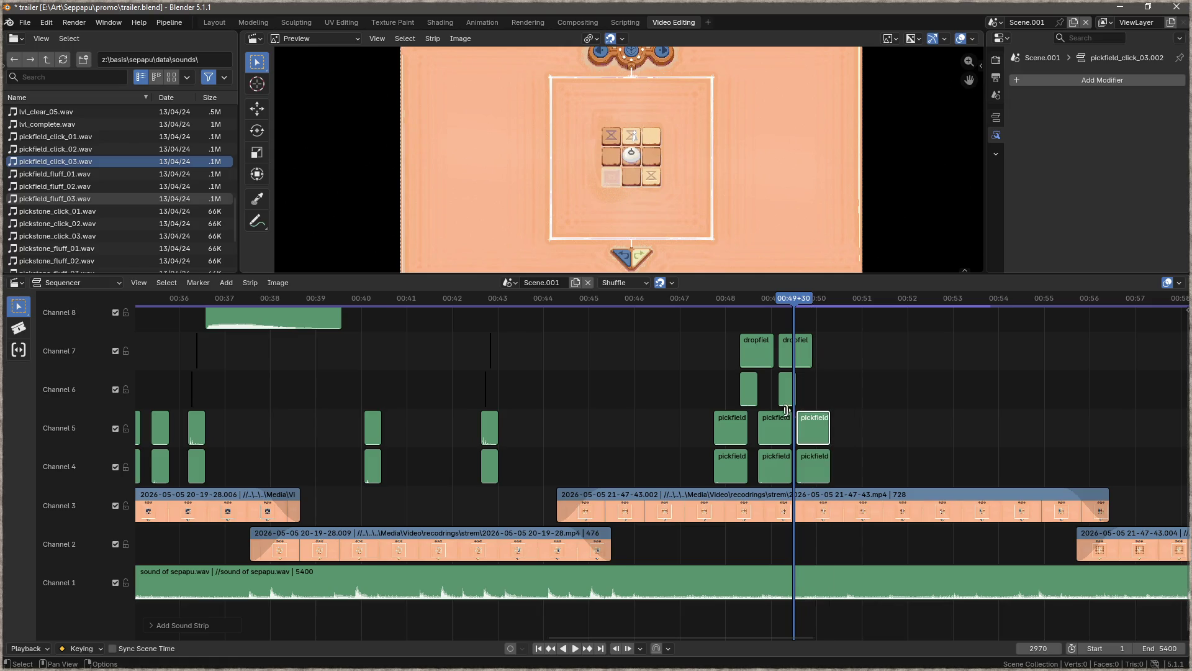
- At frame 2984 add dropfield_fluff_01 on Channel 5 and dropfield_click_01 on Channel 4, then preview
left_click_drag(794, 297, 843, 304)
scroll(77, 212, "up", 5)
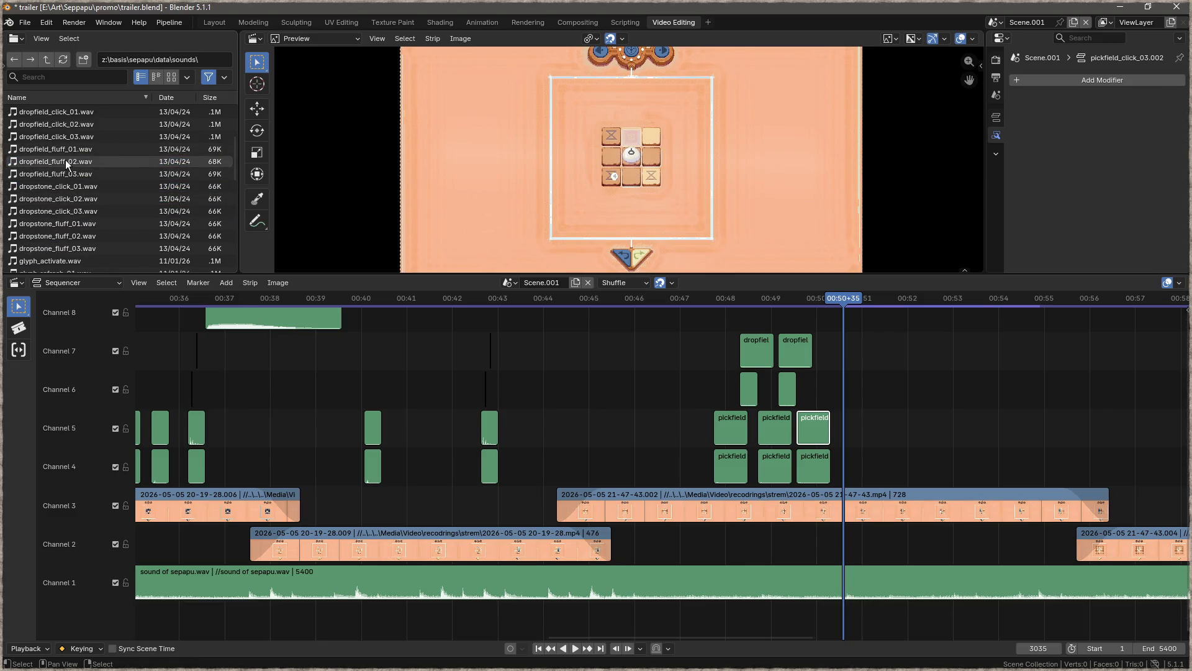
left_click(46, 151)
mouse_move(46, 151)
left_mouse_down()
mouse_move(835, 391)
mouse_move(854, 427)
left_mouse_up()
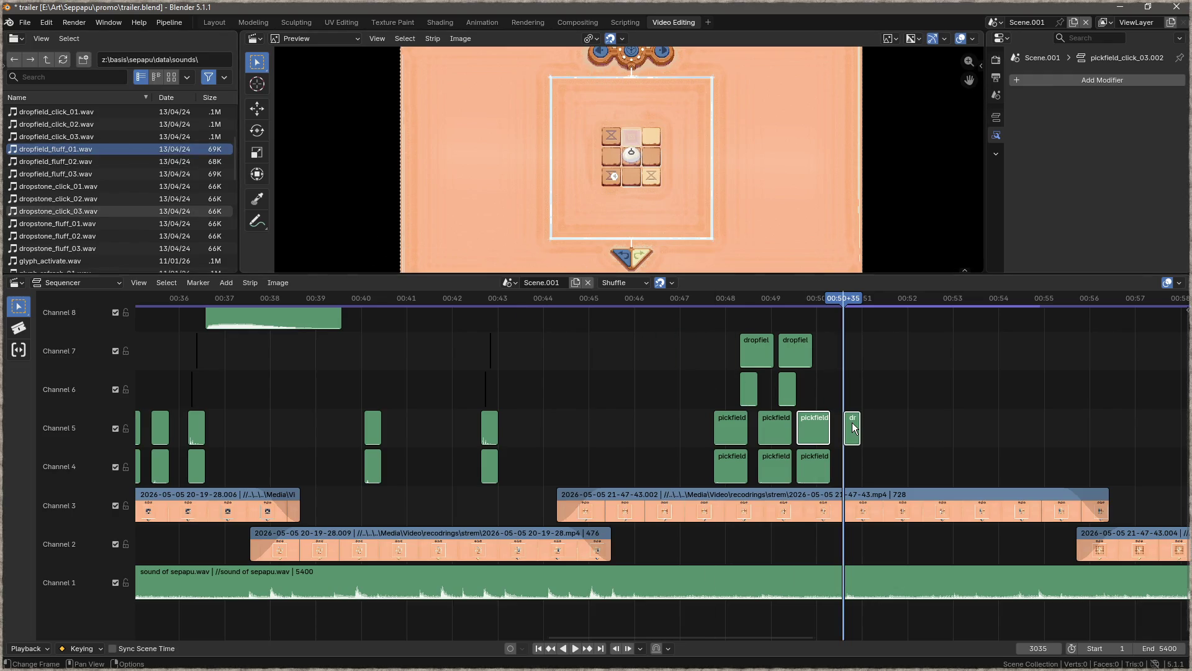
left_click(62, 113)
mouse_move(62, 114)
left_mouse_down()
mouse_move(686, 320)
mouse_move(852, 439)
mouse_move(848, 452)
left_mouse_up()
left_click(683, 299)
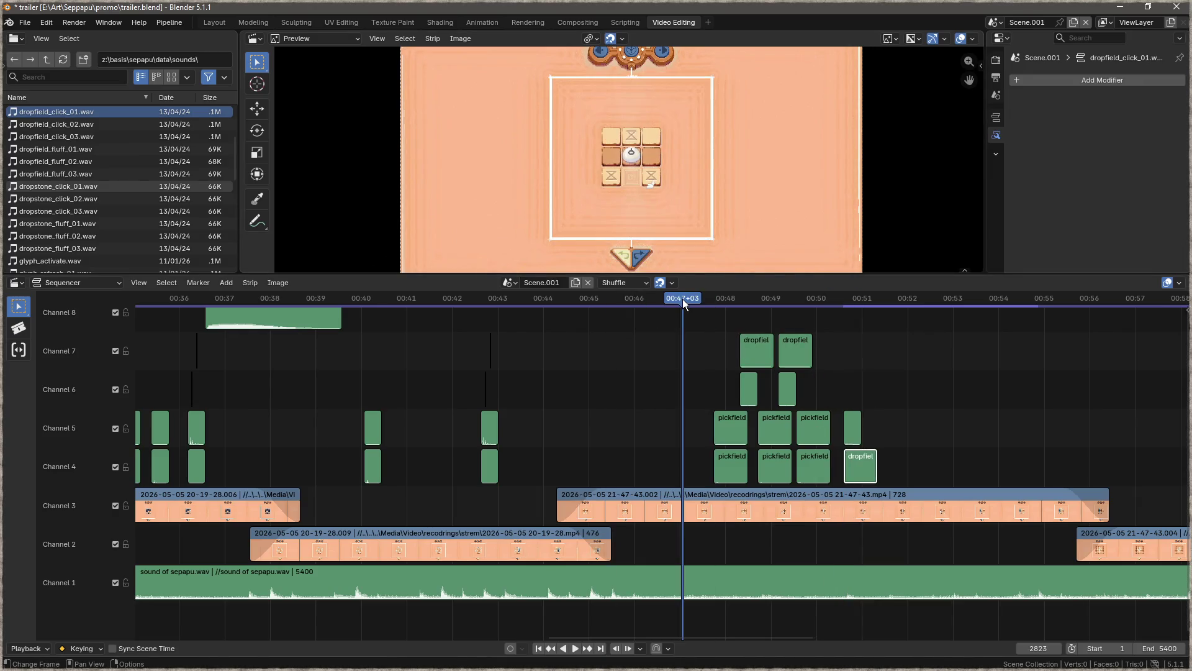
key("space")
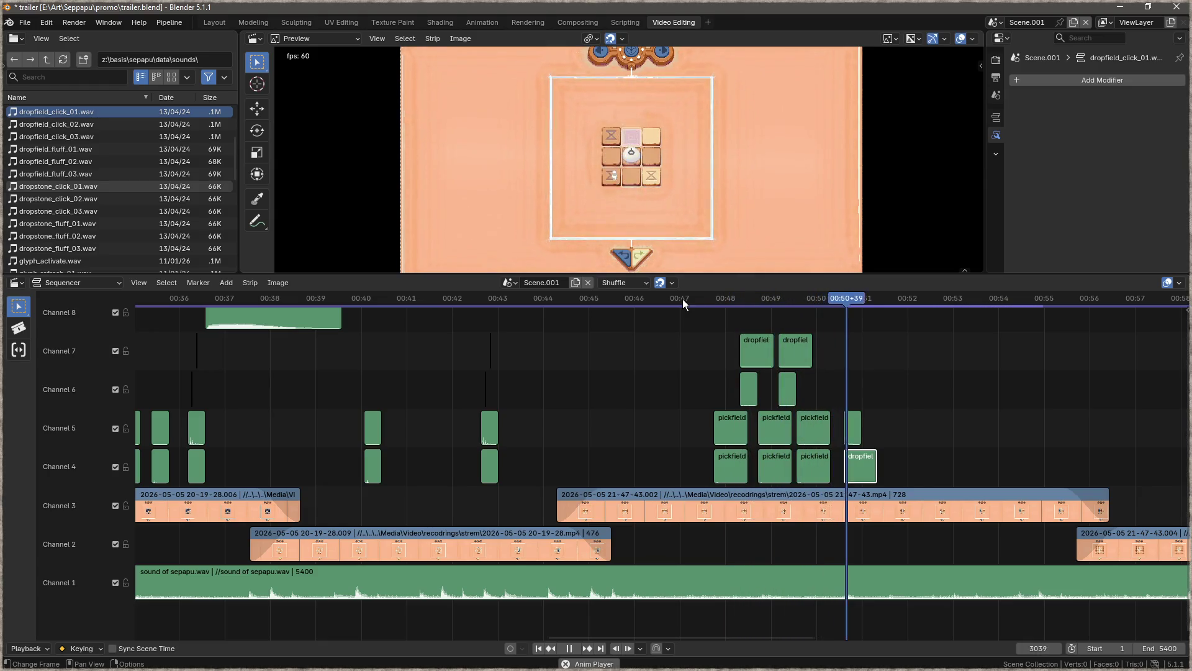
key("space")
- At frame 3079 add pickstone_click_01 and pickstone_fluff_01 on Channel 7, then preview
left_click_drag(901, 301, 877, 301)
scroll(142, 205, "down", 8)
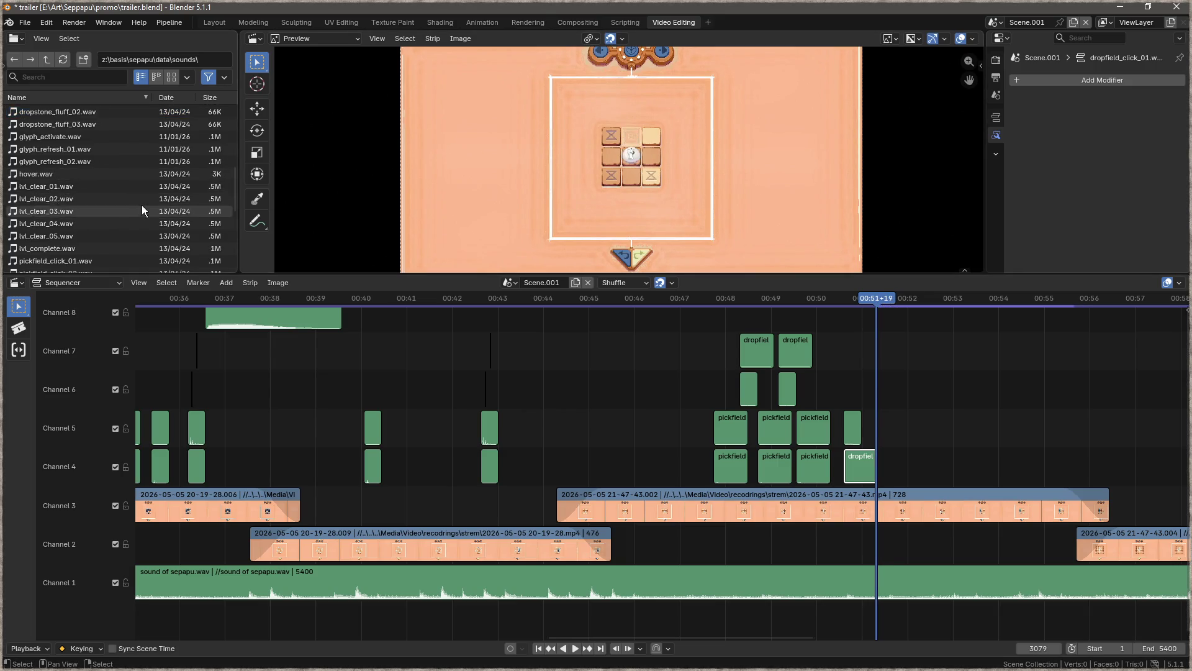
scroll(142, 203, "down", 2)
left_click(101, 188)
mouse_move(70, 185)
left_mouse_down()
mouse_move(935, 439)
mouse_move(872, 397)
left_mouse_up()
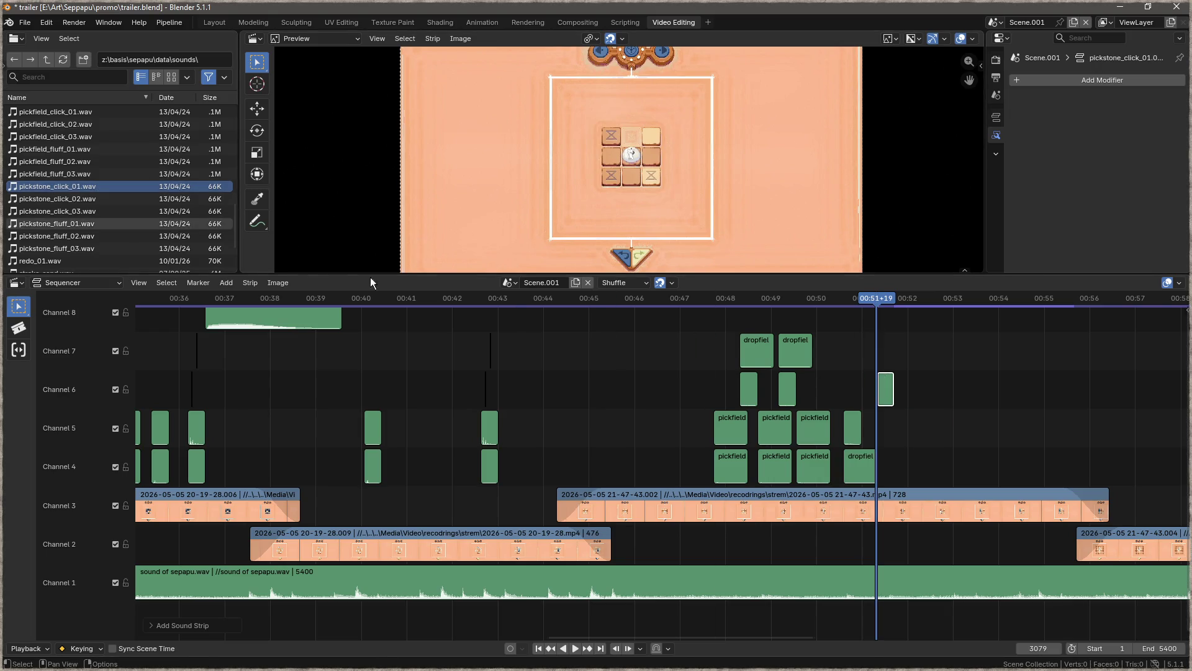
left_click(66, 225)
mouse_move(65, 225)
left_mouse_down()
mouse_move(900, 355)
mouse_move(875, 358)
left_mouse_up()
left_click_drag(872, 300, 676, 307)
key("space")
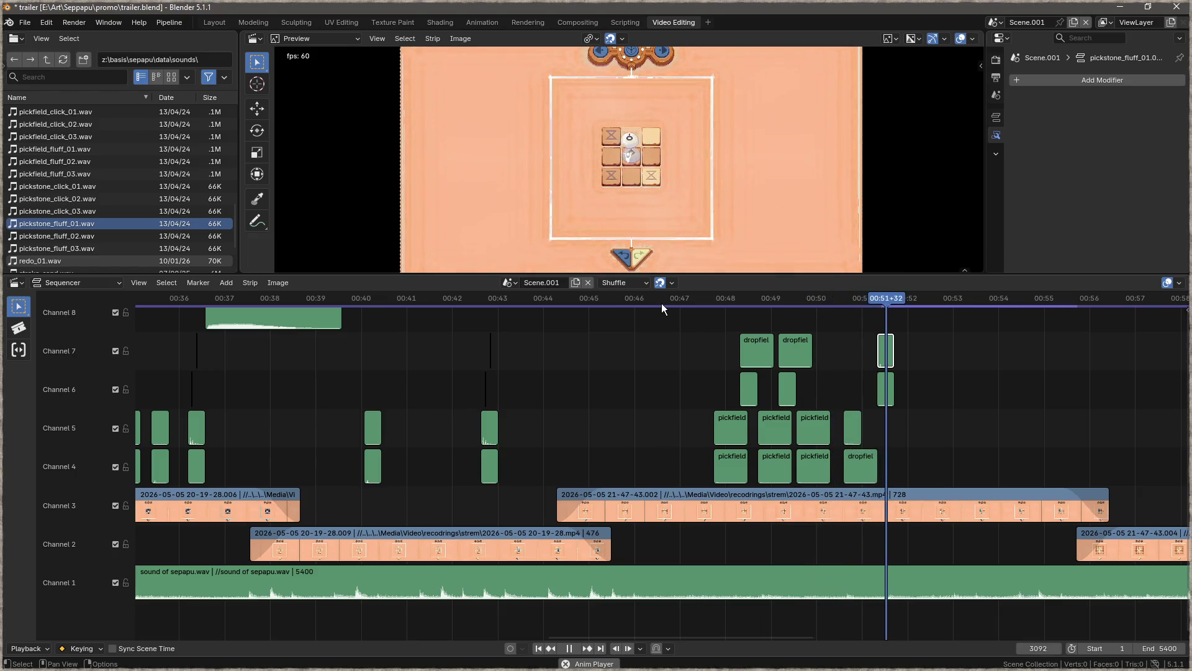
key("space")
- At about 00:51+44 add dropstone_click_02 on Channel 7 and dropstone_fluff_01 on Channel 6
left_click_drag(907, 291, 904, 285)
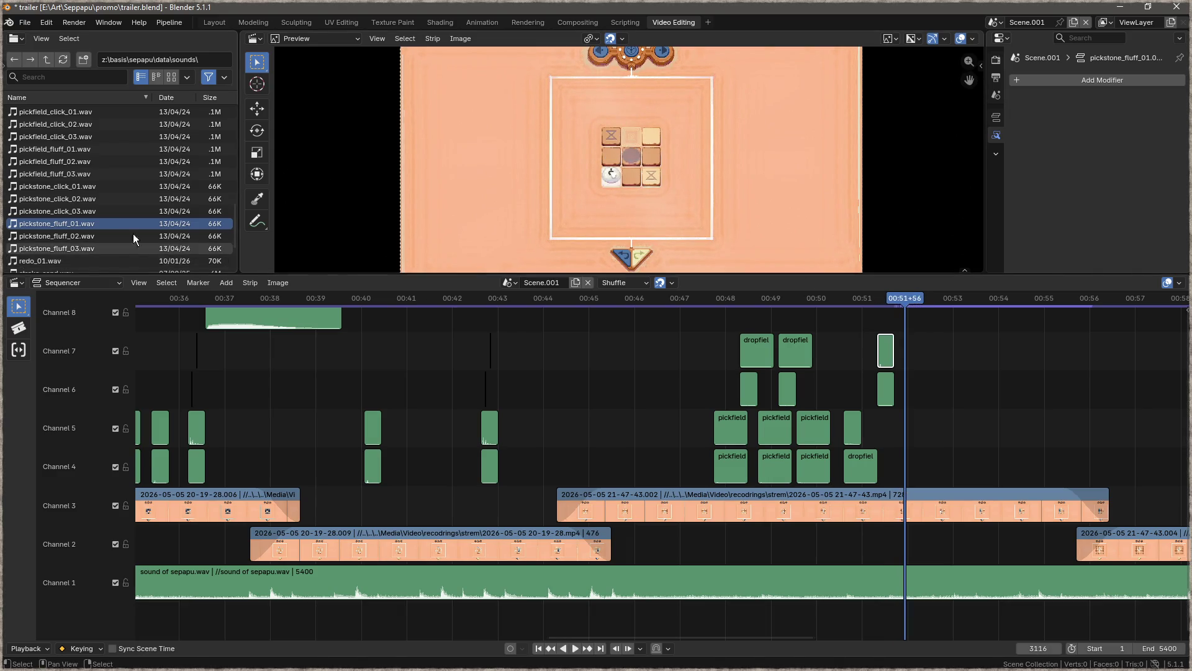
scroll(118, 208, "up", 5)
left_click(100, 166)
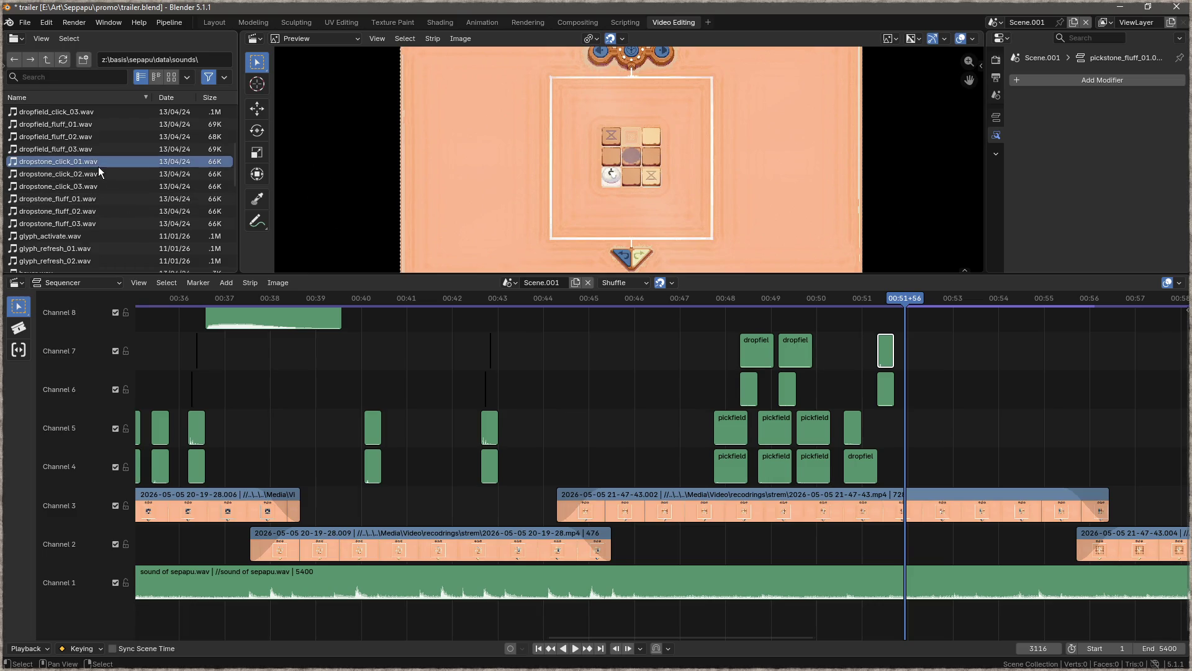
mouse_move(44, 175)
left_mouse_down()
mouse_move(912, 419)
mouse_move(913, 342)
left_mouse_up()
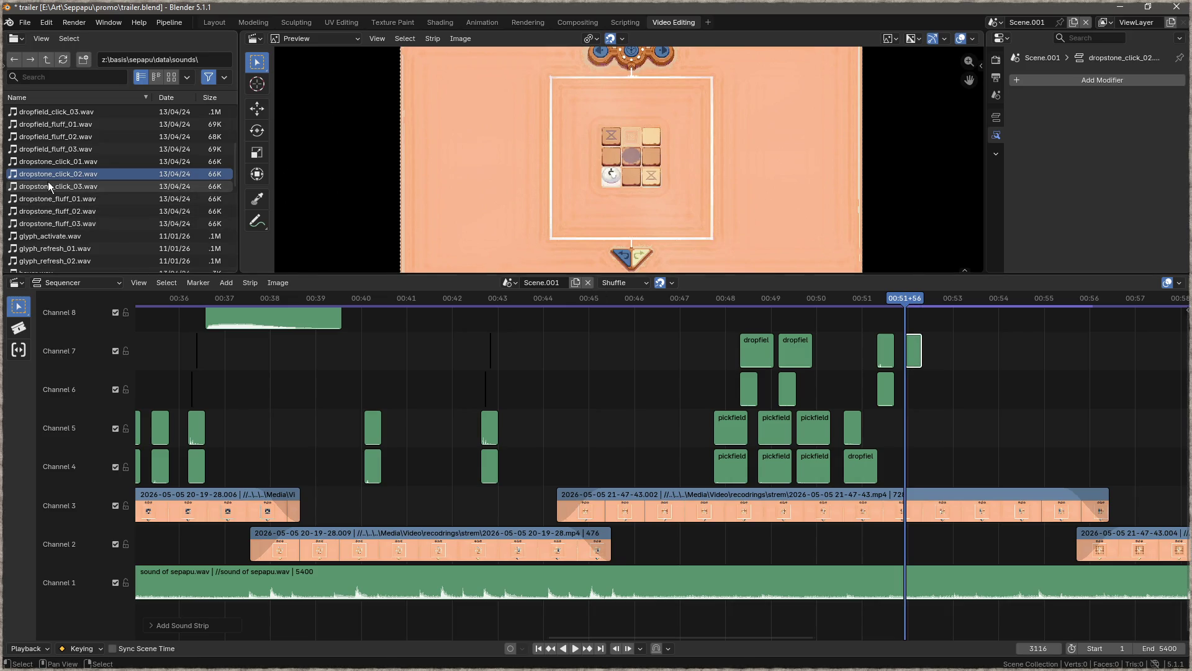
mouse_move(53, 200)
left_mouse_down()
mouse_move(848, 394)
mouse_move(915, 398)
mouse_move(907, 388)
left_mouse_up()
- Box-select the thin strips near 00:42.5 and start moving them to the right
left_click_drag(977, 415, 655, 403)
mouse_move(283, 381)
left_mouse_down()
mouse_move(463, 415)
mouse_move(375, 434)
left_mouse_up()
left_click_drag(451, 373, 355, 445)
key("g")
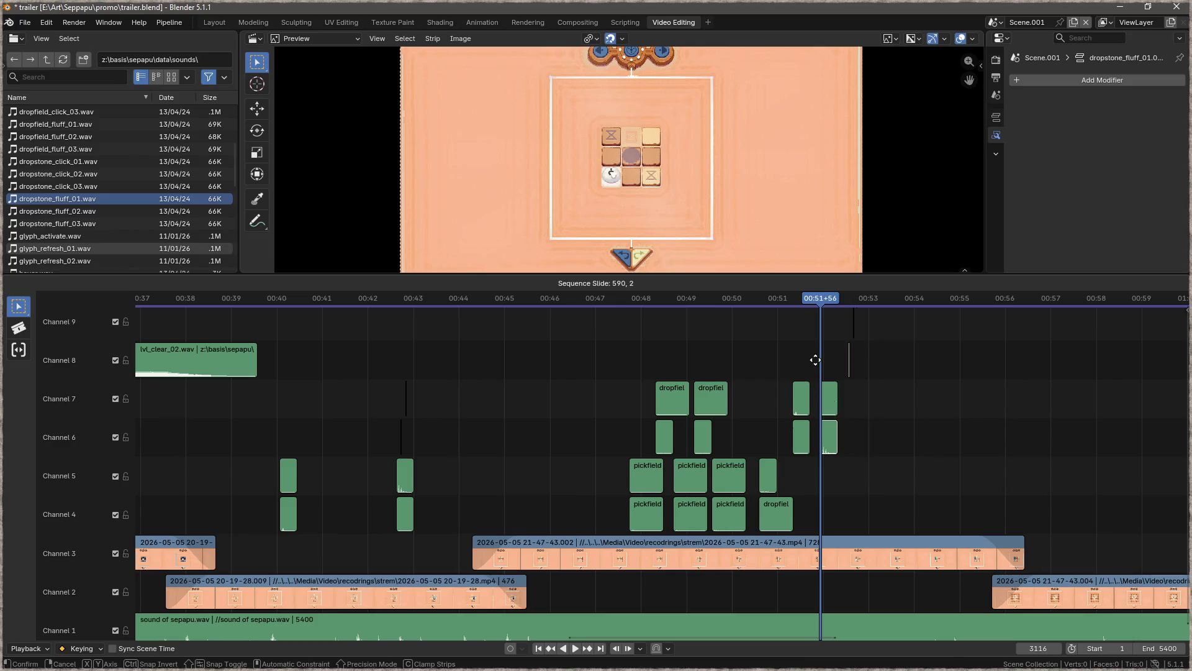
- Set the copied thin strips down near the playhead
left_click(830, 364)
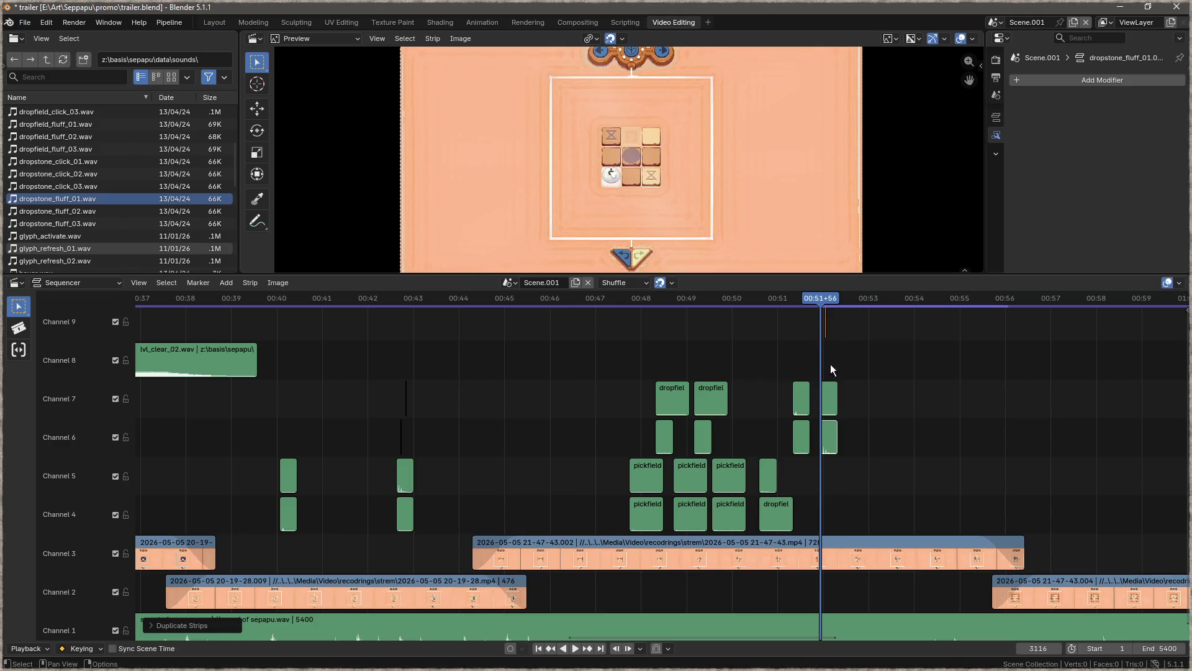
scroll(832, 357, "up", 10)
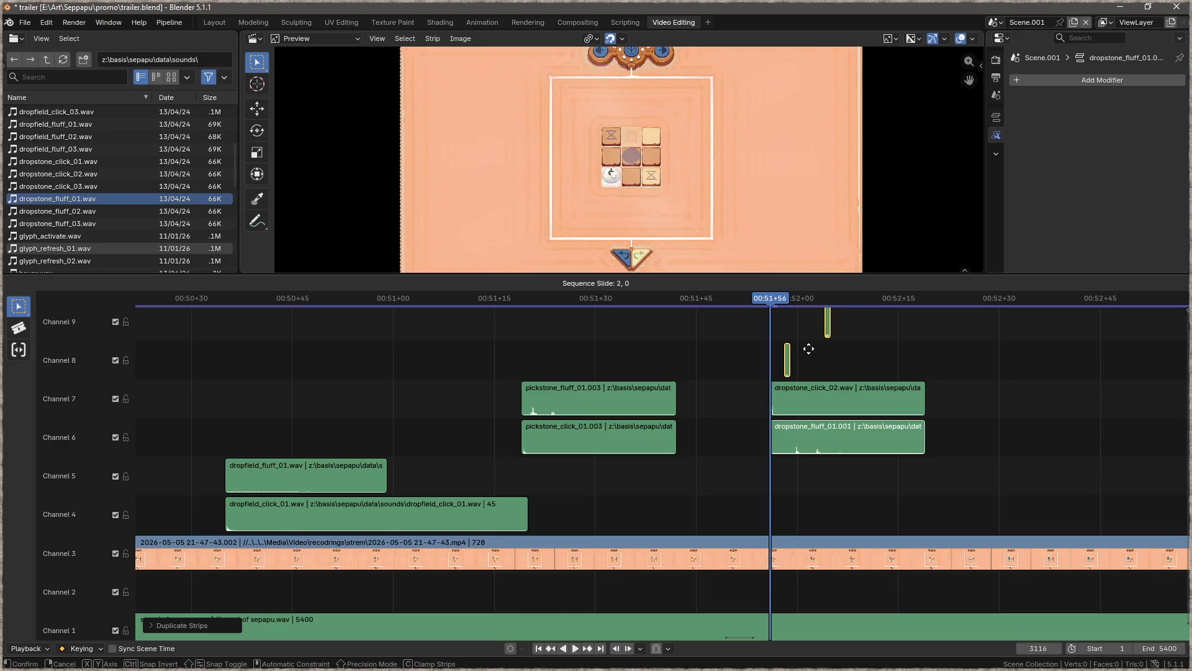
left_click(815, 351)
scroll(817, 351, "down", 3)
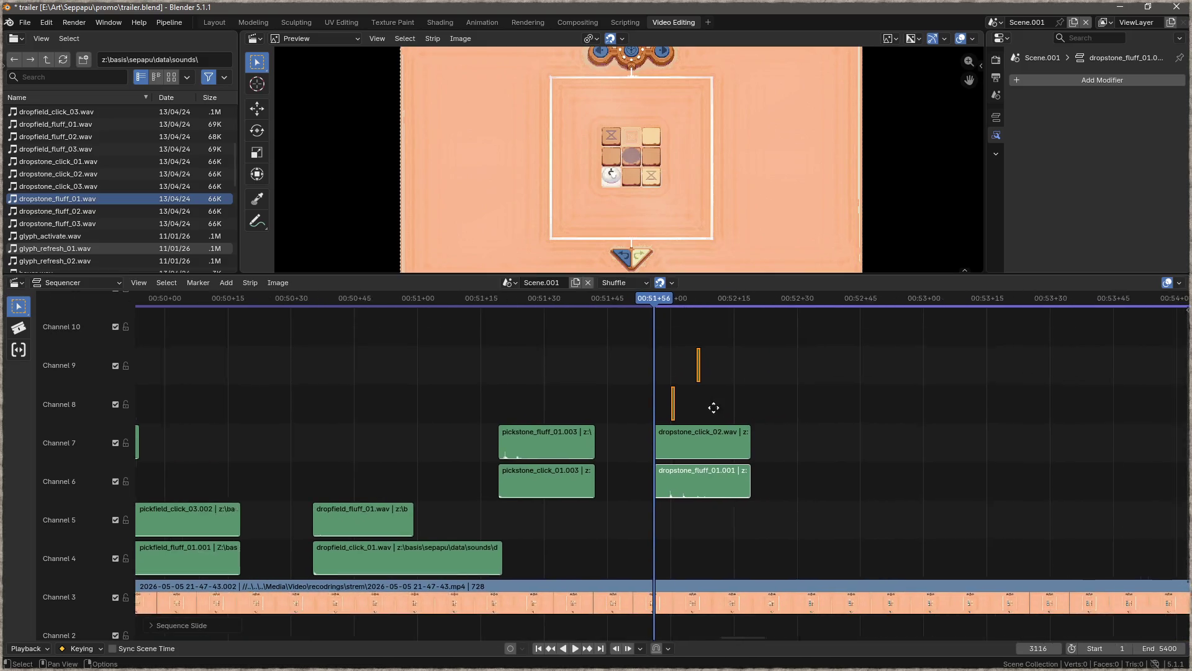
scroll(80, 170, "up", 5)
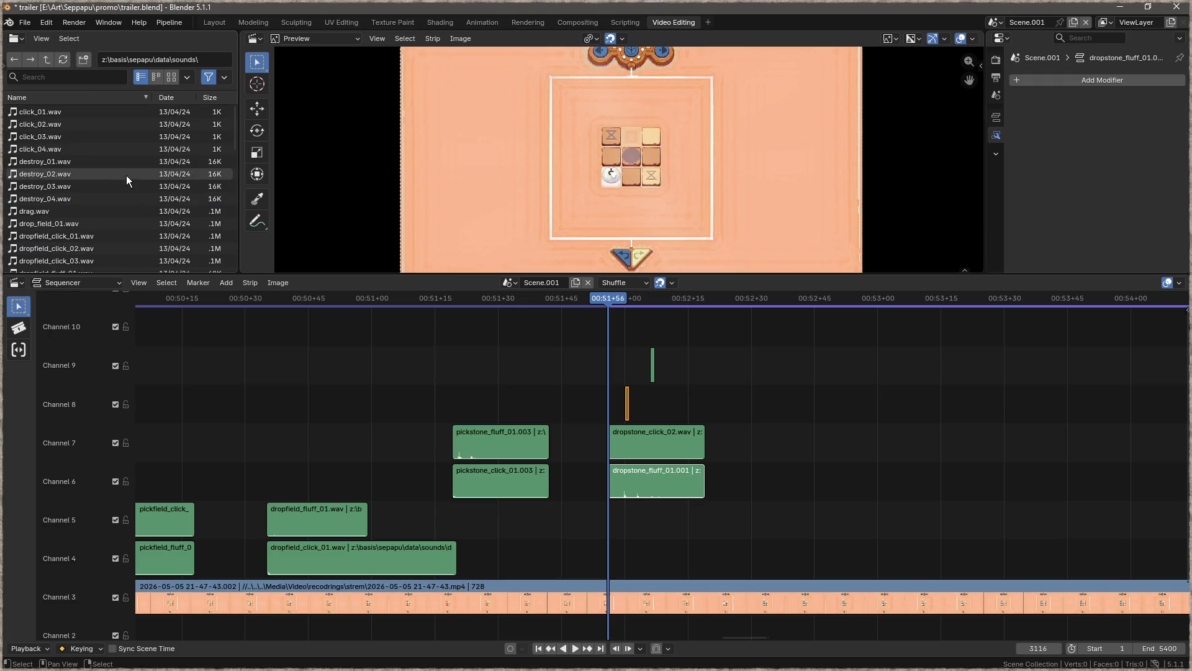
- Add a click_04.wav strip on Channel 8 just right of the existing click
left_click(63, 148)
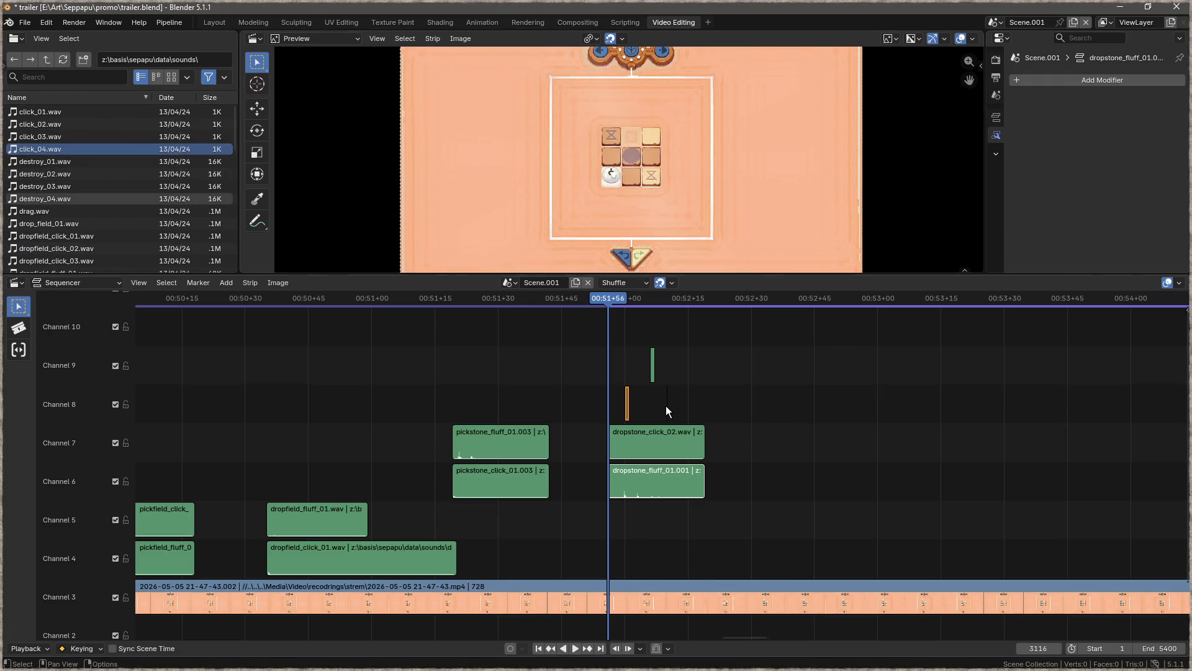
left_click_drag(674, 404, 676, 405)
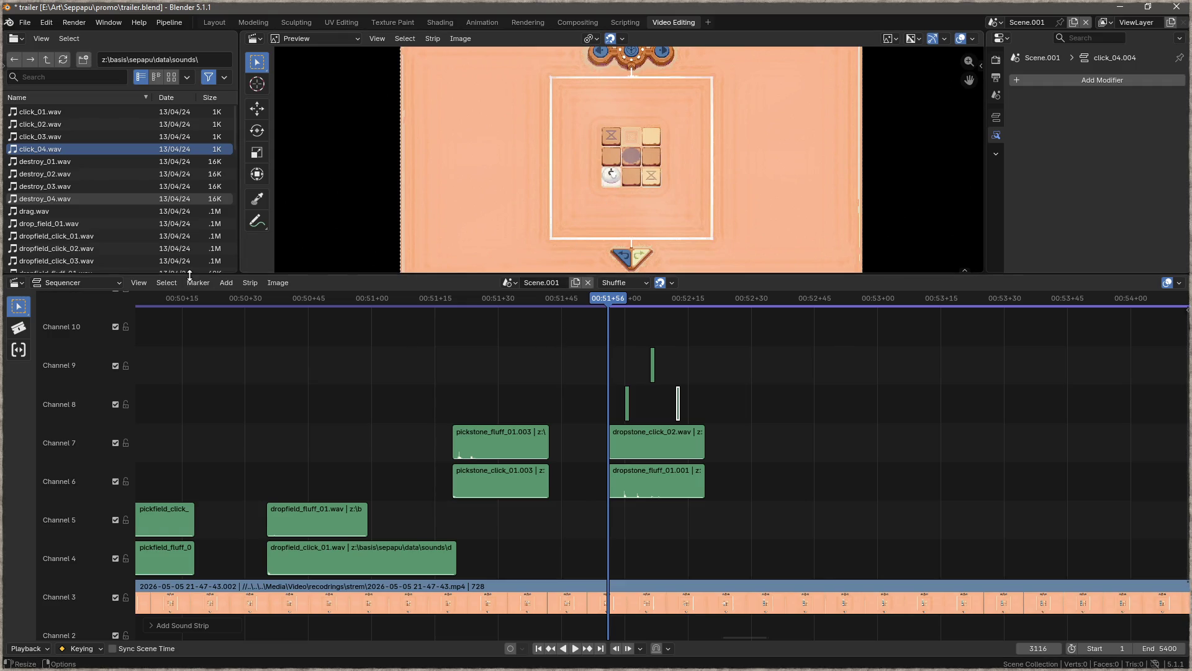
scroll(118, 211, "down", 5)
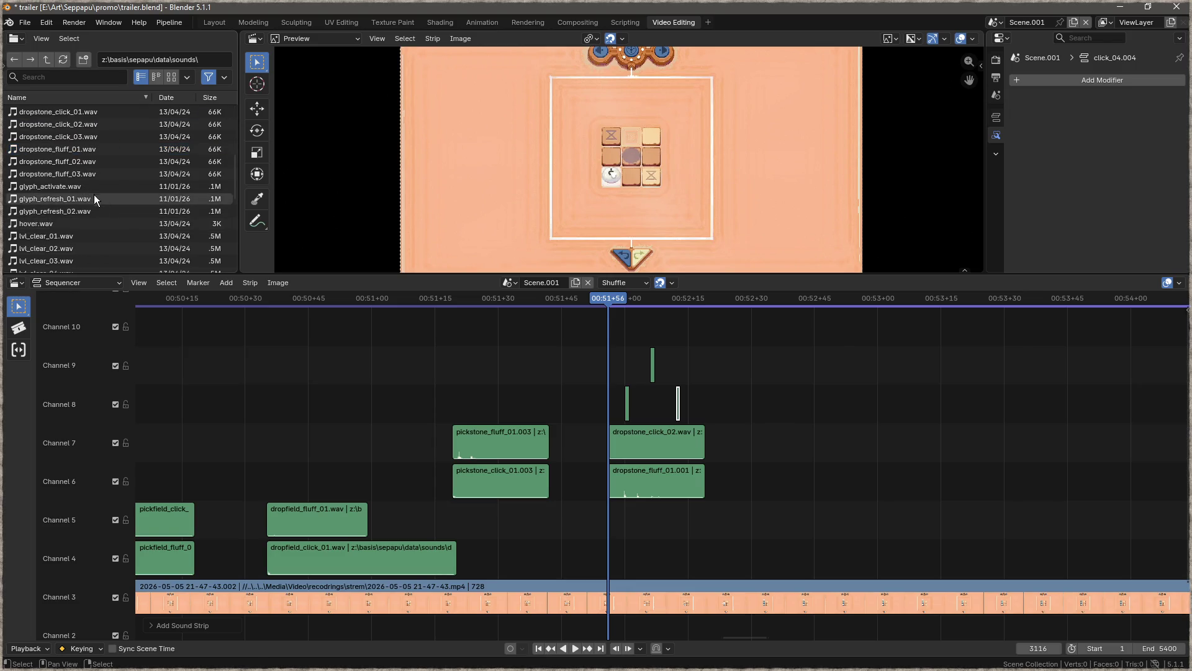
- Place glyph_activate.wav on Channel 4 and glyph_refresh_02.wav on Channel 5 at the playhead
left_click(50, 200)
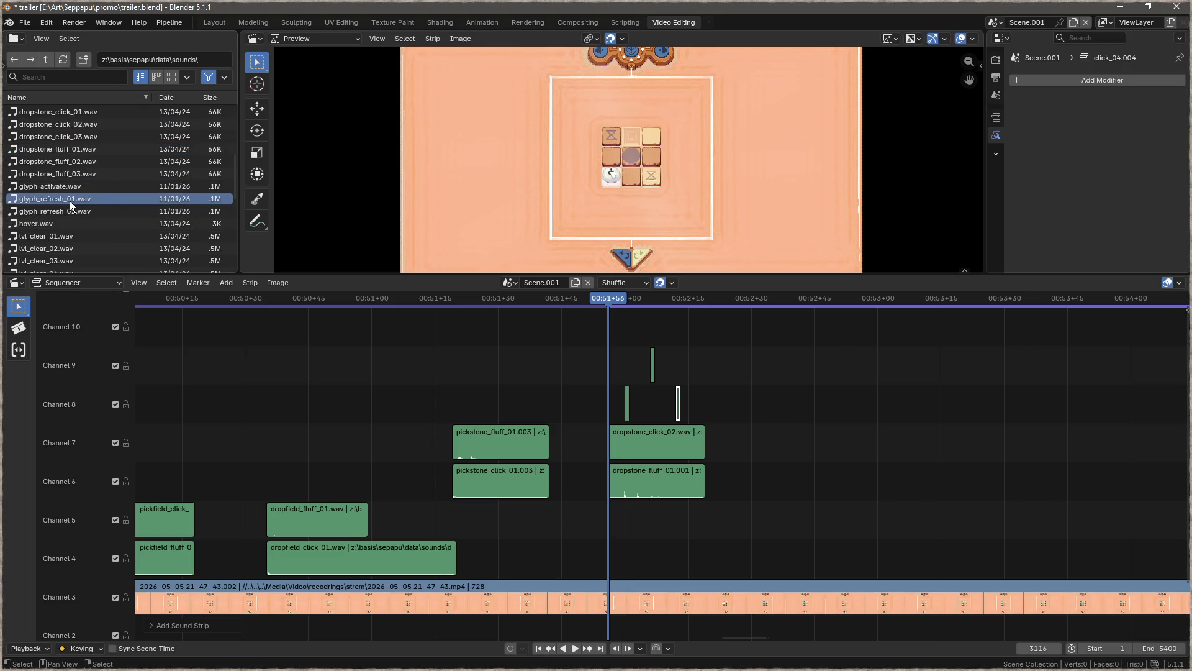
left_click(57, 189)
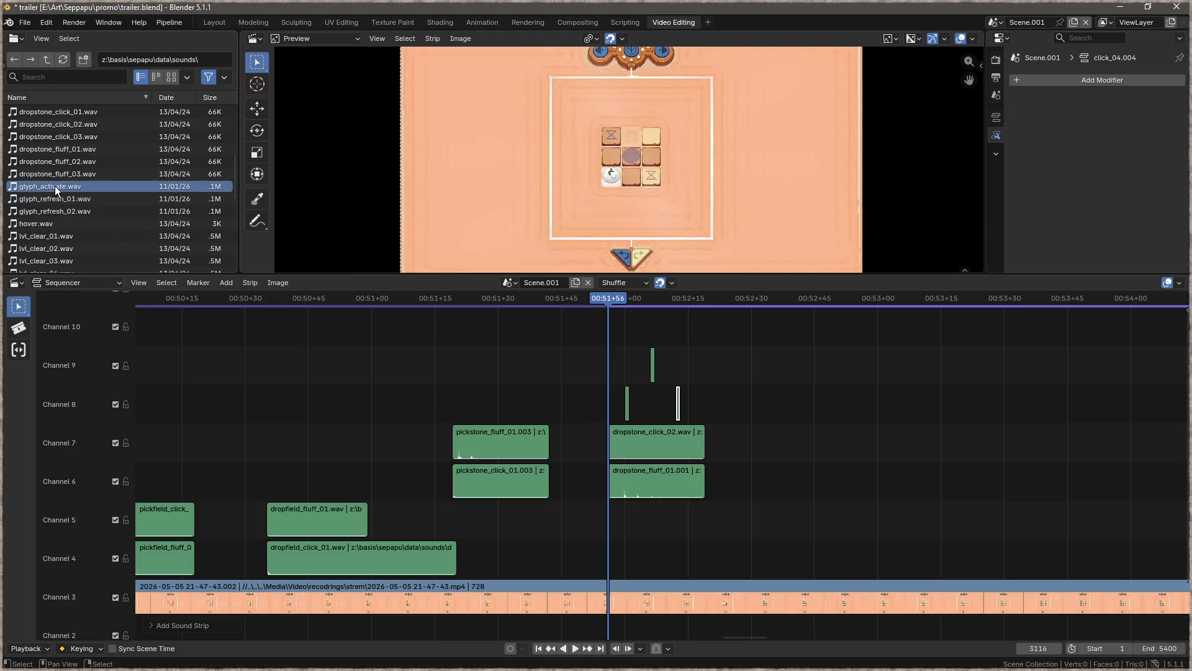
mouse_move(54, 185)
left_mouse_down()
mouse_move(230, 370)
mouse_move(620, 561)
mouse_move(622, 534)
mouse_move(603, 550)
left_mouse_up()
left_click(64, 211)
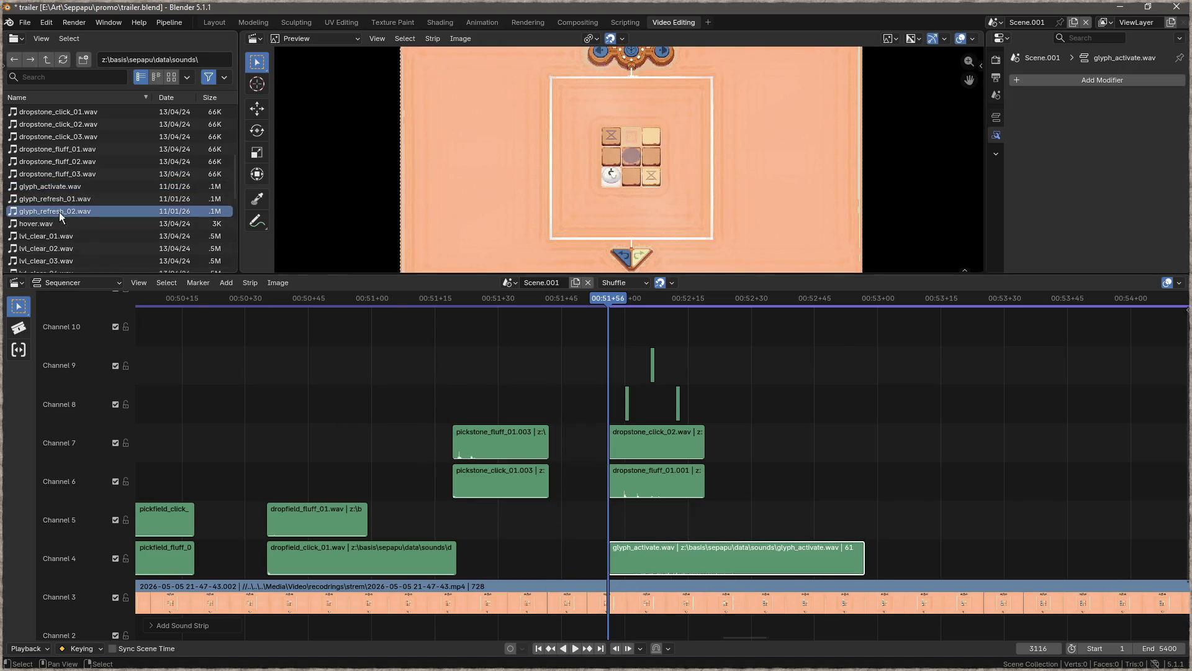
left_click_drag(50, 210, 602, 508)
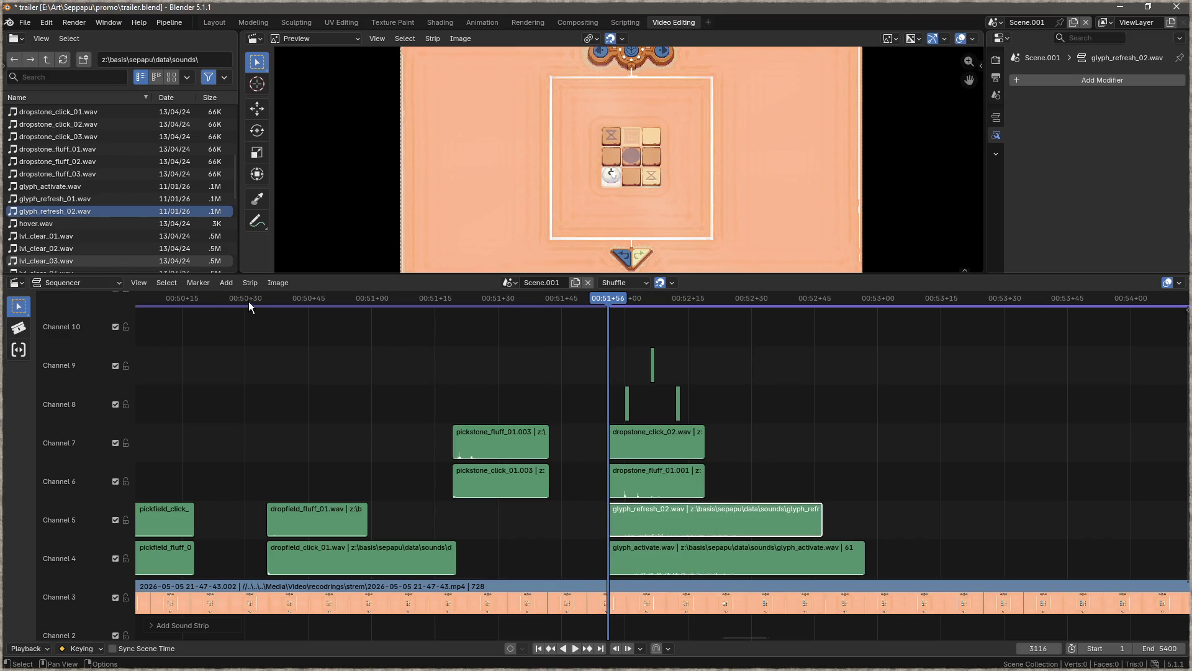
- Play the sequence from just before the new strips to hear the glyph sounds
left_click(210, 299)
key("space")
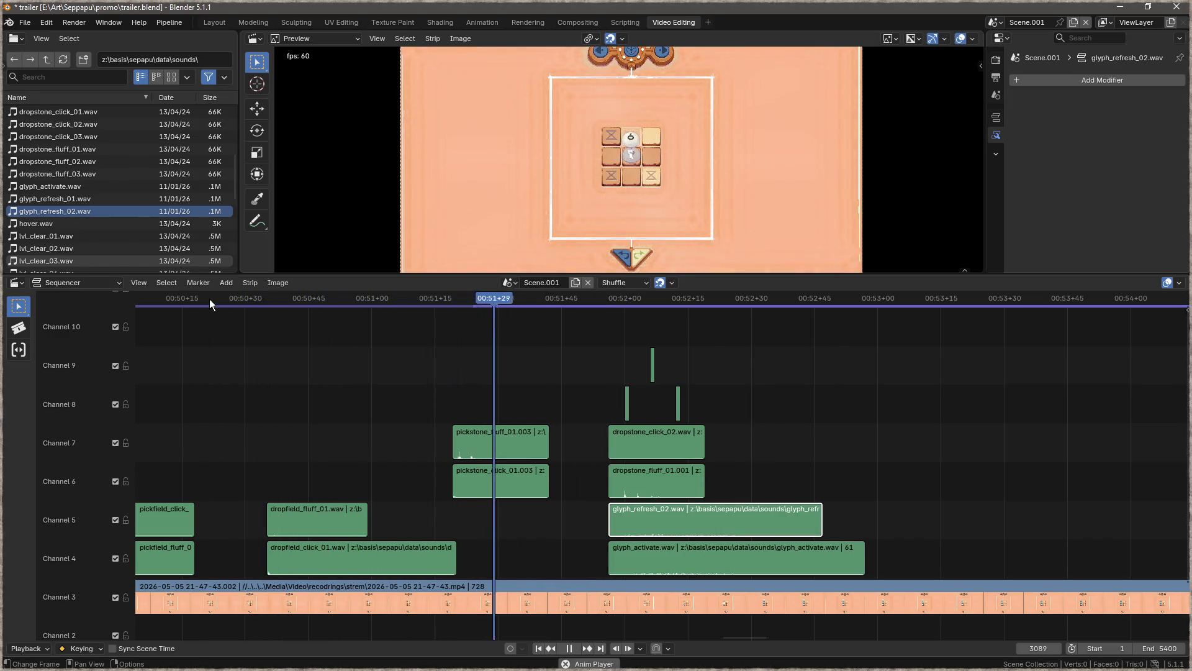
key("space")
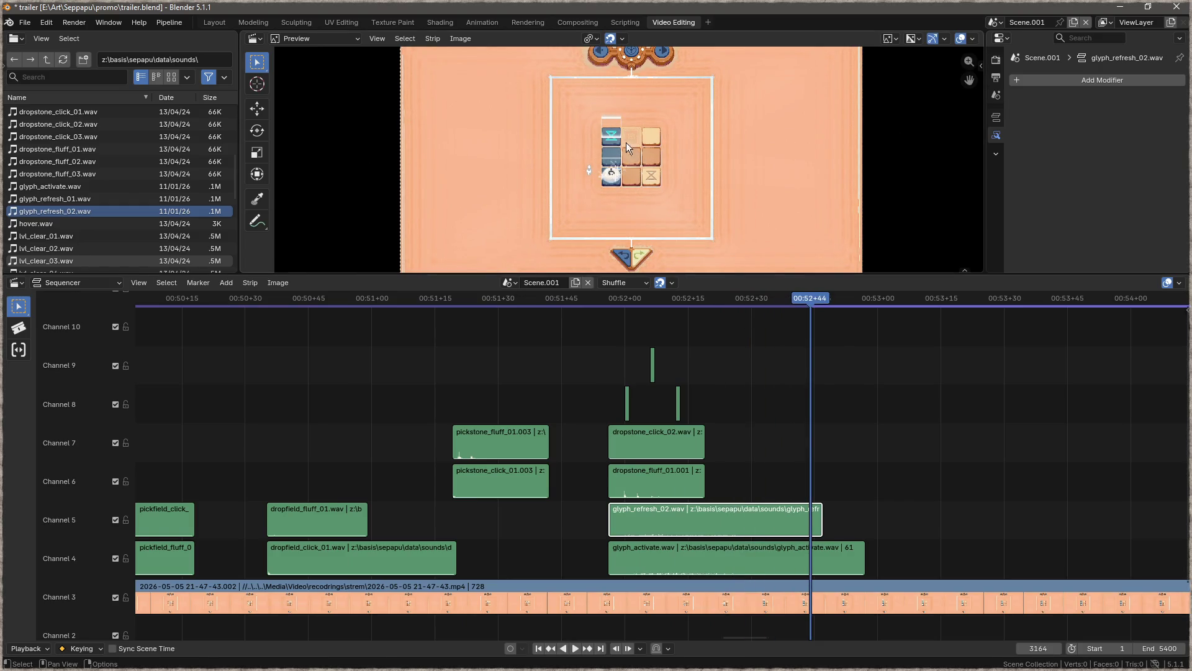
- Copy both glyph strips onto Channels 6–7 at 00:52+24
left_click_drag(805, 300, 727, 297)
left_click(632, 561, "shift")
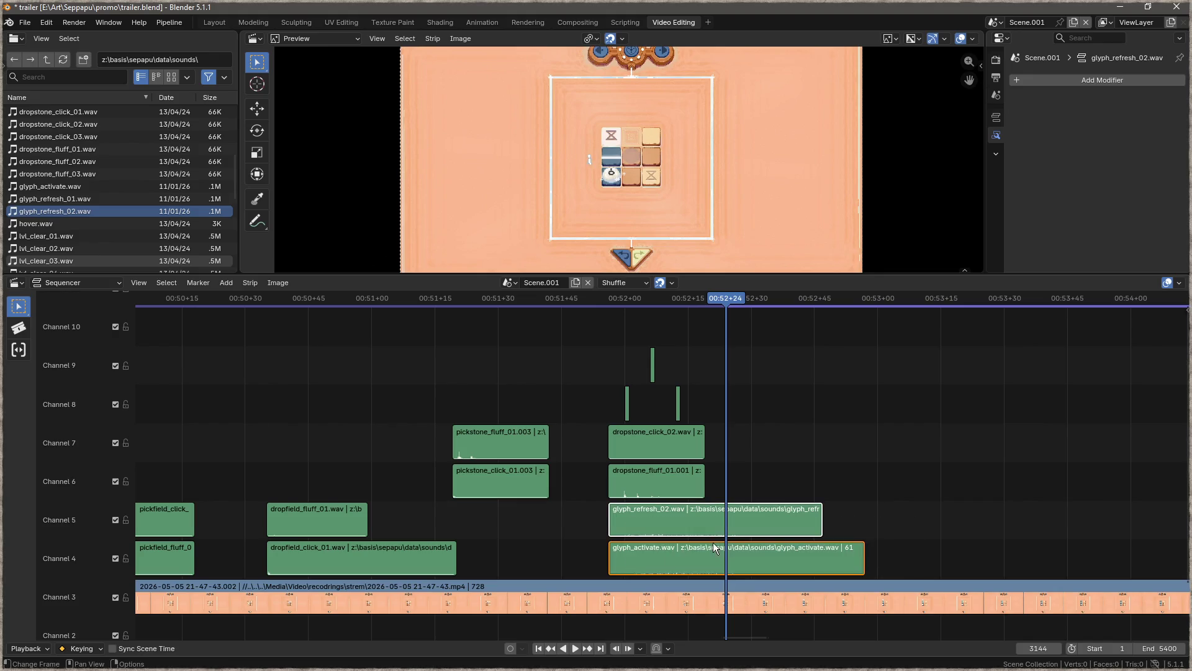
key("shift+d")
left_click(843, 451)
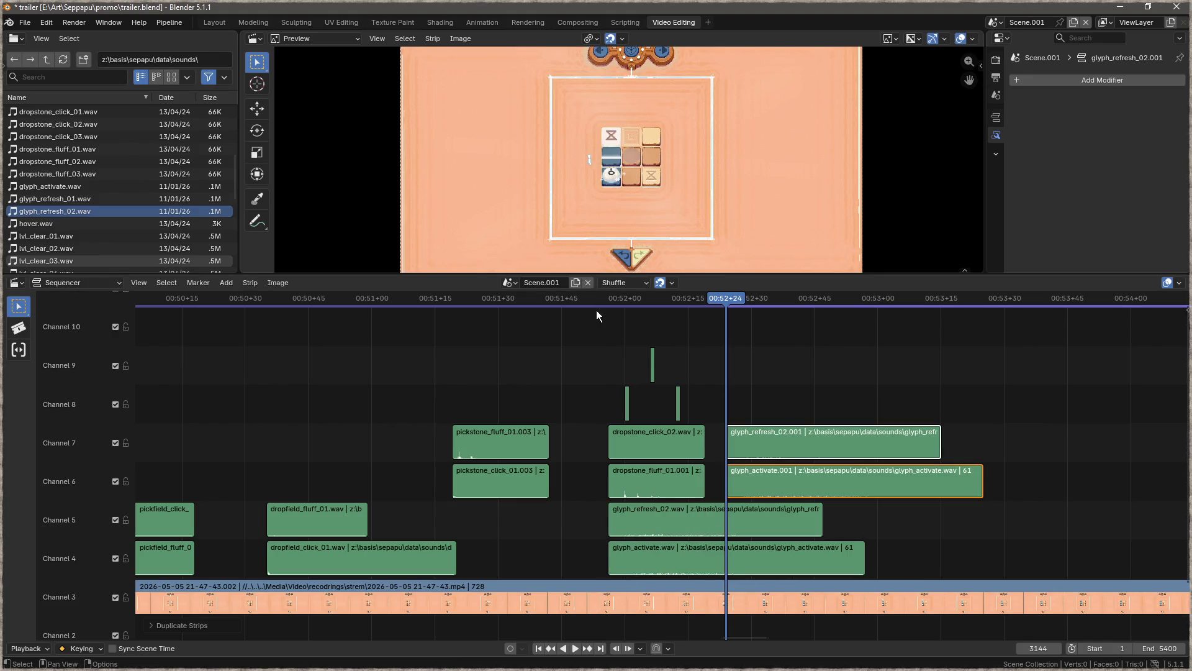
- Review the glyph timing and move the playhead to about 00:54+38
left_click(468, 300)
key("space")
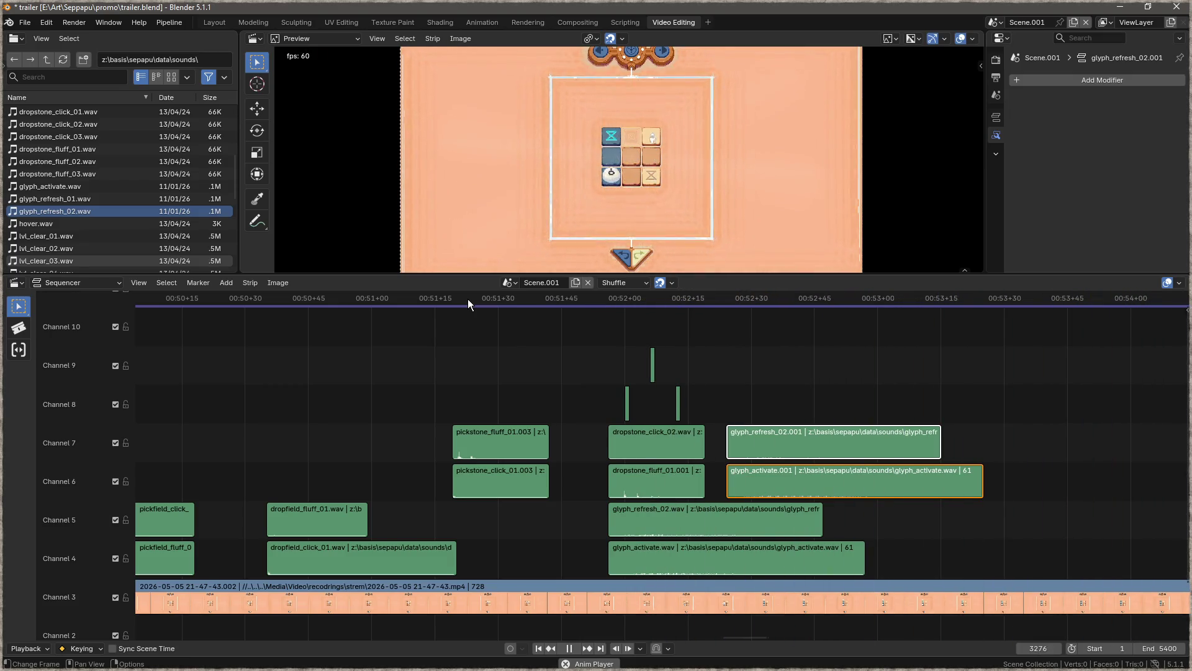
key("space")
left_click_drag(904, 370, 526, 392)
left_click_drag(1074, 298, 804, 298)
key("space")
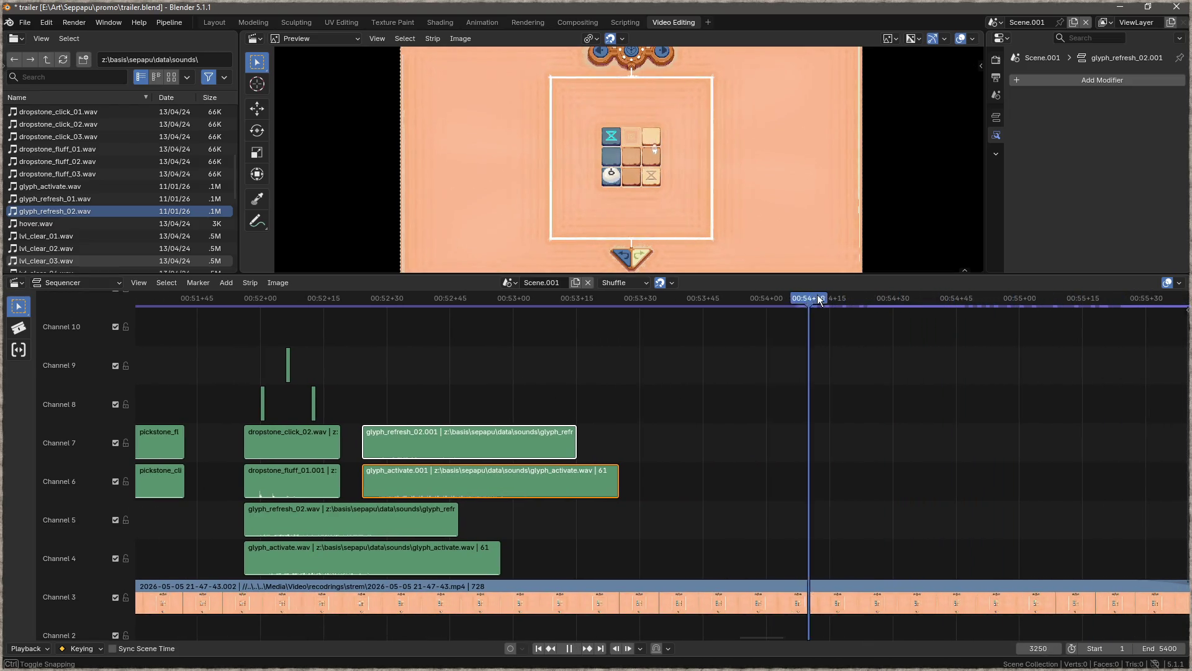
key("space")
left_click(924, 304)
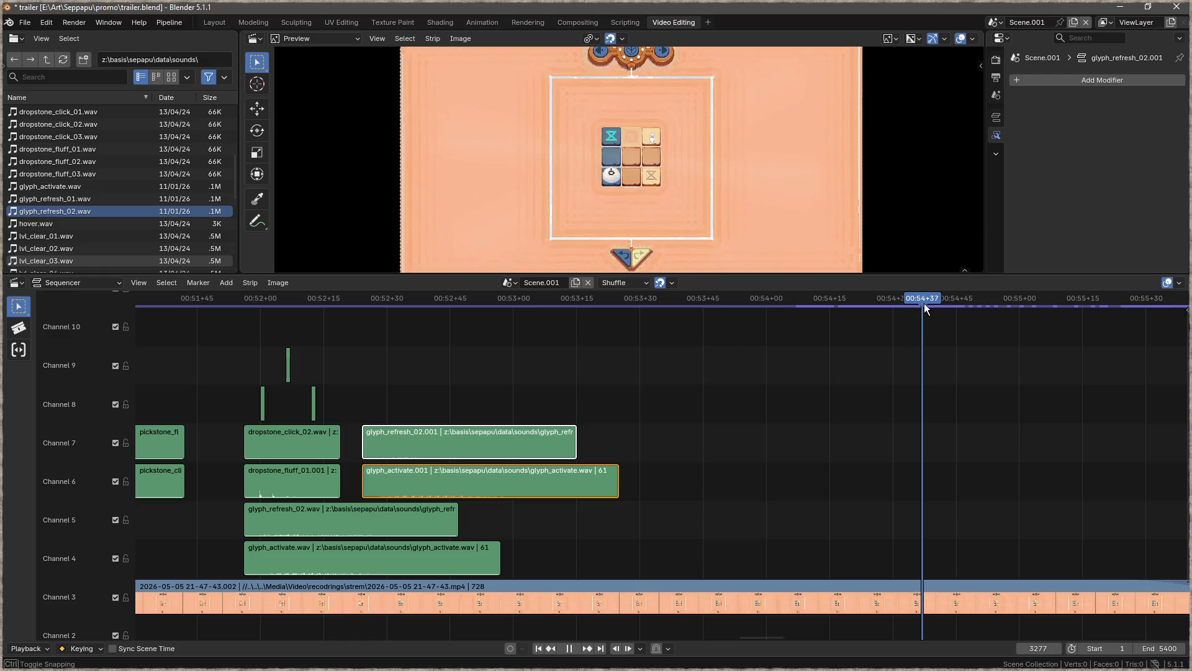
- Select the earlier pickfield_click_03.002 and pickfield_fluff_01.001 strips
left_click_drag(631, 390, 680, 408)
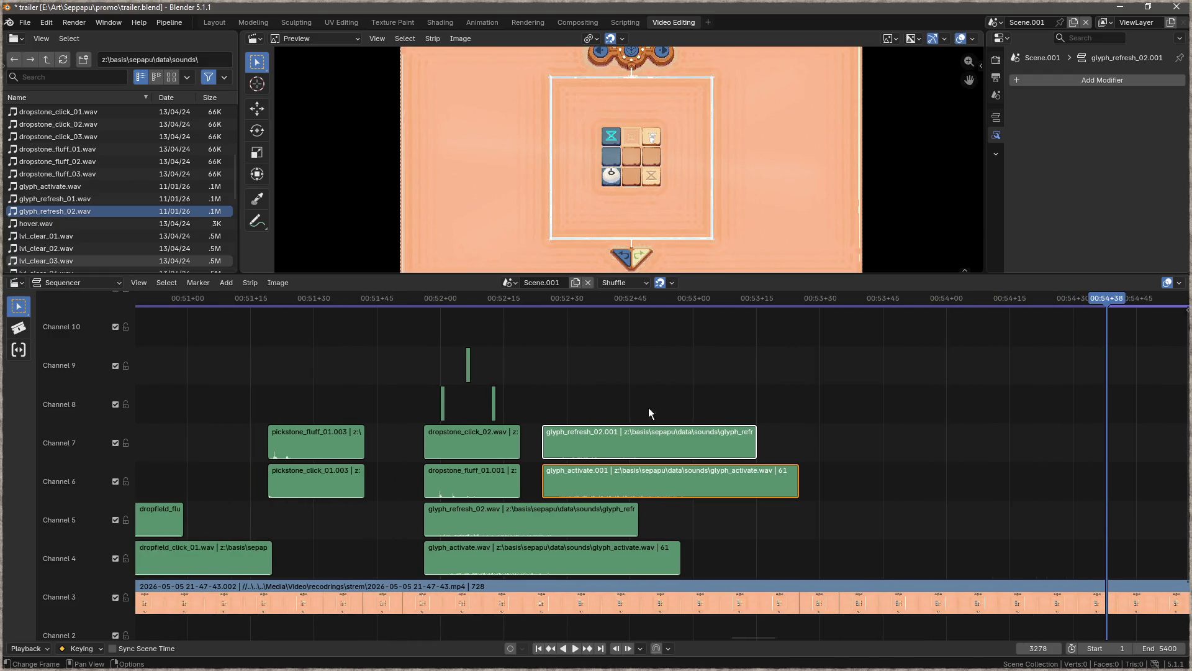
mouse_move(303, 445)
left_mouse_down()
mouse_move(732, 456)
mouse_move(698, 466)
left_mouse_up()
left_click_drag(437, 567, 434, 566)
- Move the pickfield copies to Channels 4–5 at 00:54+38
key("g")
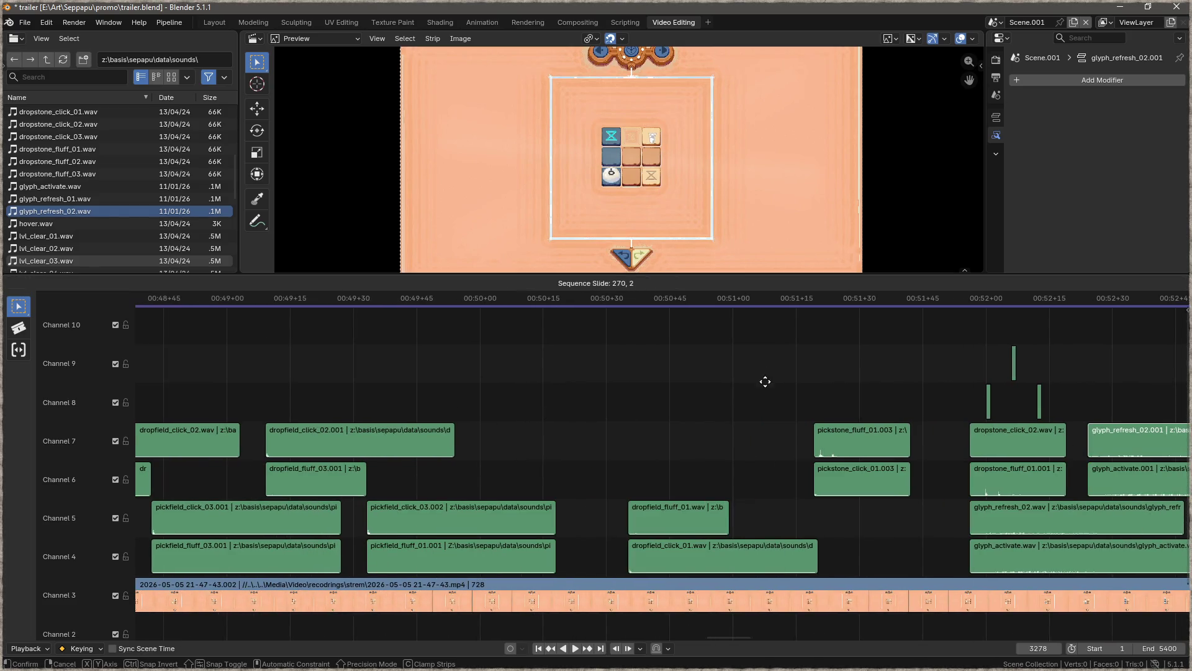
left_click(836, 329)
scroll(737, 409, "down", 4)
scroll(646, 403, "right", 5)
mouse_move(315, 371)
left_mouse_down()
mouse_move(785, 439)
mouse_move(809, 517)
mouse_move(833, 537)
left_mouse_up()
- Copy the dropfield strips onto Channels 6–7 starting at 00:55+00
left_click_drag(335, 479, 310, 570)
key("shift+d")
left_click(940, 485)
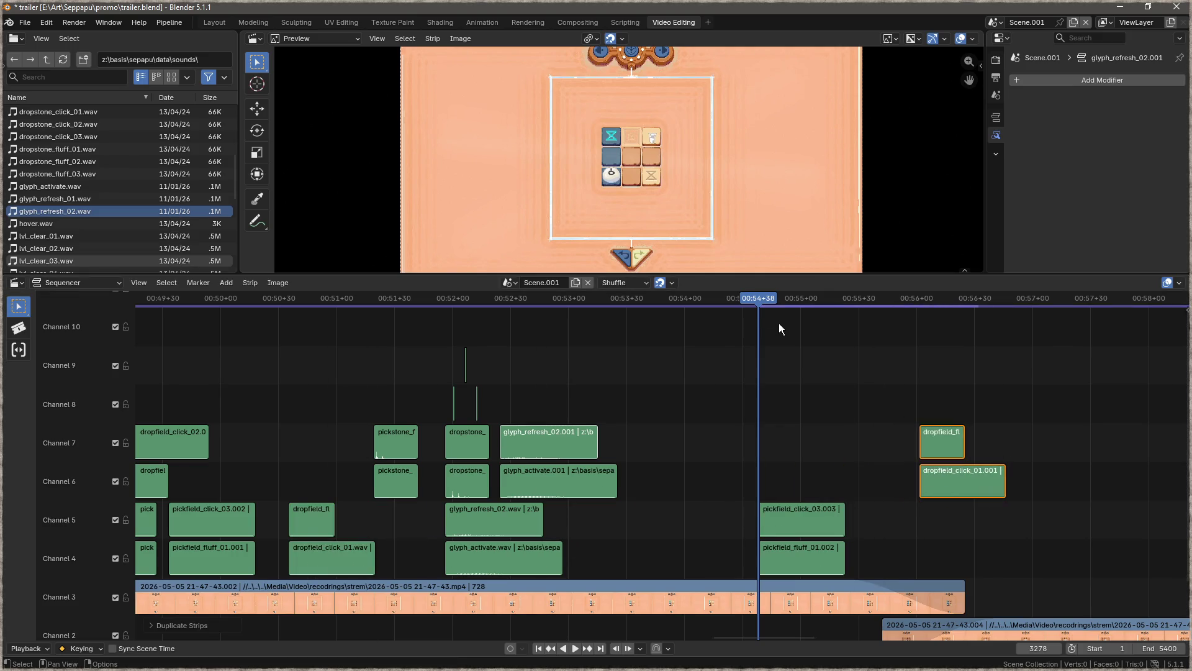
left_click_drag(759, 297, 800, 299)
left_click_drag(914, 449, 781, 455)
- Save trailer.blend and play back the new sounds from 00:54+28
left_click_drag(730, 306, 724, 303)
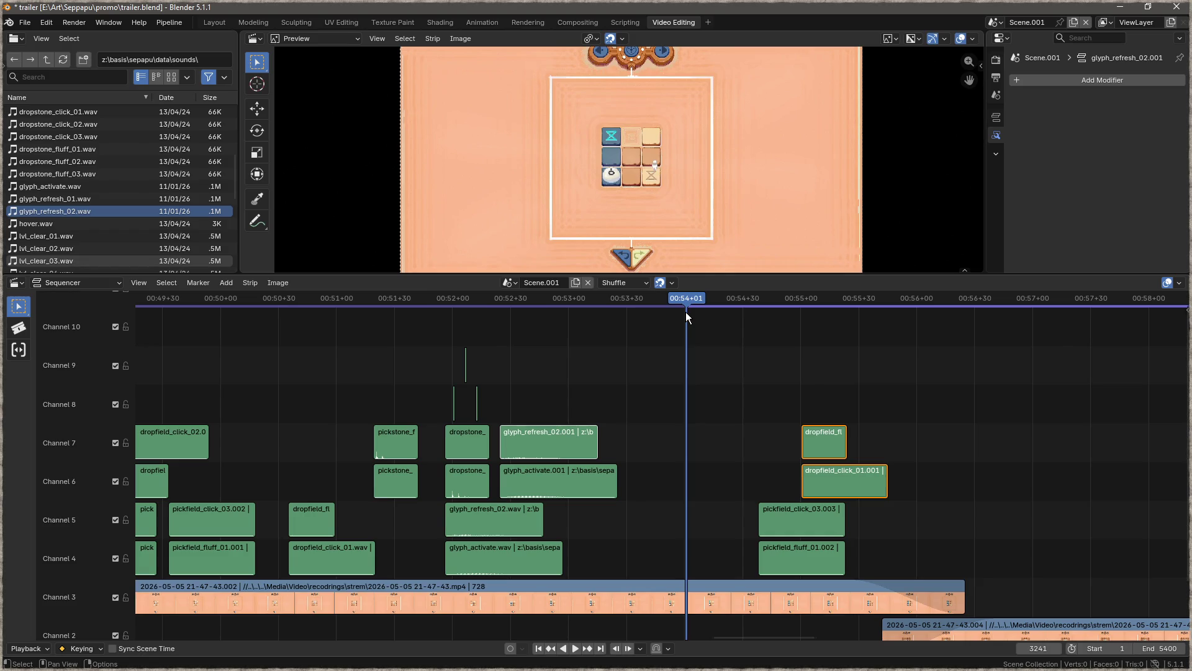
key("ctrl+s")
mouse_move(727, 349)
left_mouse_down()
mouse_move(519, 333)
mouse_move(485, 364)
left_mouse_up()
key("space")
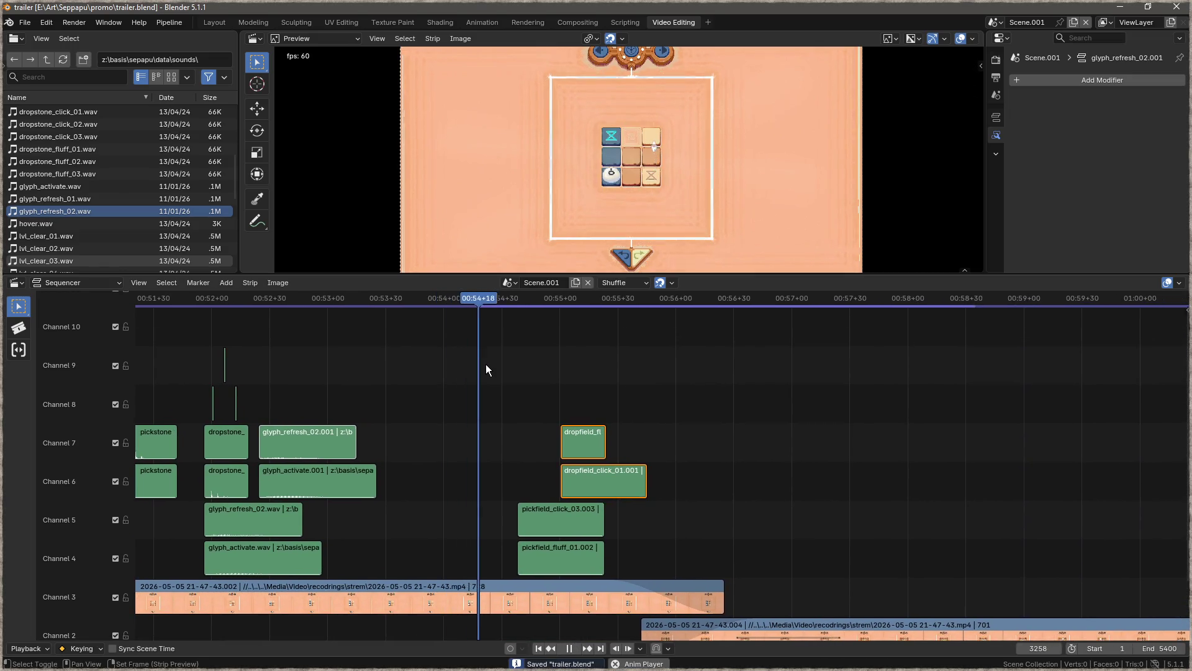
key("space")
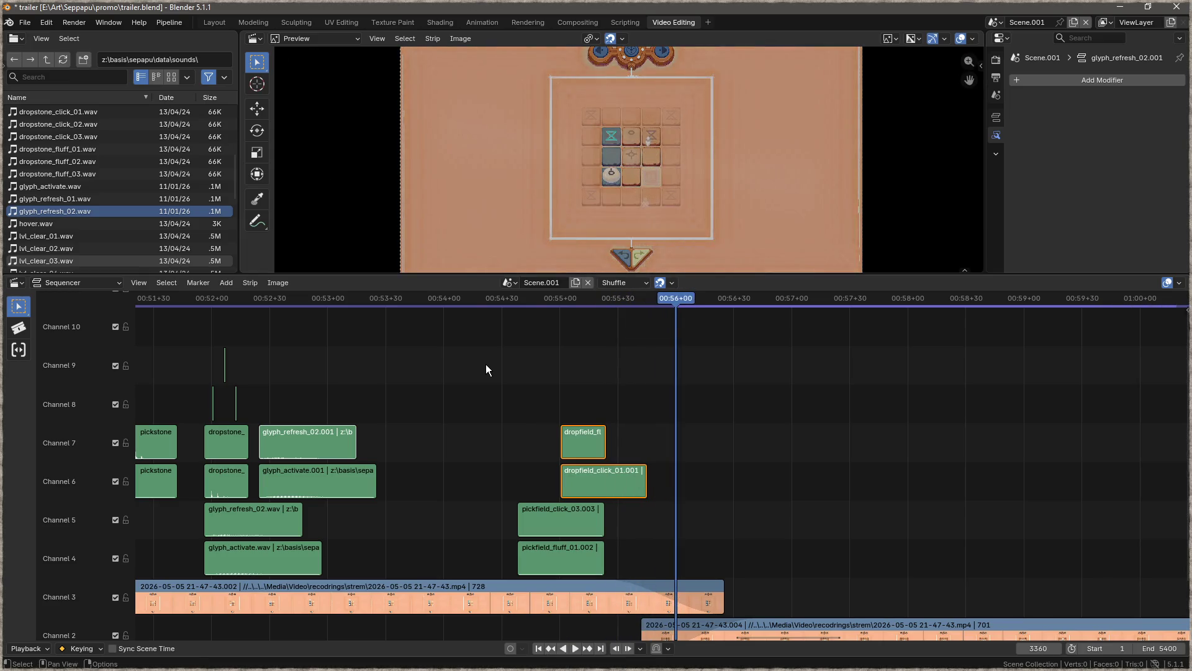
mouse_move(679, 300)
left_mouse_down()
mouse_move(601, 299)
mouse_move(616, 301)
left_mouse_up()
- Copy the latest pickfield click and fluff strips to 00:55+29
left_click_drag(636, 506, 520, 553)
key("shift+d")
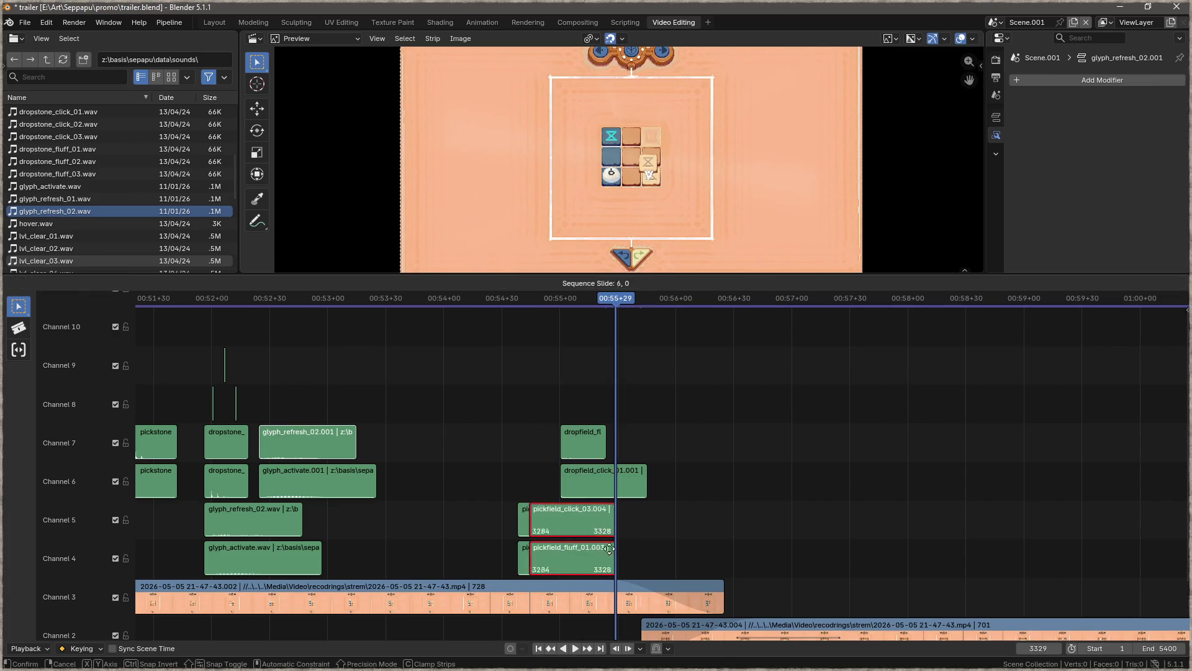
left_click(654, 545)
- Copy both dropfield strips onto Channels 7–8 at about 00:55+54
left_click(655, 485)
left_click(598, 471)
key("shift+d")
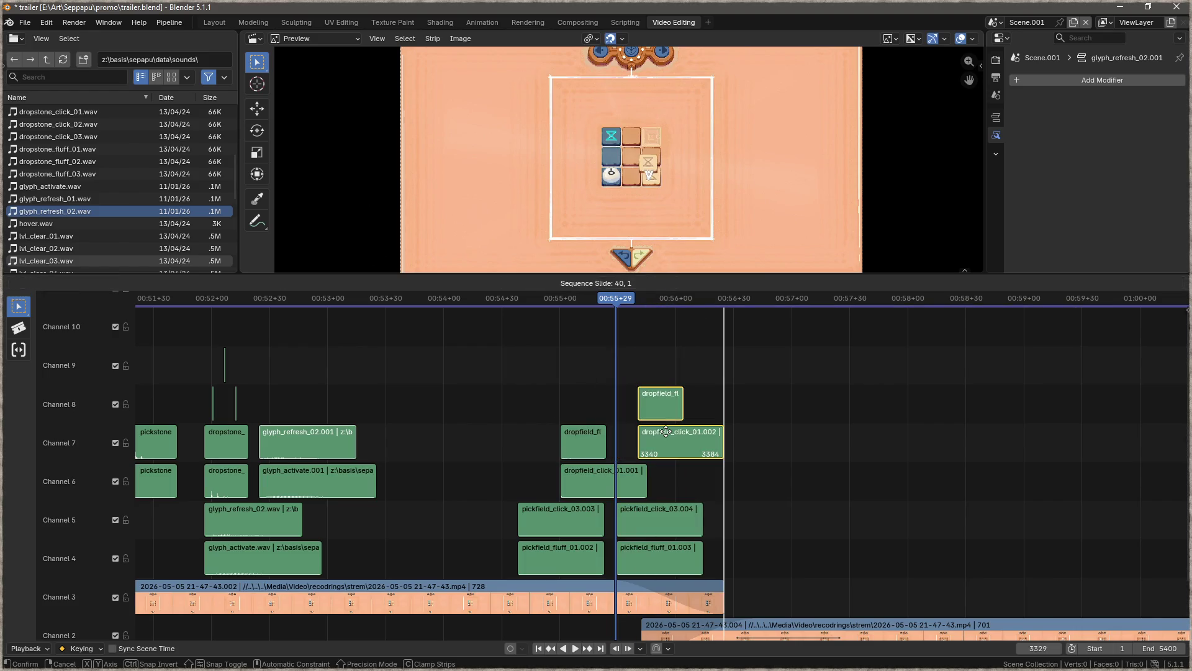
left_click(665, 378)
key("space")
left_click_drag(617, 299, 663, 303)
mouse_move(746, 366)
left_mouse_down()
mouse_move(649, 446)
mouse_move(676, 446)
left_mouse_up()
- Play the trailer back from about 00:23 to review it
scroll(657, 370, "down", 5)
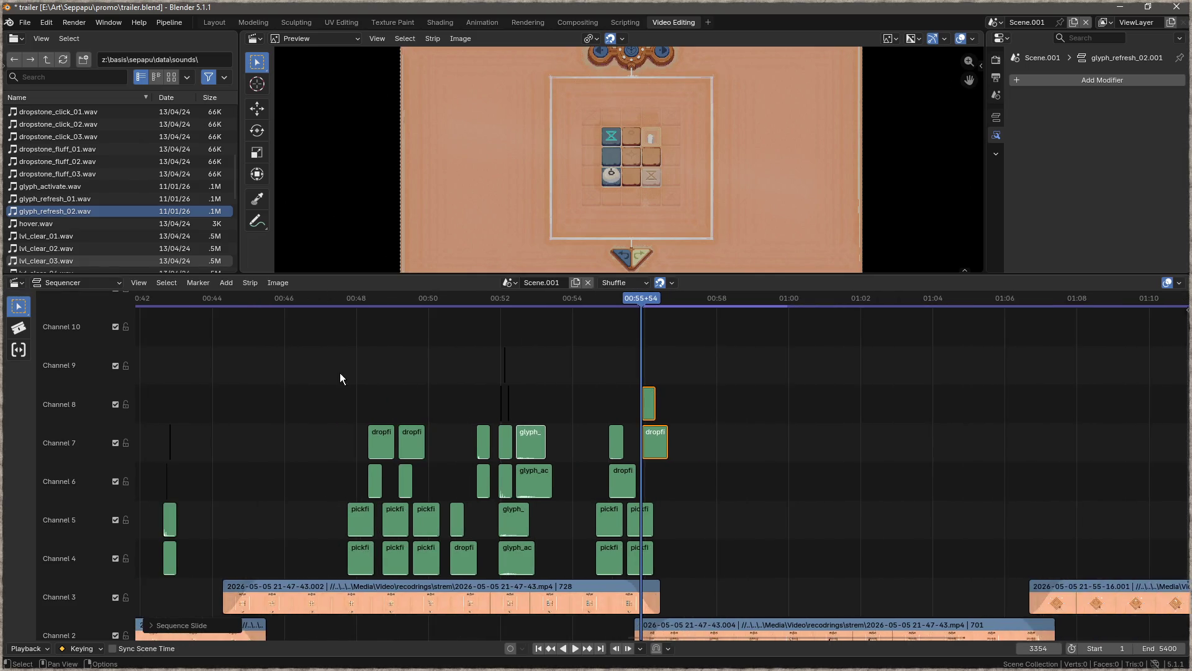
scroll(361, 382, "down", 3)
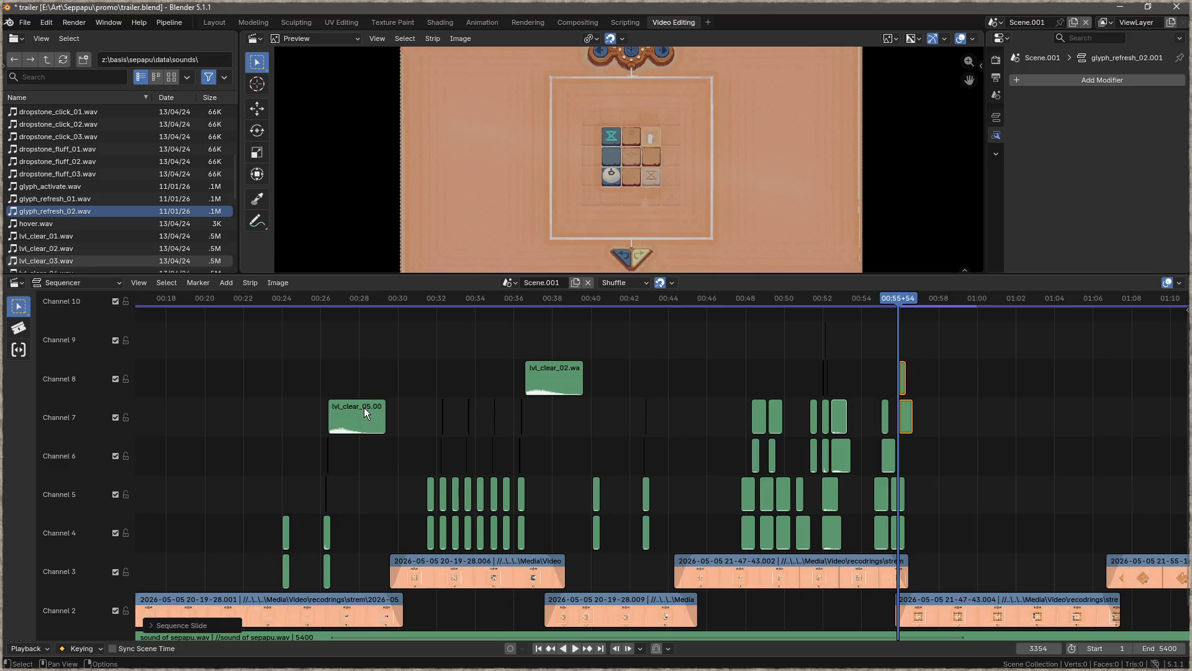
left_click(382, 300)
key("space")
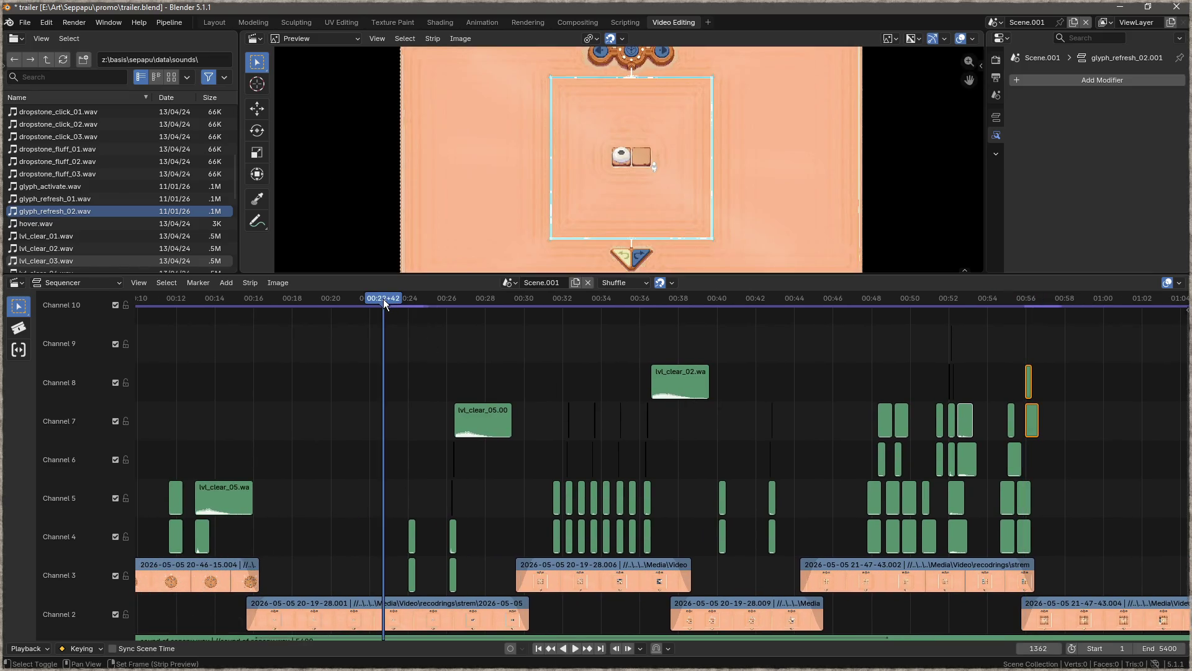
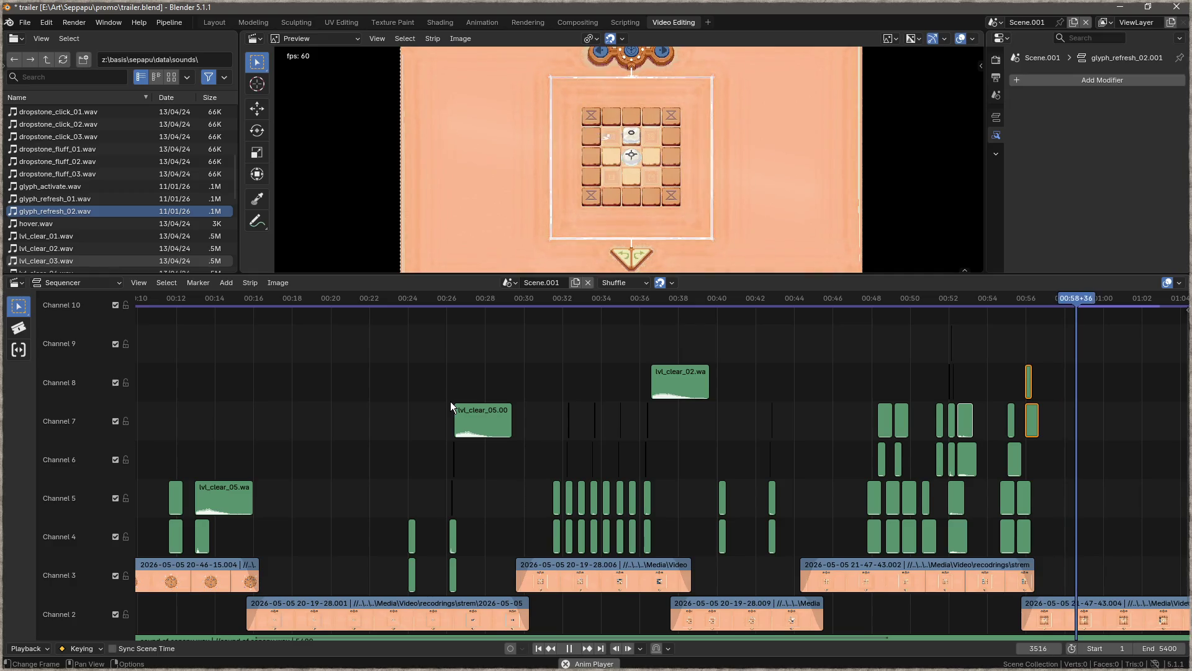
- Pan the Sequencer and set the playhead just before 00:59
left_click_drag(1074, 391, 609, 367)
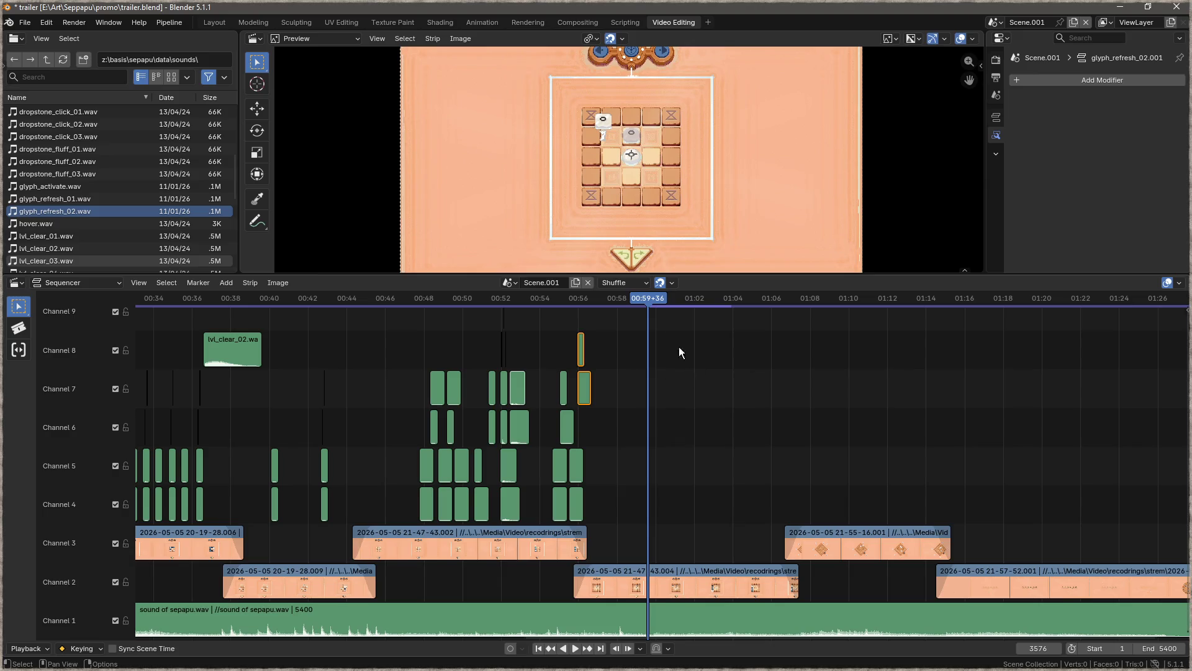
left_click_drag(652, 301, 635, 296)
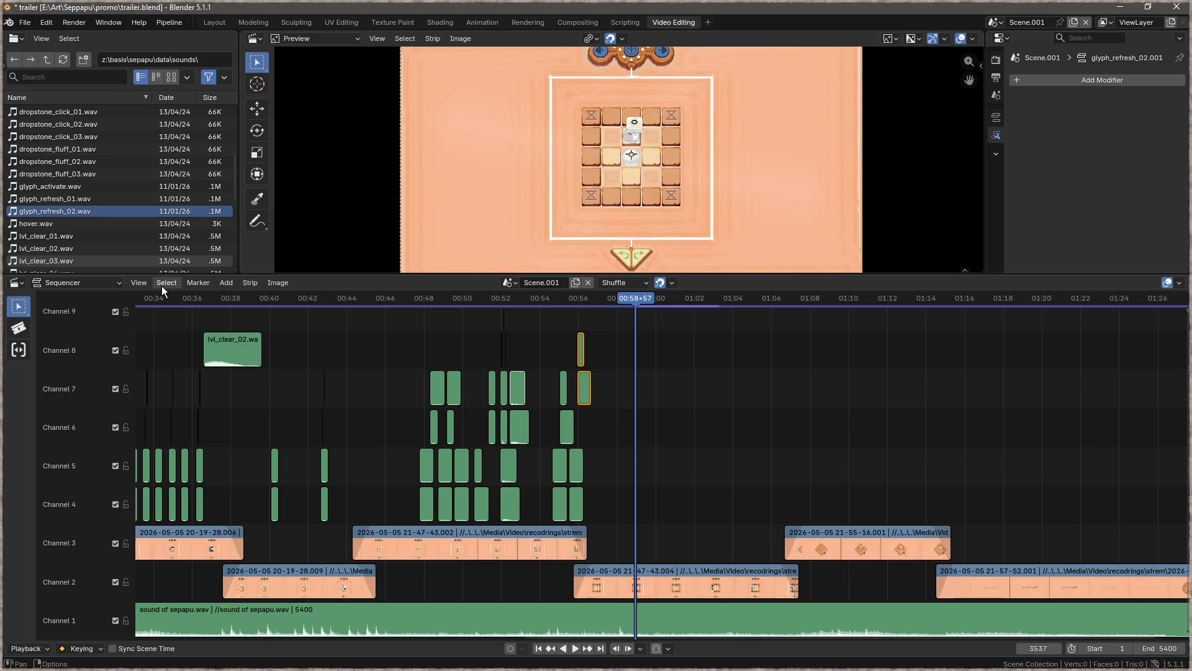
scroll(137, 215, "up", 5)
scroll(137, 211, "down", 10)
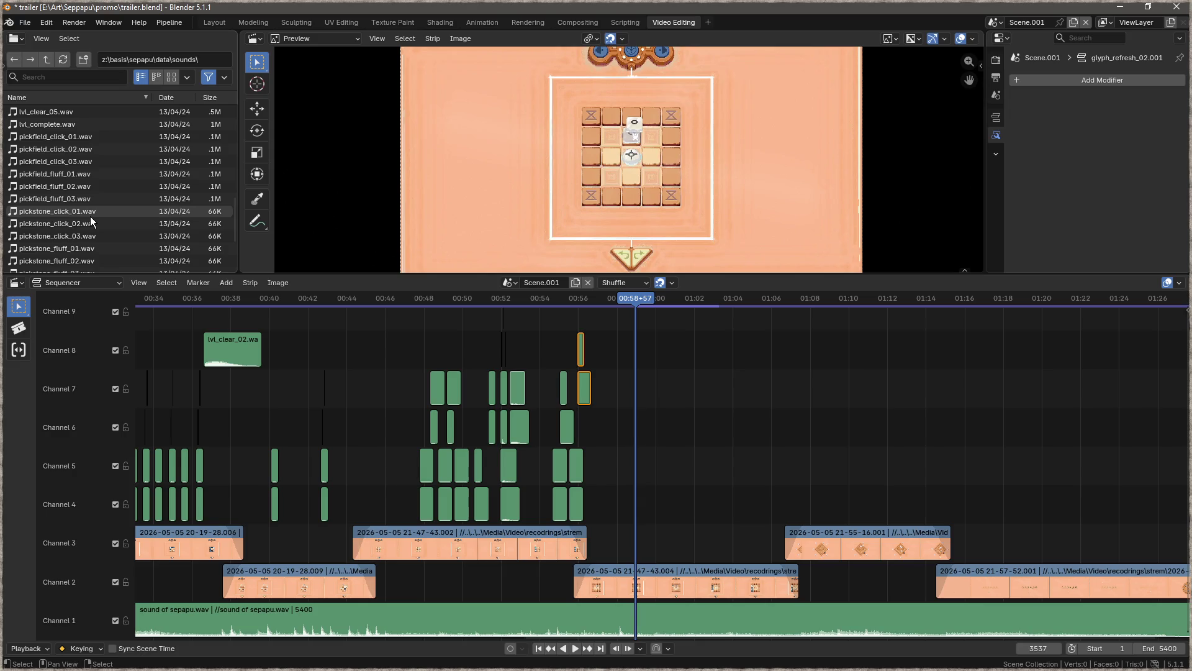
- Drop pickstone_click_02 on channel 4 and pickstone_fluff_02 on channel 5 at the playhead
left_click(76, 227)
left_click_drag(54, 231, 698, 493)
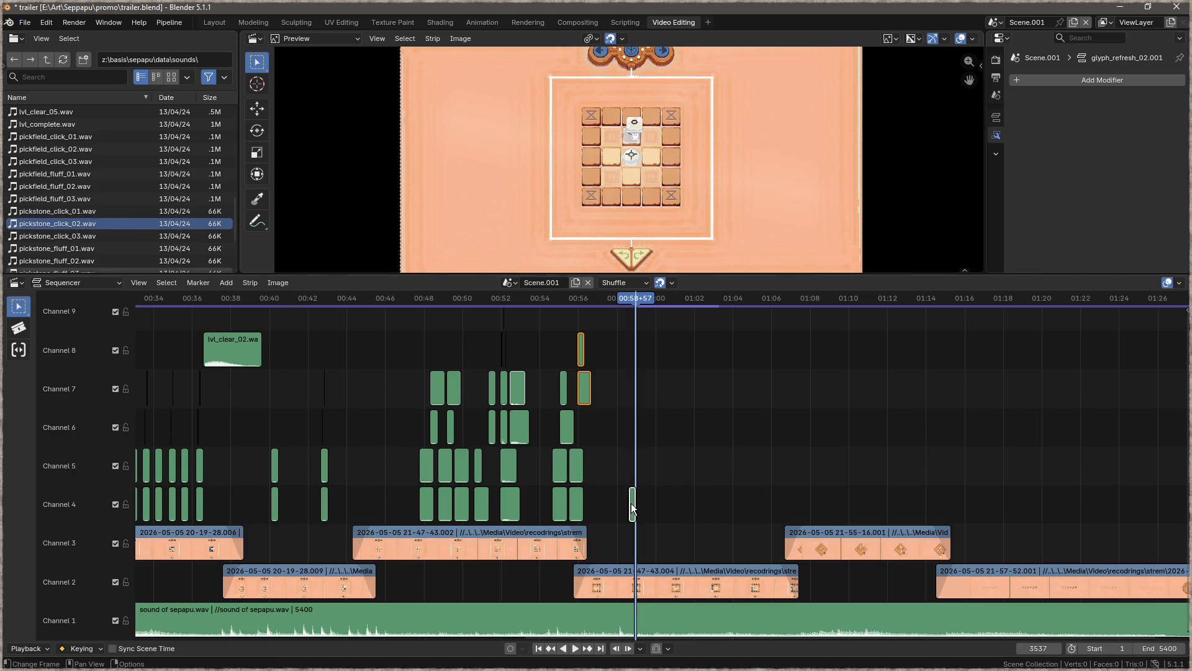
left_click_drag(633, 507, 640, 506)
scroll(78, 230, "down", 2)
left_click(78, 226)
left_click(77, 235)
left_click_drag(59, 235, 677, 480)
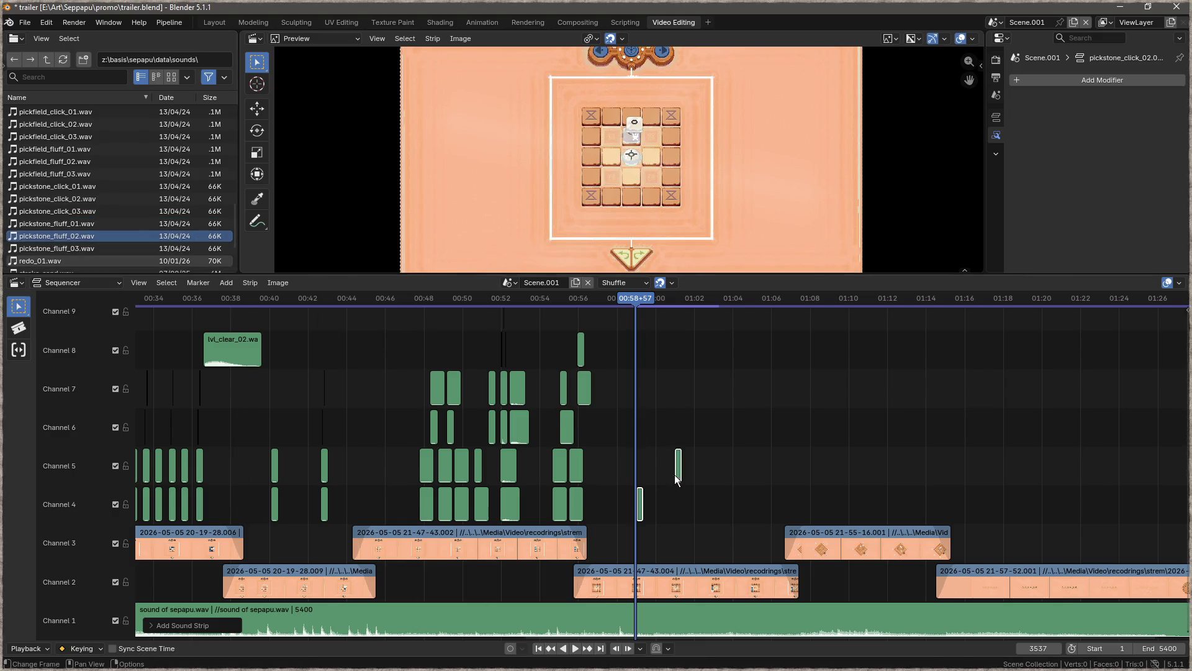
- Play back and scrub around 00:59 to check the new sounds' timing
key("space")
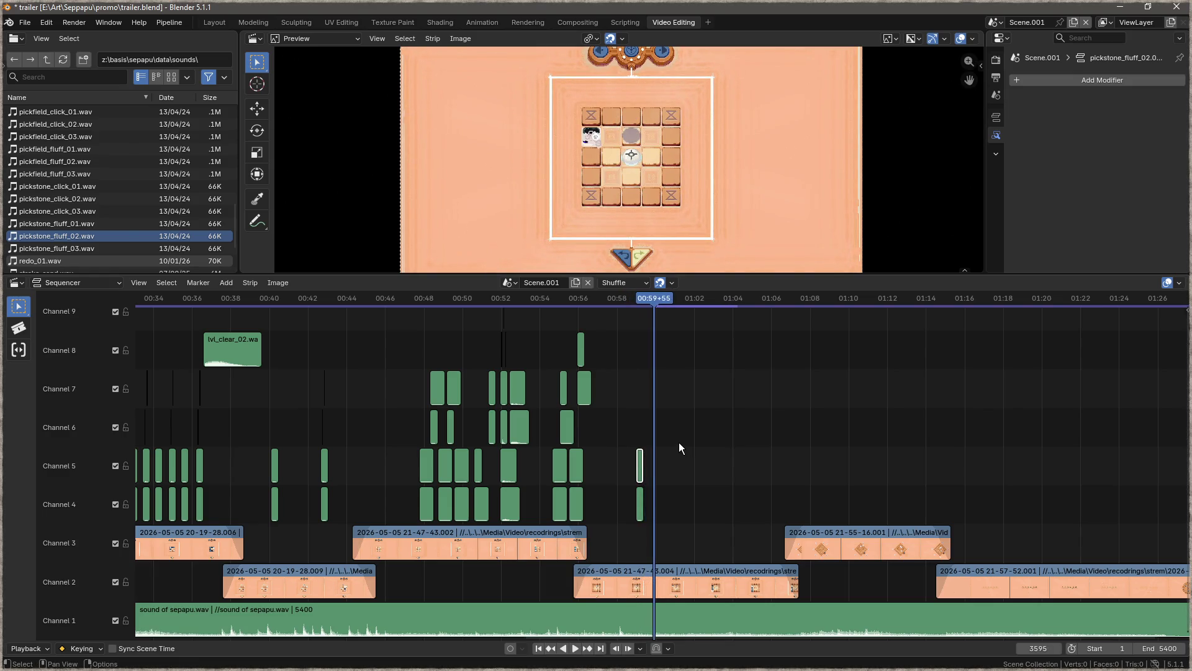
left_click_drag(654, 302, 654, 296)
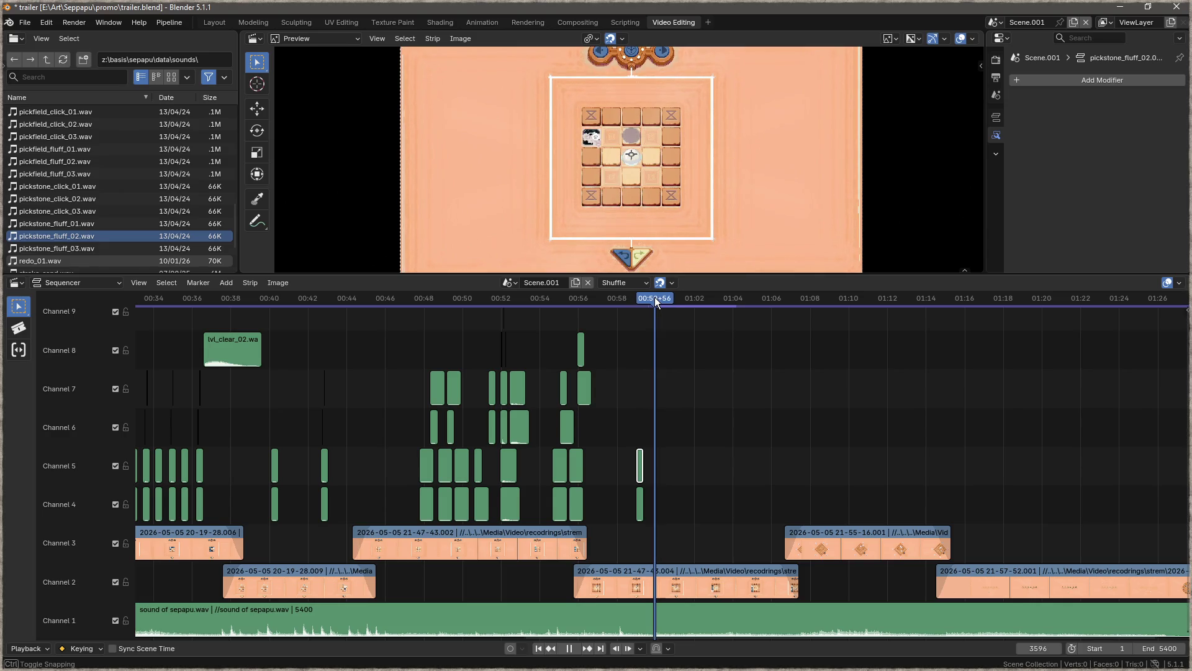
scroll(137, 218, "up", 5)
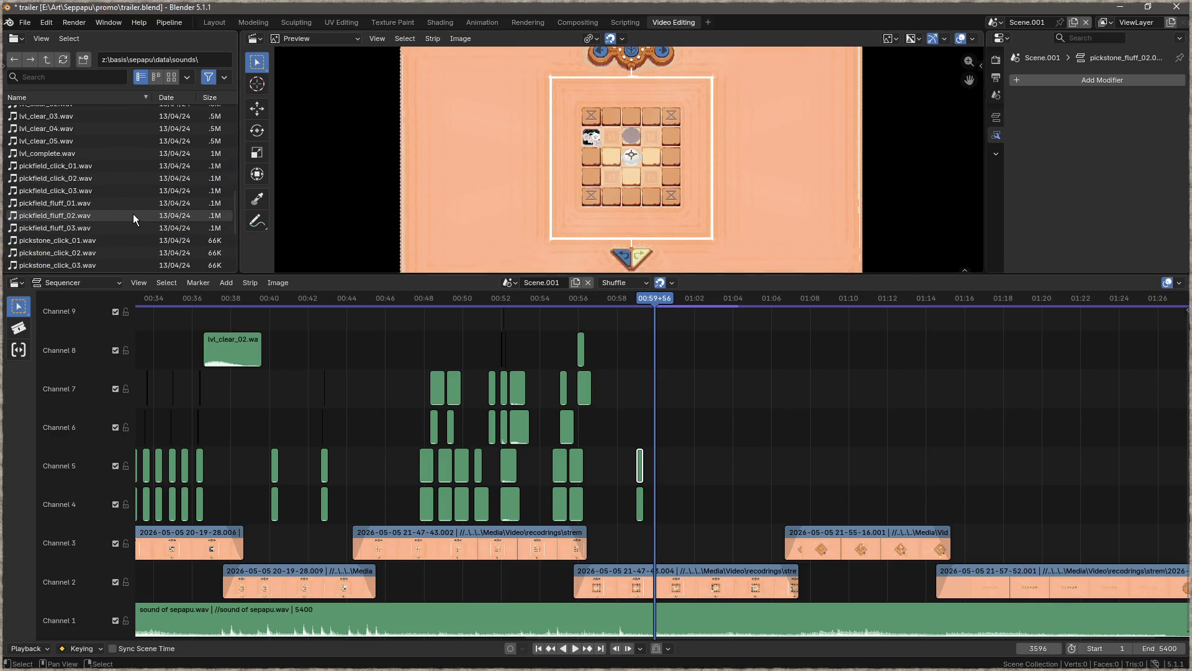
scroll(140, 219, "up", 2)
scroll(141, 219, "up", 8)
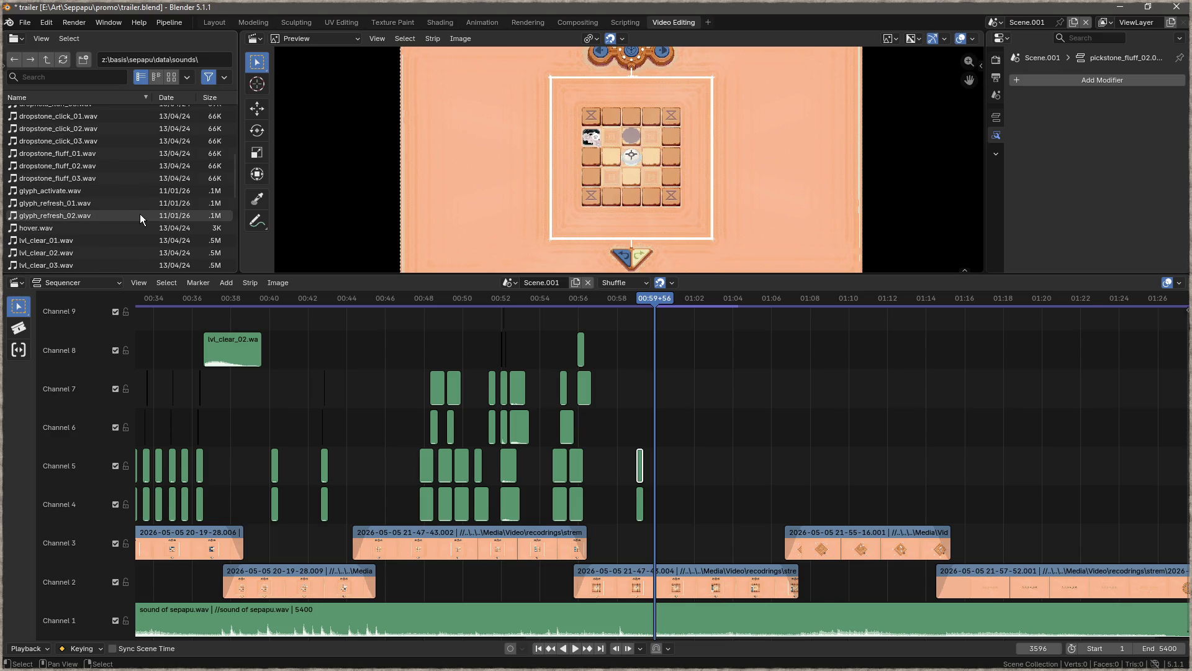
- Add a destroy_01 sound strip near the playhead and play it back
mouse_move(65, 142)
left_mouse_down()
mouse_move(180, 224)
mouse_move(701, 500)
left_mouse_up()
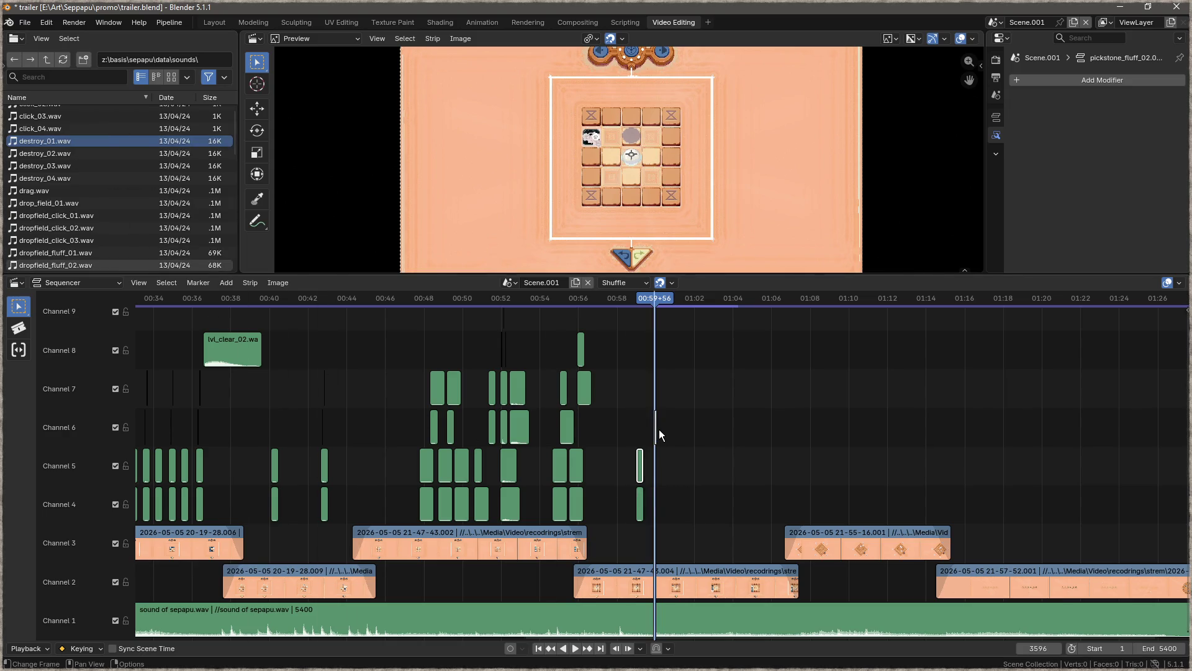
left_click_drag(659, 434, 661, 435)
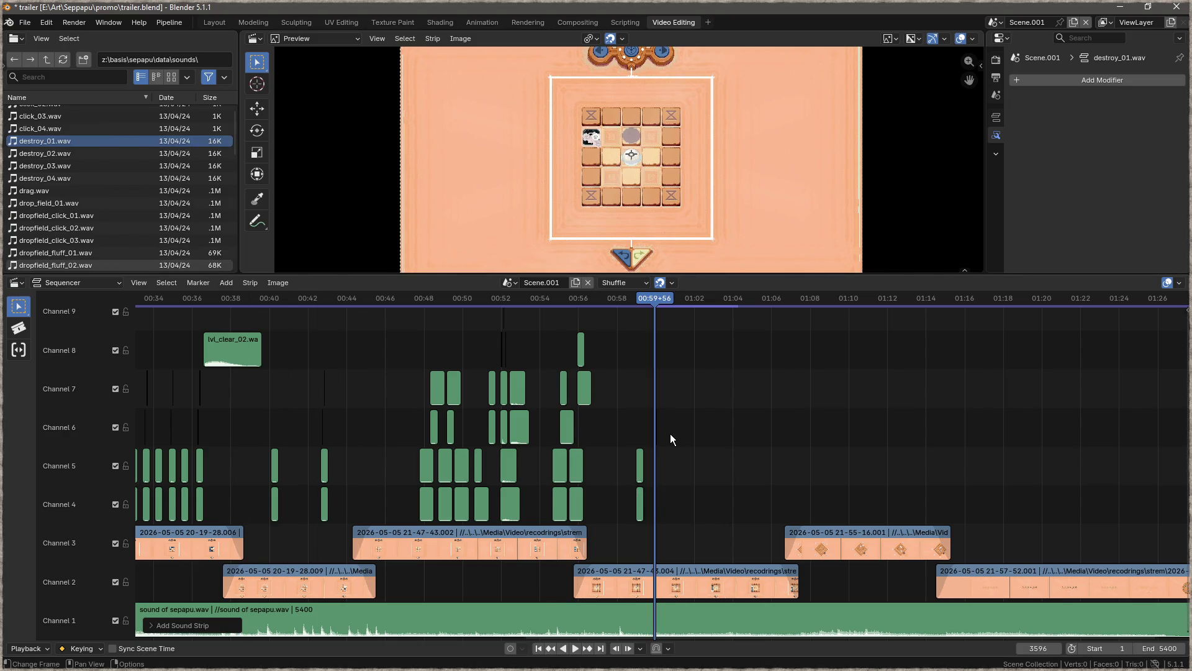
key("space")
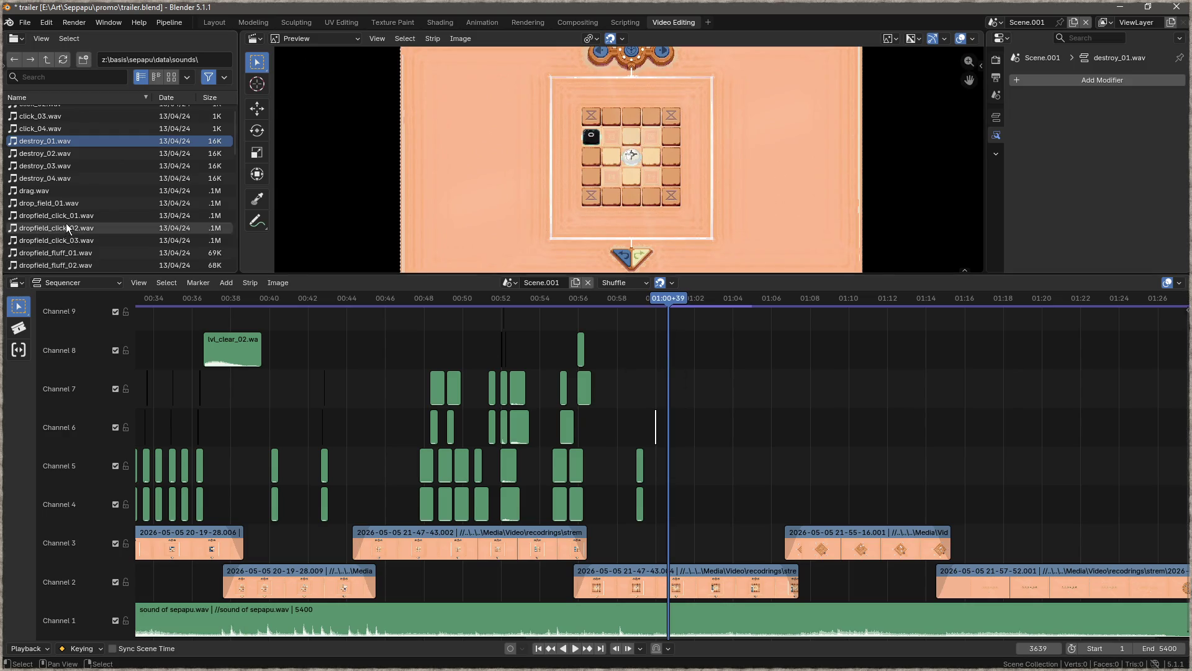
- Add dropstone_fluff_02 on channel 4 and dropstone_click_03 on channel 5 near 01:00
scroll(67, 229, "down", 3)
scroll(75, 238, "down", 2)
left_click(74, 215)
left_click_drag(74, 215, 670, 497)
scroll(653, 482, "up", 8)
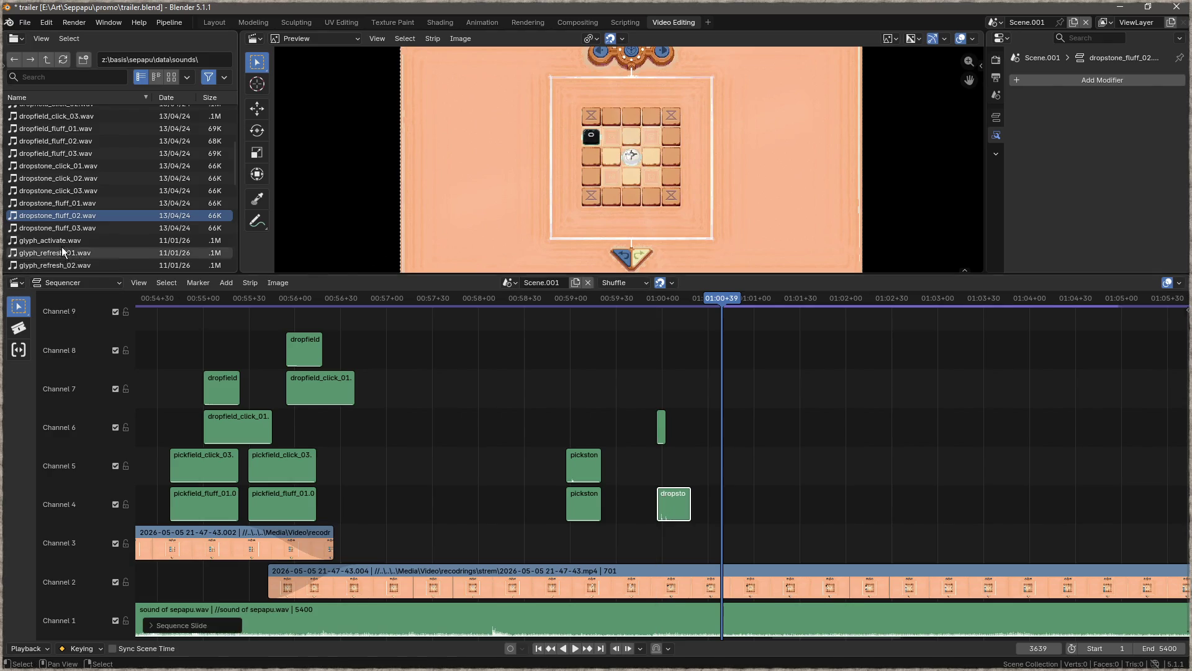
left_click(74, 190)
left_click_drag(38, 190, 648, 474)
- Slide the destroy_01 strip later on channel 6 and preview from 00:57
left_click_drag(661, 426, 681, 426)
left_click(390, 297)
key("space")
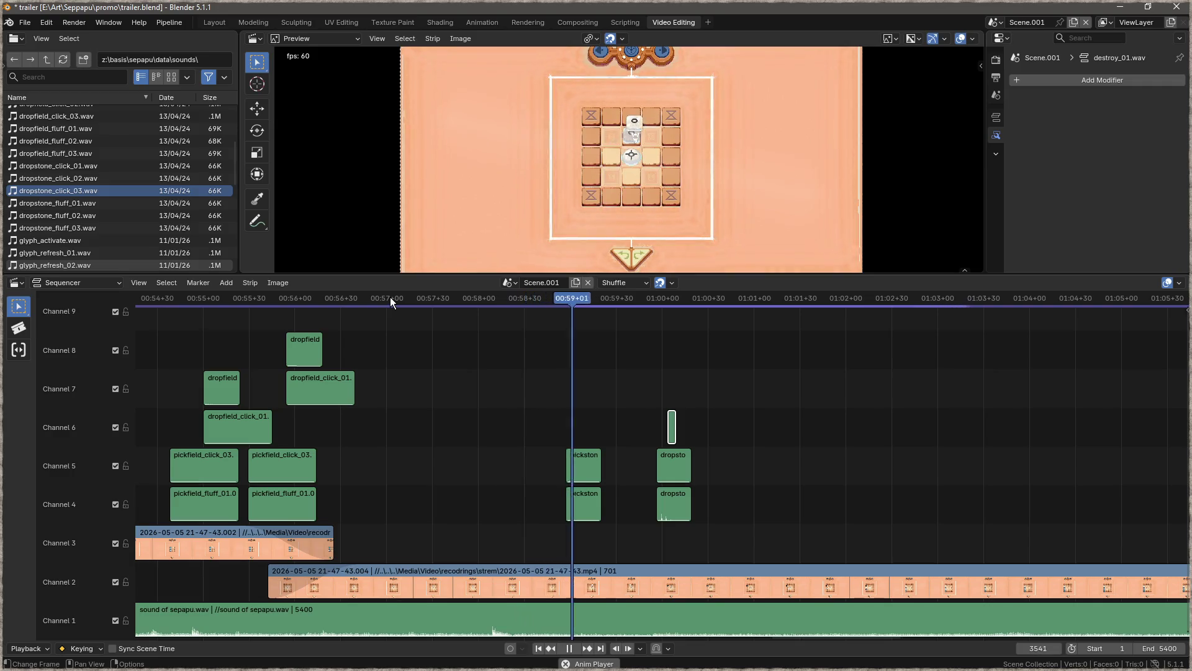
key("space")
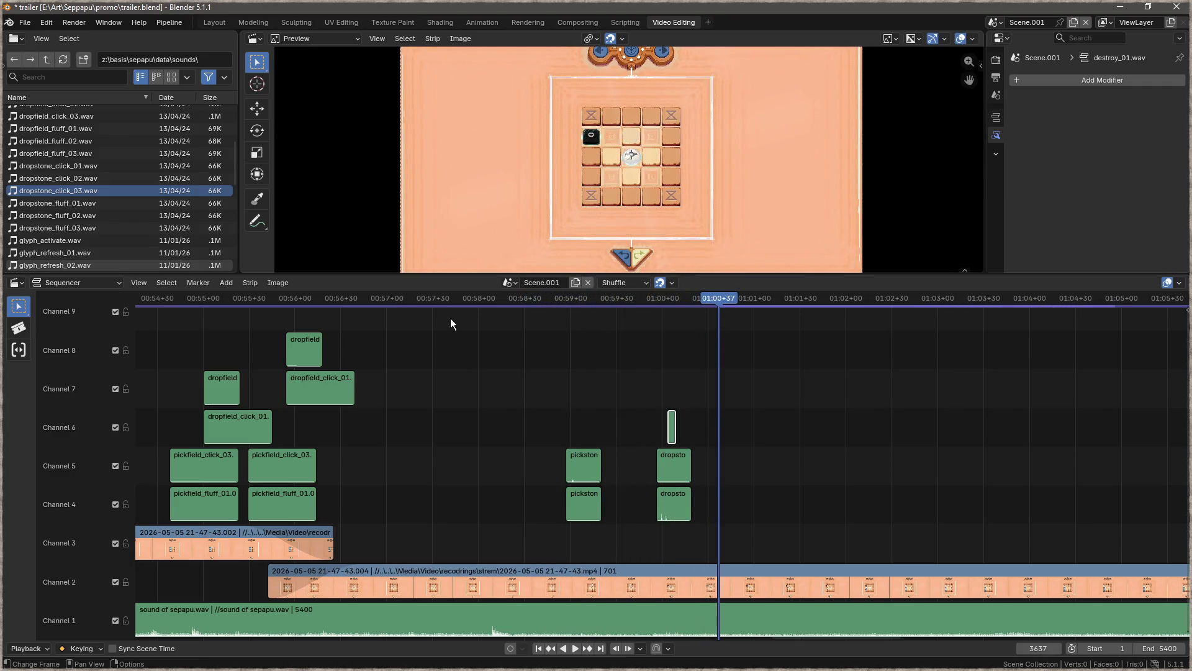
scroll(523, 329, "right", 5)
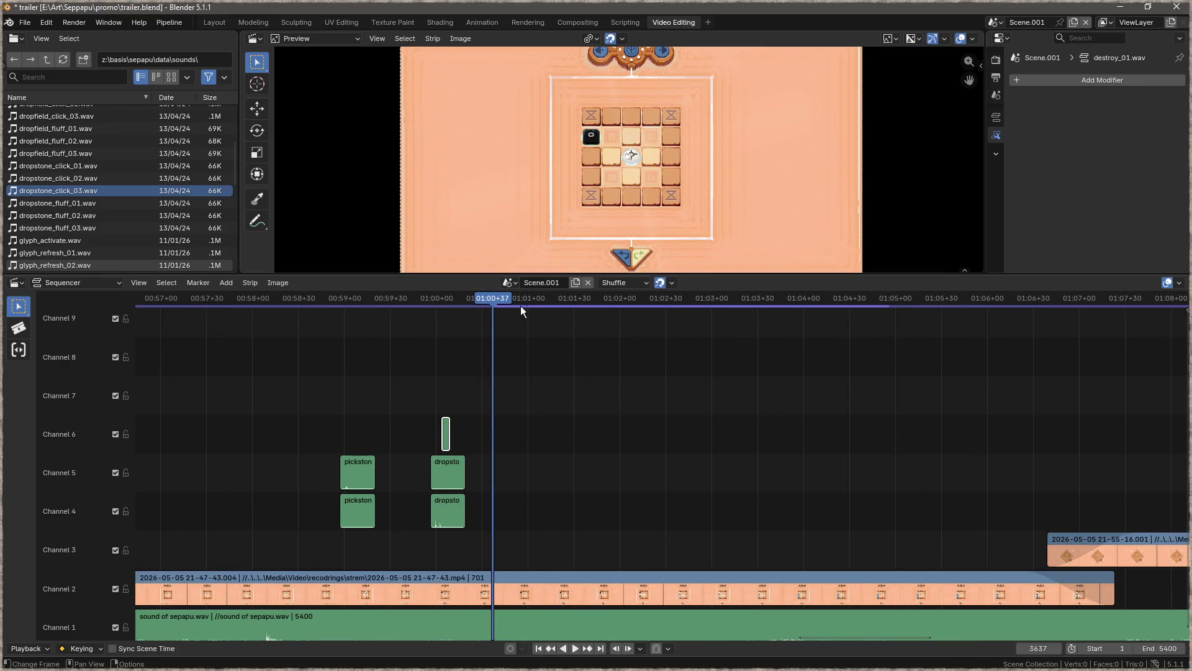
- Stack pickstone_click_03 and pickstone_fluff_03 at about 01:00+47, then preview from 00:58
left_click_drag(492, 299, 510, 301)
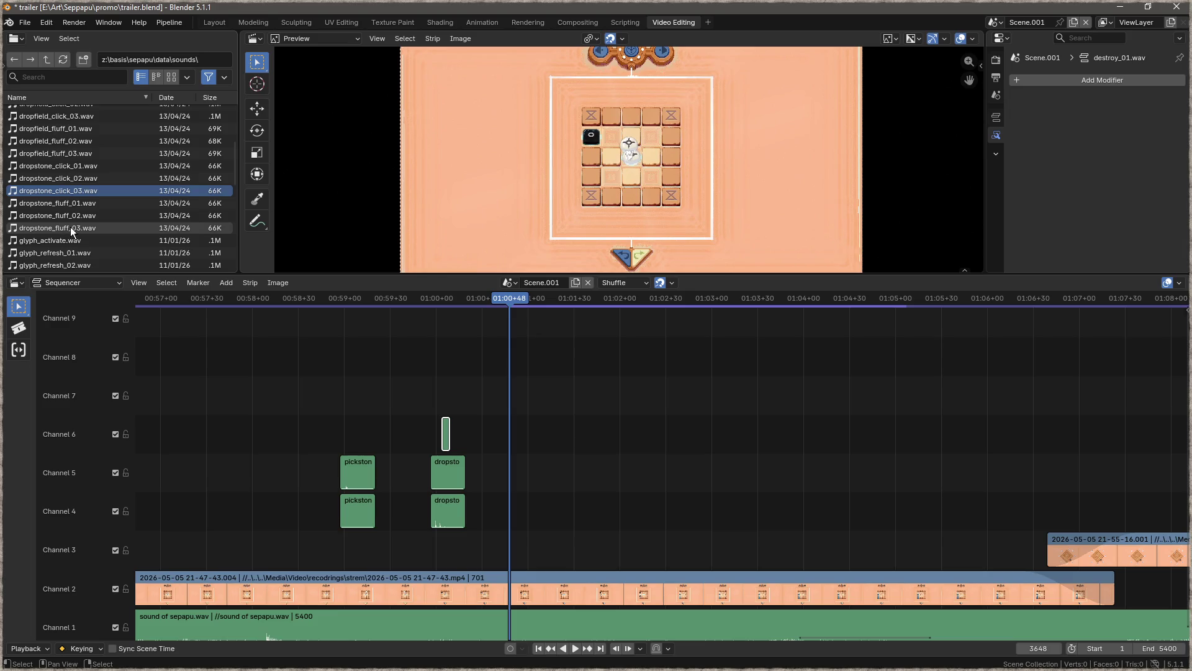
scroll(88, 221, "down", 6)
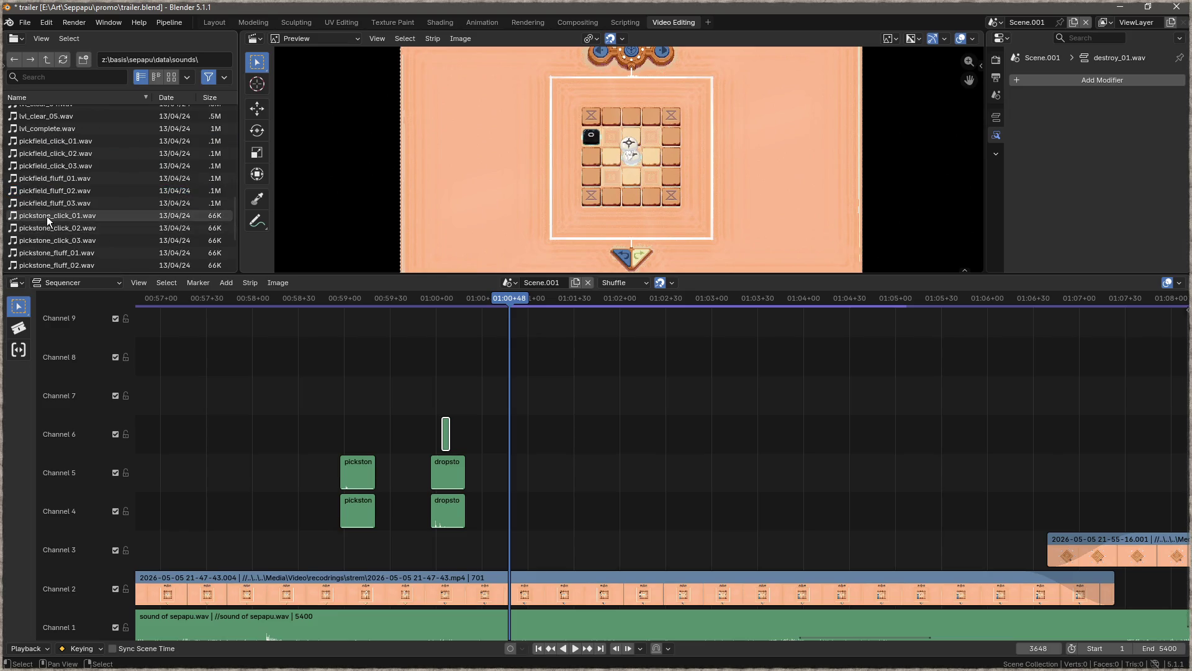
scroll(44, 231, "down", 2)
mouse_move(71, 219)
left_mouse_down()
mouse_move(51, 209)
mouse_move(546, 420)
left_mouse_up()
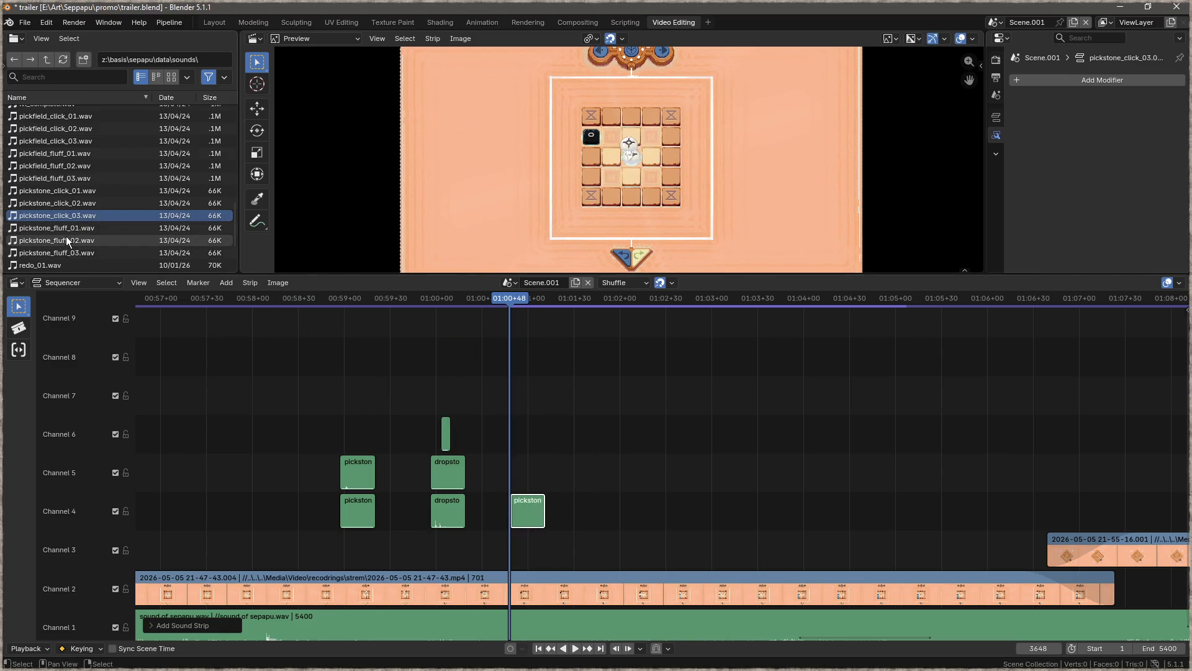
mouse_move(69, 255)
left_mouse_down()
mouse_move(90, 251)
mouse_move(523, 481)
left_mouse_up()
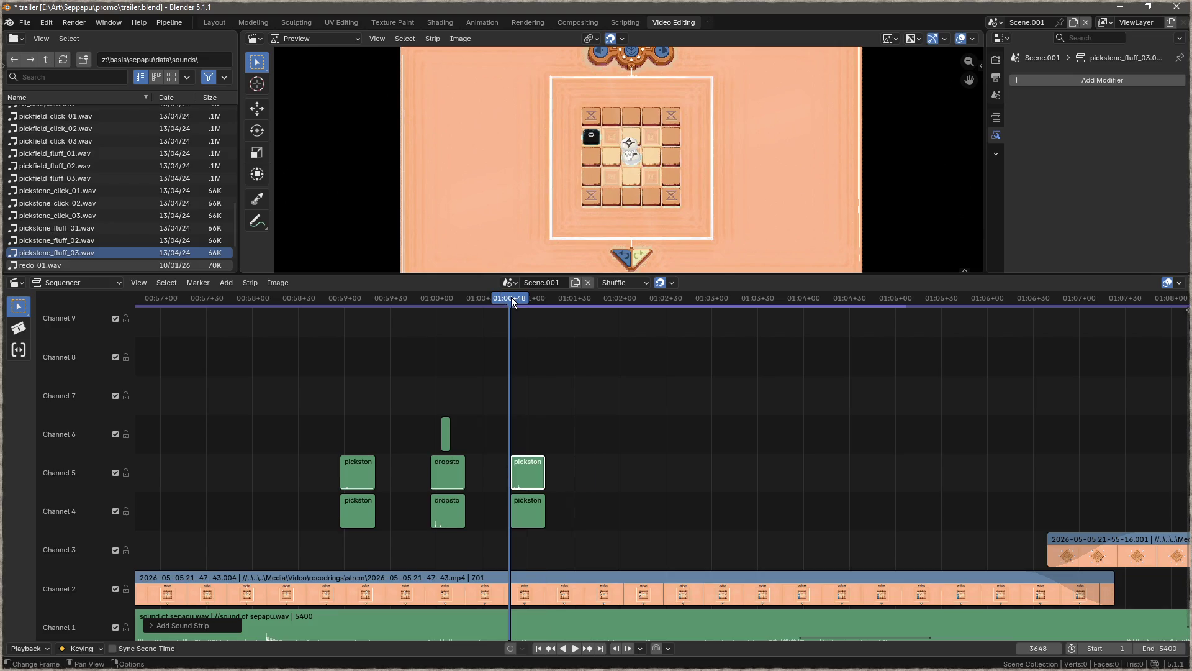
left_click(292, 302)
key("space")
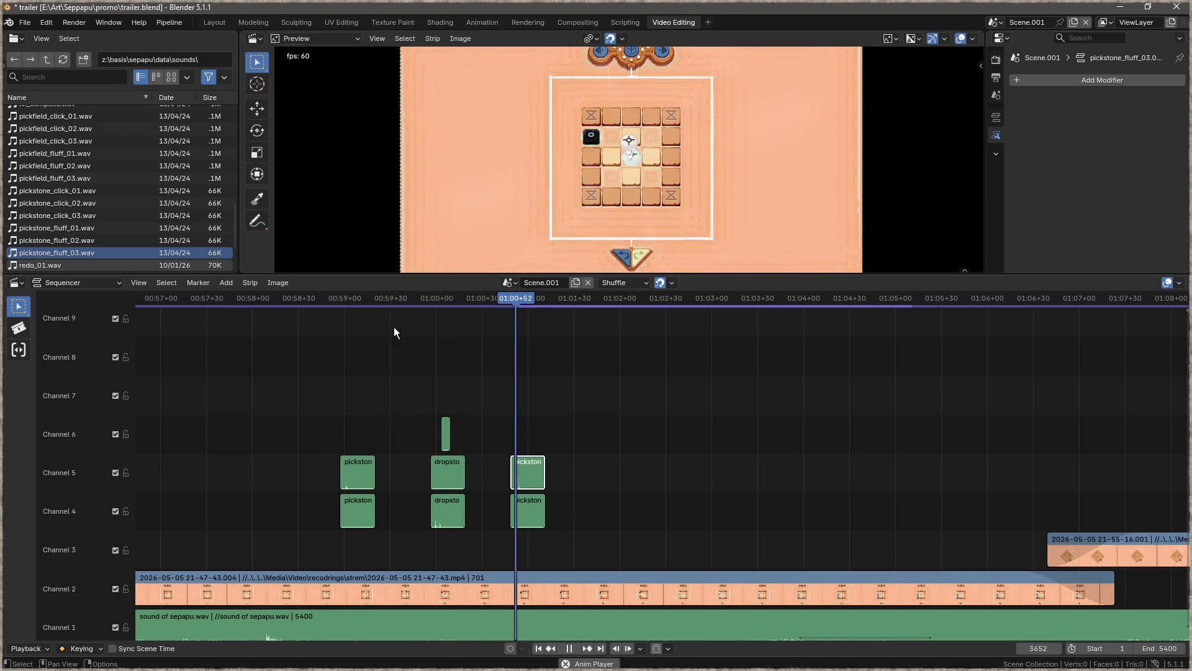
key("space")
- Stack dropfield_click_03 on channel 4 and dropfield_fluff_02 on channel 5 at 01:01+50, then preview
left_click_drag(599, 302, 606, 303)
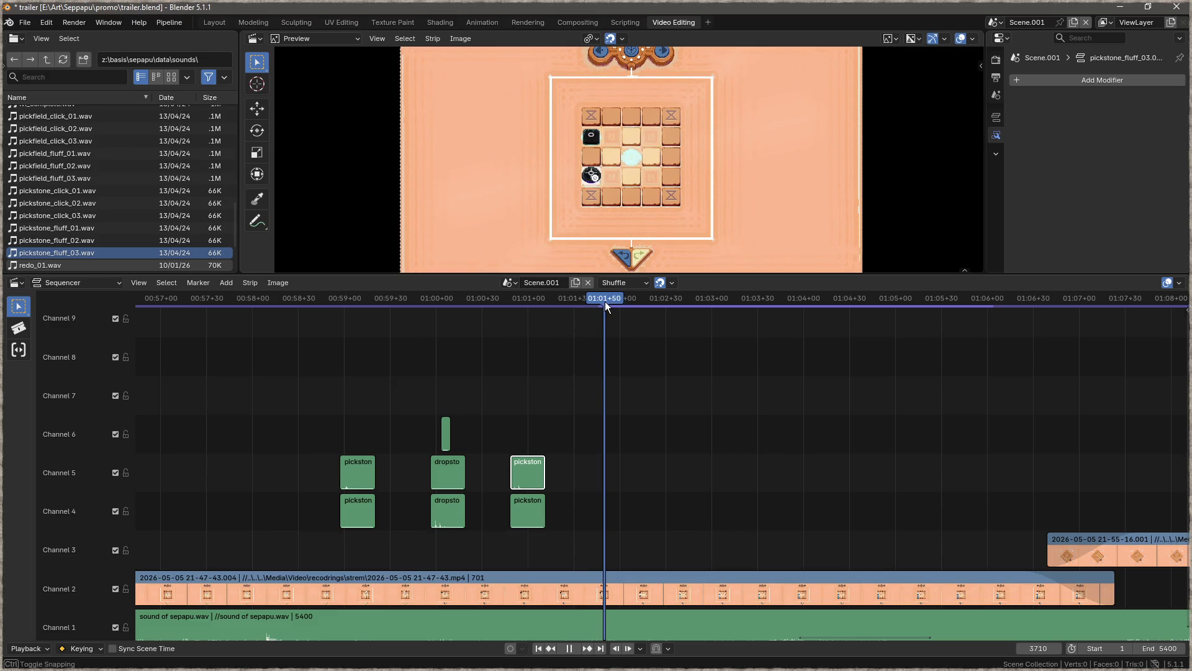
scroll(140, 233, "up", 10)
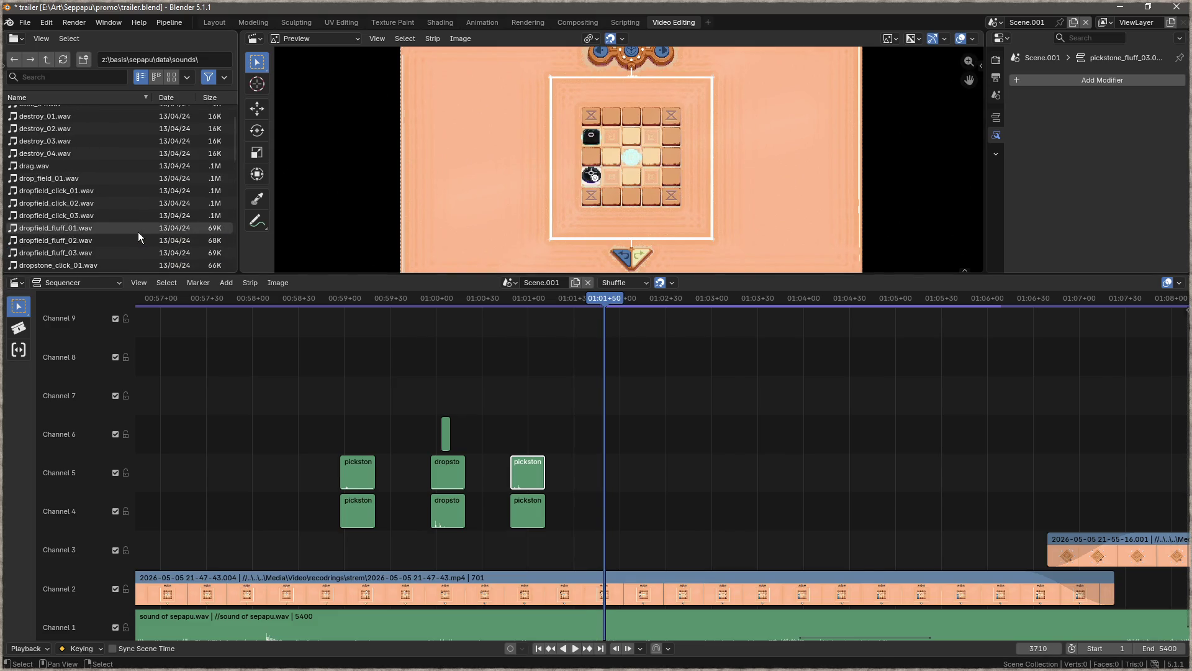
left_click_drag(62, 167, 259, 283)
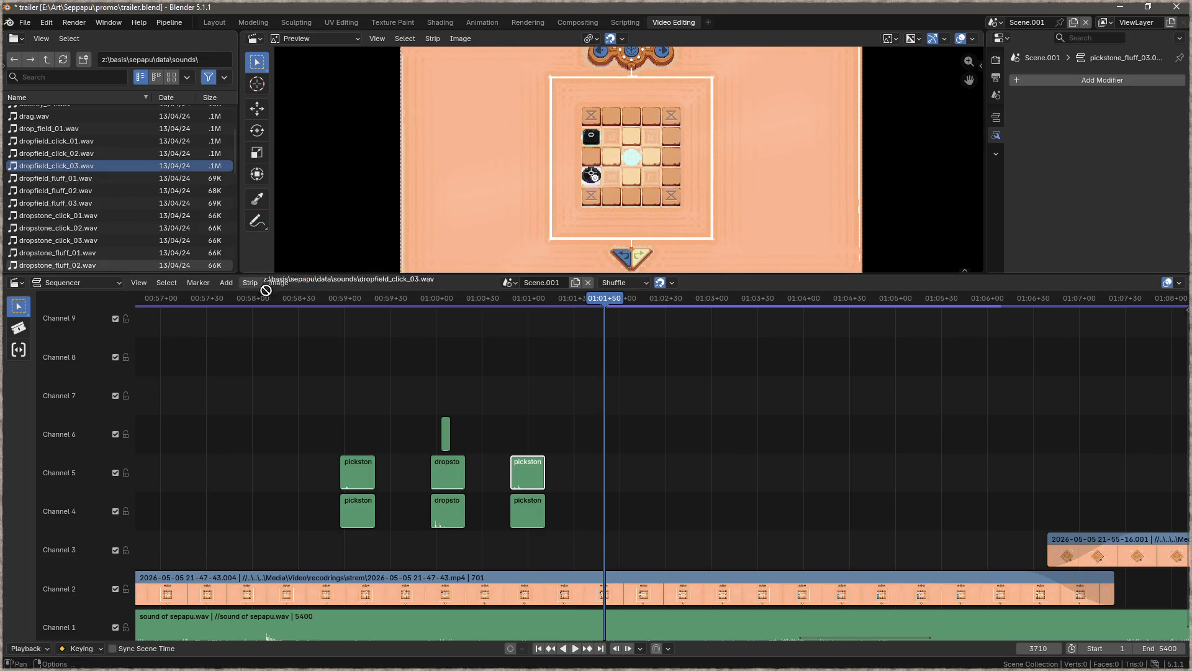
left_click(613, 500)
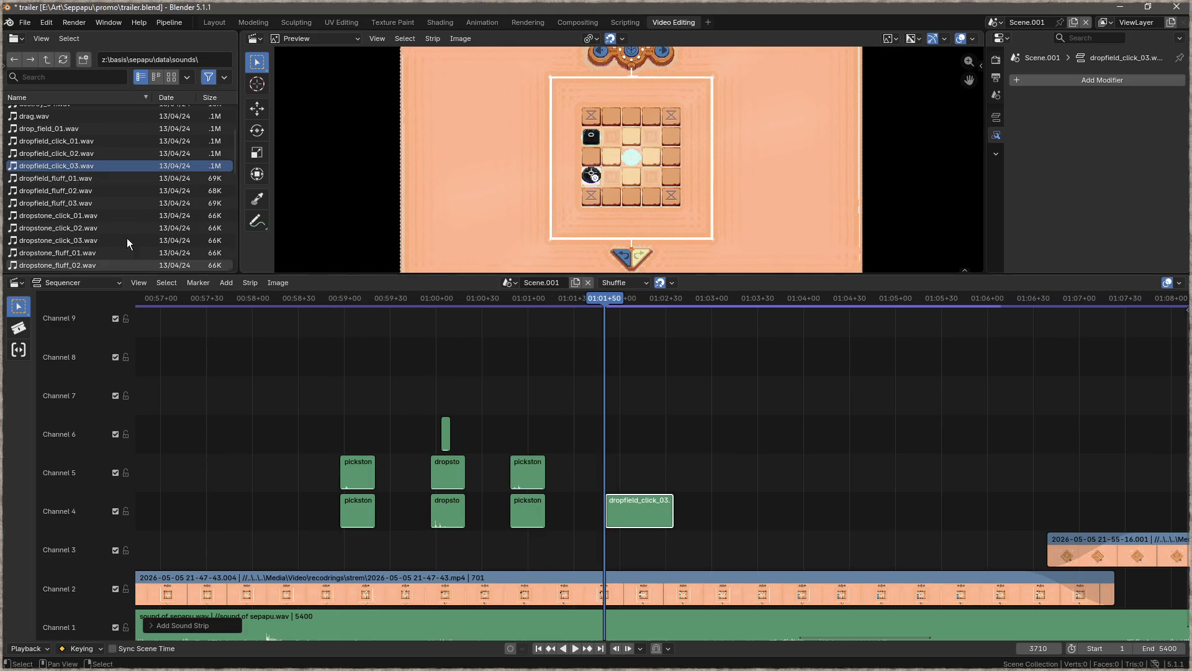
left_click(74, 201)
left_click(74, 195)
mouse_move(74, 193)
left_mouse_down()
mouse_move(583, 419)
mouse_move(618, 463)
left_mouse_up()
left_click_drag(580, 297, 318, 318)
key("space")
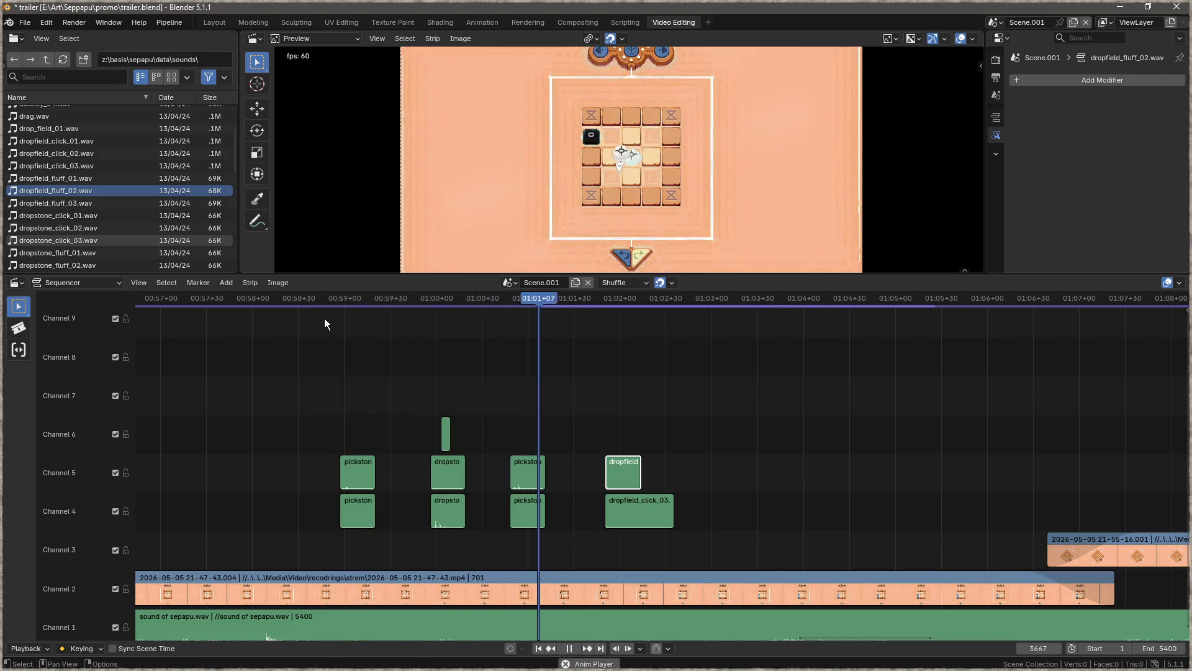
- Add click_01, click_02 and click_03 strips on channels 6 and 7, then preview them
key("space")
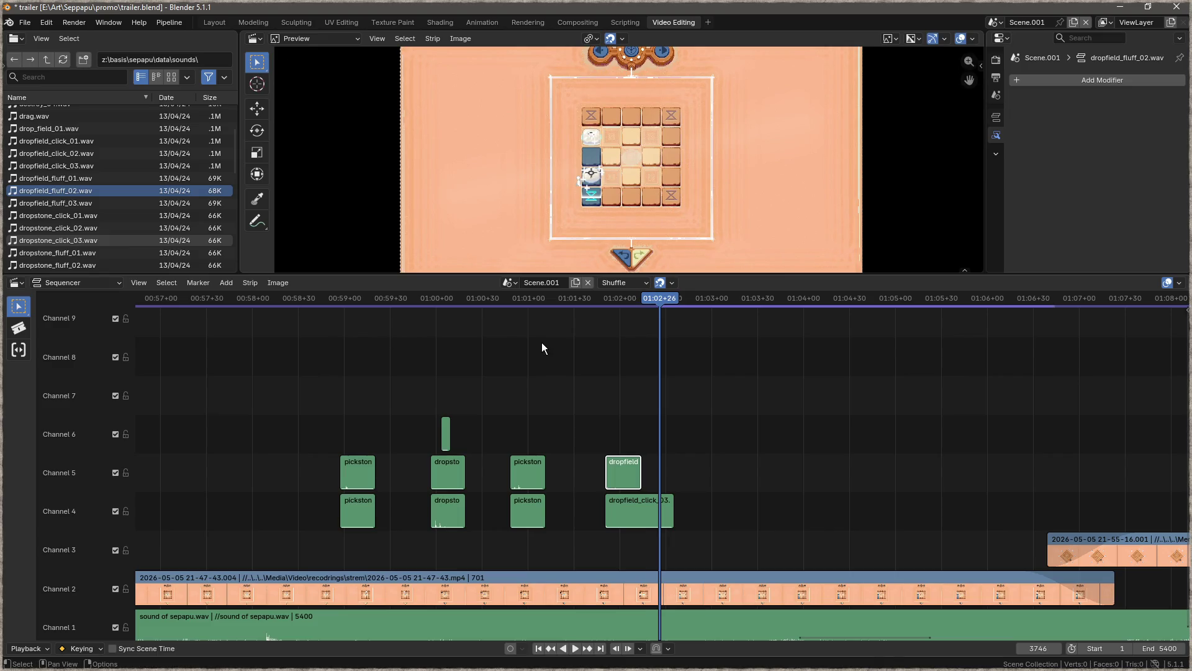
scroll(124, 205, "up", 5)
left_click(55, 112)
left_click_drag(611, 429, 616, 431)
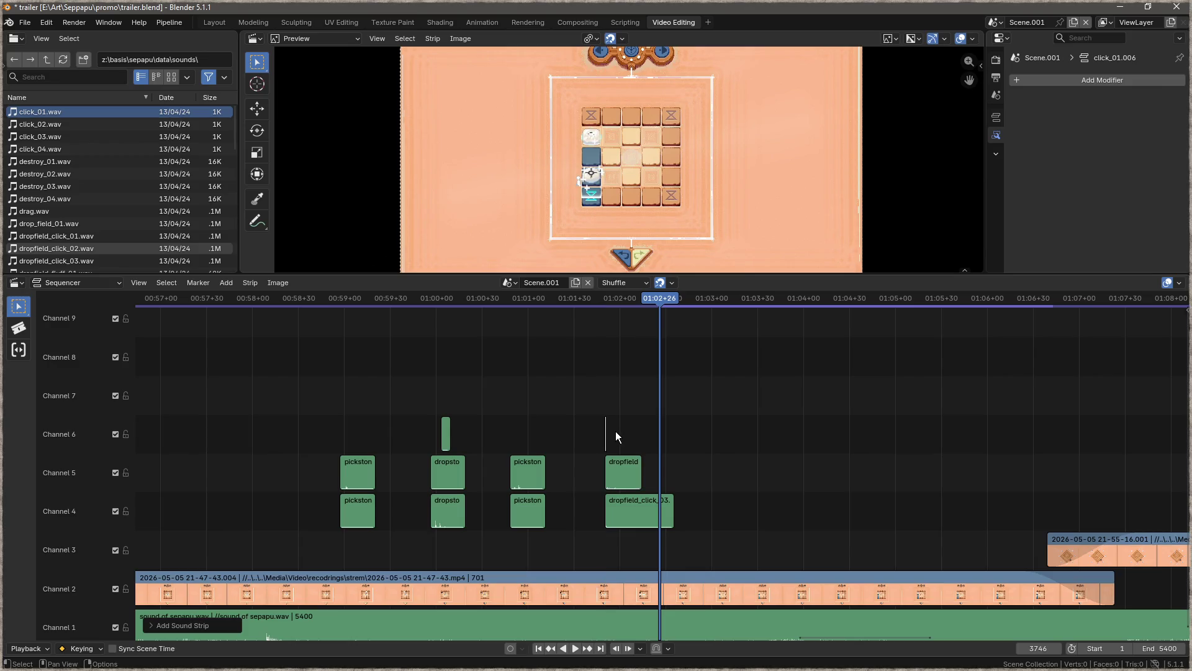
left_click(627, 429)
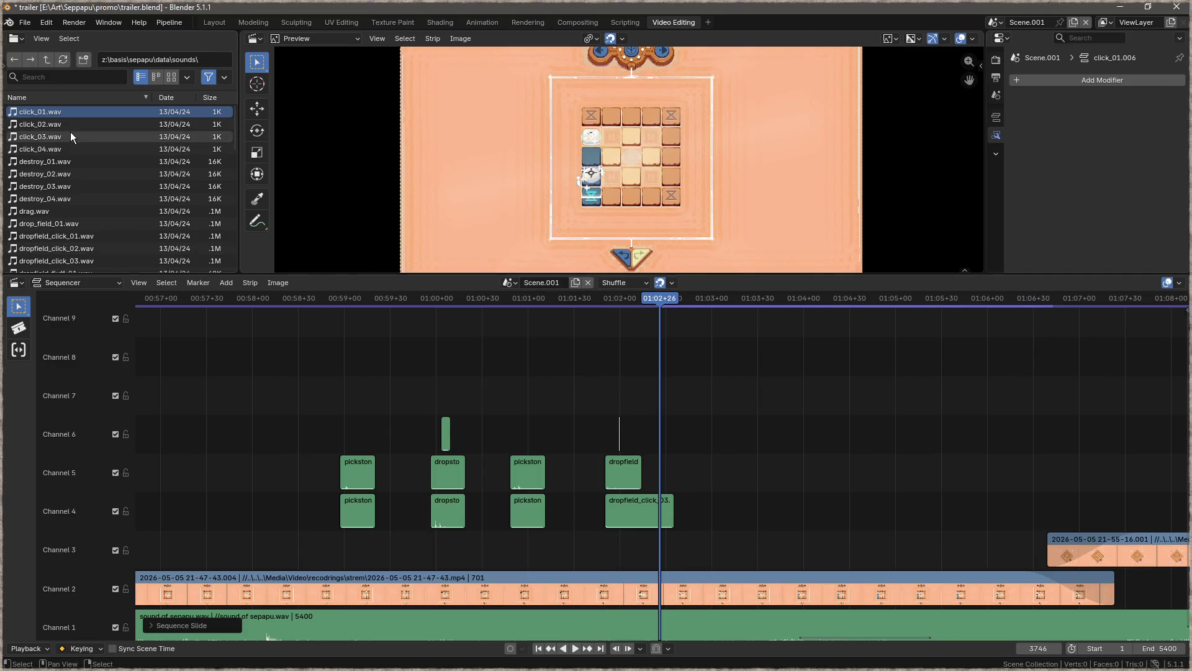
mouse_move(78, 125)
left_mouse_down()
mouse_move(617, 446)
mouse_move(169, 236)
mouse_move(170, 127)
left_mouse_up()
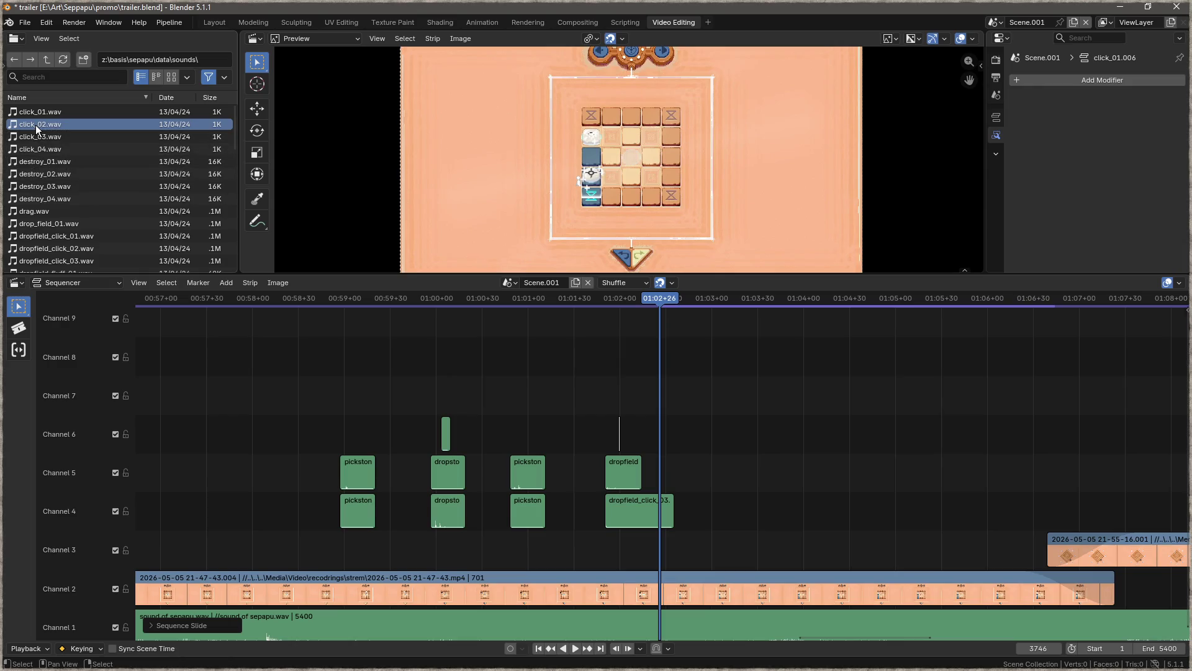
left_click_drag(635, 407, 636, 407)
mouse_move(40, 136)
left_mouse_down()
mouse_move(374, 295)
mouse_move(649, 360)
mouse_move(631, 357)
left_mouse_up()
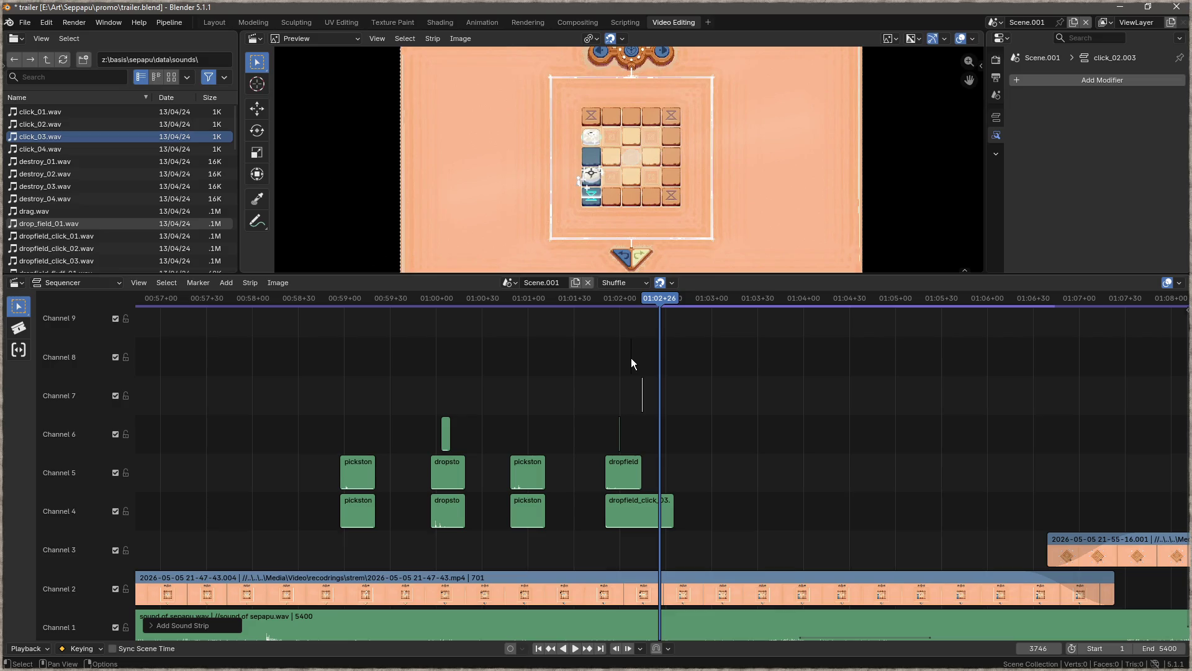
left_click_drag(646, 306, 544, 303)
key("space")
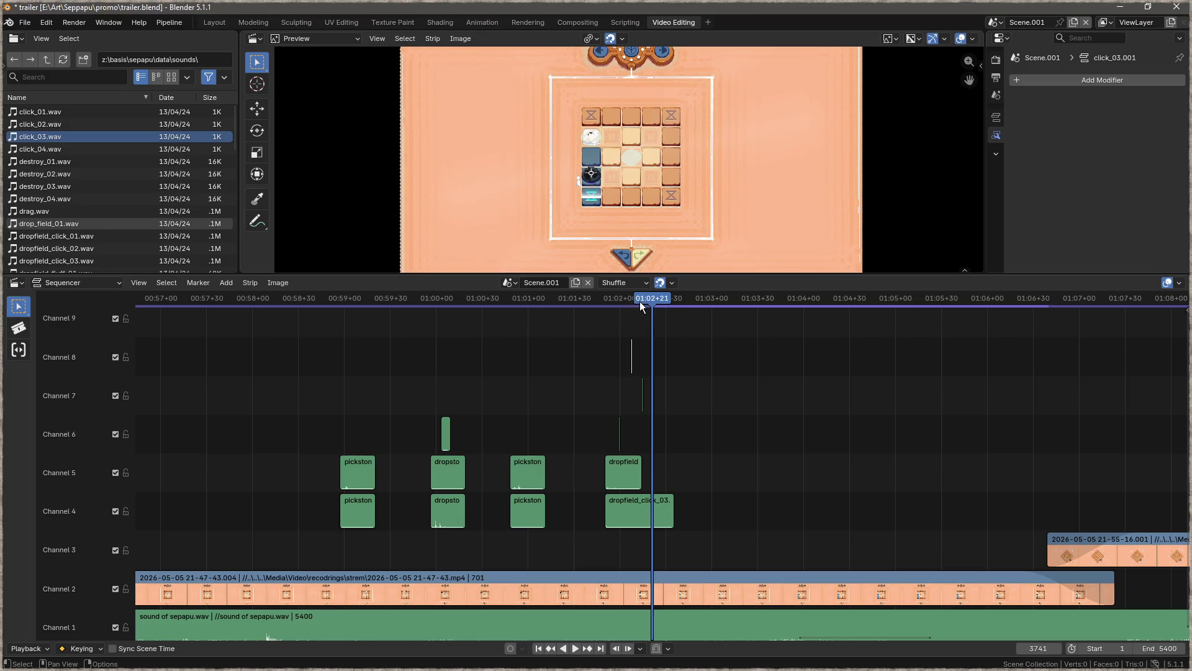
- Place glyph_activate on channel 3 at frame 3726
mouse_move(650, 299)
left_mouse_down()
mouse_move(620, 300)
mouse_move(633, 307)
left_mouse_up()
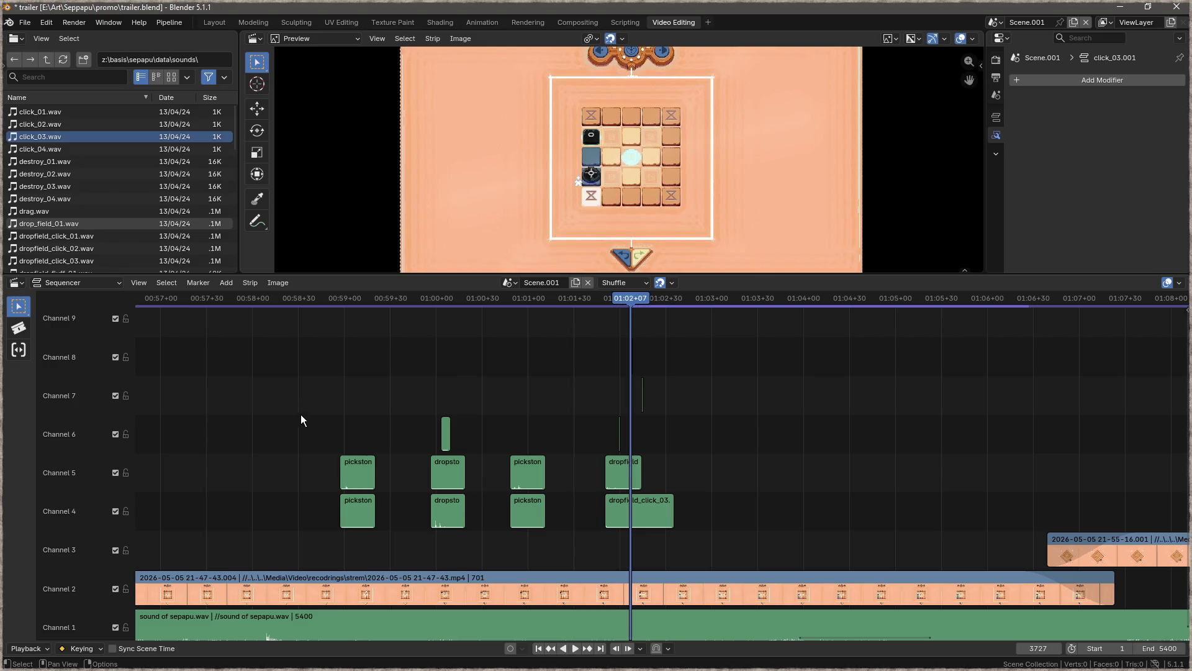
scroll(73, 186, "down", 5)
left_click(62, 236)
left_click_drag(50, 237, 635, 555)
- Add glyph_refresh_01 on channel 7 at 01:02+20 and play from about 01:00
left_click_drag(633, 299, 652, 301)
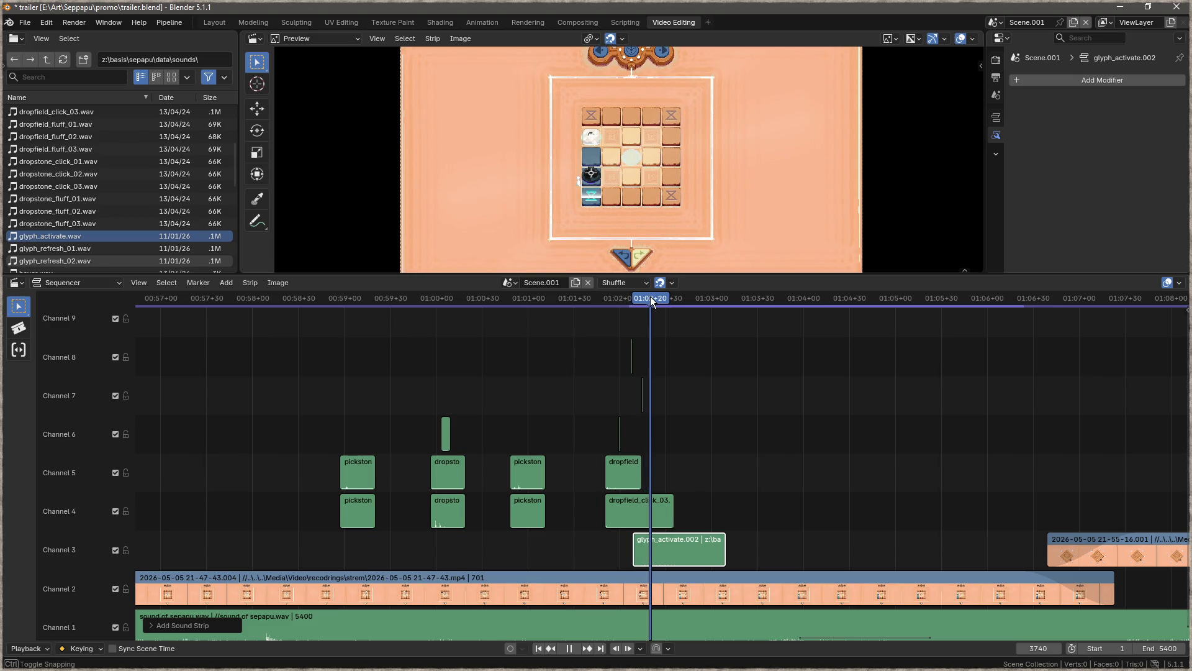
mouse_move(62, 248)
left_mouse_down()
mouse_move(683, 368)
mouse_move(659, 372)
mouse_move(657, 388)
left_mouse_up()
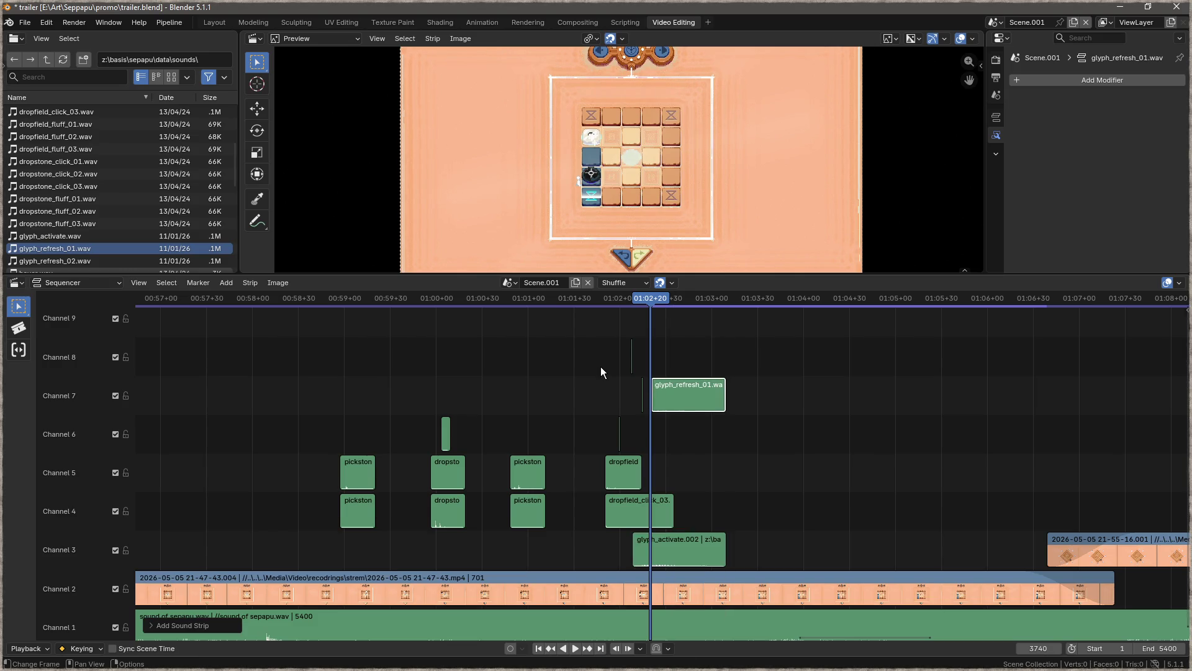
left_click(427, 297)
key("space")
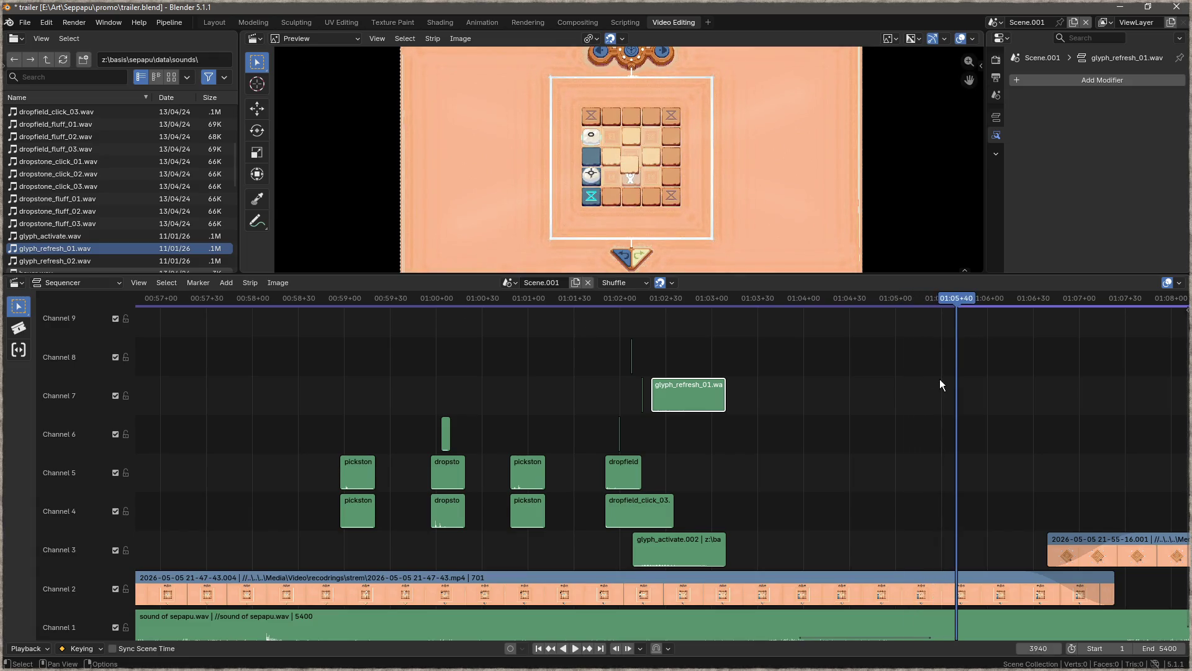
- Place pickfield_click_02 on channel 6 and pickfield_fluff_02 on channel 5 at about 01:05+26
scroll(939, 380, "right", 5)
mouse_move(729, 301)
left_mouse_down()
mouse_move(690, 309)
mouse_move(700, 311)
left_mouse_up()
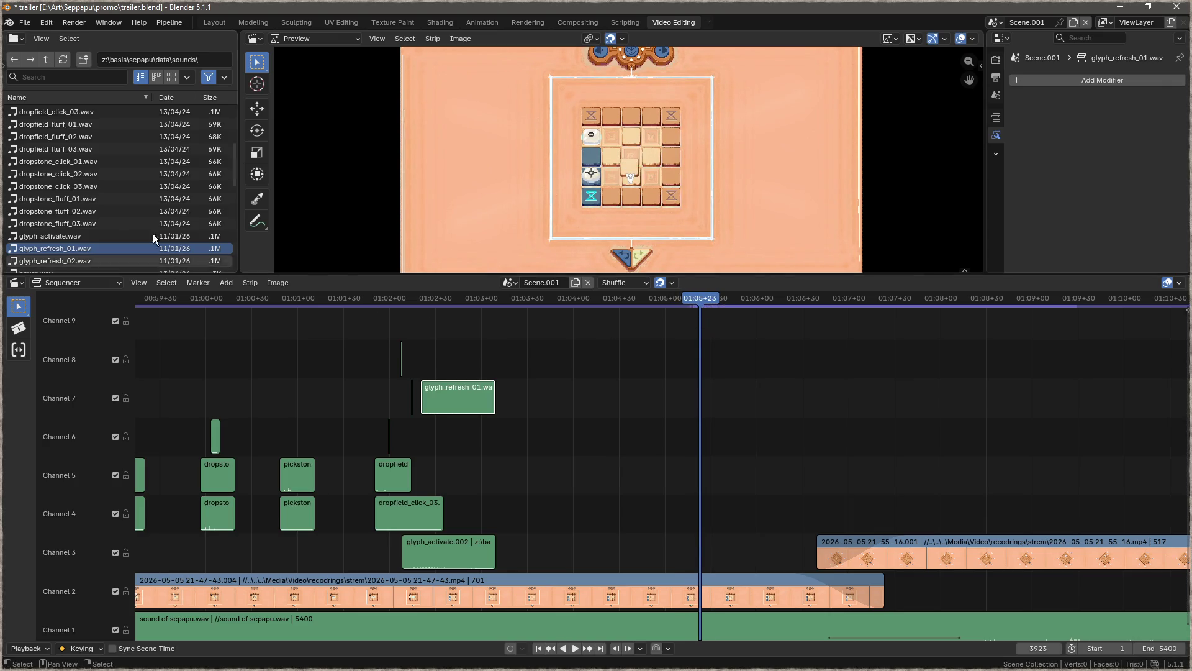
scroll(137, 219, "down", 4)
scroll(136, 216, "down", 2)
left_click(55, 198)
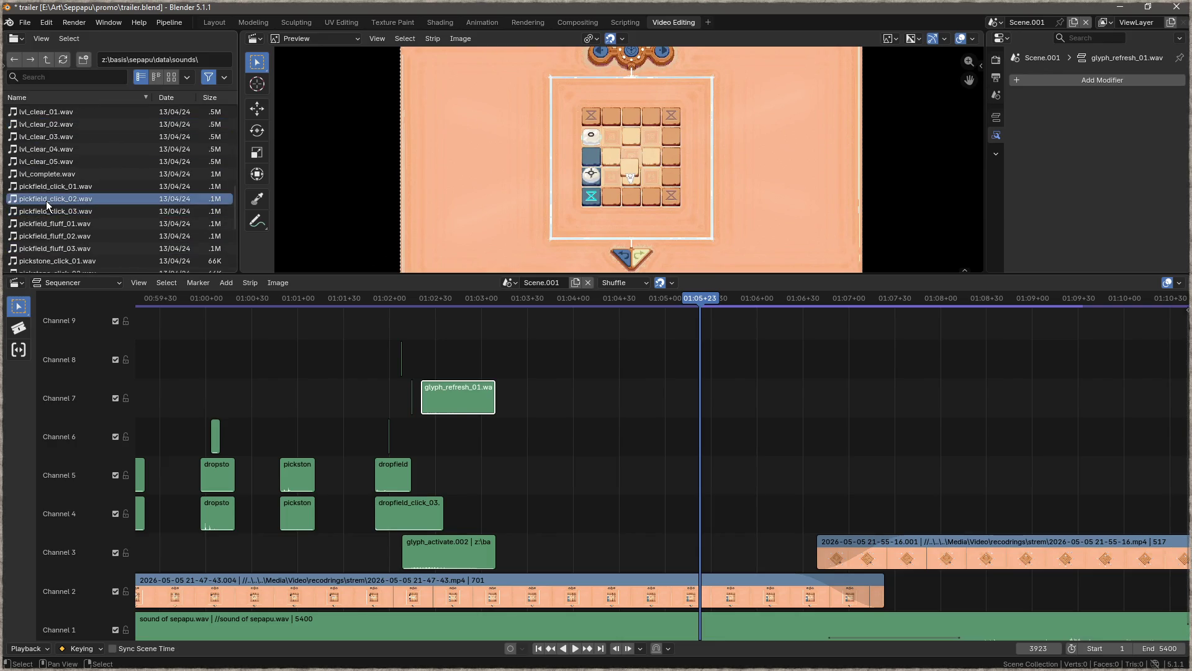
mouse_move(46, 200)
left_mouse_down()
mouse_move(698, 399)
mouse_move(695, 433)
left_mouse_up()
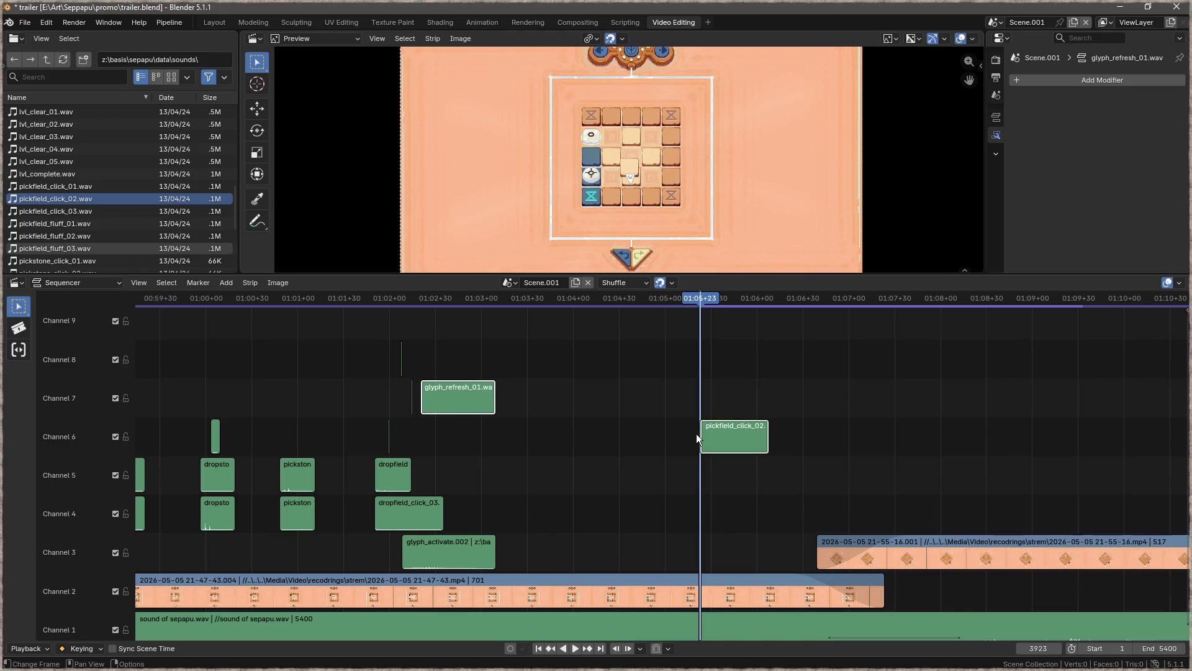
left_click(54, 236)
left_click_drag(55, 236, 698, 482)
left_click_drag(552, 423, 366, 427)
- Add a drop_field_01 sound strip on channel 6 further along the timeline
left_click(513, 296)
left_click_drag(513, 297, 707, 320)
scroll(117, 200, "up", 5)
scroll(125, 200, "up", 7)
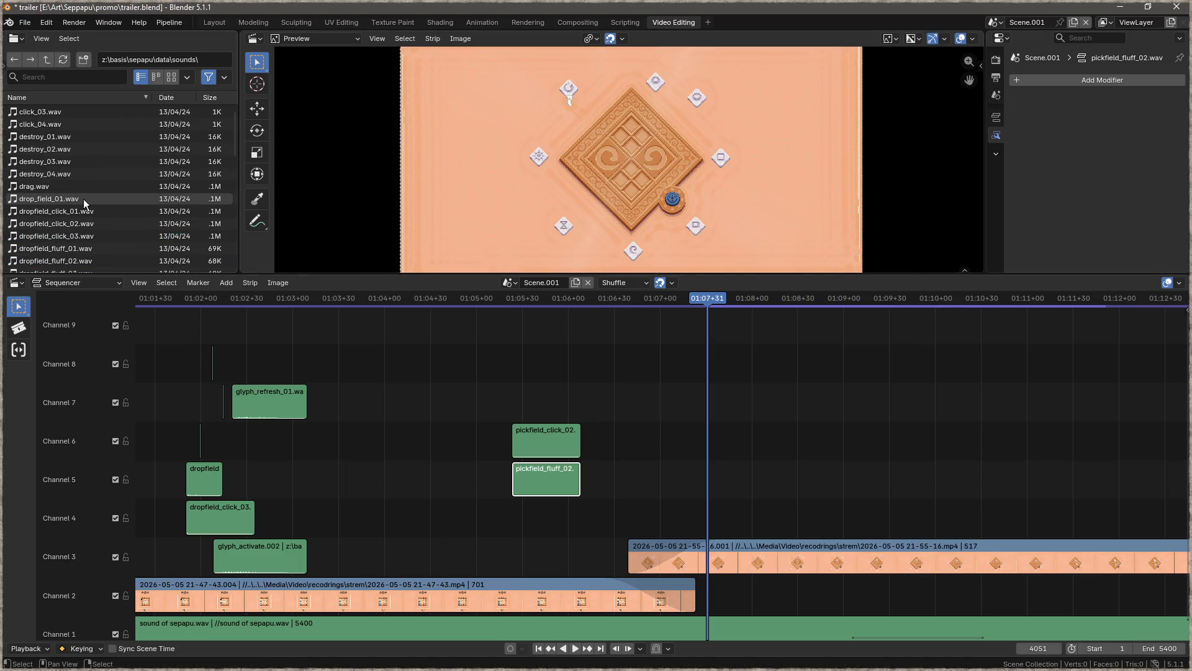
scroll(83, 199, "down", 7)
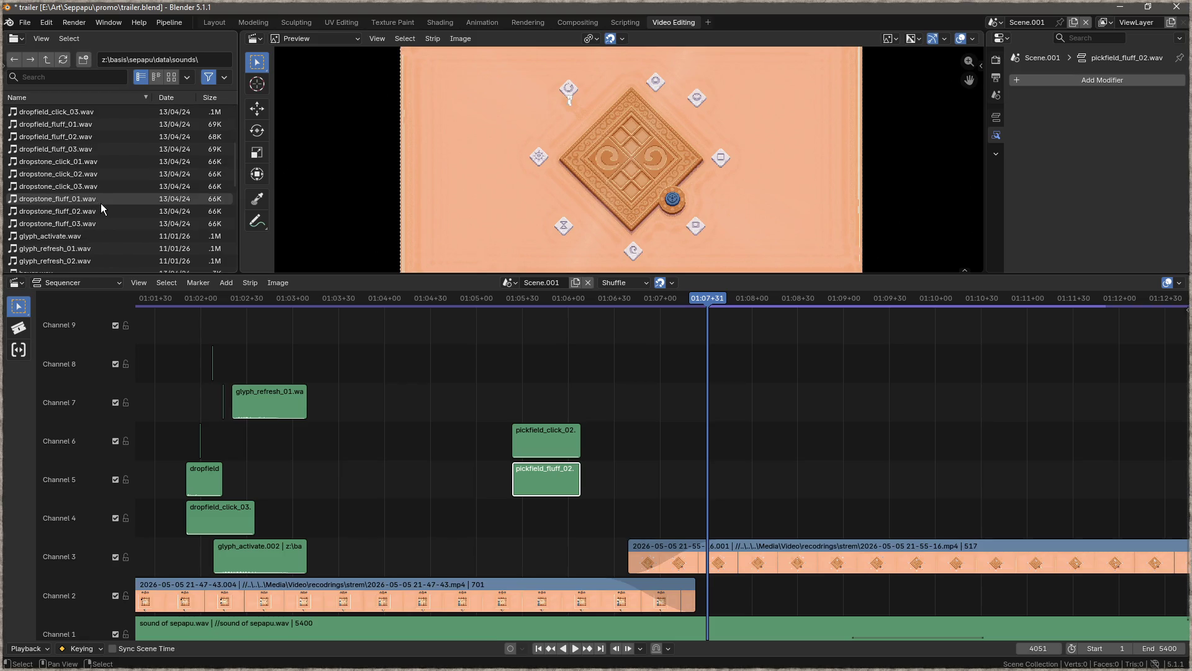
scroll(103, 203, "down", 4)
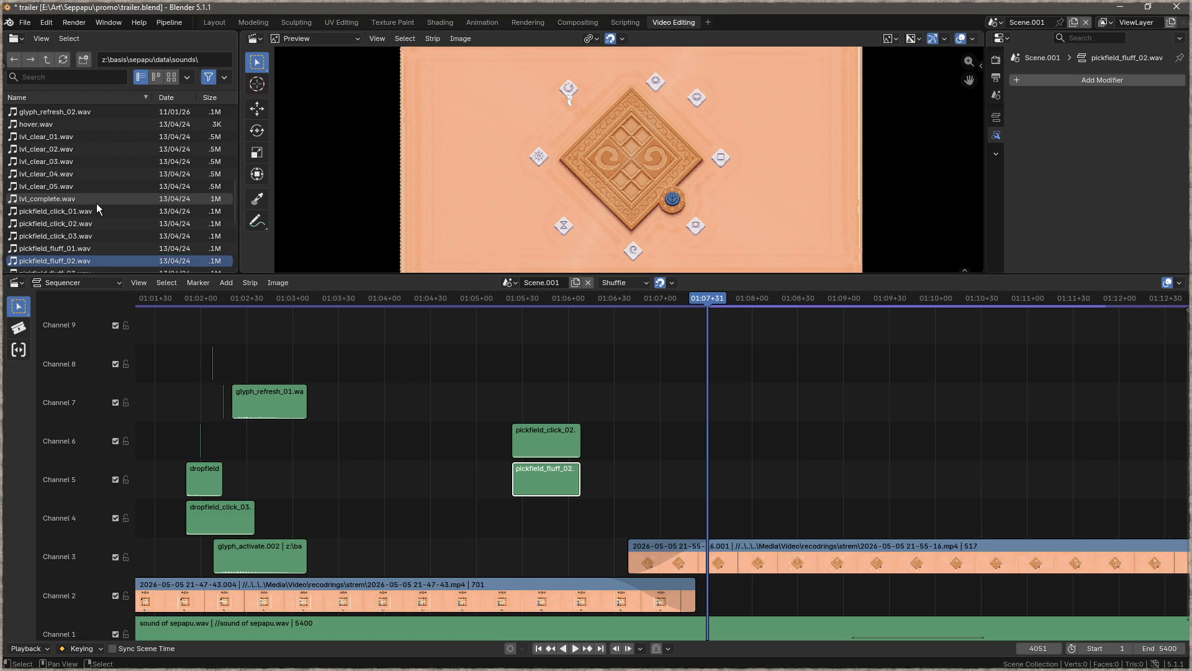
scroll(65, 215, "down", 6)
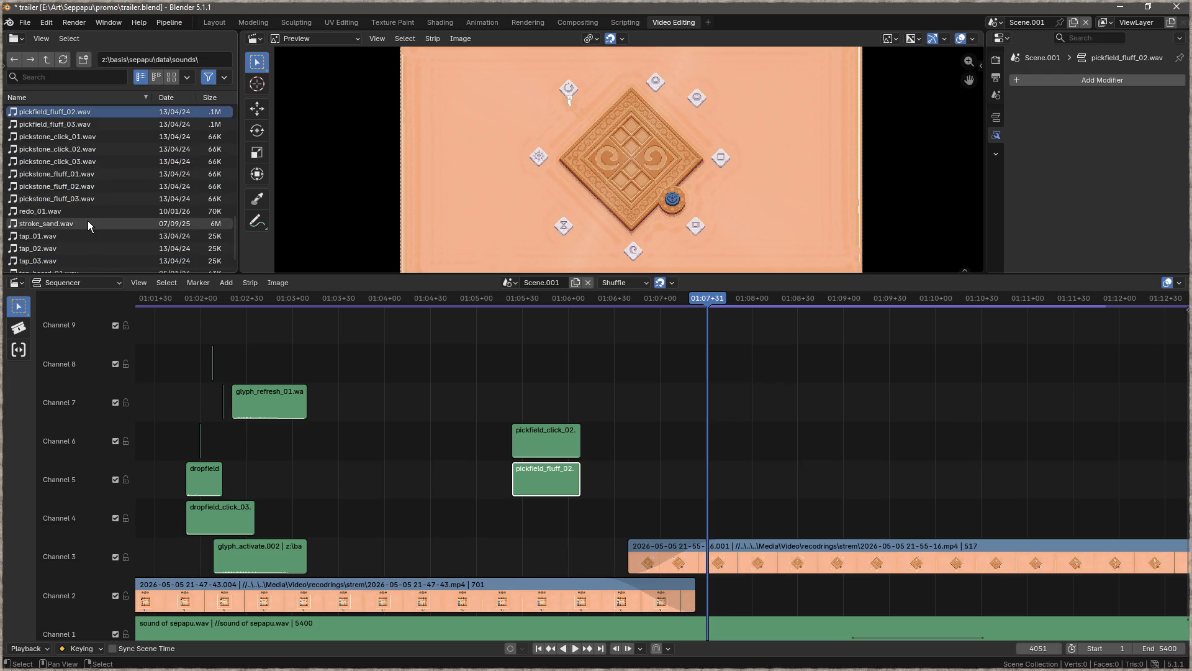
scroll(94, 223, "down", 1)
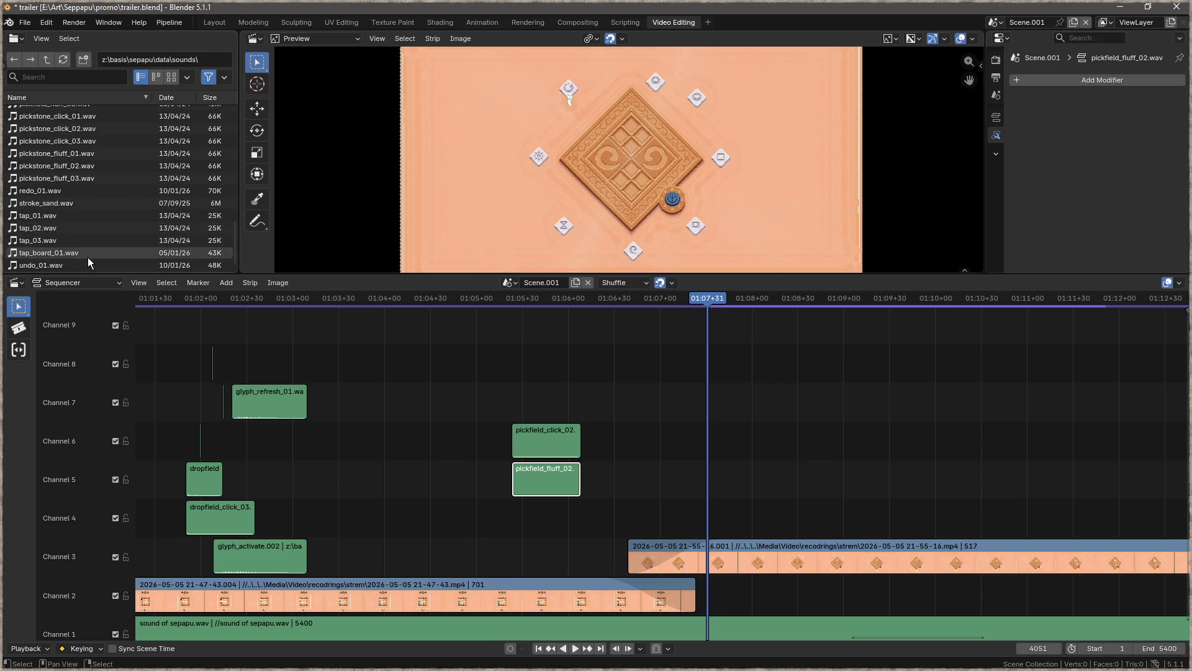
scroll(69, 245, "up", 15)
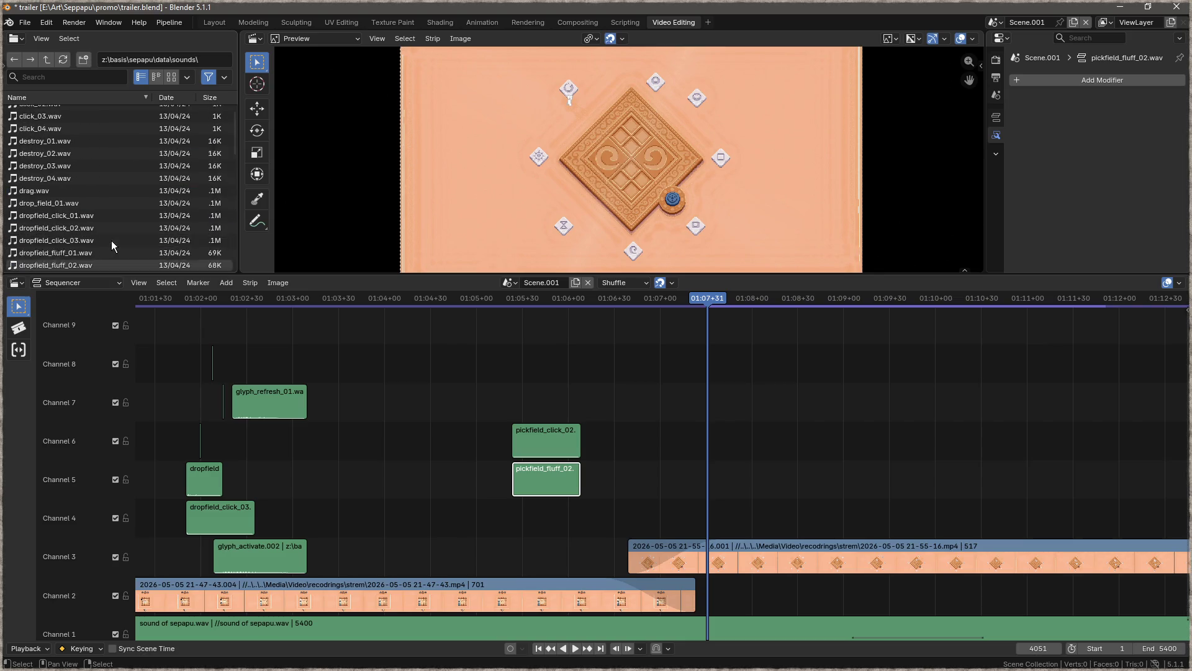
scroll(115, 238, "down", 1)
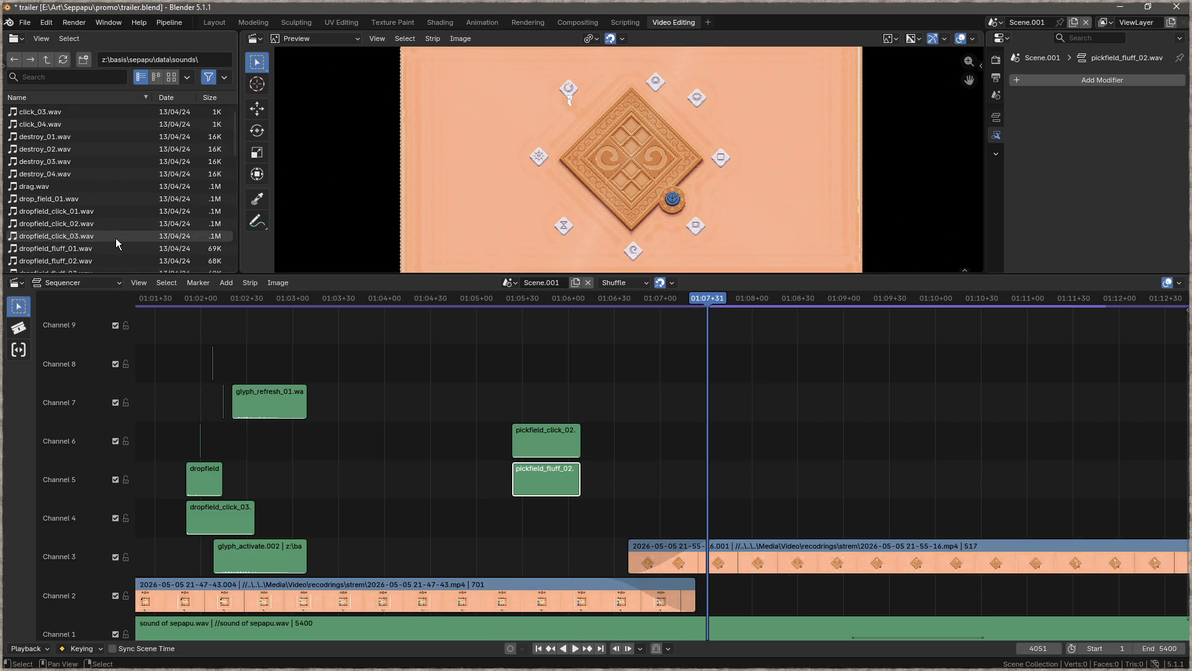
scroll(116, 243, "down", 1)
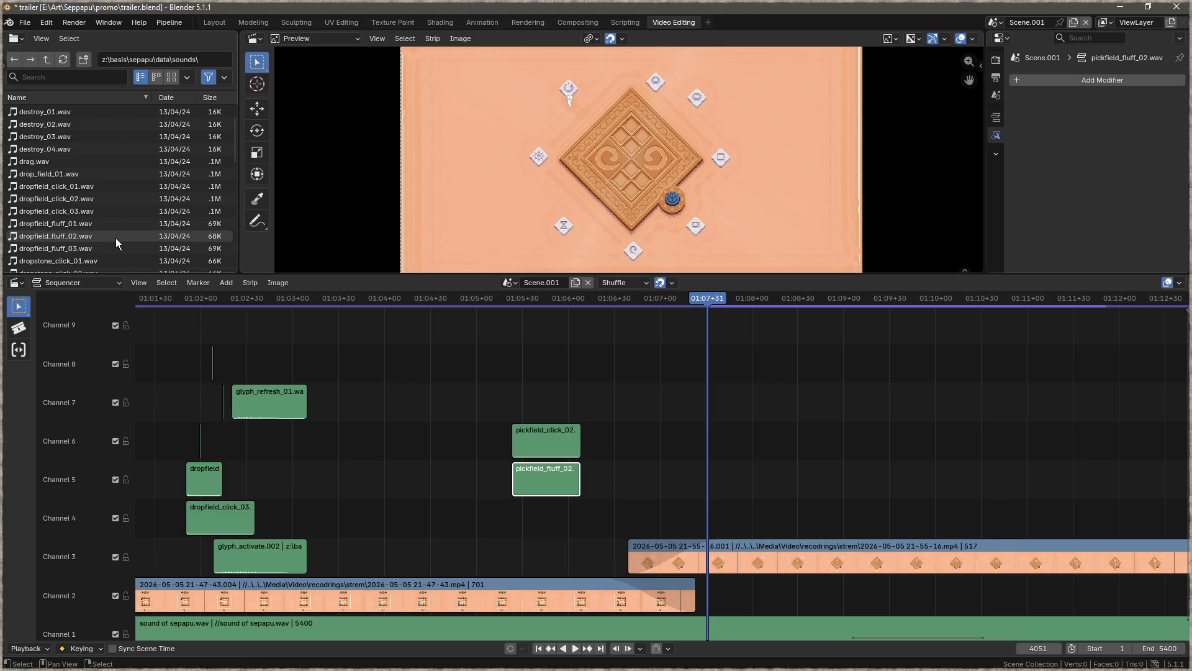
left_click(72, 176)
left_click_drag(56, 185, 869, 441)
- Select pickfield_click_03 in the file browser
scroll(132, 197, "down", 8)
scroll(121, 196, "down", 5)
left_click(87, 185)
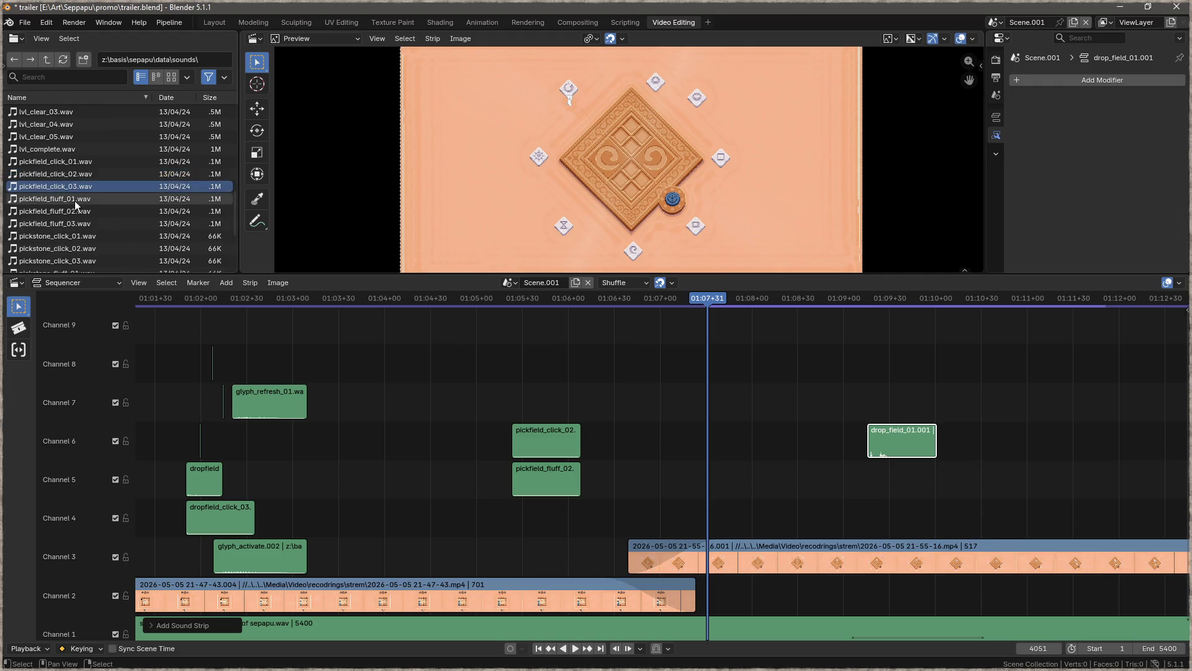
- Stack pickfield_click_03 and fluff_03 near 01:07+30, and slide drop_field_01.001 to 01:08+23
mouse_move(60, 189)
left_mouse_down()
mouse_move(749, 535)
mouse_move(705, 516)
left_mouse_up()
left_click_drag(56, 223, 715, 479)
left_click_drag(708, 305, 787, 314)
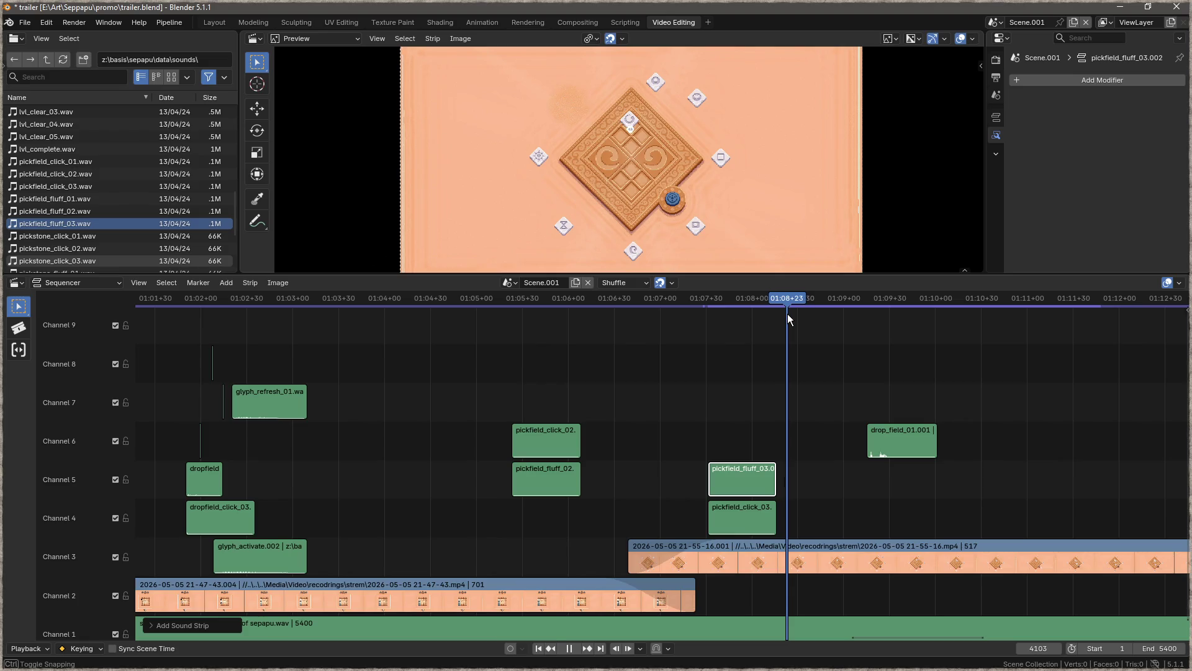
left_click_drag(881, 428, 803, 426)
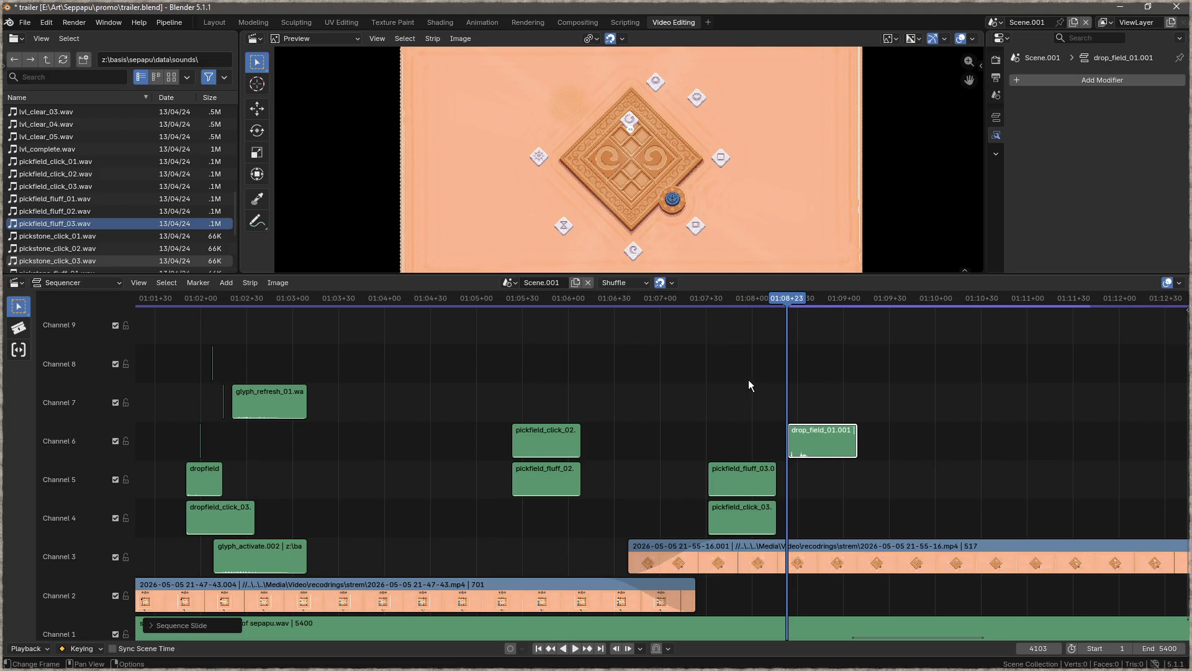
- Add pickfield_fluff_02 on channel 5 and pickfield_click_03 on channel 4 at 01:09+10
left_click_drag(790, 309, 860, 314)
mouse_move(75, 210)
left_mouse_down()
mouse_move(907, 480)
mouse_move(862, 480)
left_mouse_up()
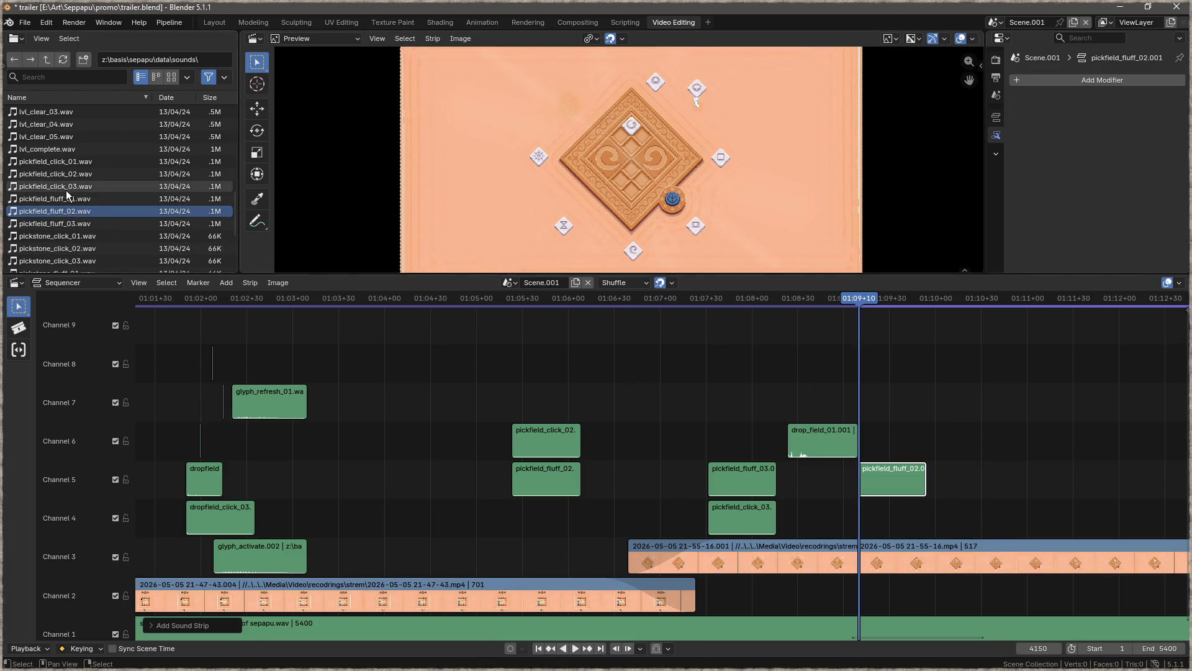
mouse_move(79, 187)
left_mouse_down()
mouse_move(112, 189)
mouse_move(862, 515)
left_mouse_up()
scroll(671, 453, "right", 8)
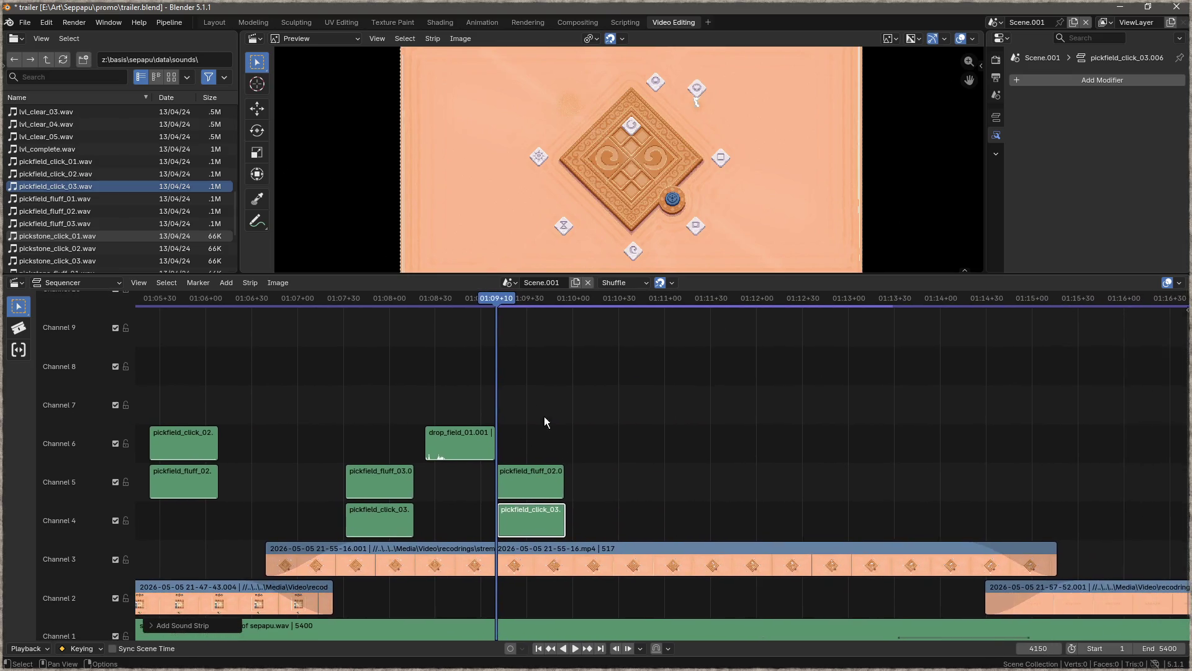
- Duplicate drop_field_01.001 to the playhead at about 01:09+58
left_click_drag(497, 297, 569, 303)
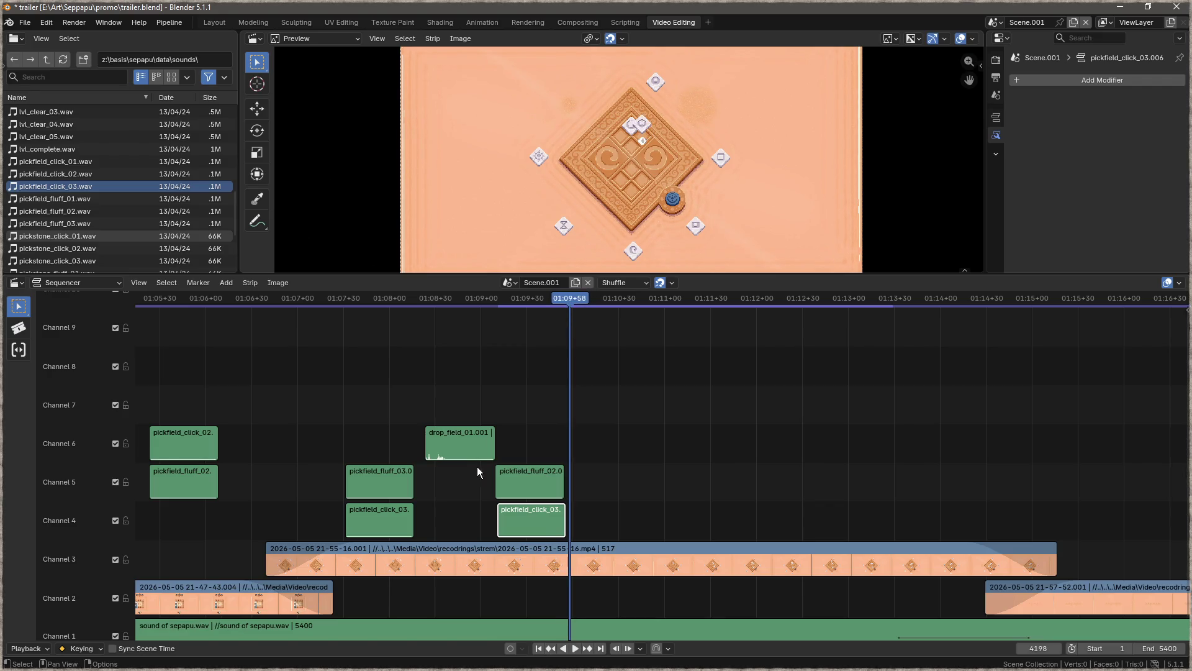
left_click(487, 448)
key("shift+d")
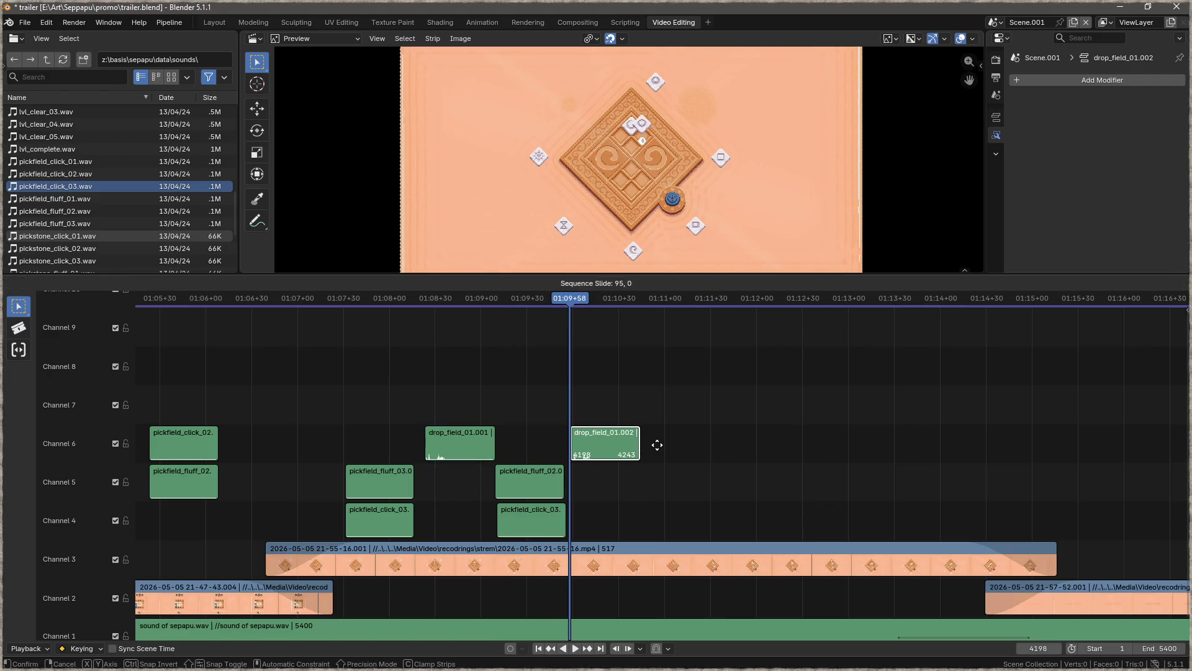
left_click(657, 445)
- Add pickfield_fluff_01 on channel 4 and pickfield_click_01 on channel 5 at about 01:10+49
left_click_drag(576, 299, 651, 307)
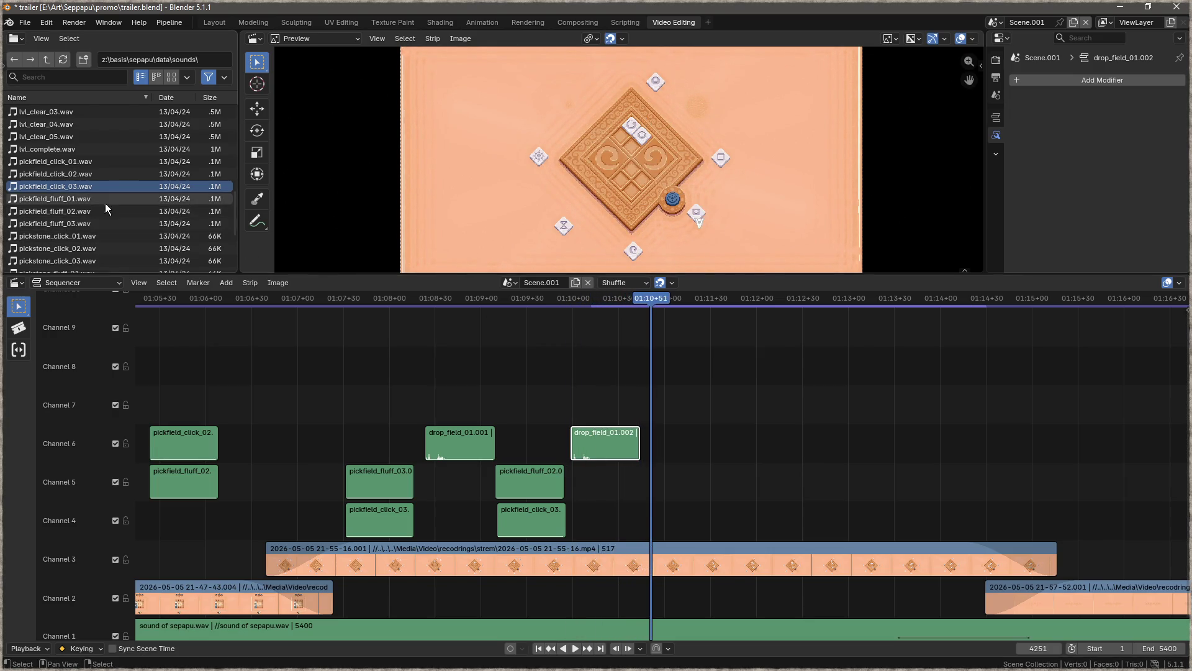
left_click_drag(84, 202, 666, 520)
mouse_move(68, 163)
left_mouse_down()
mouse_move(491, 360)
mouse_move(660, 491)
left_mouse_up()
- Duplicate drop_field_01.002 as drop_field_01.003 at about 01:11+38
left_click_drag(650, 301, 722, 308)
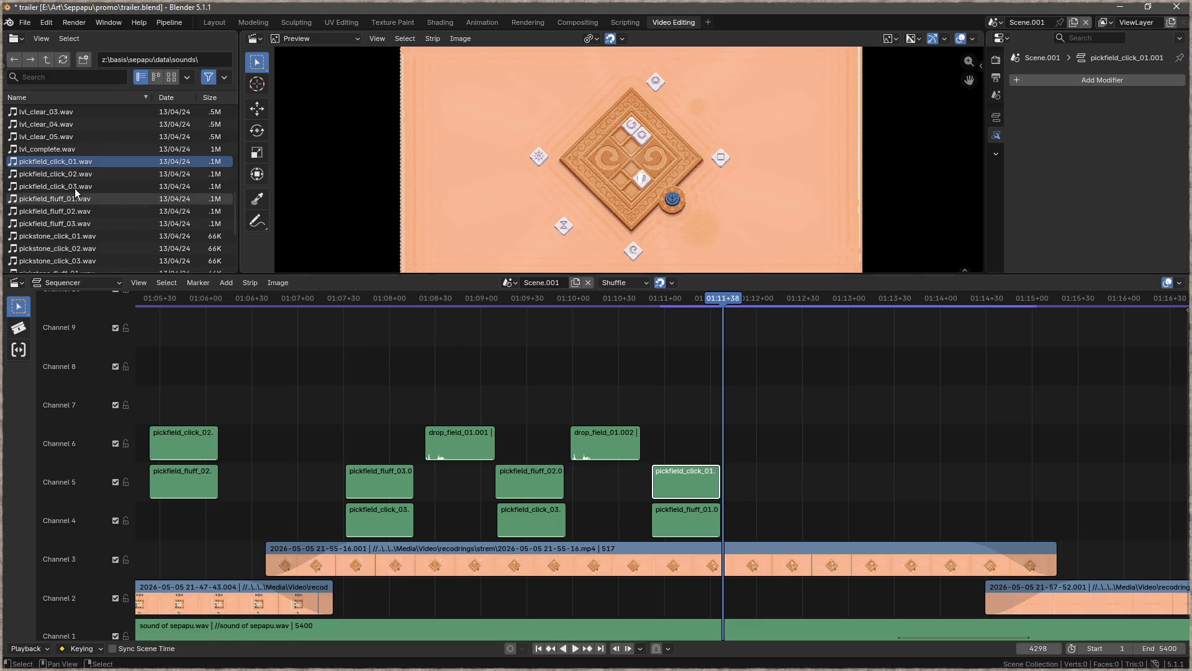
left_click(598, 432)
key("shift+d")
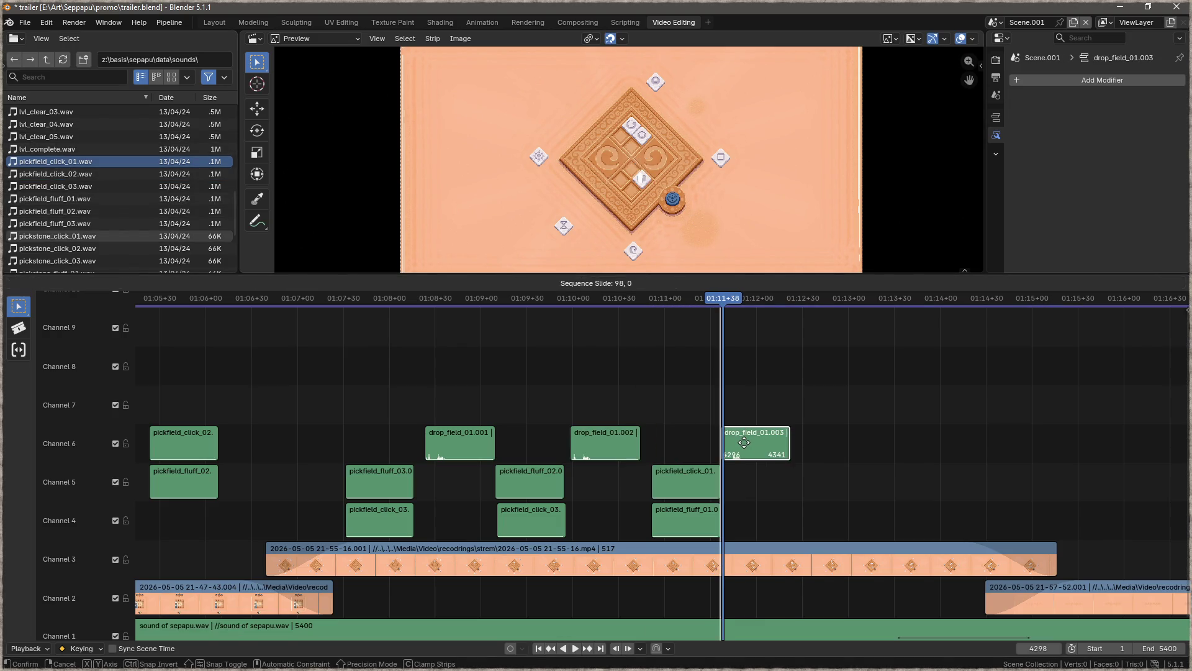
left_click(740, 360)
- Copy the pickfield_fluff_03/click_03 pair to frame 4349, around 01:12
mouse_move(725, 297)
left_mouse_down()
mouse_move(802, 310)
mouse_move(802, 328)
left_mouse_up()
left_click_drag(405, 435, 367, 512)
key("shift+d")
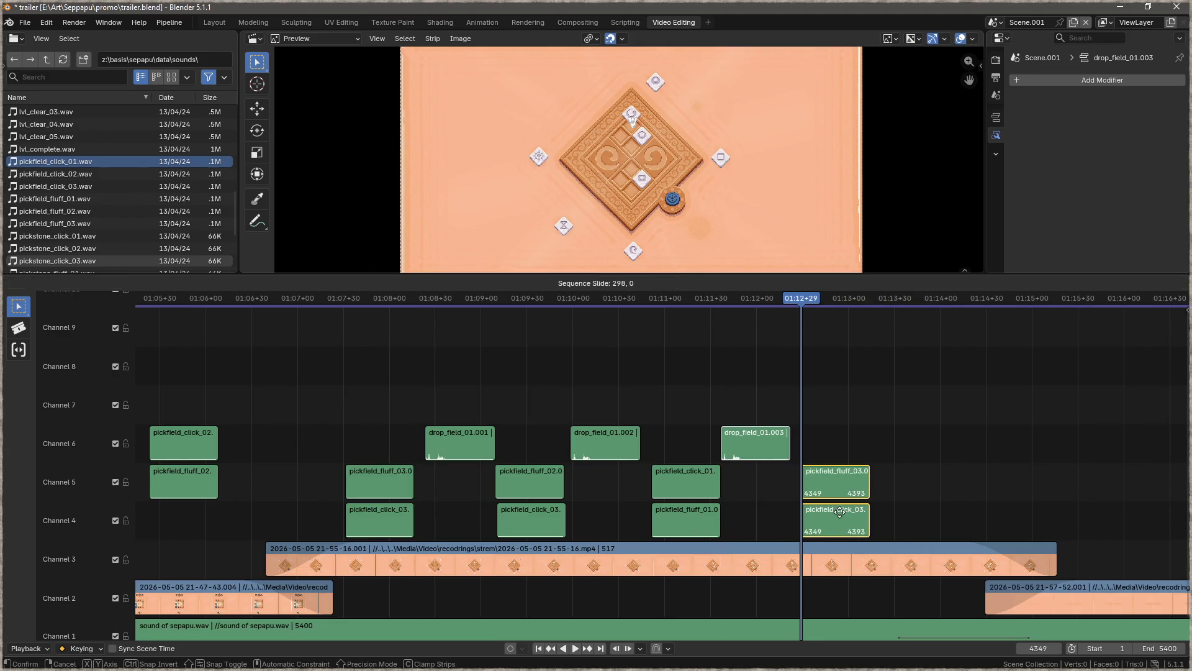
left_click(840, 512)
- Add drop_field_01.004 at about 01:12+54 and copy the pickfield_click_01/fluff_01 pair there
left_click_drag(808, 300, 915, 310)
left_click(591, 445)
key("shift+d")
left_click(871, 457)
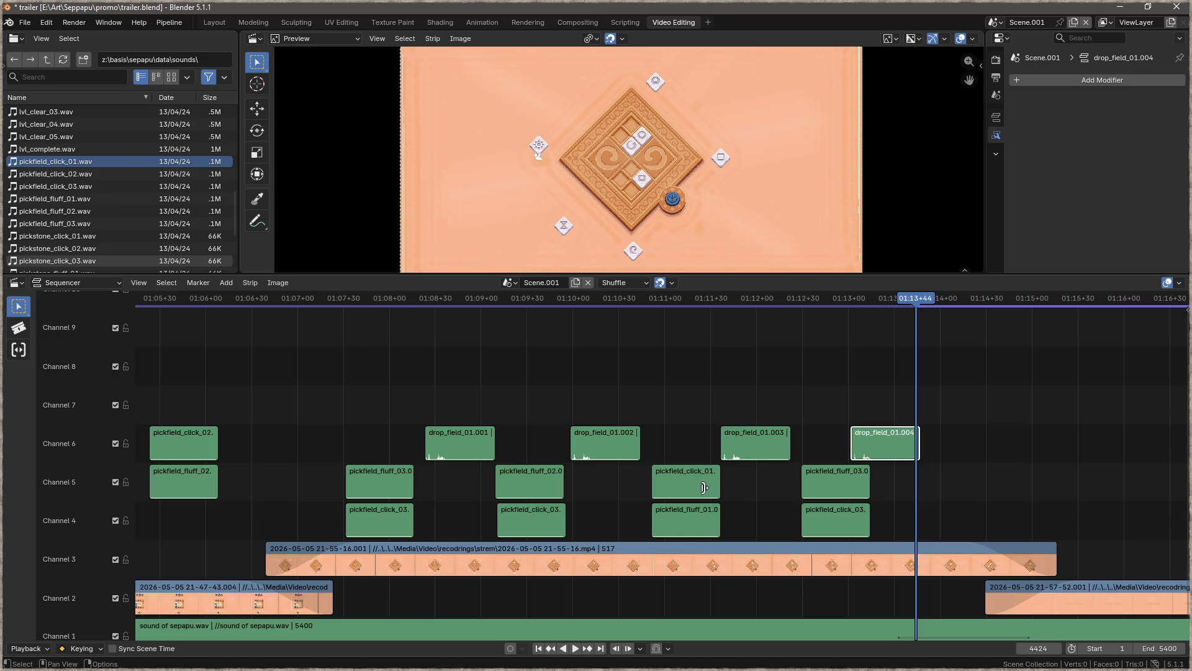
left_click(681, 518, "shift")
key("shift+d")
left_click(944, 524)
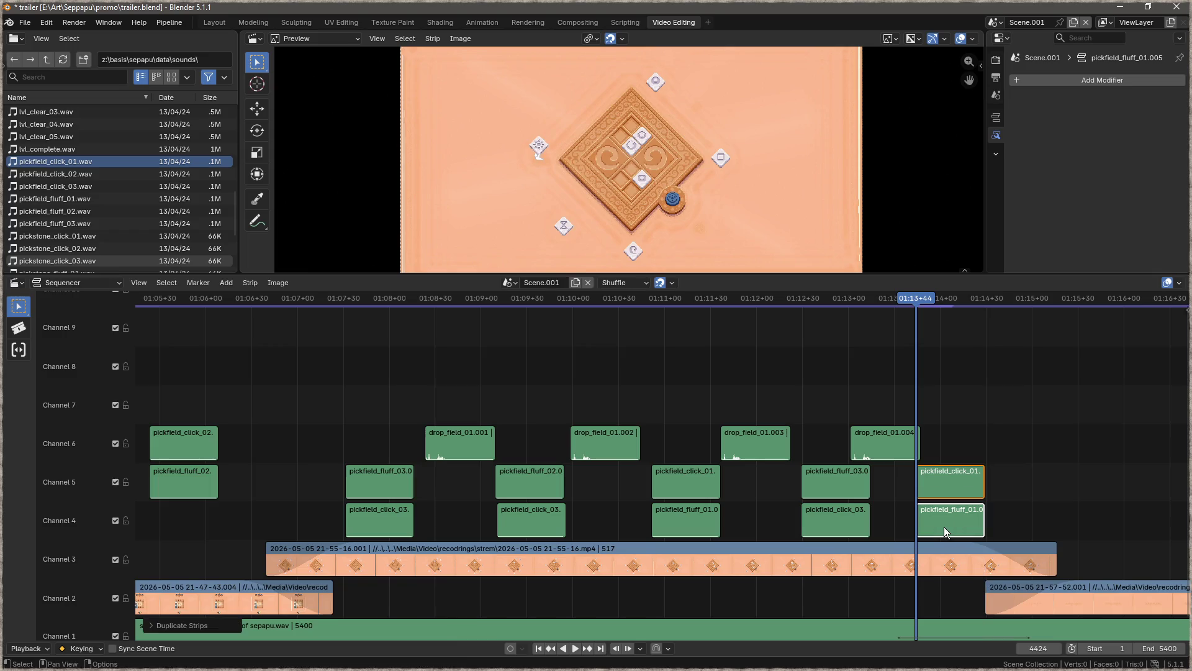
- Duplicate drop_field_01.004 as drop_field_01.005 at 01:14+30
left_click_drag(921, 301, 989, 304)
left_click(905, 430)
key("shift+d")
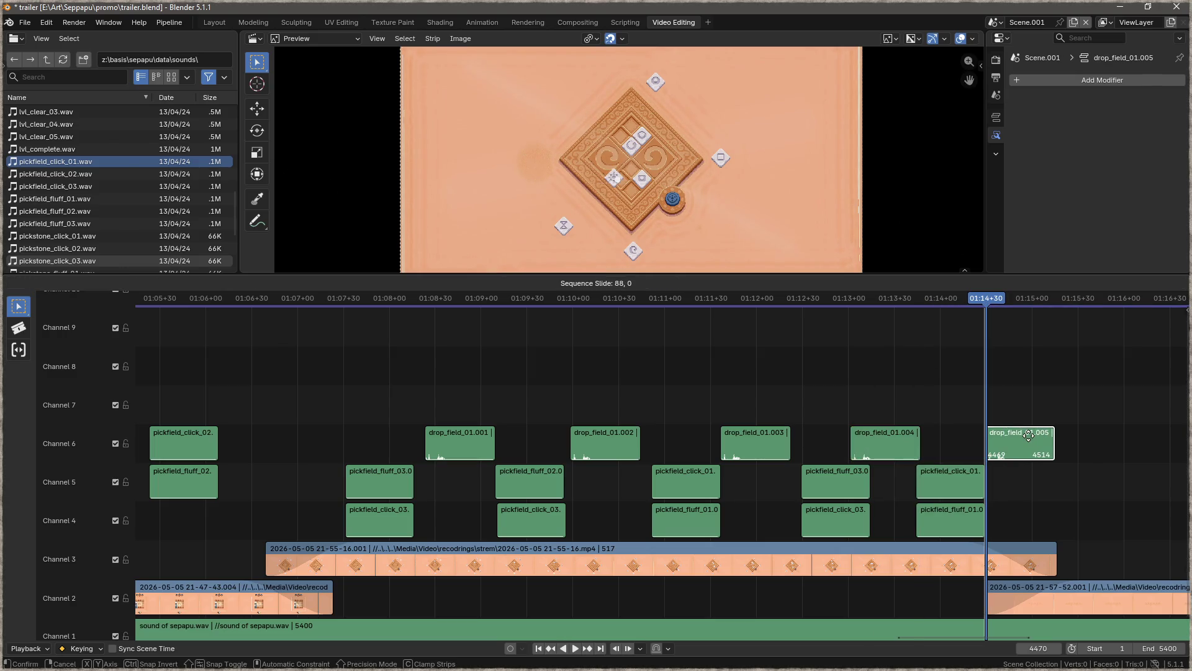
left_click(1034, 437)
scroll(935, 439, "down", 3)
scroll(935, 440, "down", 8)
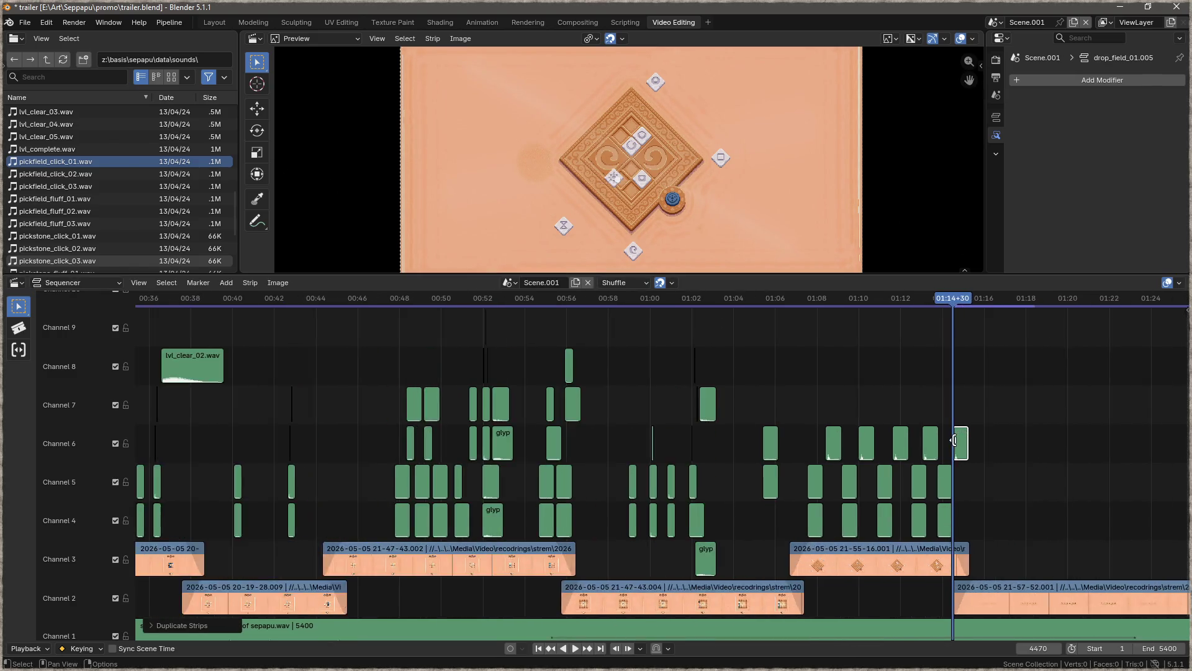
left_click_drag(956, 371, 646, 321)
key("space")
mouse_move(242, 300)
left_mouse_down()
mouse_move(246, 312)
mouse_move(794, 403)
left_mouse_up()
key("ctrl+s")
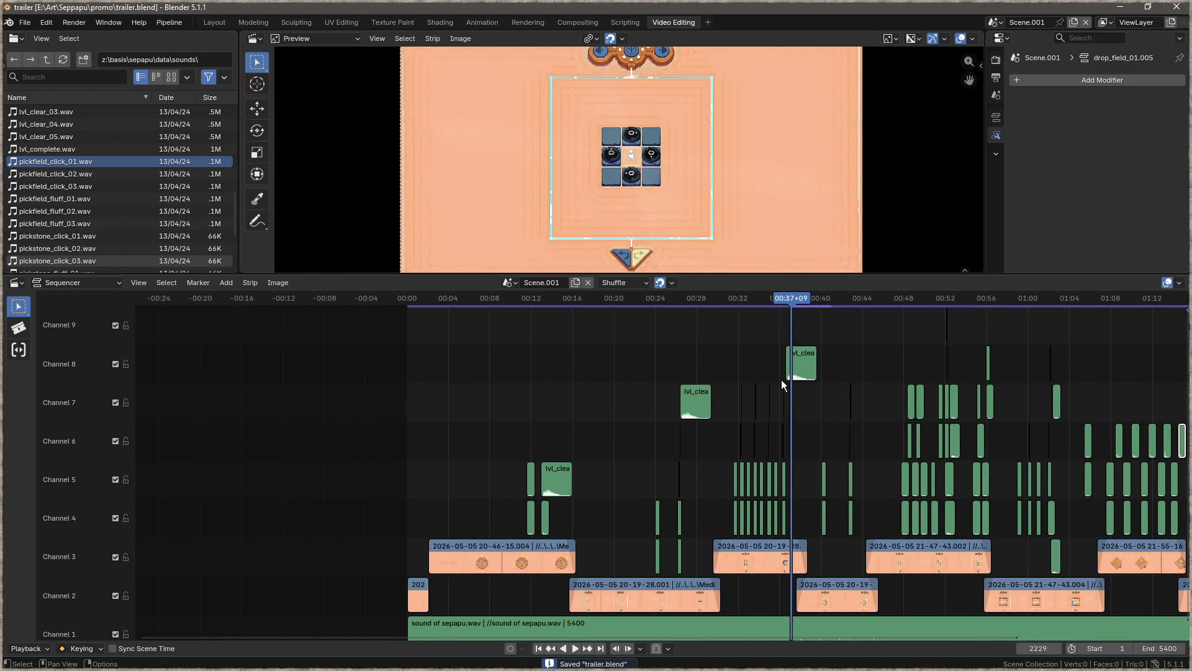
left_click_drag(796, 299, 405, 308)
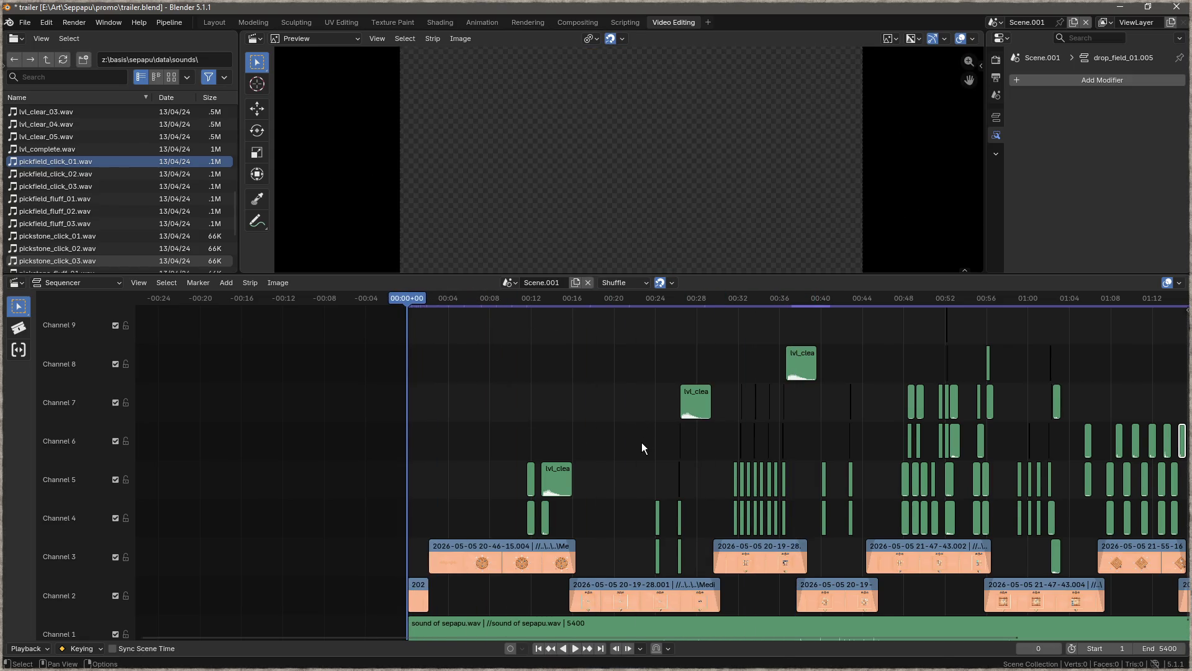
left_click(578, 647)
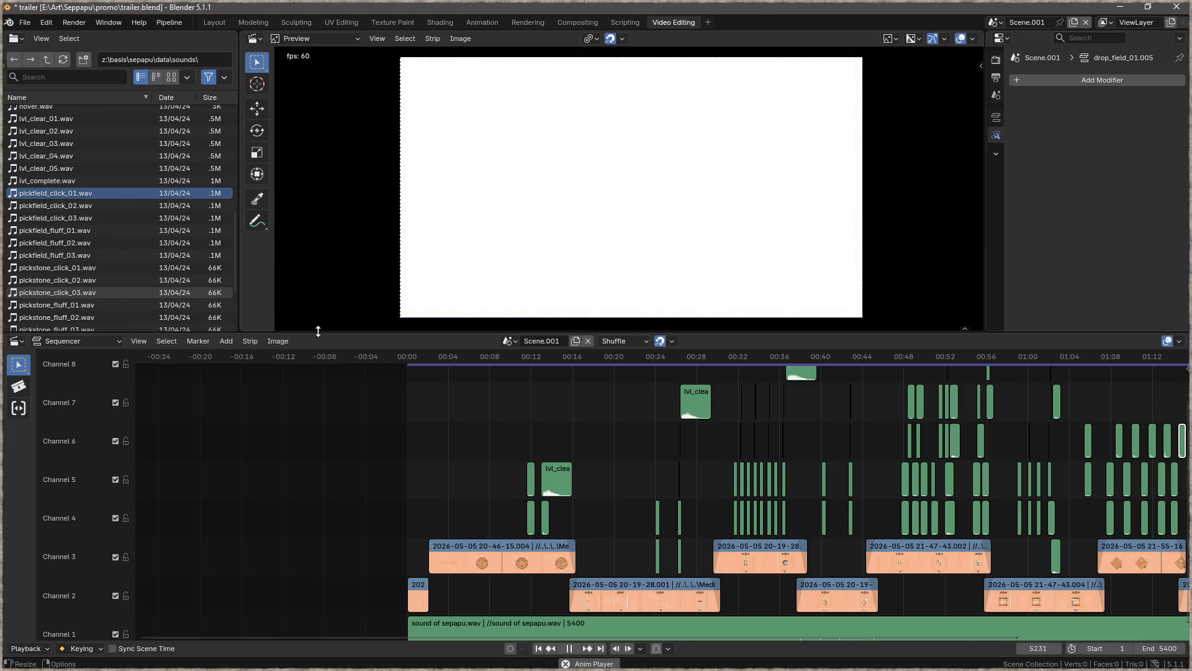
- Pause the trailer, frame the full edit with Home, and save trailer.blend via Ctrl+S and File > Save
left_click(569, 649)
key("Home")
key("ctrl+s")
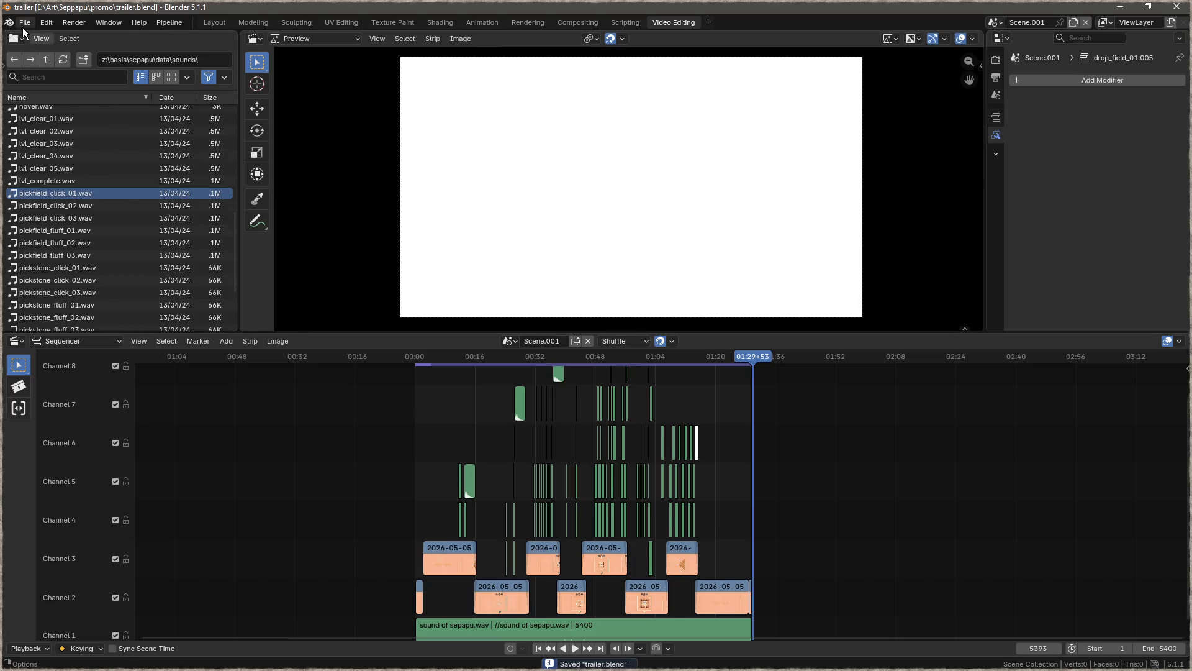
left_click(22, 28)
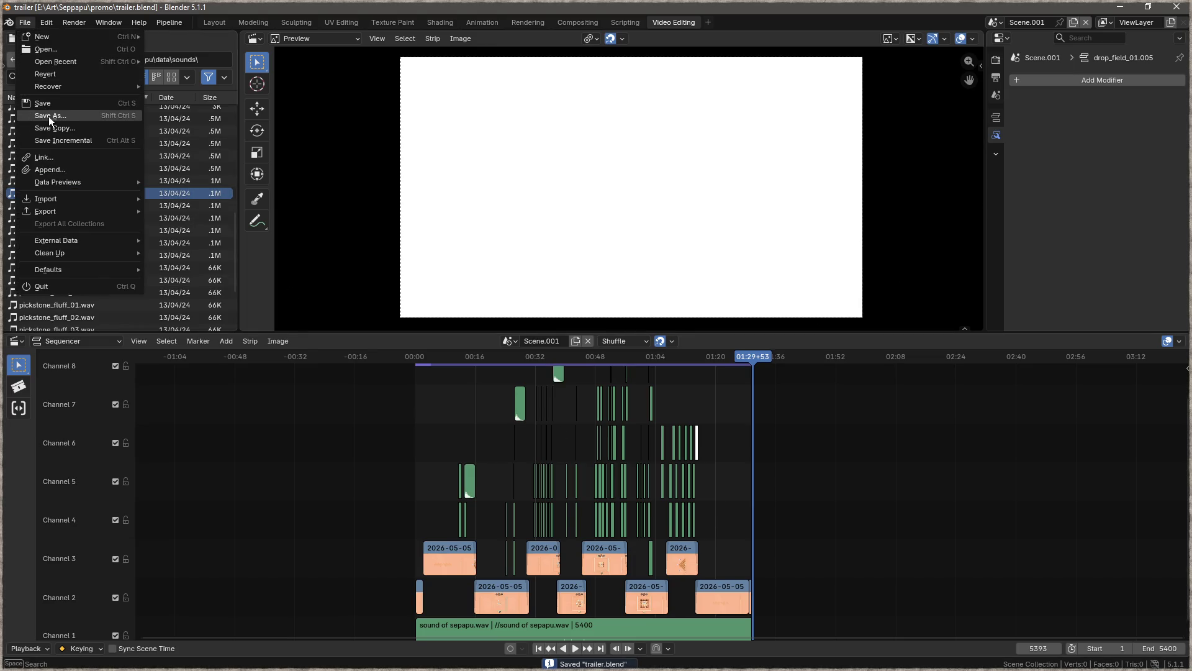
left_click(75, 103)
left_click(29, 20)
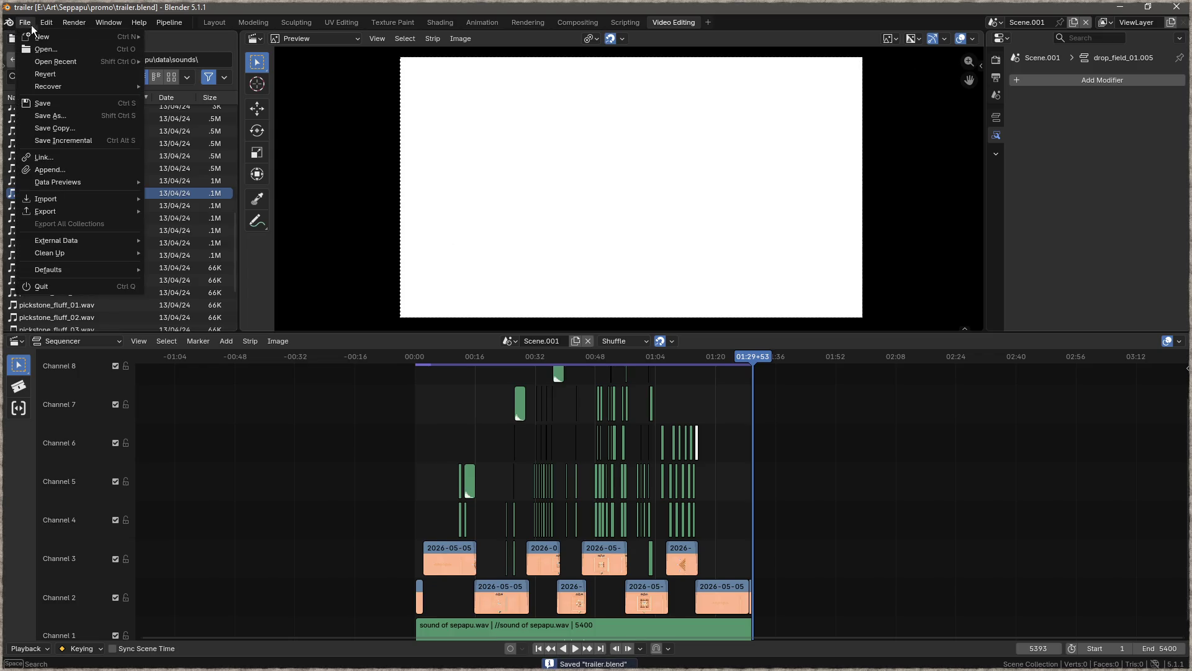
mouse_move(88, 198)
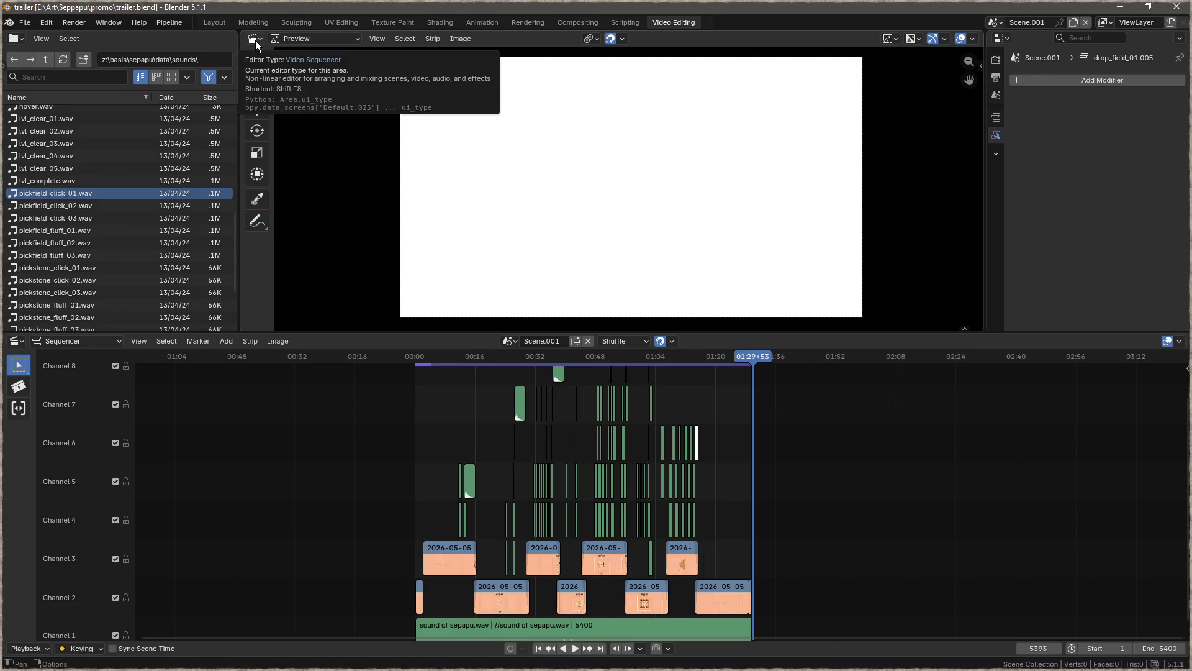
- Bring up Blender's Output properties and scroll through the output settings
left_click(281, 39)
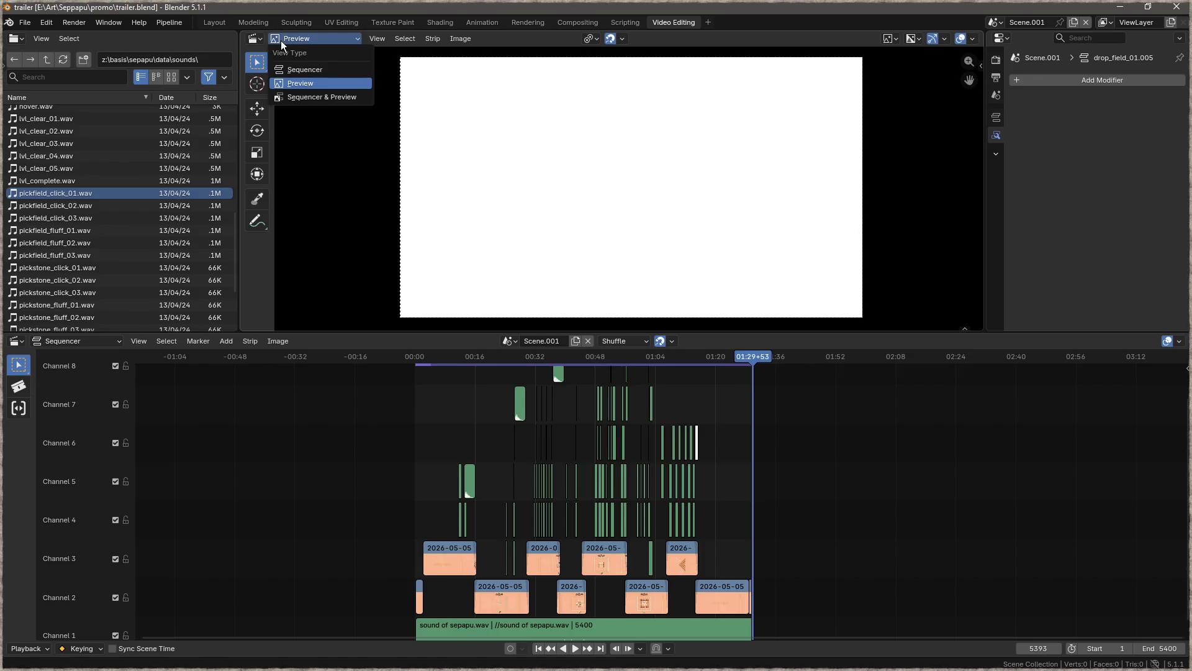
left_click(281, 40)
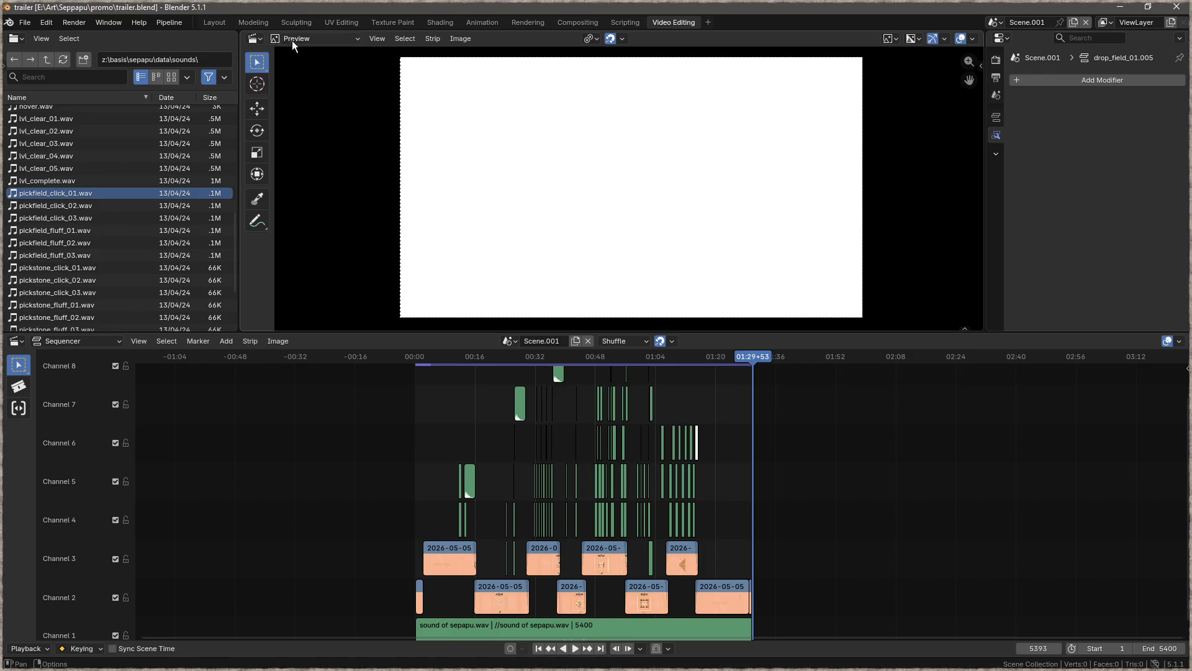
left_click(996, 59)
left_click(996, 80)
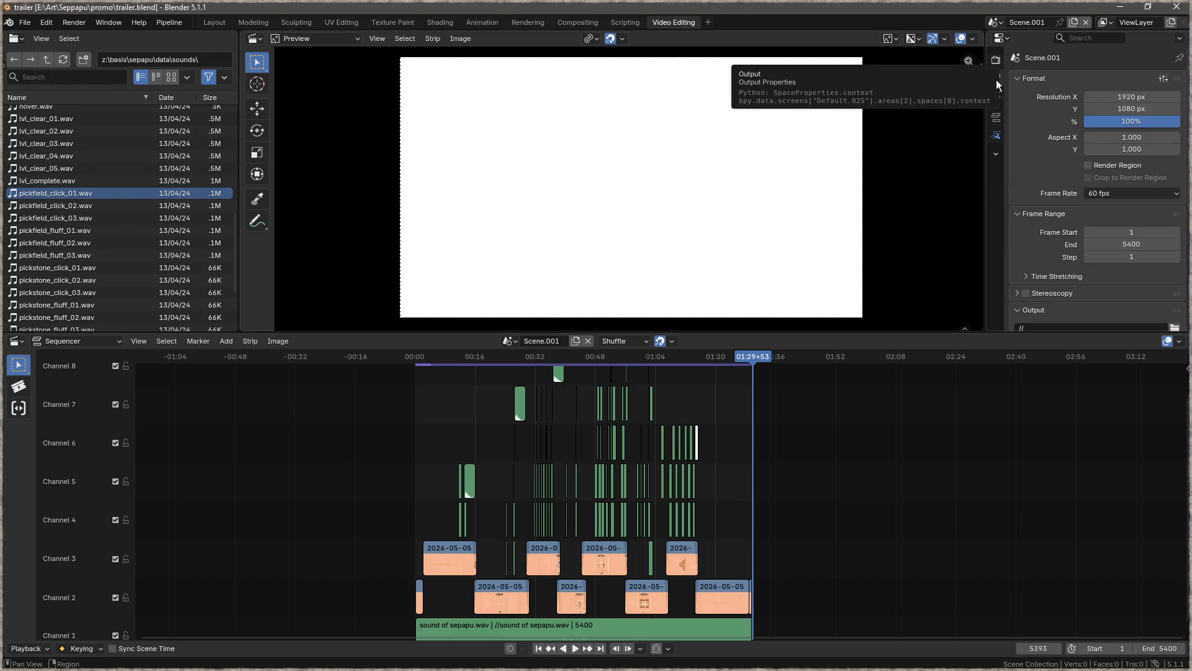
scroll(1036, 163, "down", 2)
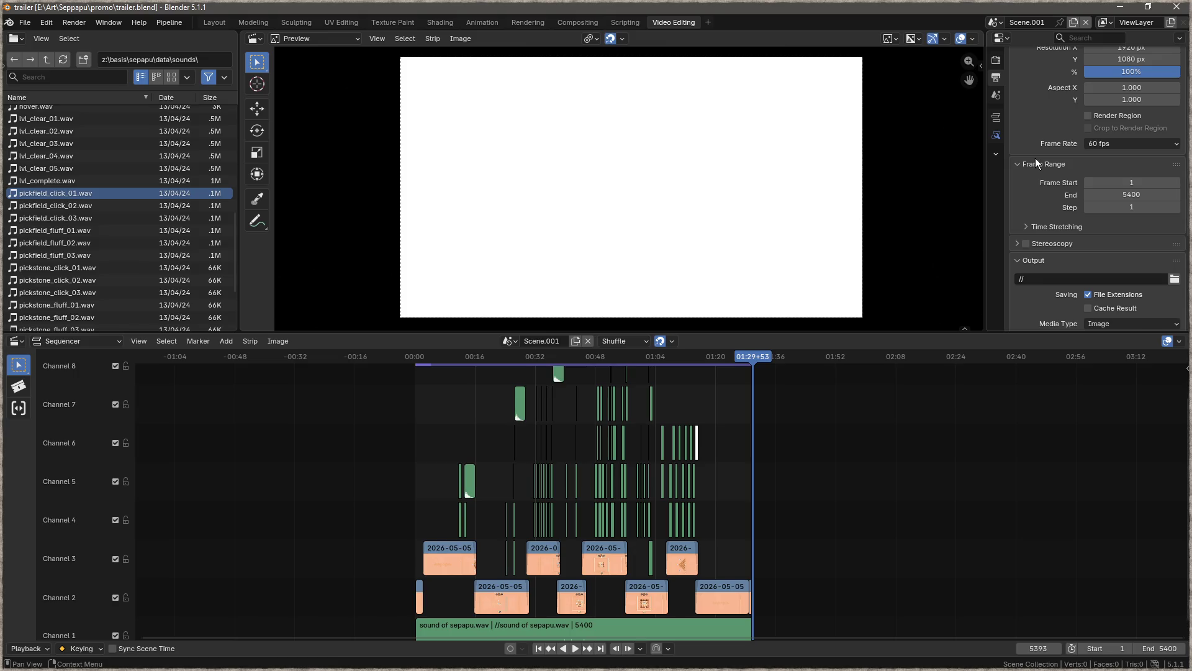
scroll(1031, 223, "down", 5)
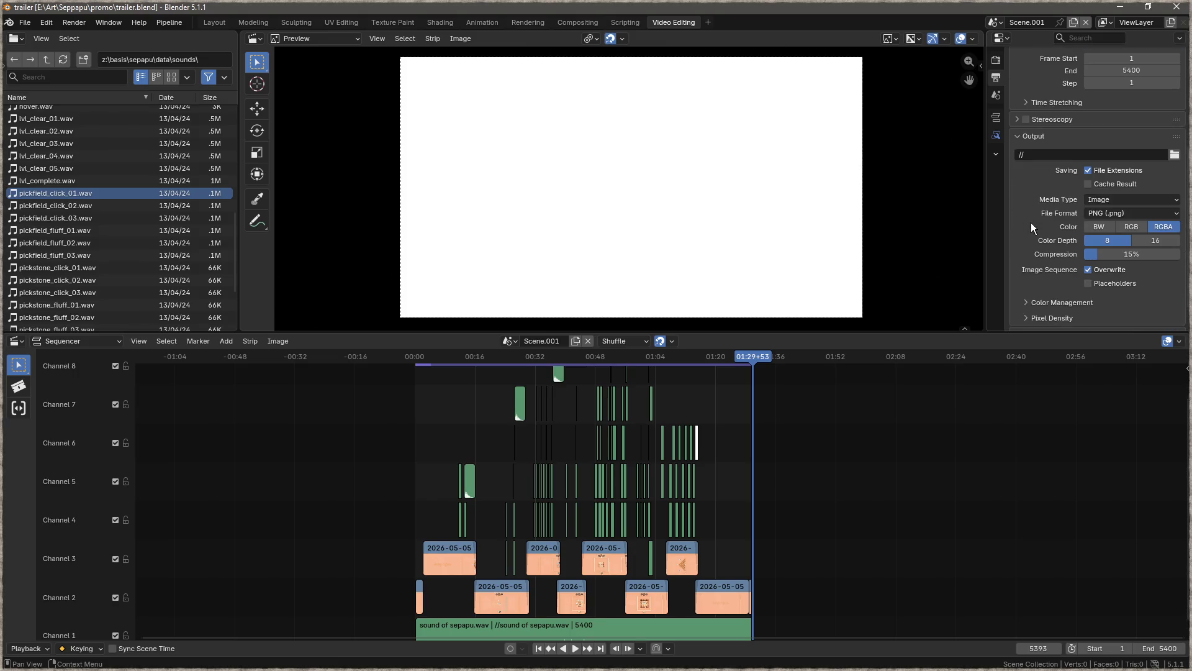
scroll(1031, 223, "down", 1)
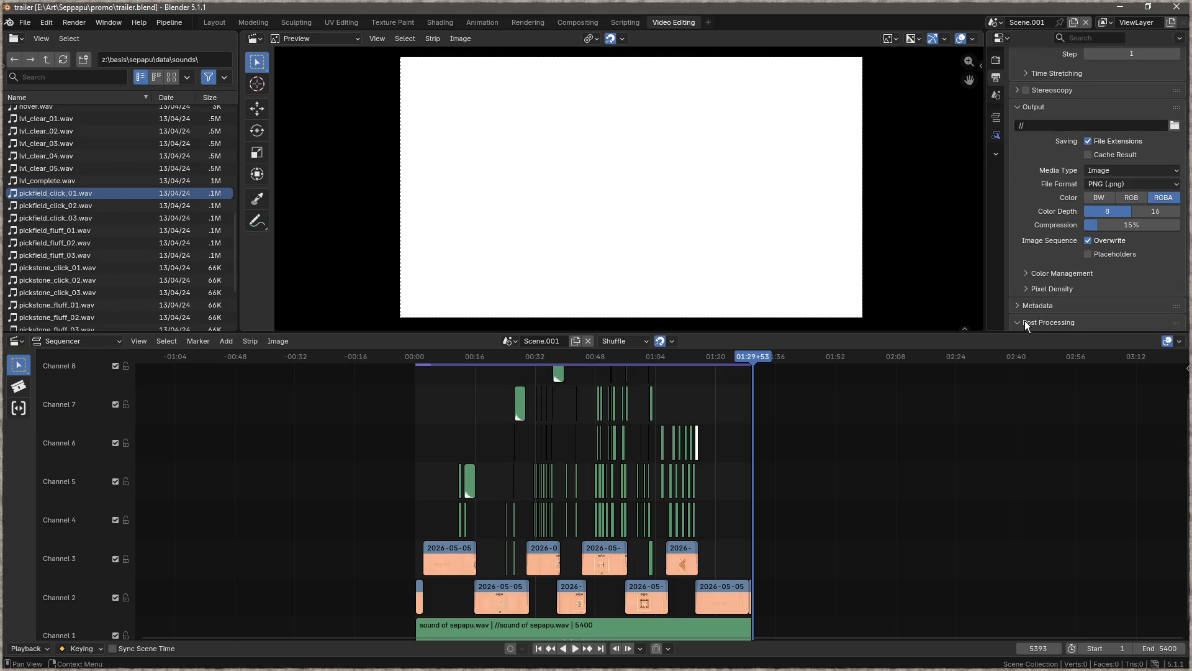
scroll(1022, 303, "down", 2)
- Change the Output Media Type from Image to Video
left_click(1034, 255)
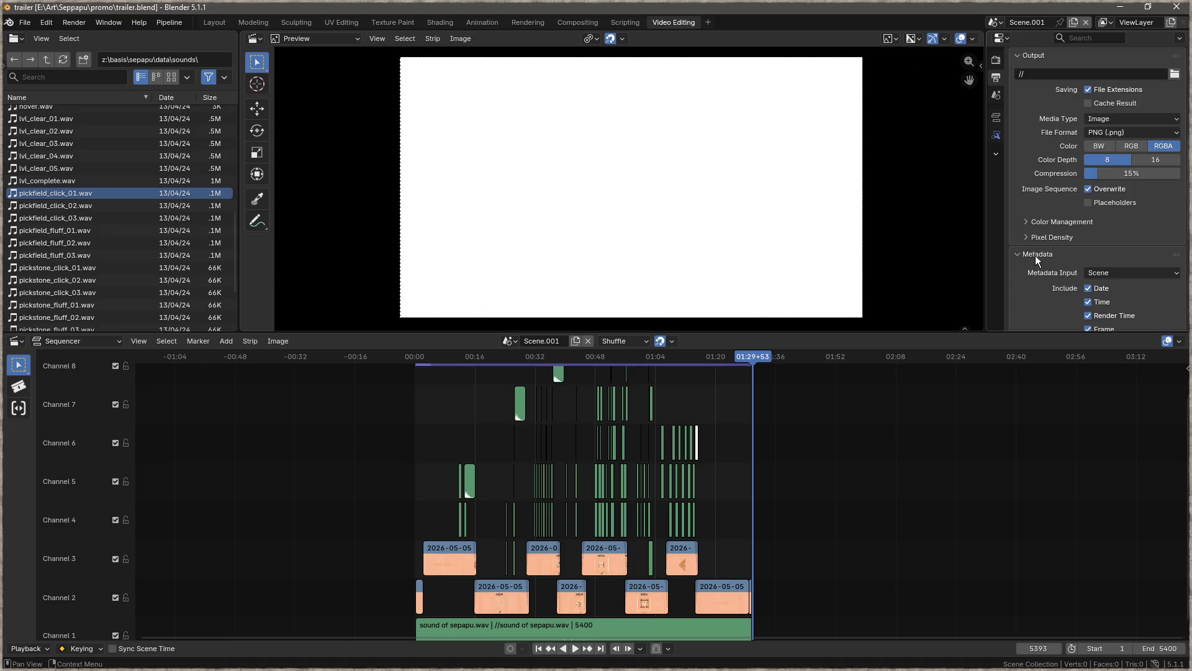
scroll(1034, 255, "down", 5)
scroll(1037, 255, "up", 5)
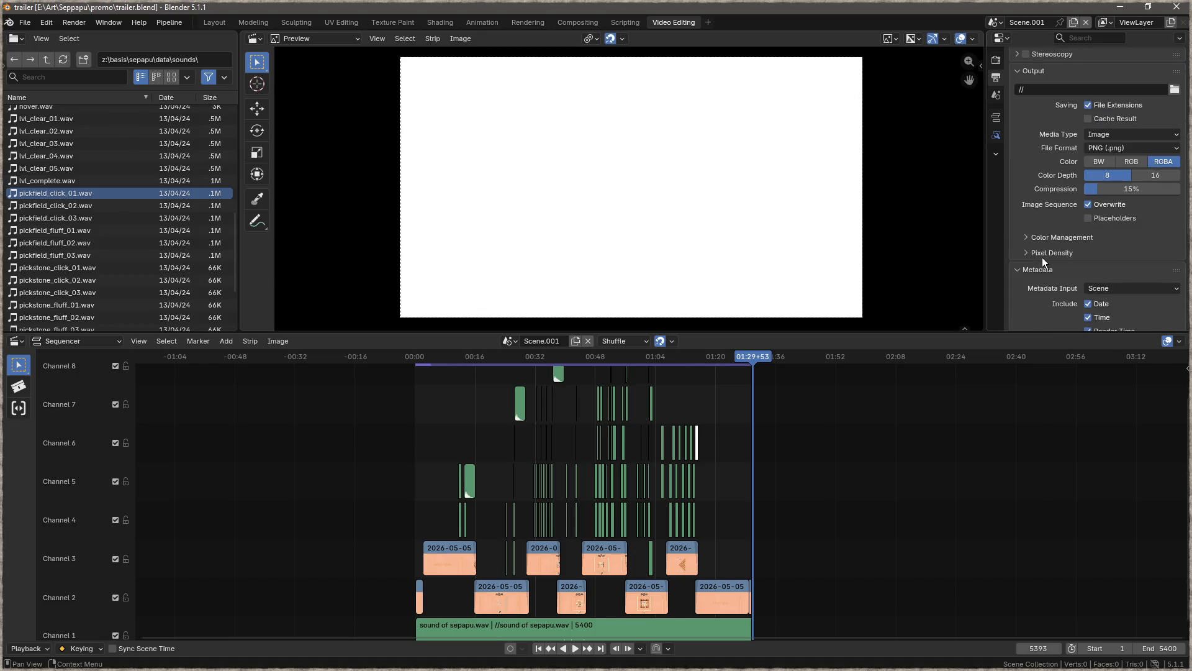
left_click(1045, 234)
left_click(1045, 233)
left_click(1088, 136)
left_click(1112, 179)
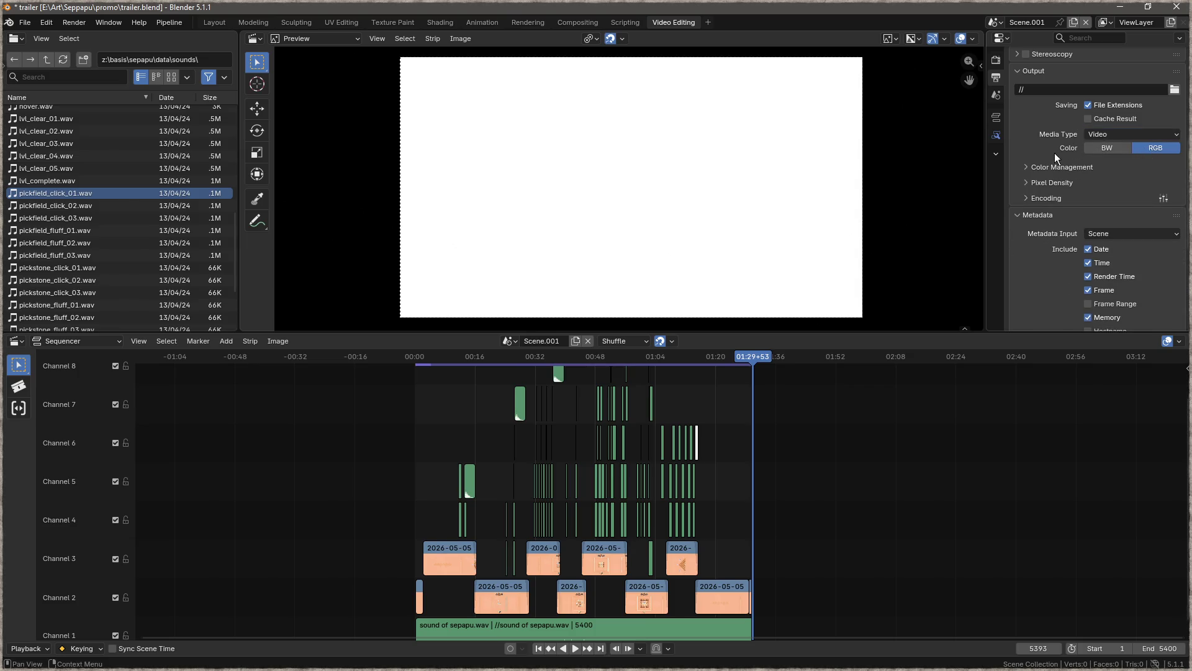
- Set the video output path to //sepapu_trailer
left_click(1174, 90)
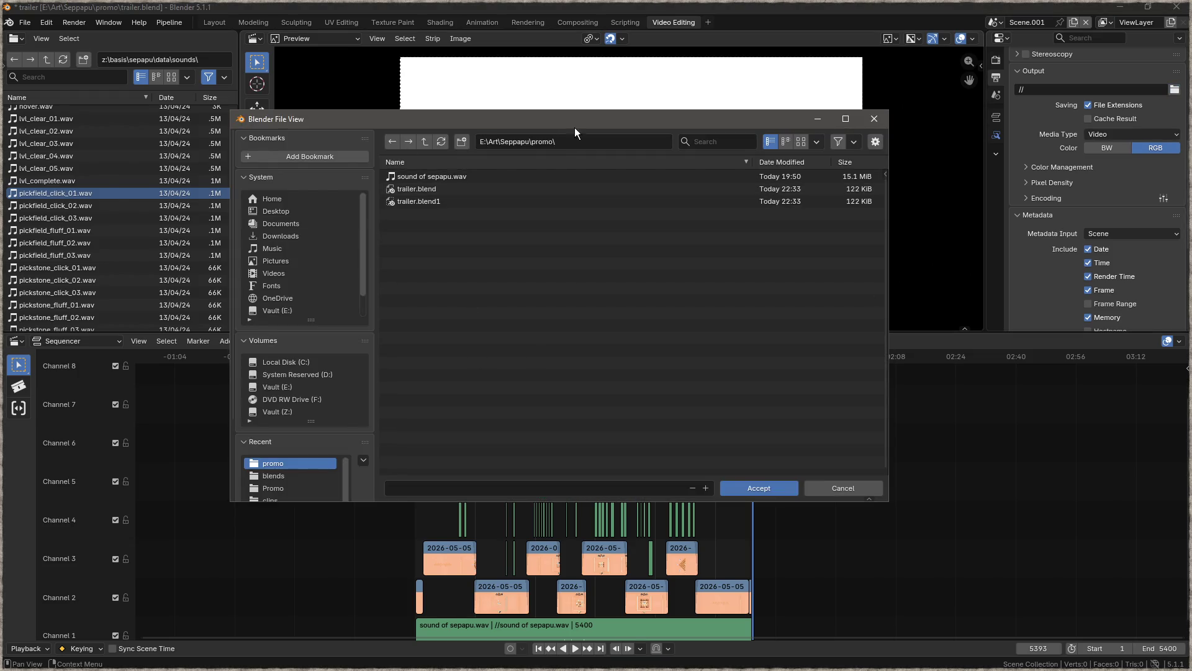
left_click(589, 485)
left_click(752, 489)
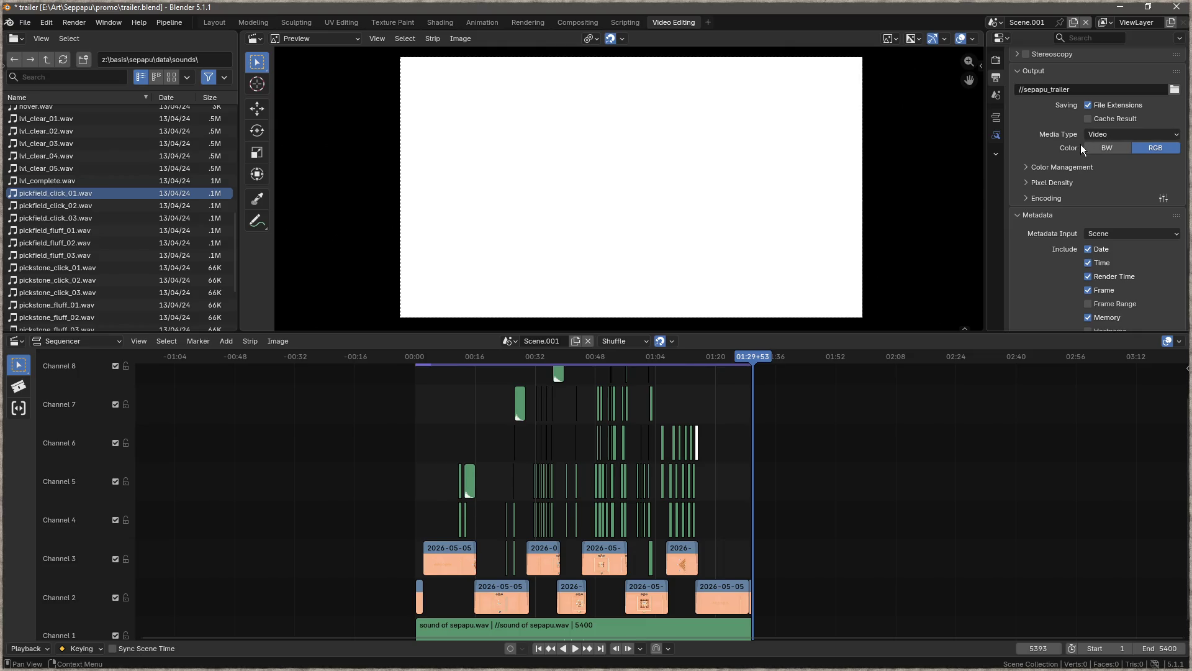
- Expand the Encoding subpanel and review the Matroska H.264 container options
left_click(1027, 169)
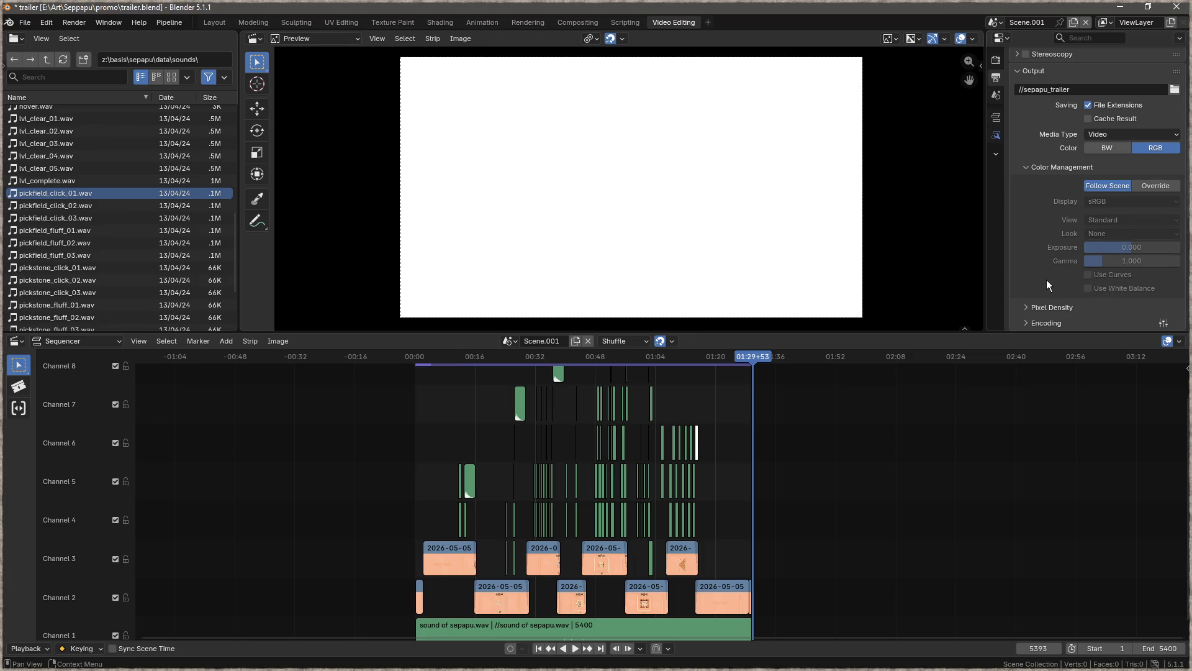
left_click(1034, 169)
left_click(1038, 182)
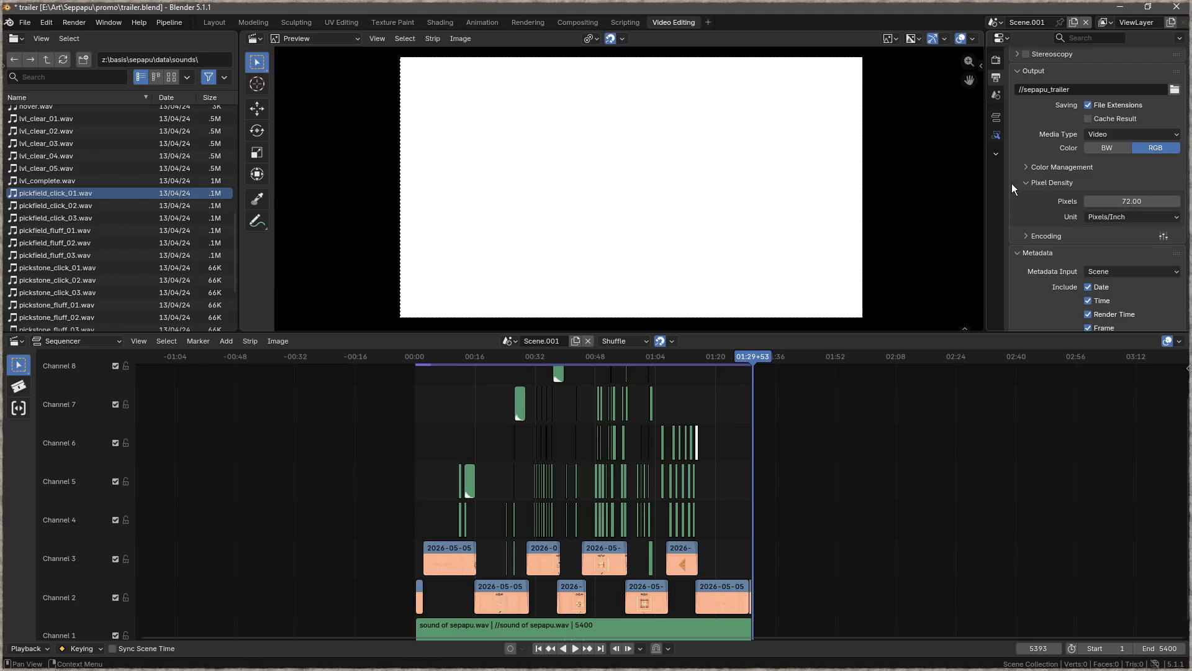
left_click(1033, 181)
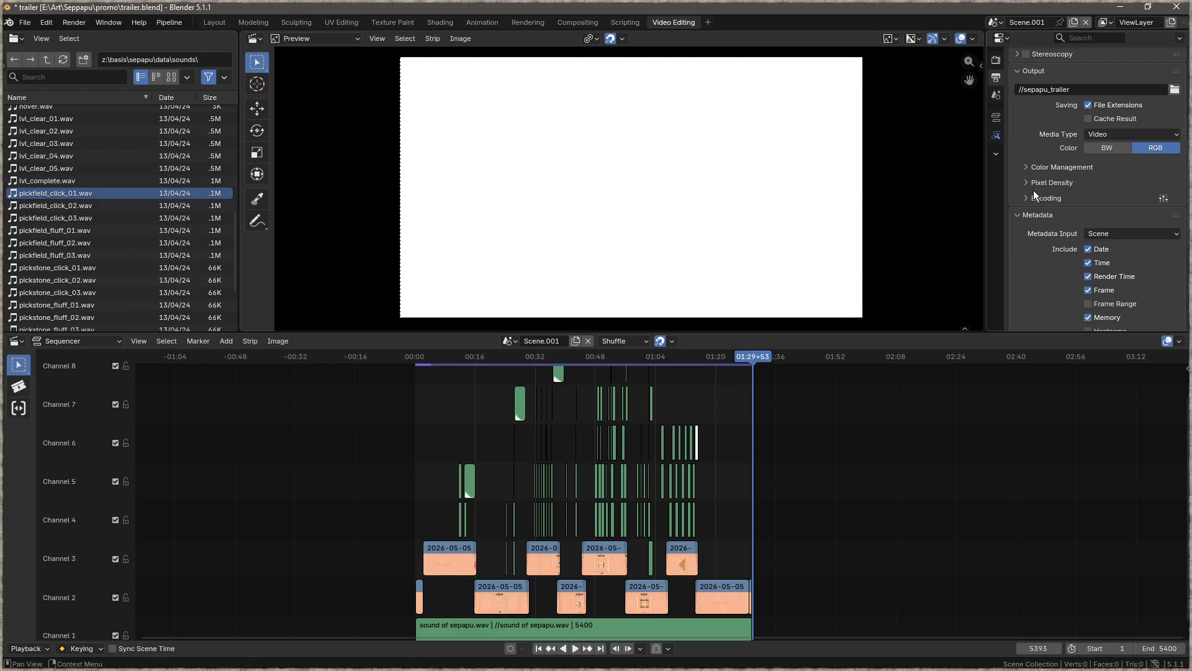
left_click(1033, 197)
scroll(1033, 195, "down", 5)
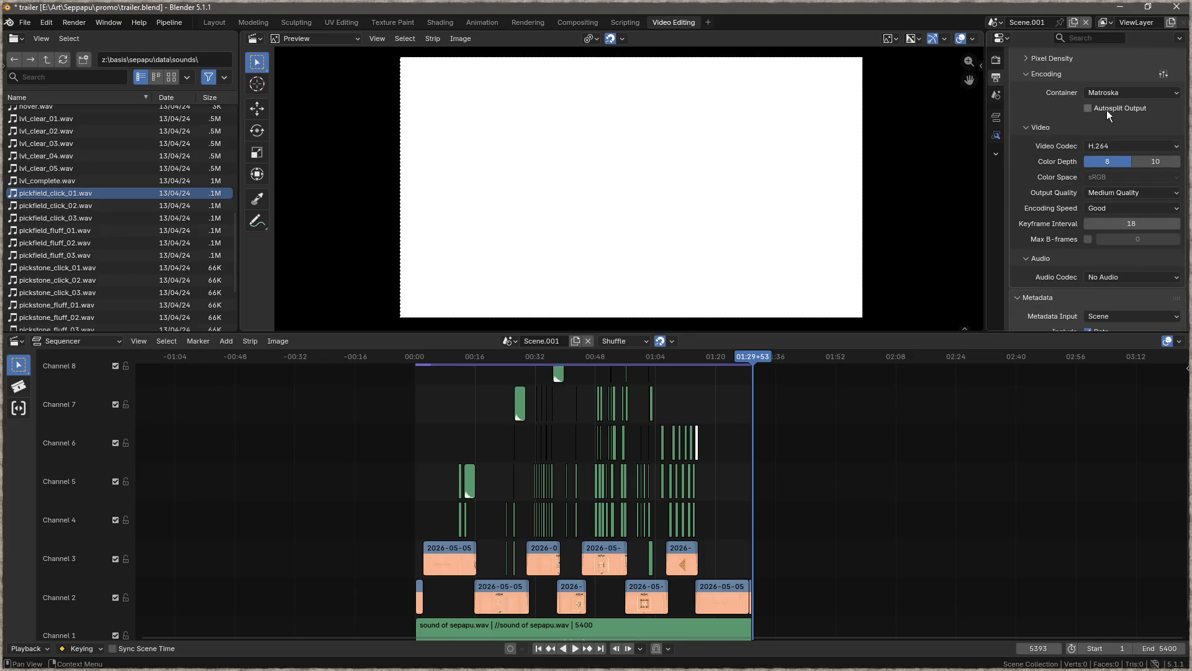
left_click(1116, 92)
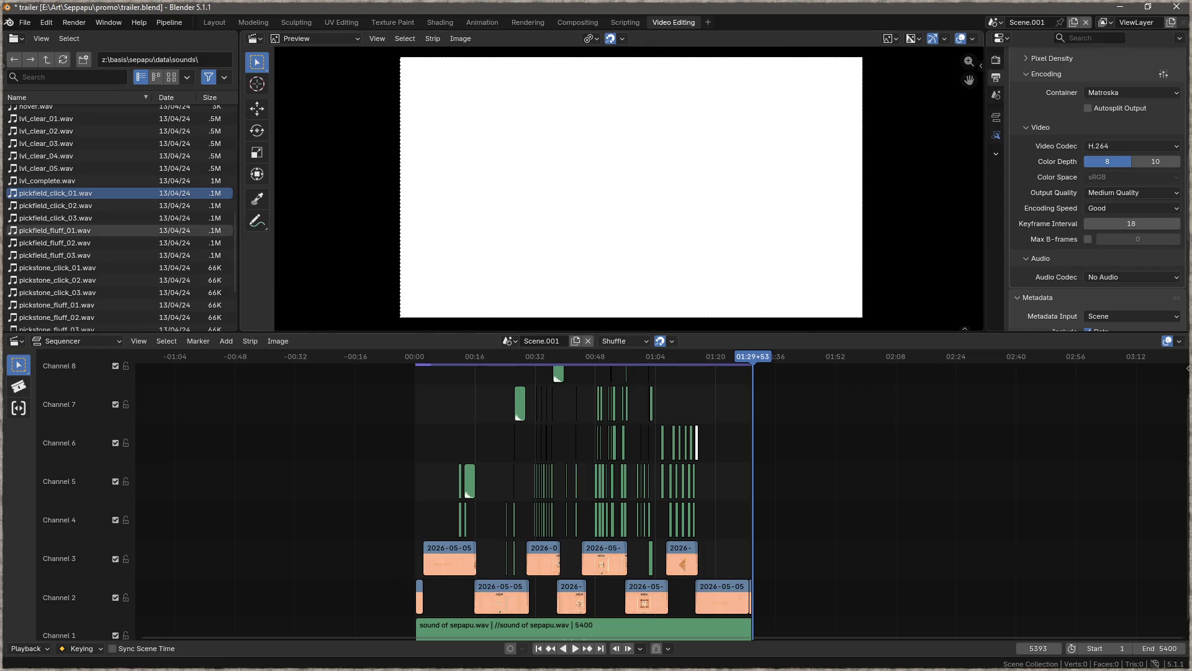
key("alt+Tab")
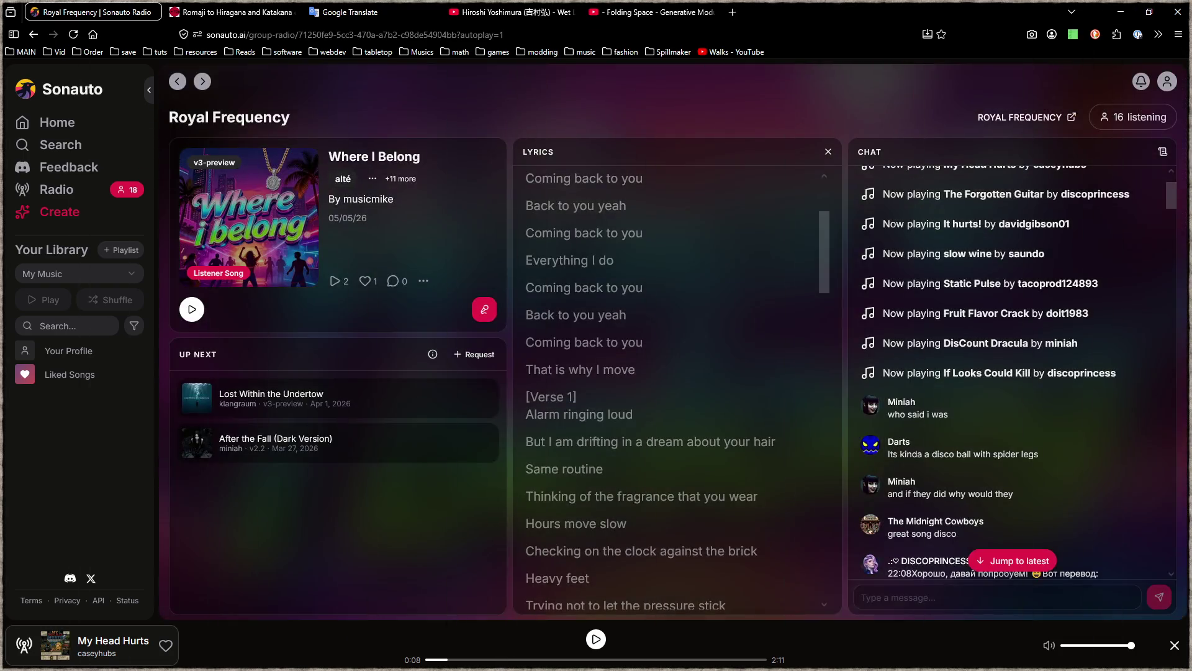
- Switch to the Firefox window, which shows the Sonauto Radio Royal Frequency page
key("alt+Tab")
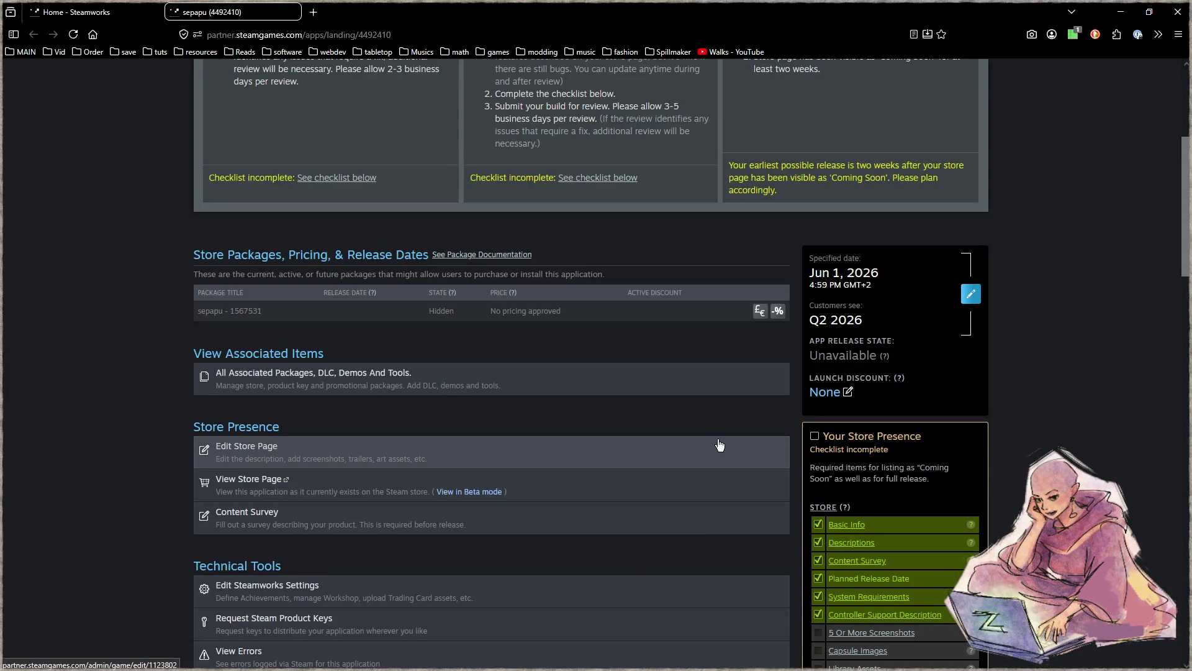
scroll(174, 400, "up", 4)
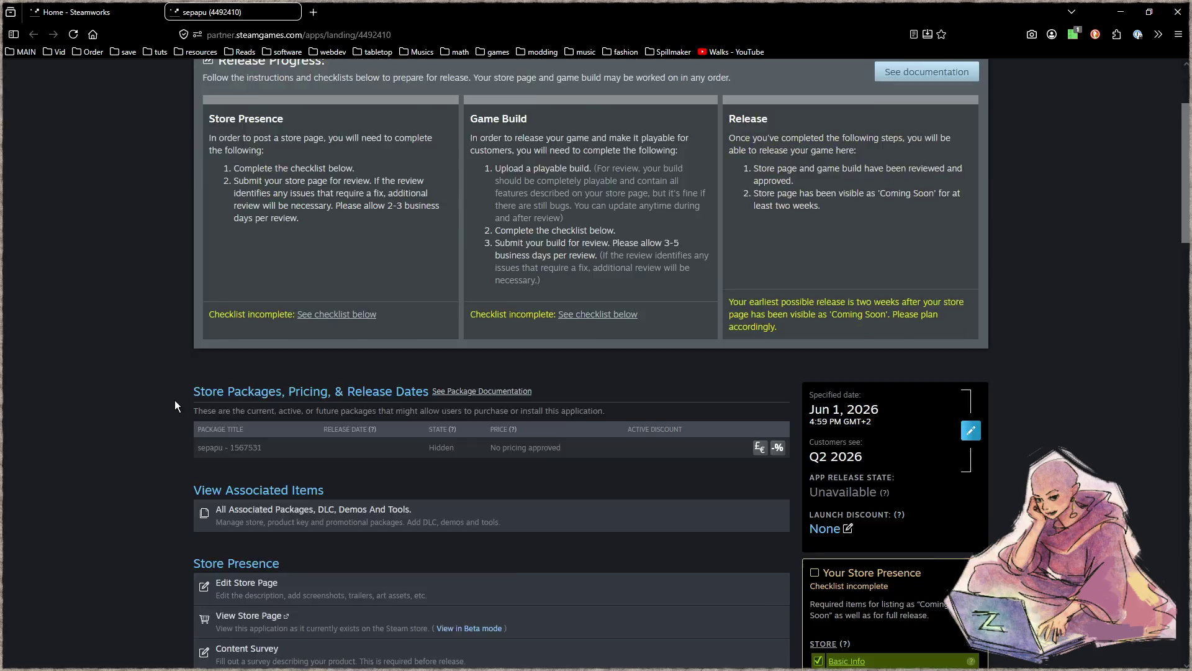
scroll(181, 401, "down", 2)
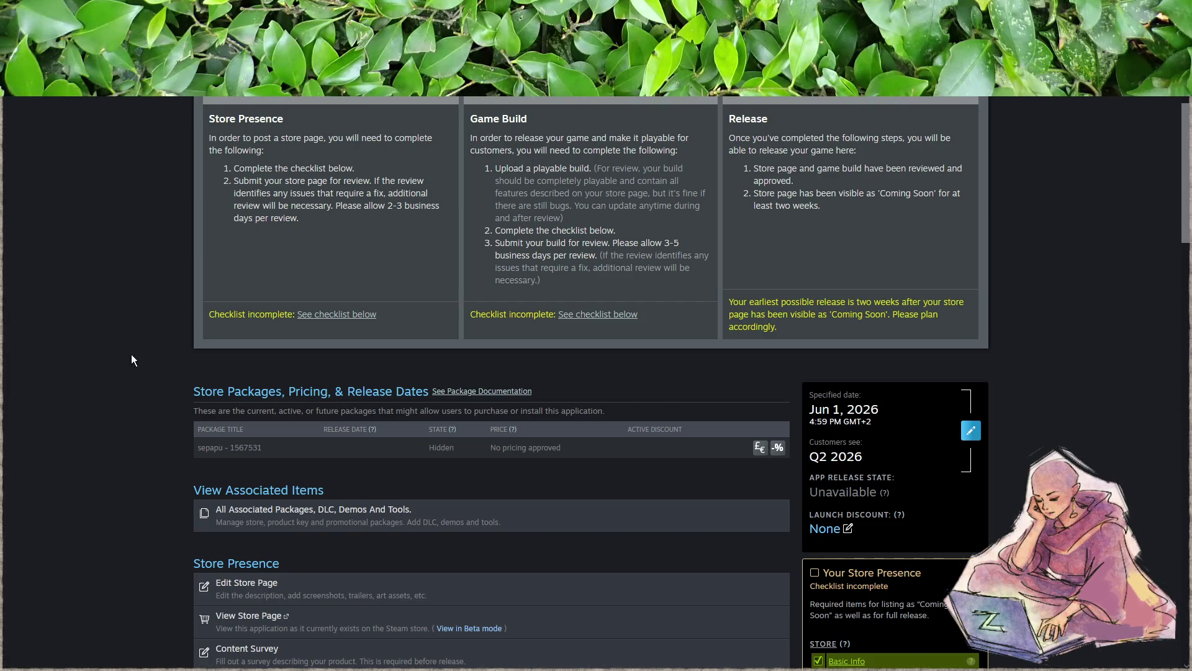
scroll(135, 359, "up", 2)
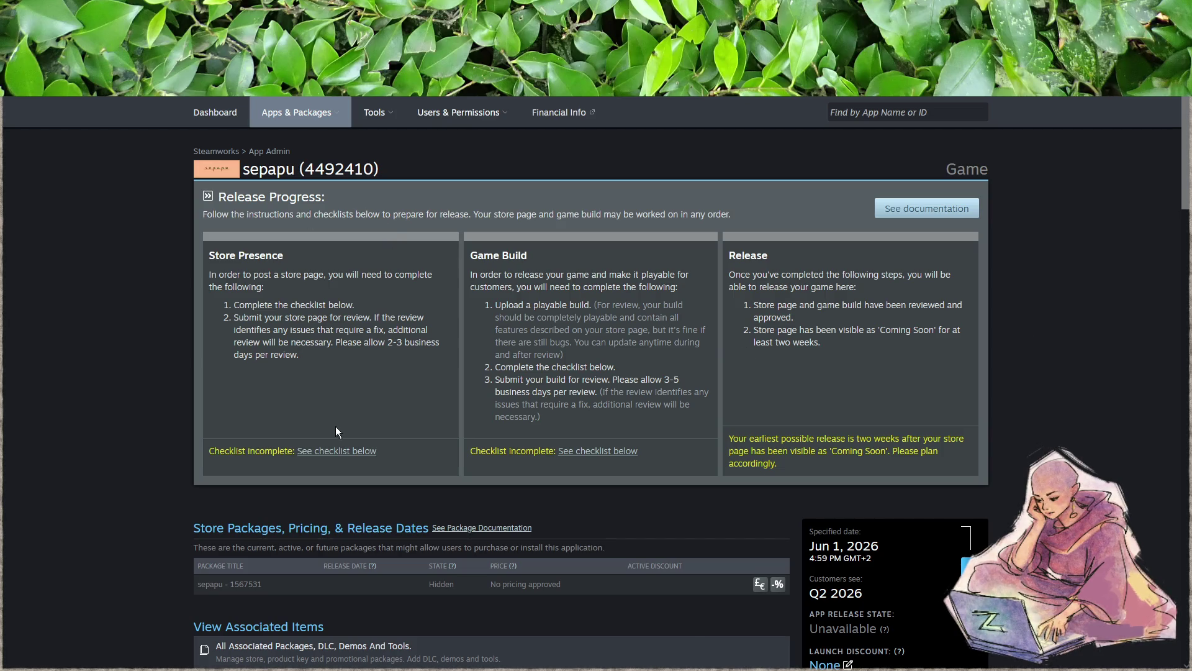
scroll(269, 495, "down", 2)
scroll(487, 535, "down", 5)
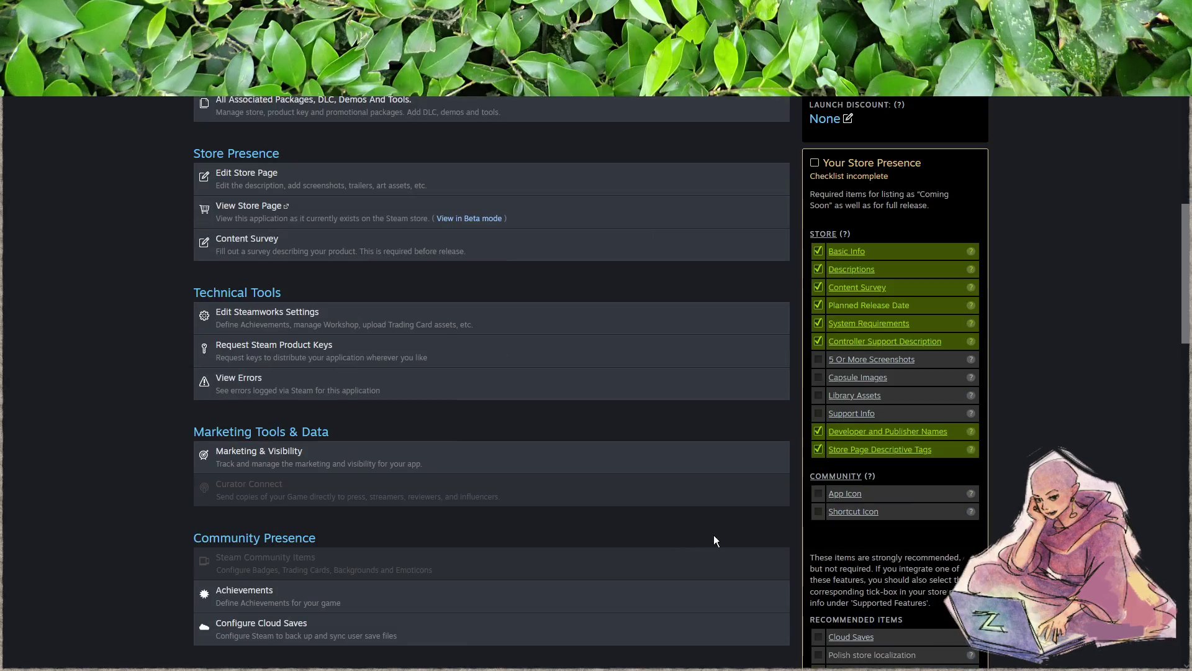
left_click(884, 360)
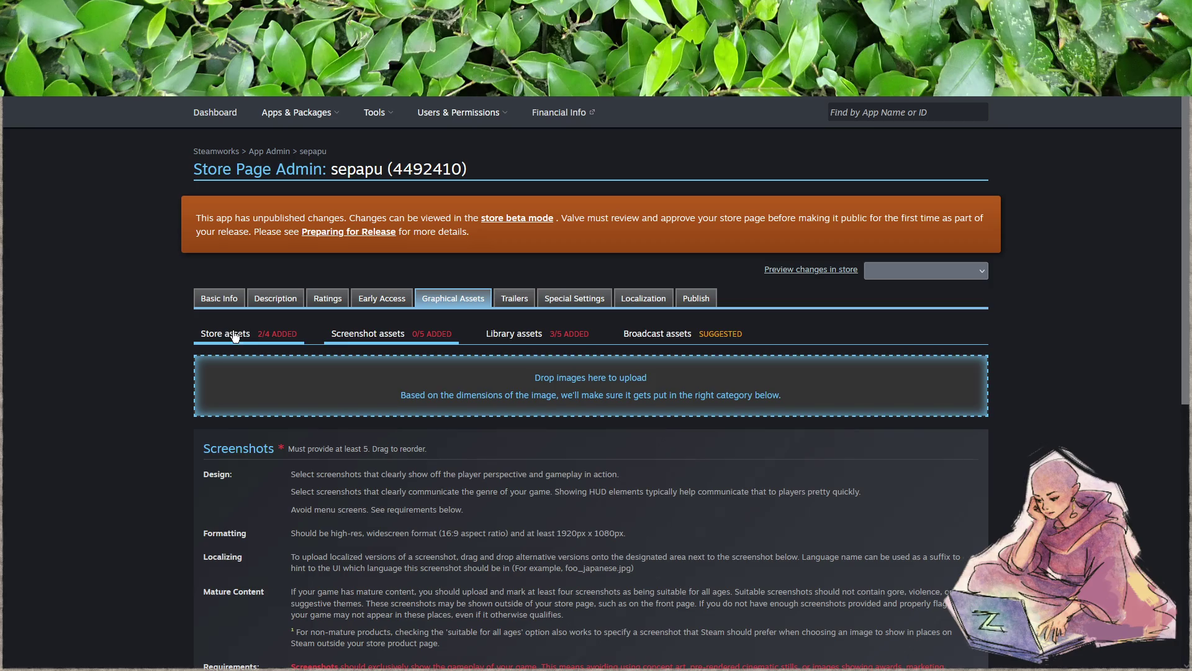
- Browse between the store page's Trailers settings and the Steamworks dashboard
left_click(509, 300)
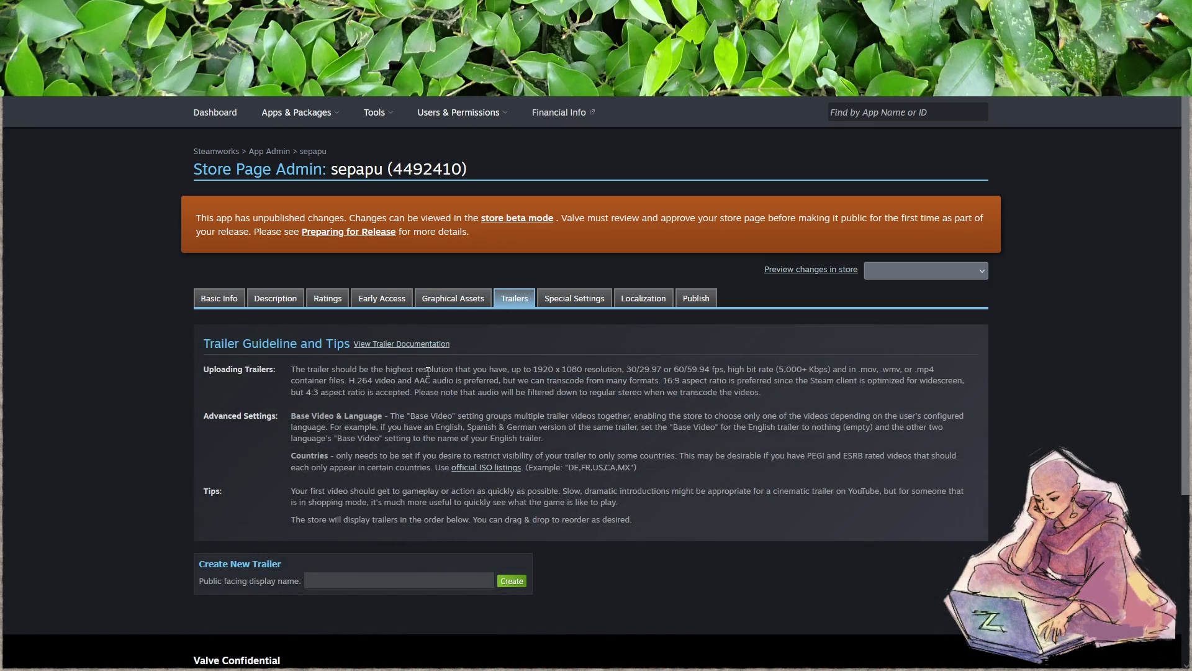
scroll(428, 370, "down", 2)
scroll(518, 333, "up", 2)
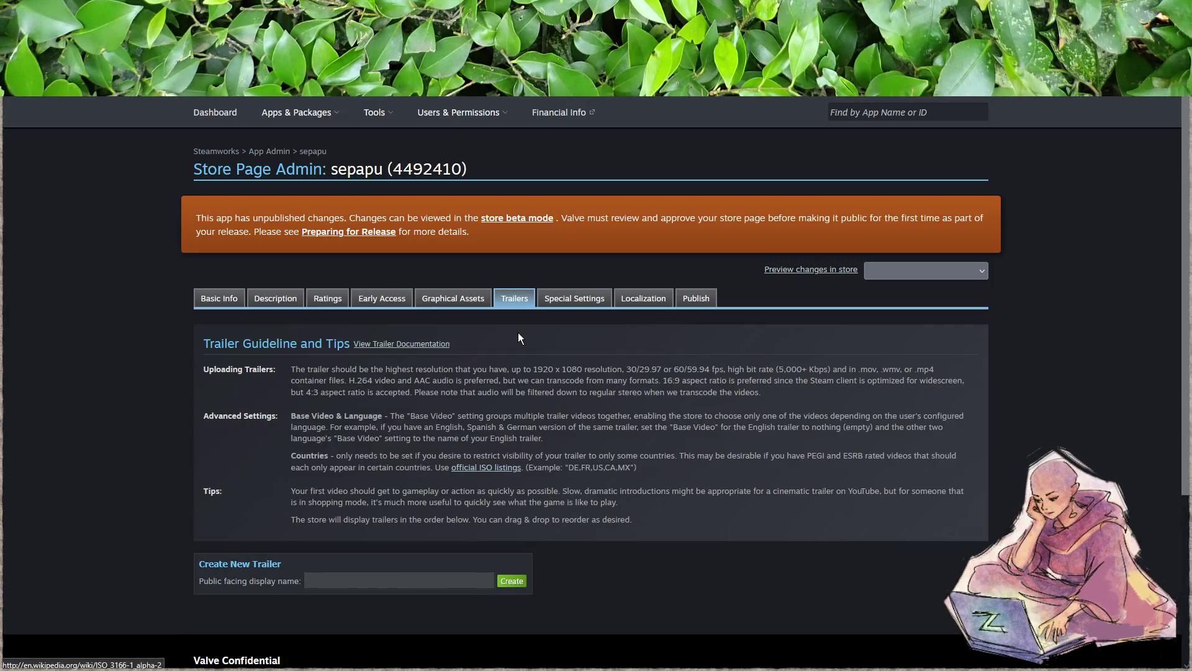
left_click(205, 121)
key("alt+Left")
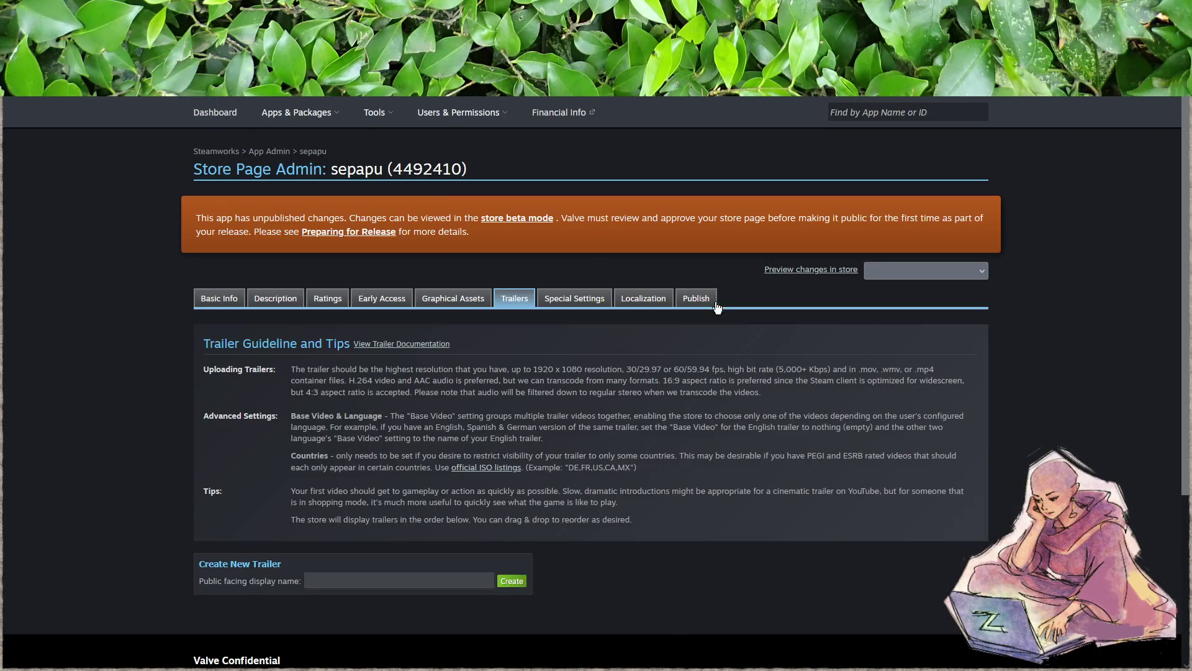
scroll(461, 382, "down", 3)
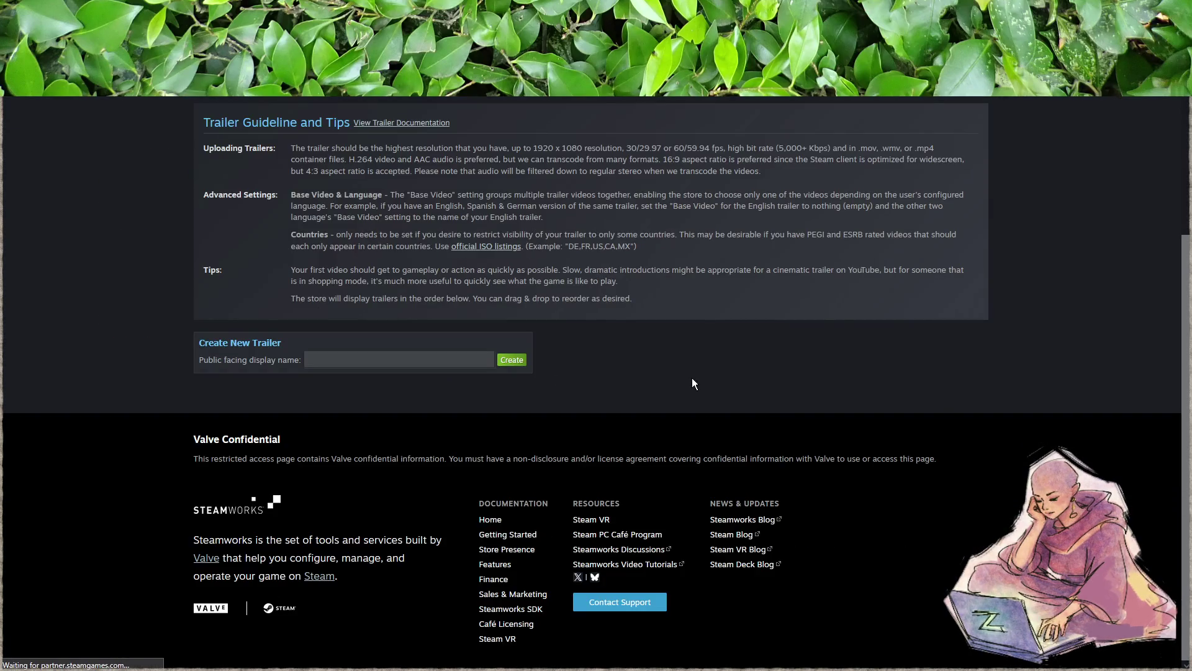
key("alt+Right")
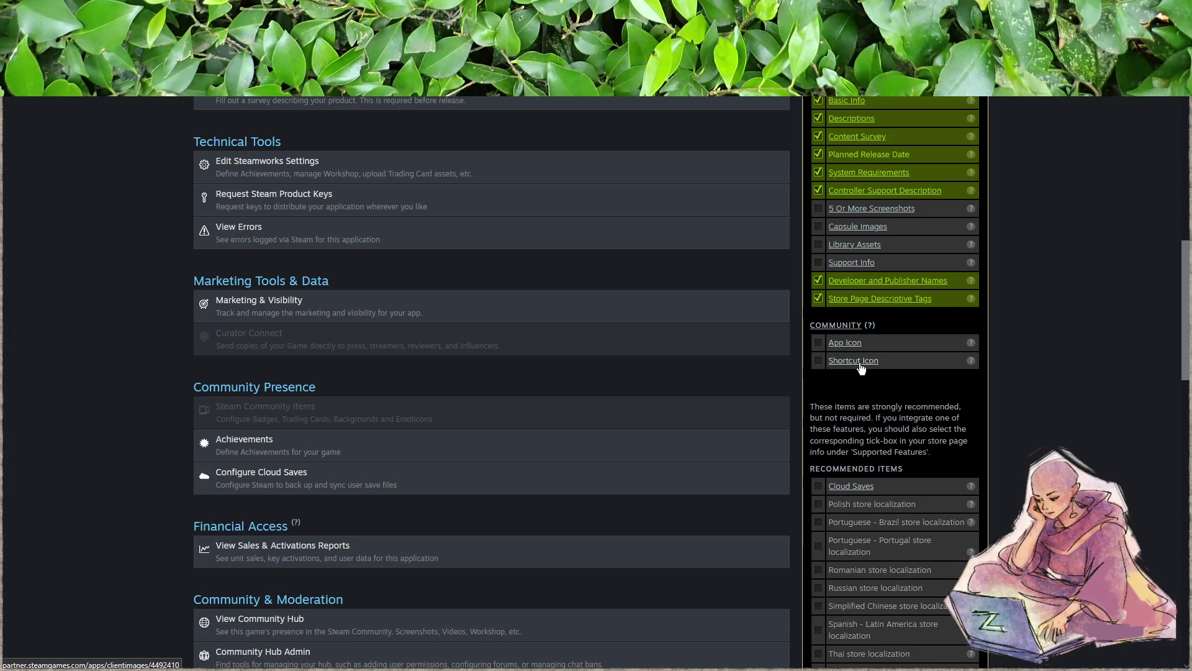
- Reopen Trailers via Graphical Assets and highlight the accepted formats '.mov, .wmv, or .mp4'
left_click(867, 209)
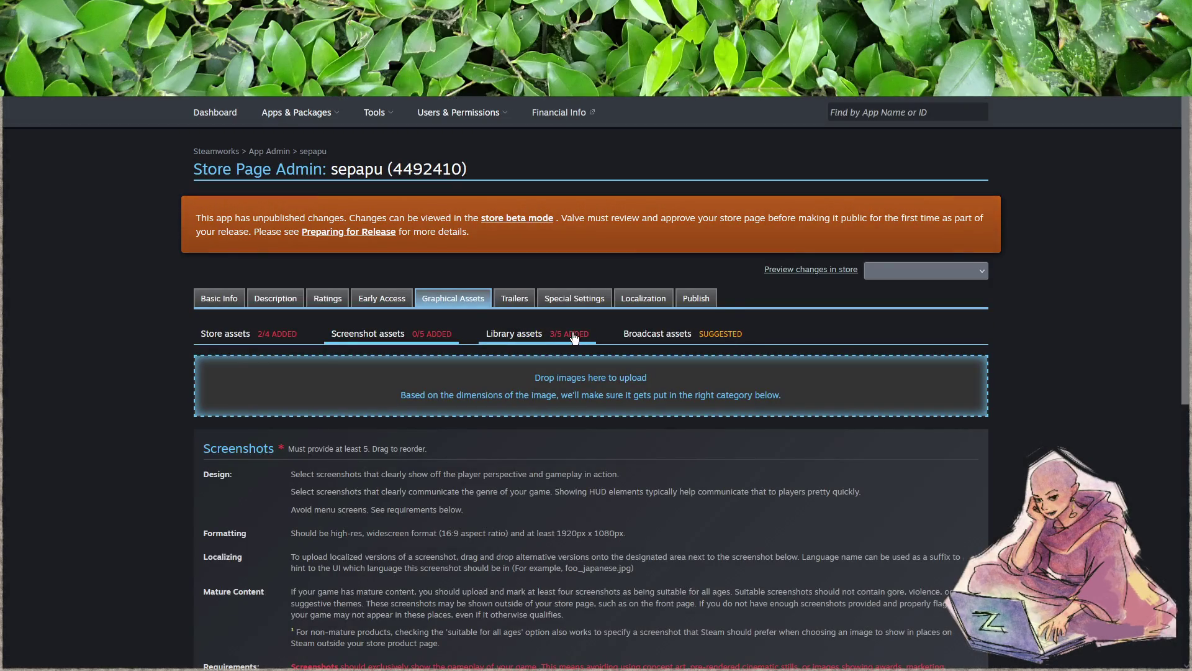
left_click(516, 300)
scroll(584, 370, "down", 3)
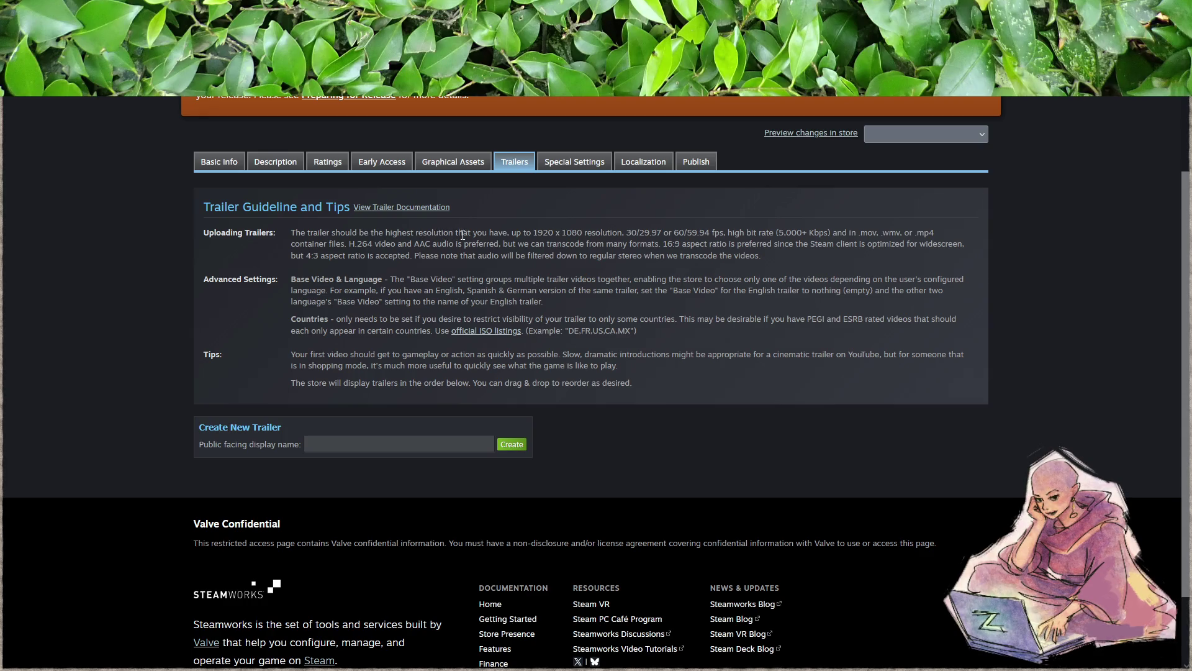
mouse_move(506, 234)
left_mouse_down()
mouse_move(583, 234)
mouse_move(565, 244)
mouse_move(734, 233)
left_mouse_up()
left_click(682, 238)
left_click(784, 246)
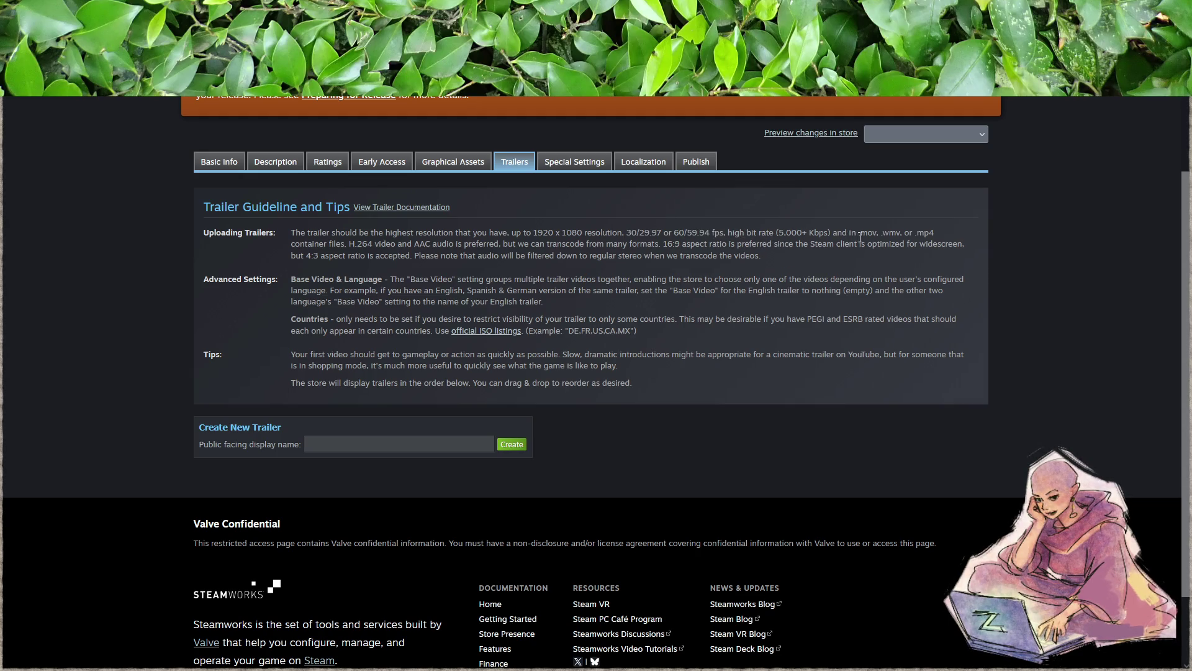
left_click_drag(857, 233, 934, 234)
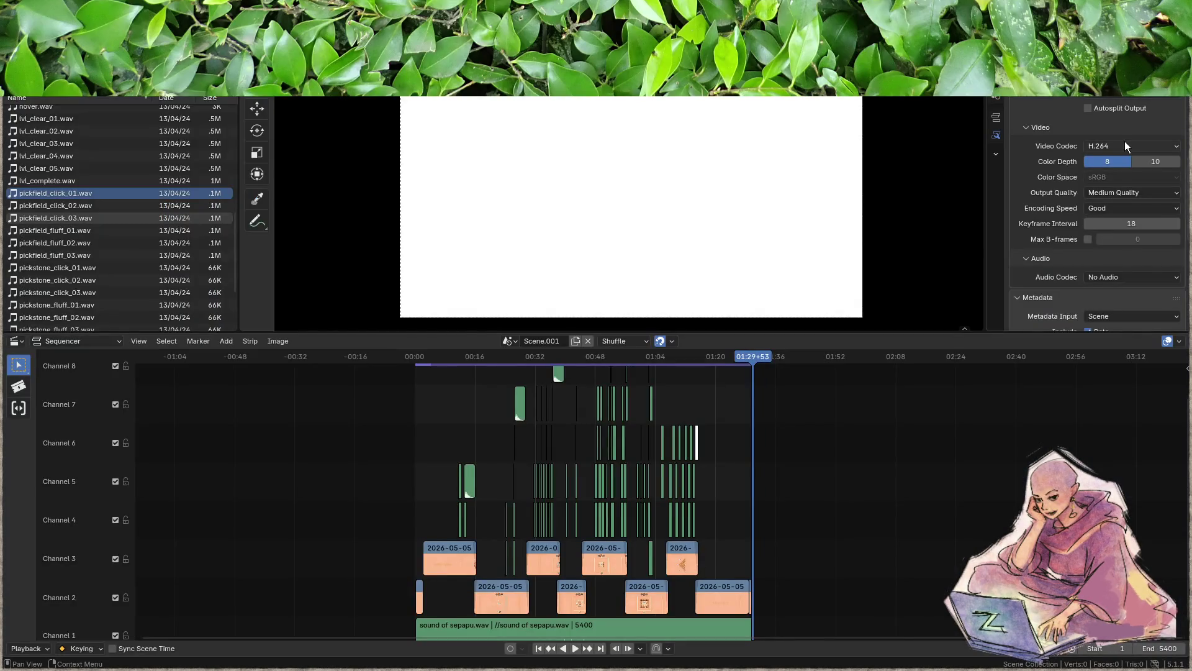
left_click(1126, 146)
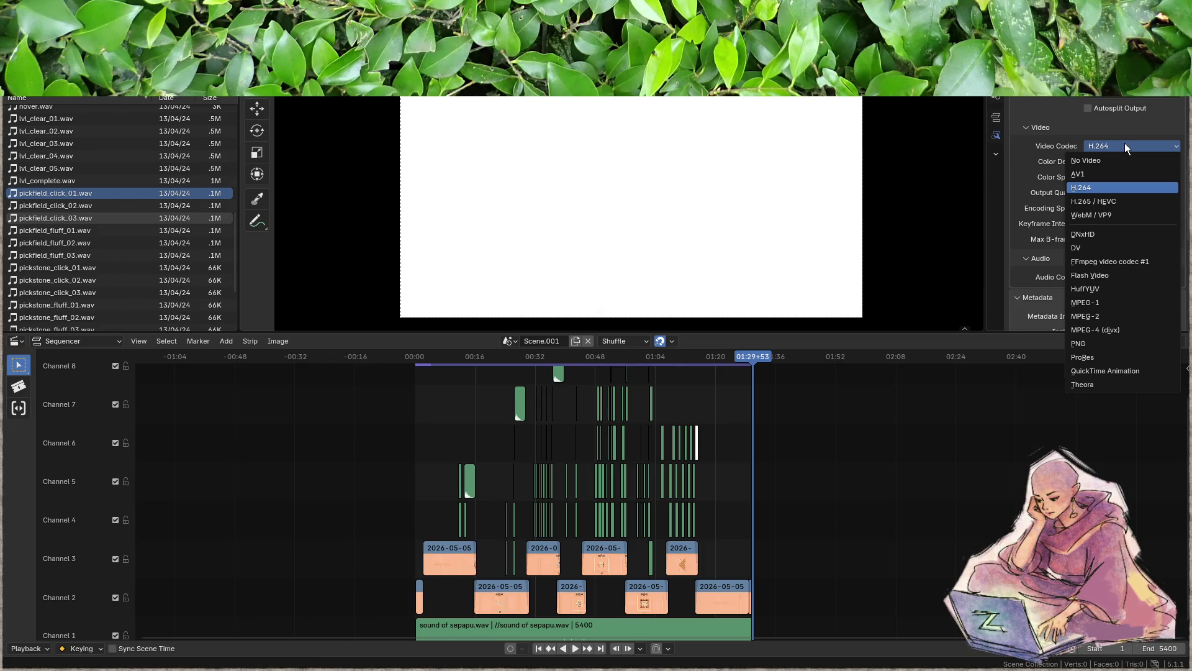
- Set the container to MPEG-4, output quality to Lossless and encoding speed to Good
left_click(1118, 91)
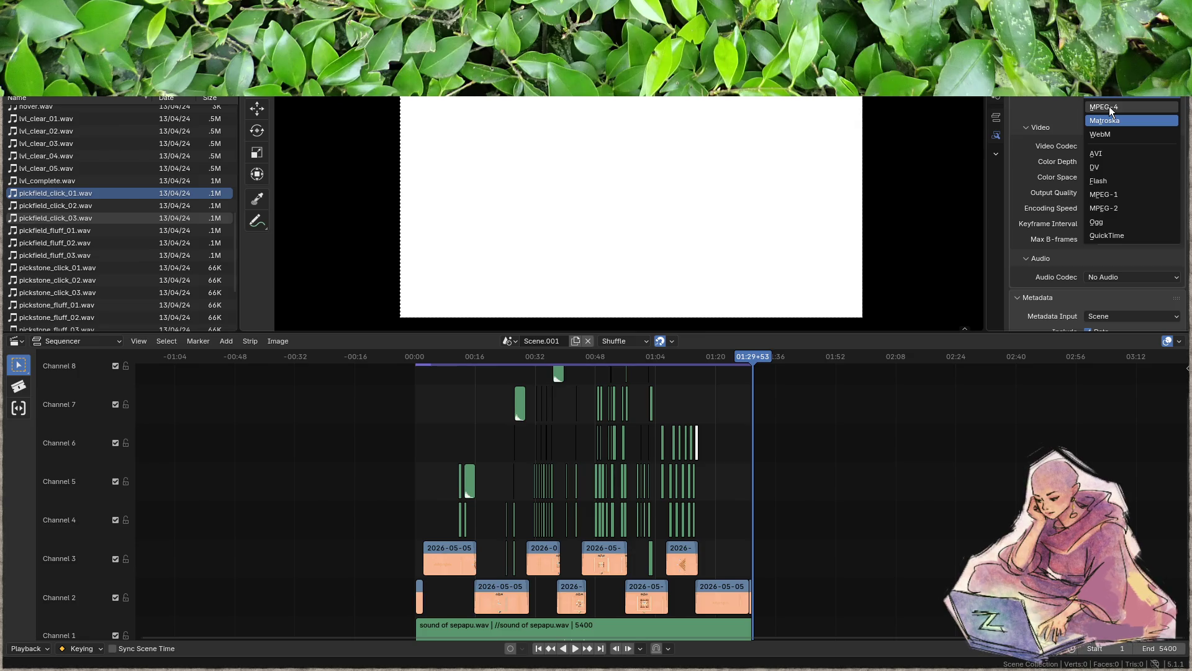
left_click(1109, 106)
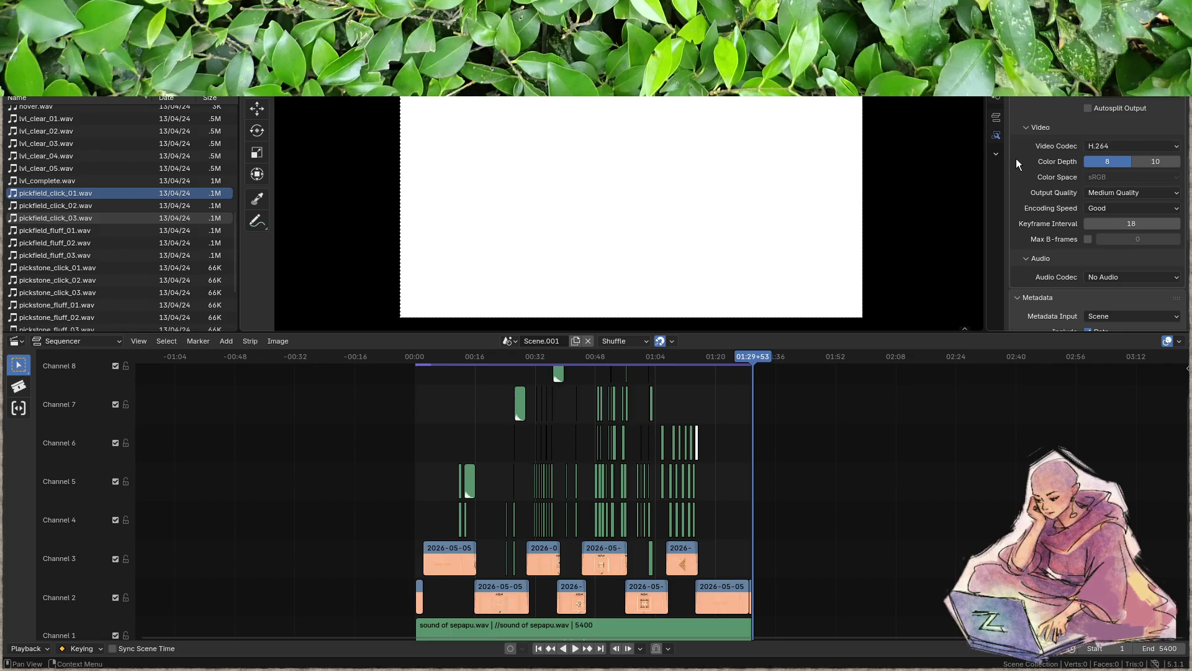
left_click(1112, 193)
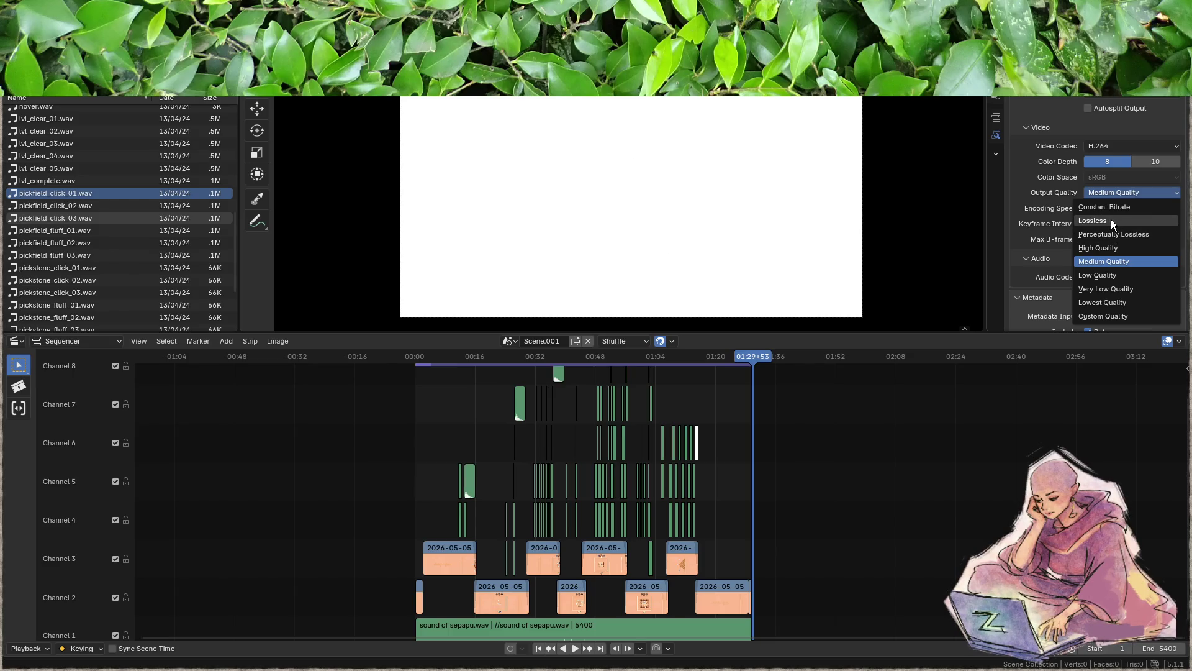
left_click(1112, 220)
left_click(1112, 208)
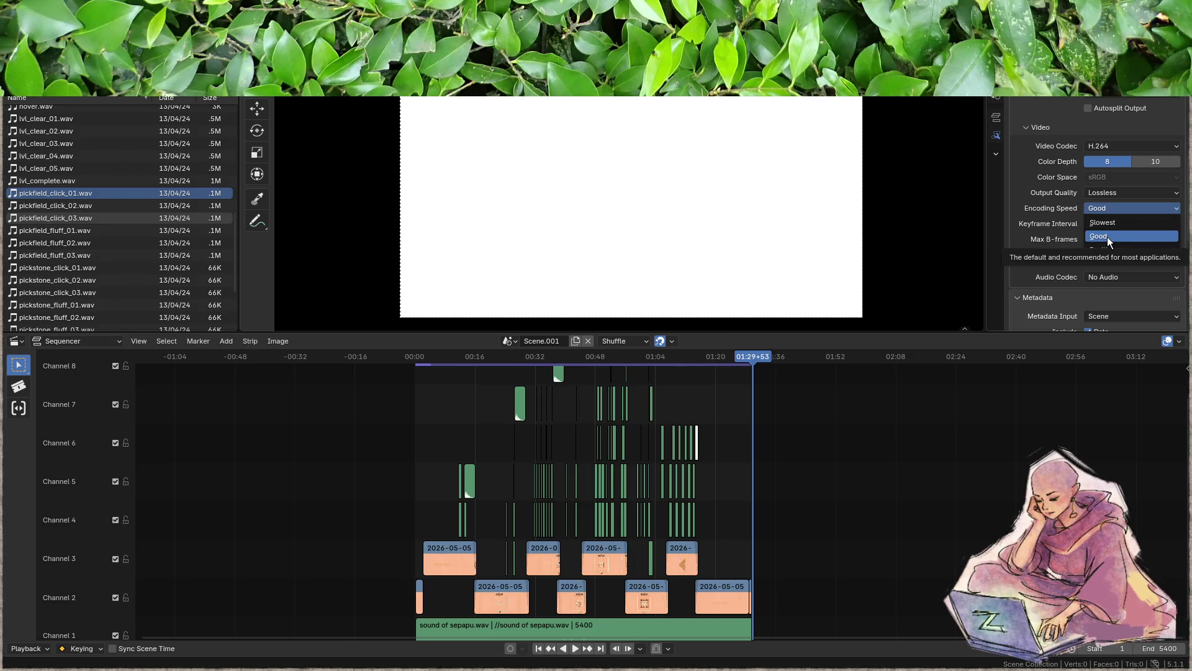
left_click(1077, 209)
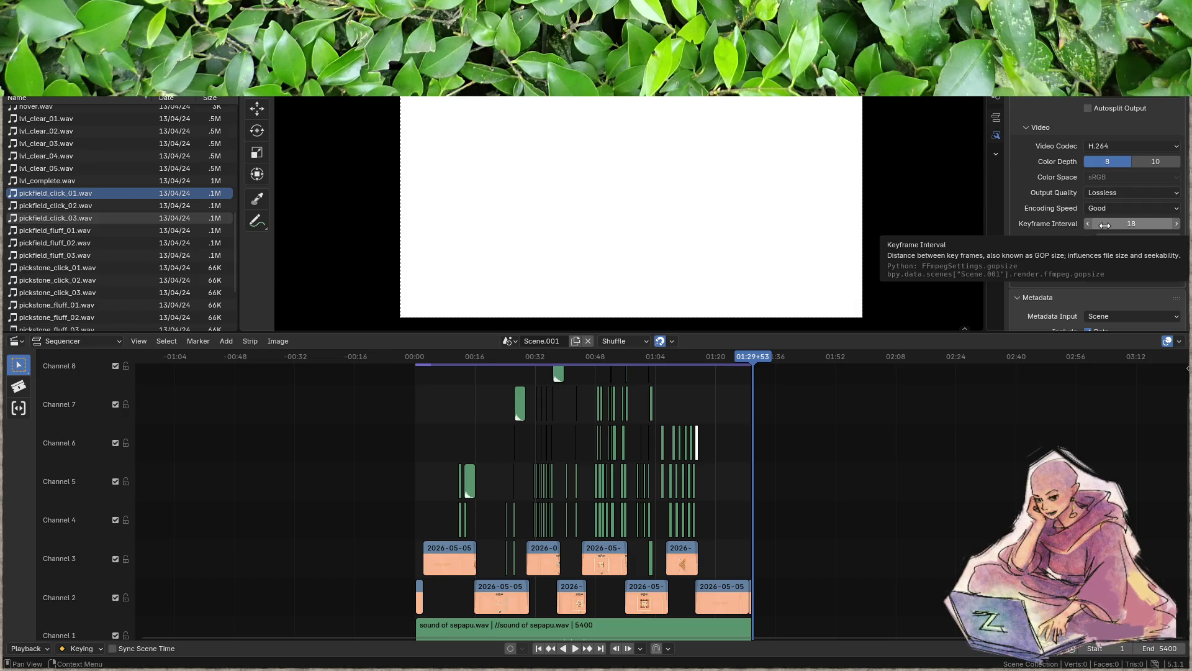
- Set the audio codec to AAC, matching Steam's H.264 video and AAC audio guidance
scroll(1038, 251, "down", 1)
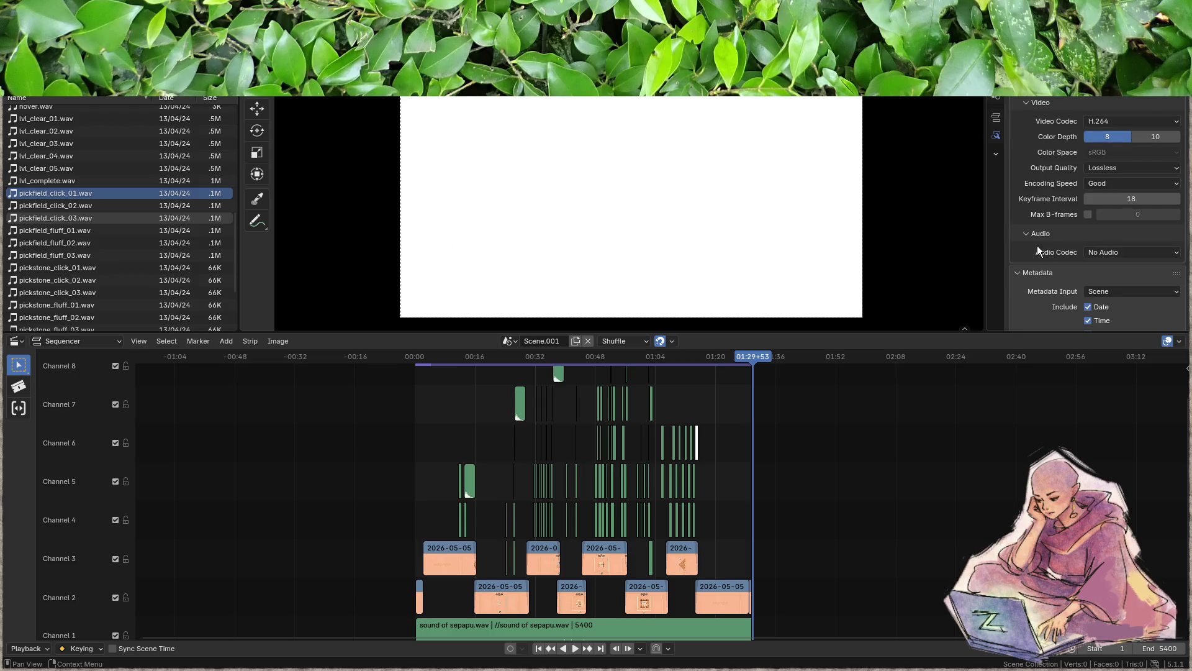
scroll(1044, 248, "down", 1)
left_click(1110, 231)
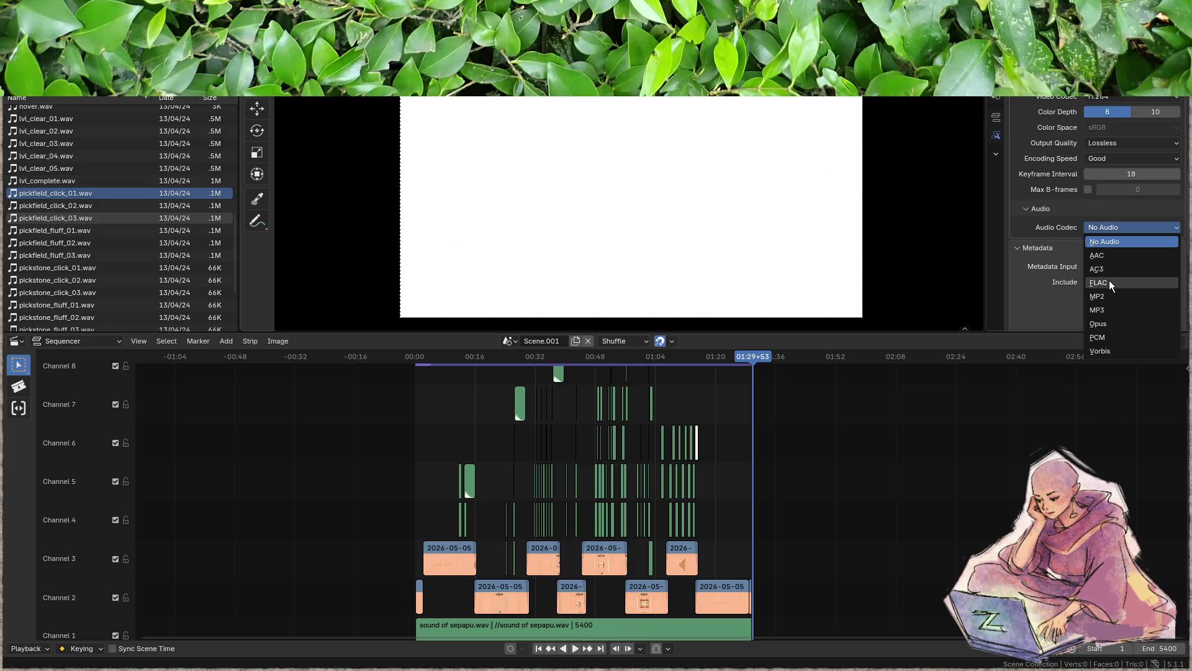
left_click(1109, 255)
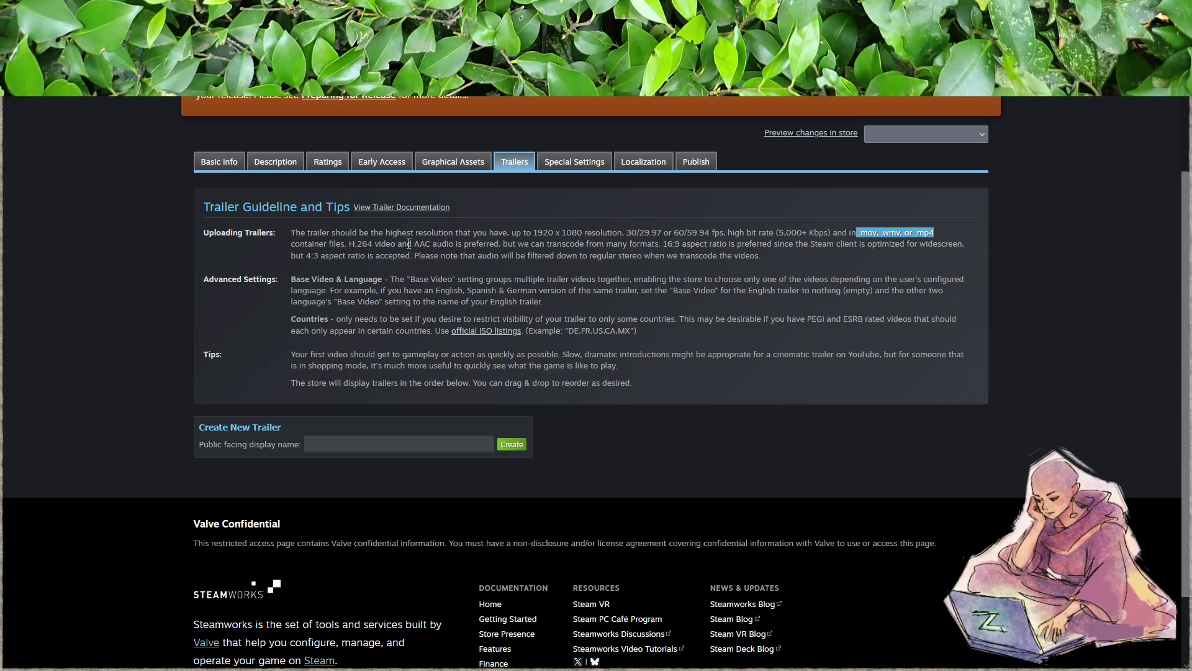
left_click_drag(348, 243, 431, 244)
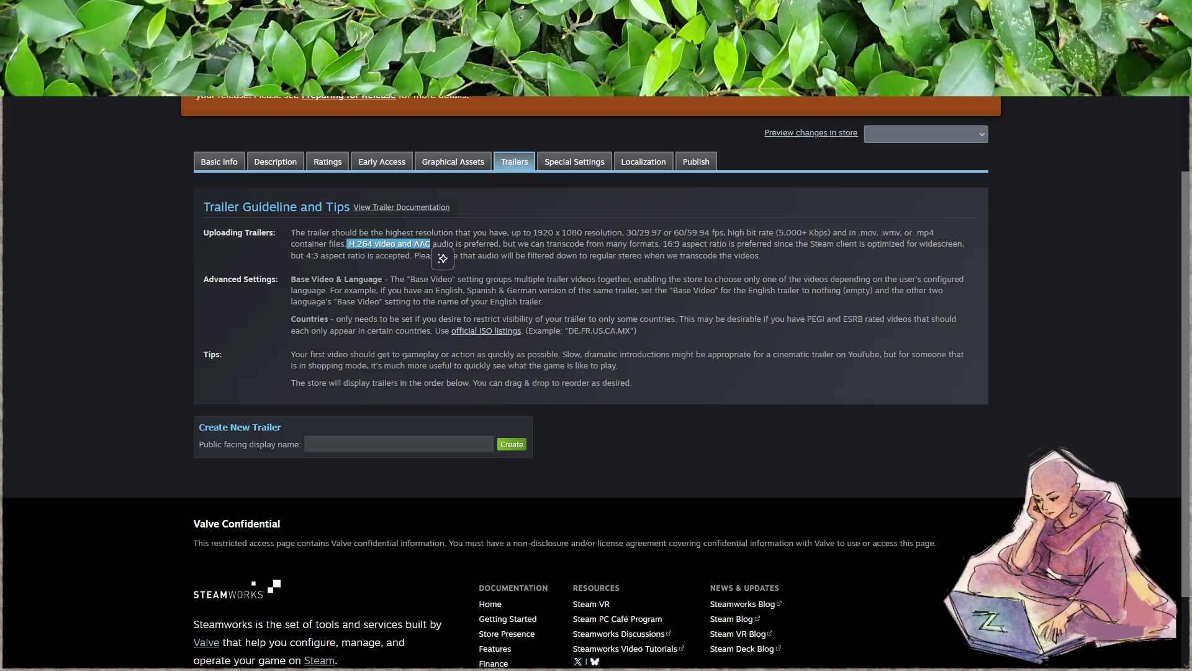
key("alt+Tab")
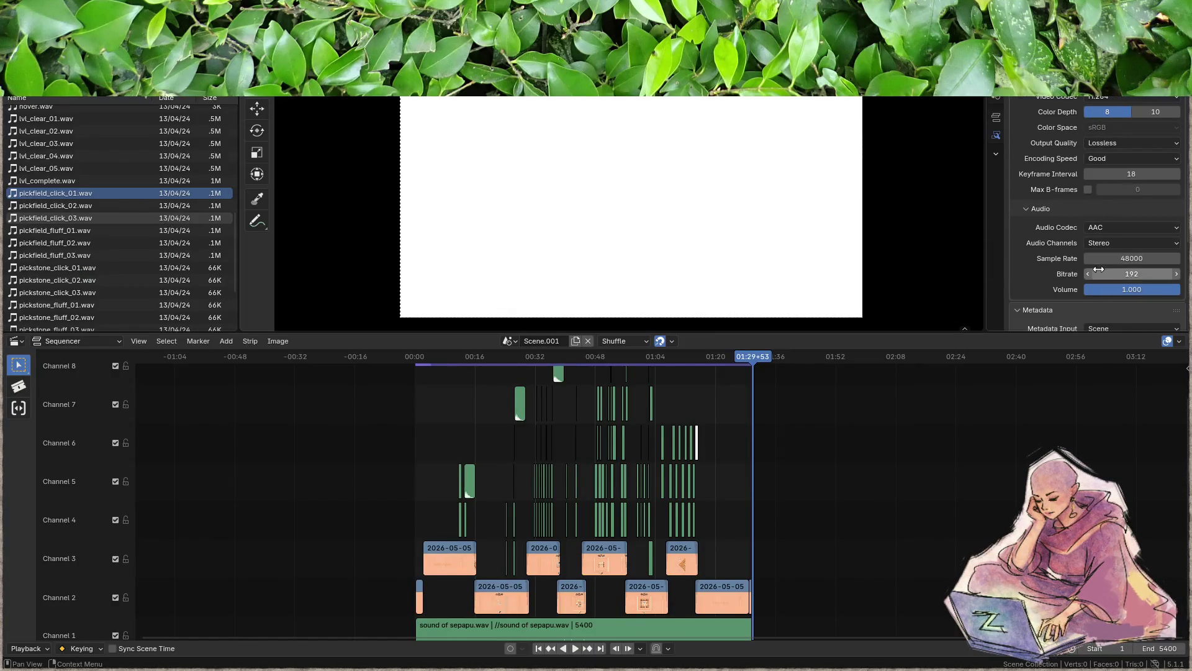
scroll(1041, 266, "down", 3)
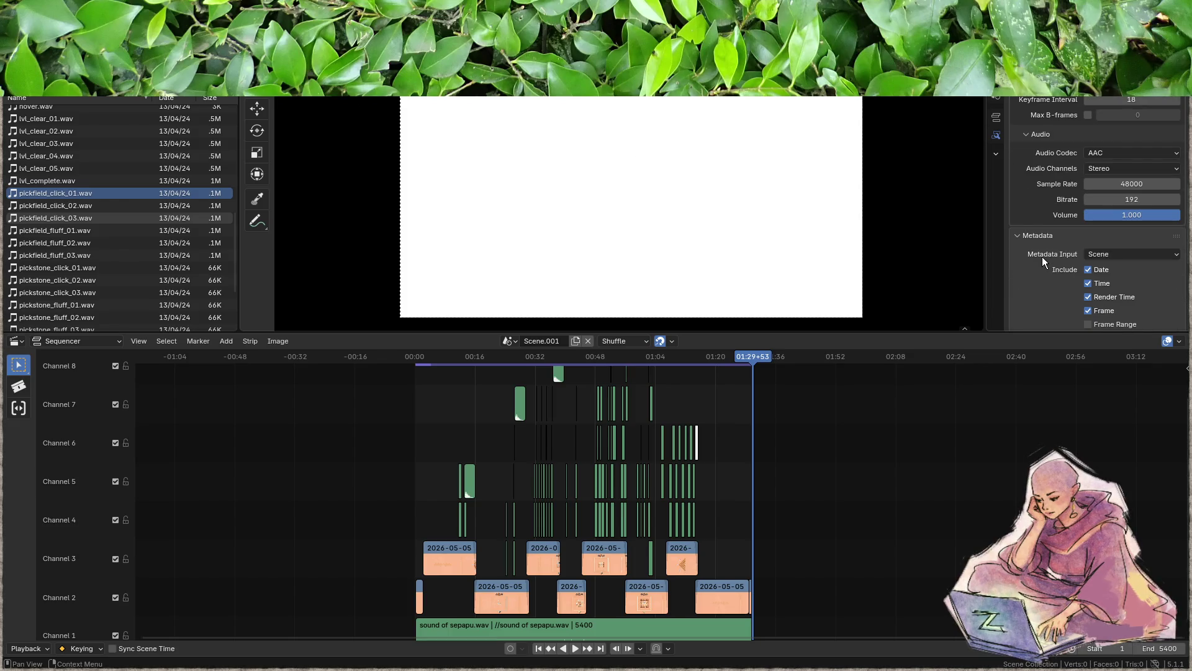
scroll(1042, 256, "down", 8)
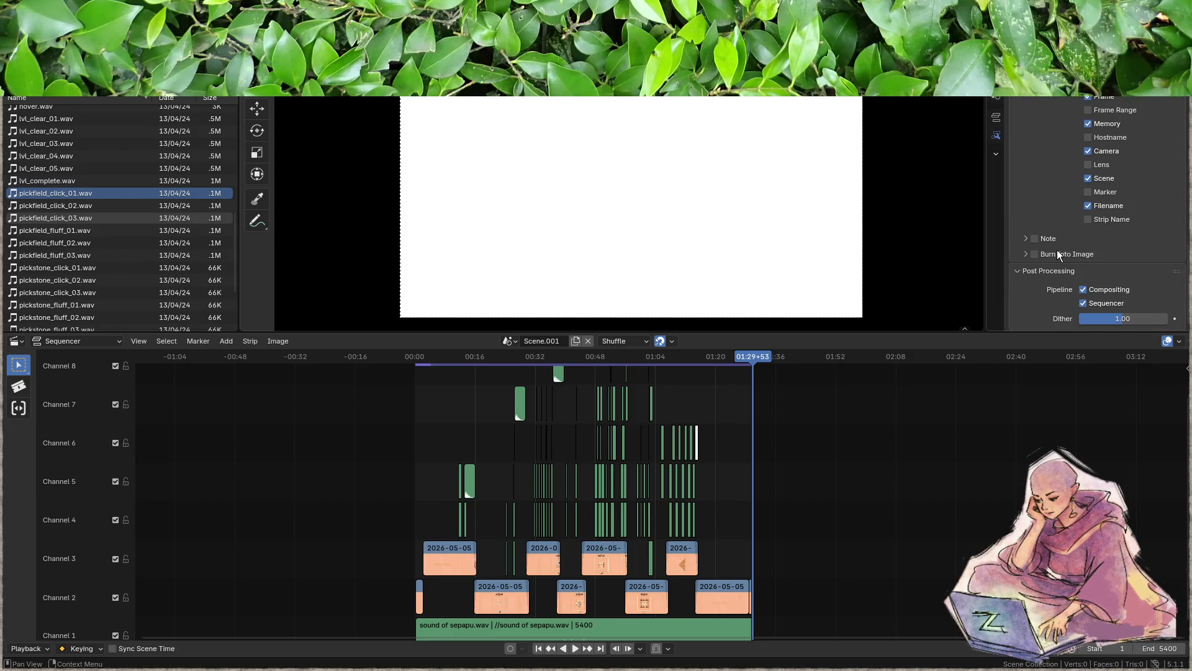
scroll(1059, 251, "up", 15)
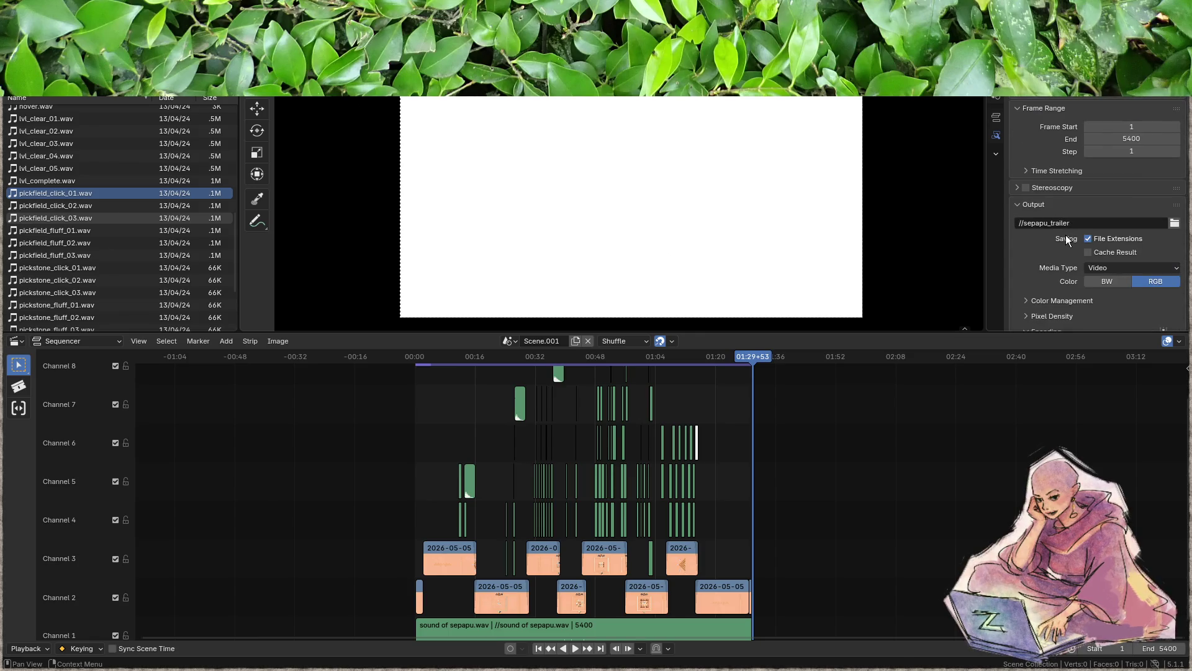
key("ctrl+F12")
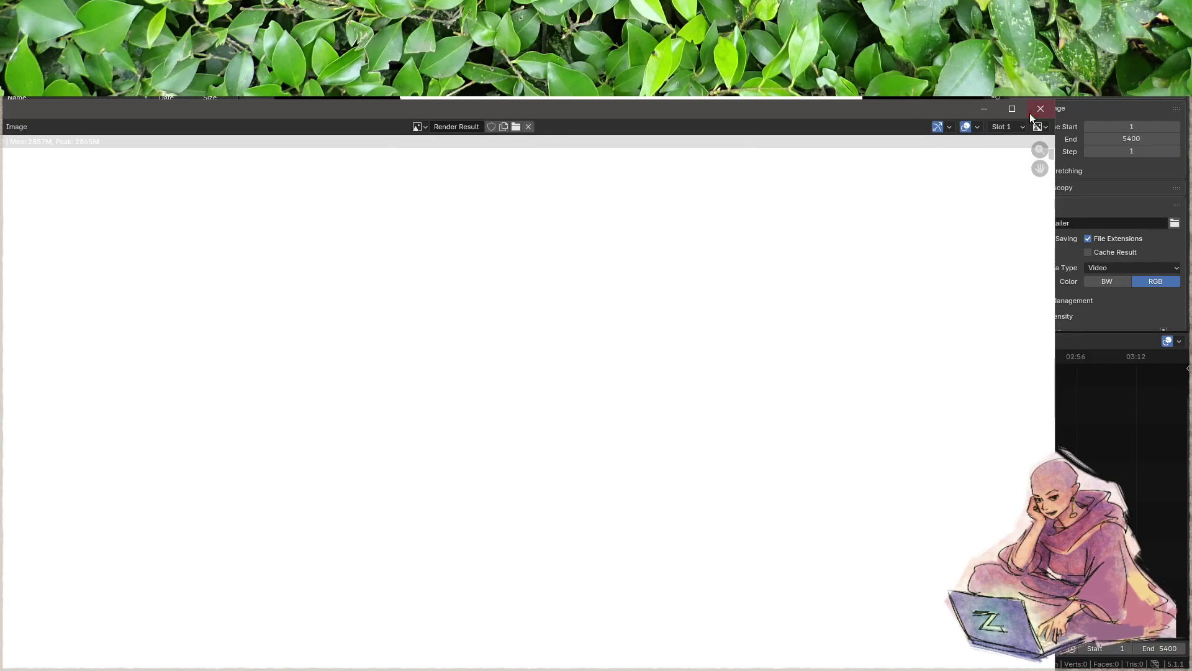
left_click(1036, 112)
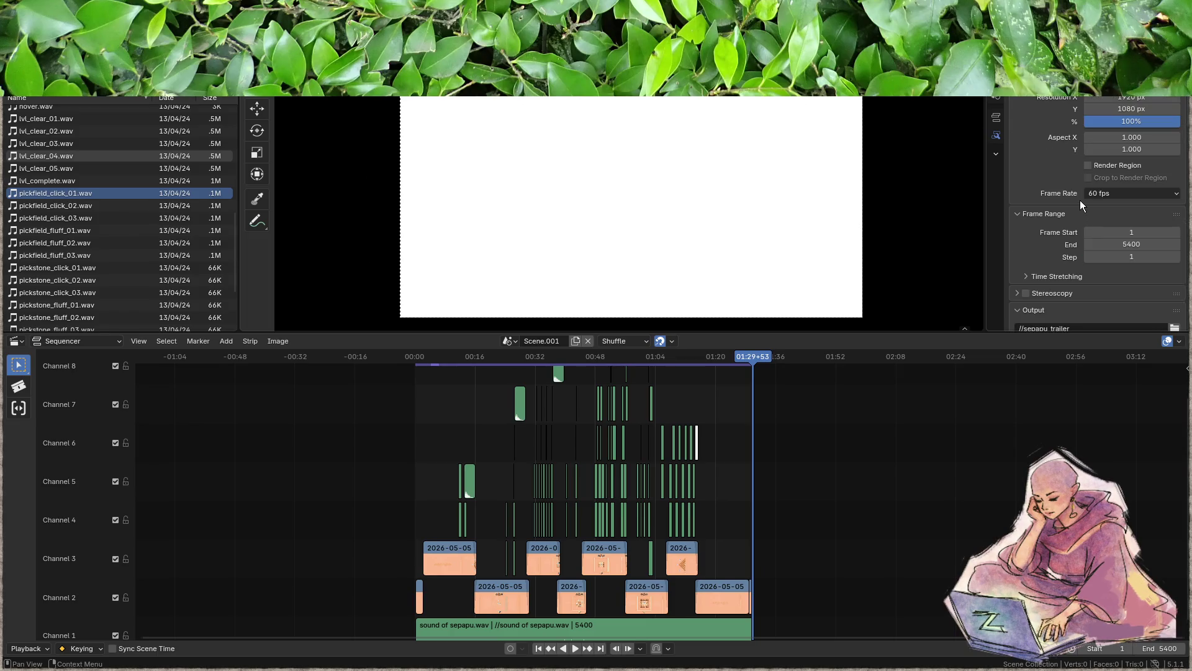
scroll(1051, 149, "down", 7)
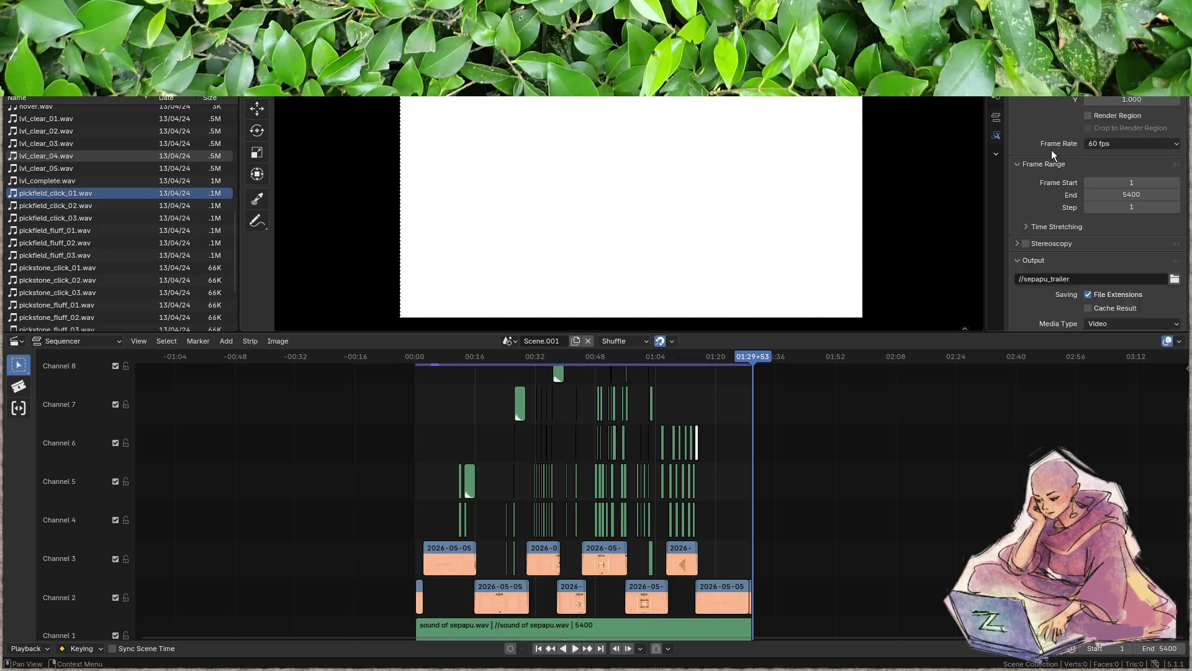
scroll(1053, 151, "down", 3)
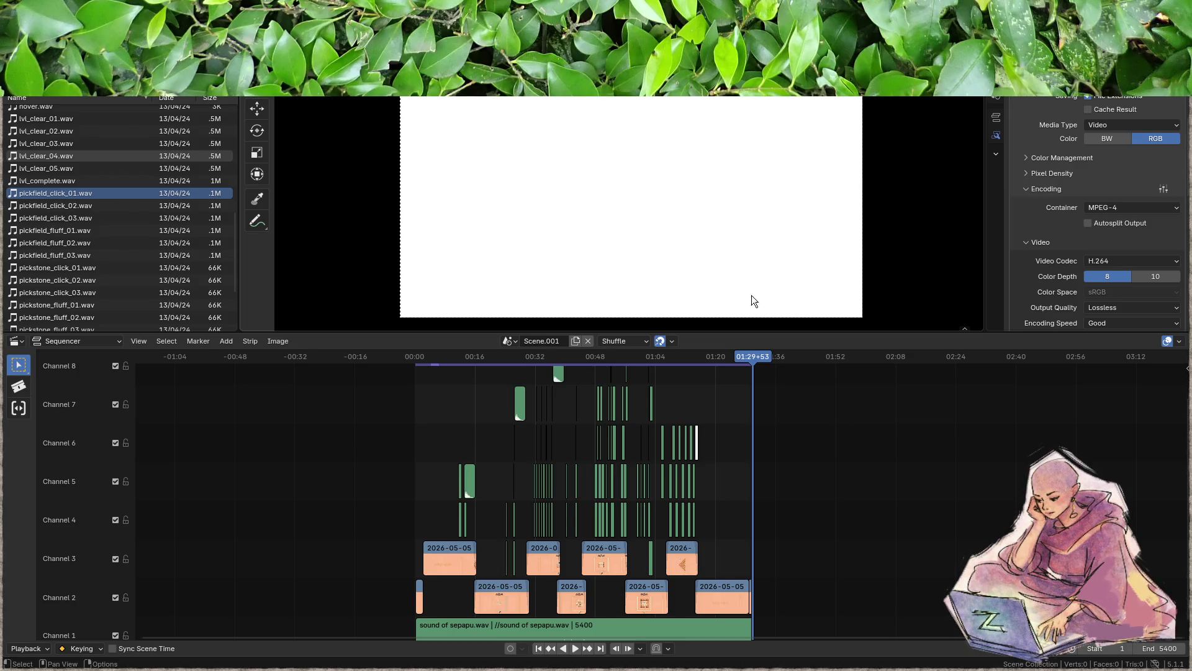
left_click_drag(753, 356, 441, 349)
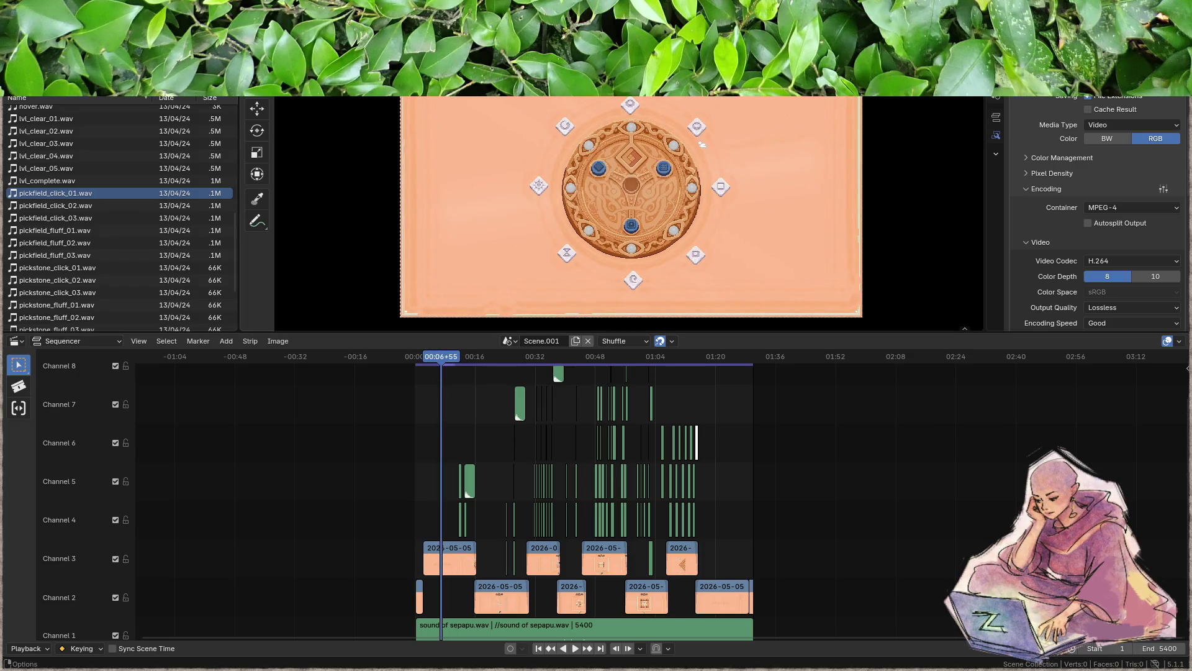
- Run Render > Render Animation to export the whole trailer
left_click(74, 7)
left_click(93, 37)
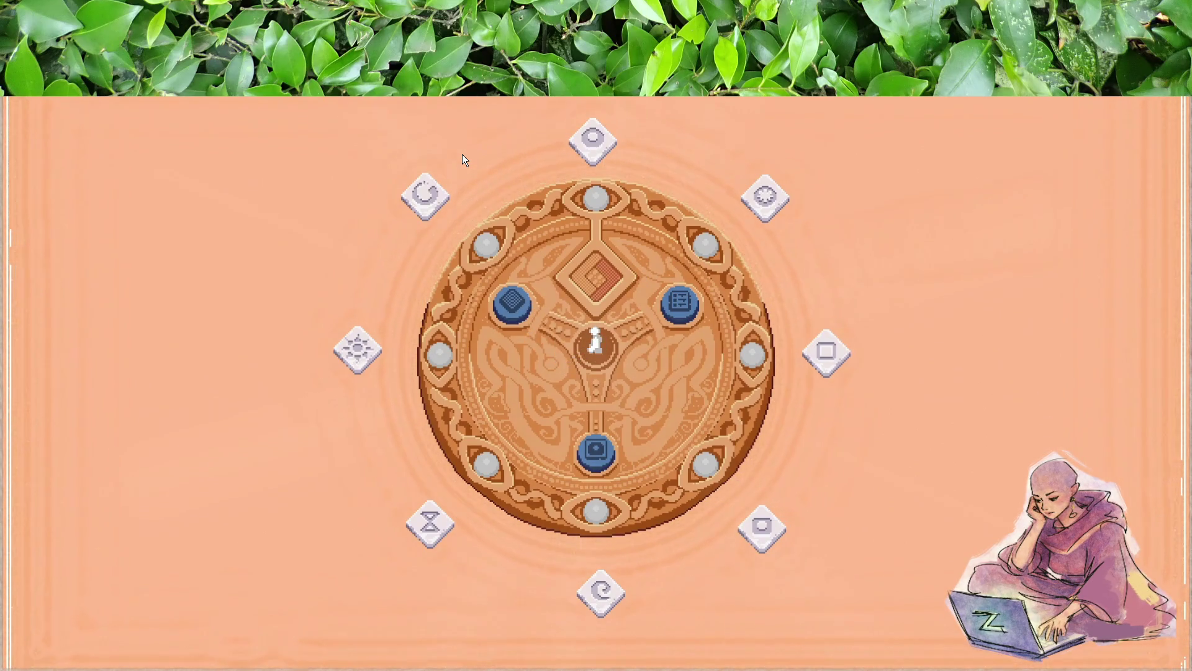
key("Up")
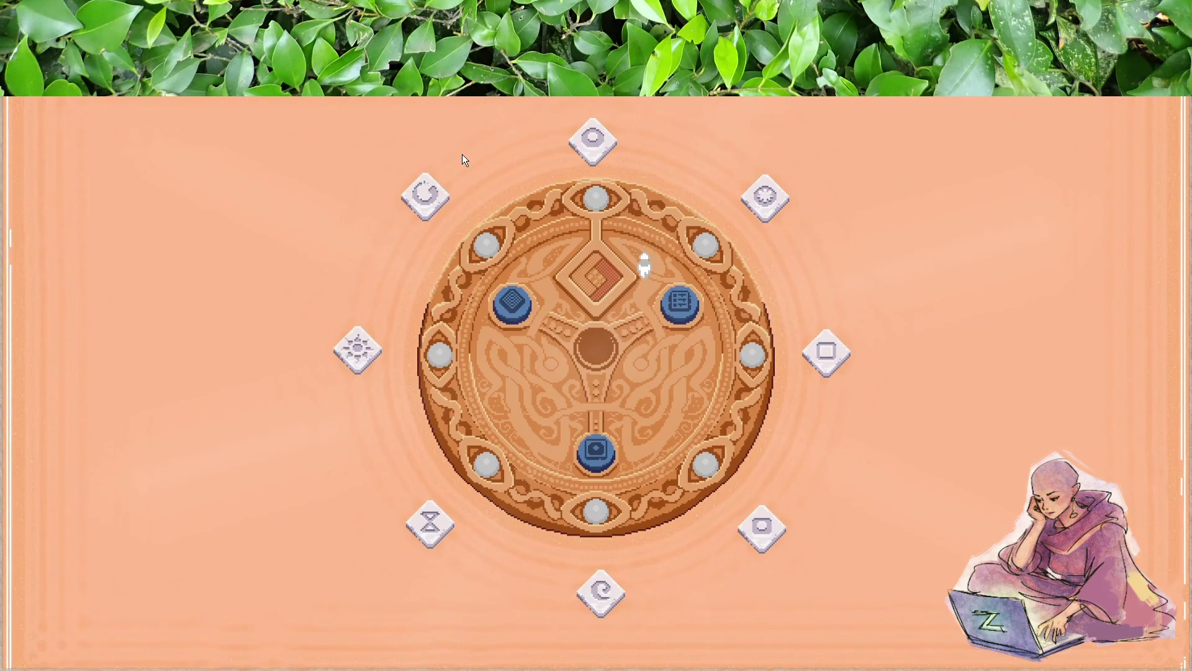
key("Up")
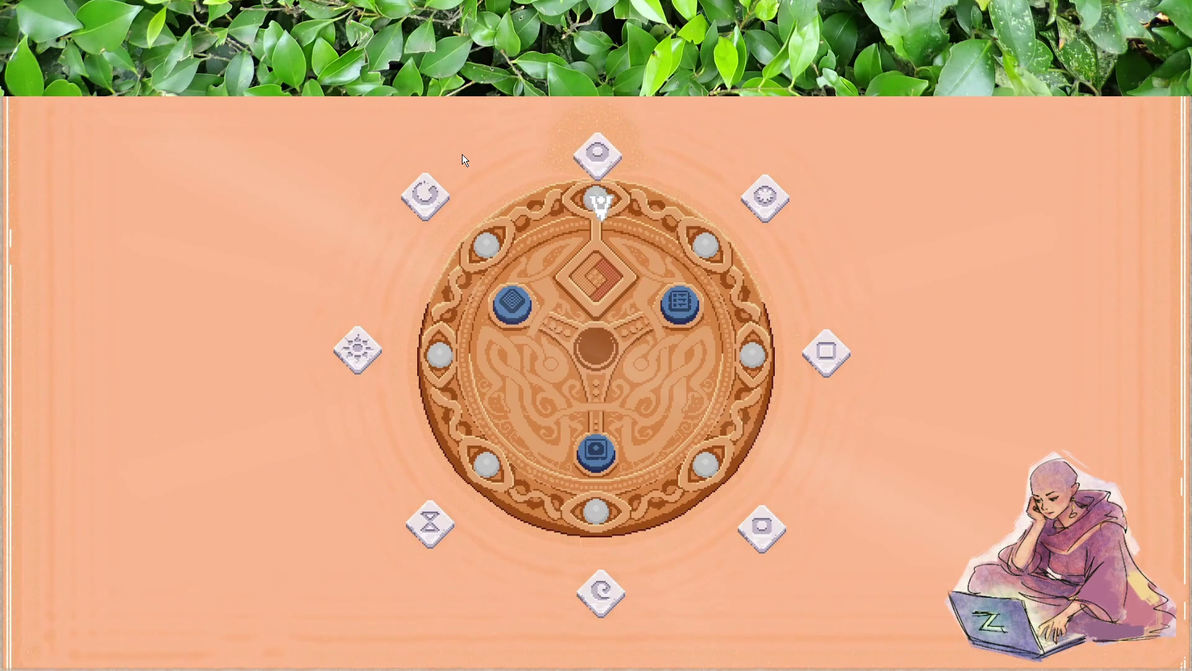
- Wait for the render to finish all frames, then bring the trailer's player window into view
key("Down")
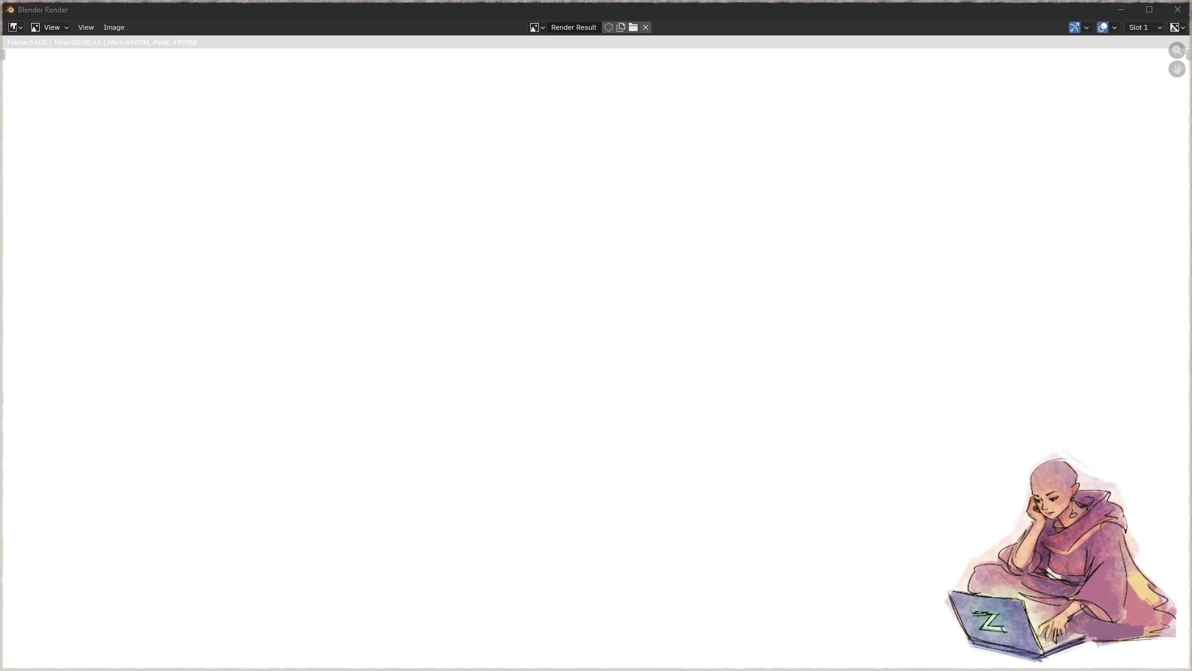
mouse_move(0, 93)
left_mouse_down()
mouse_move(702, 111)
mouse_move(759, 20)
mouse_move(743, 136)
mouse_move(732, 75)
left_mouse_up()
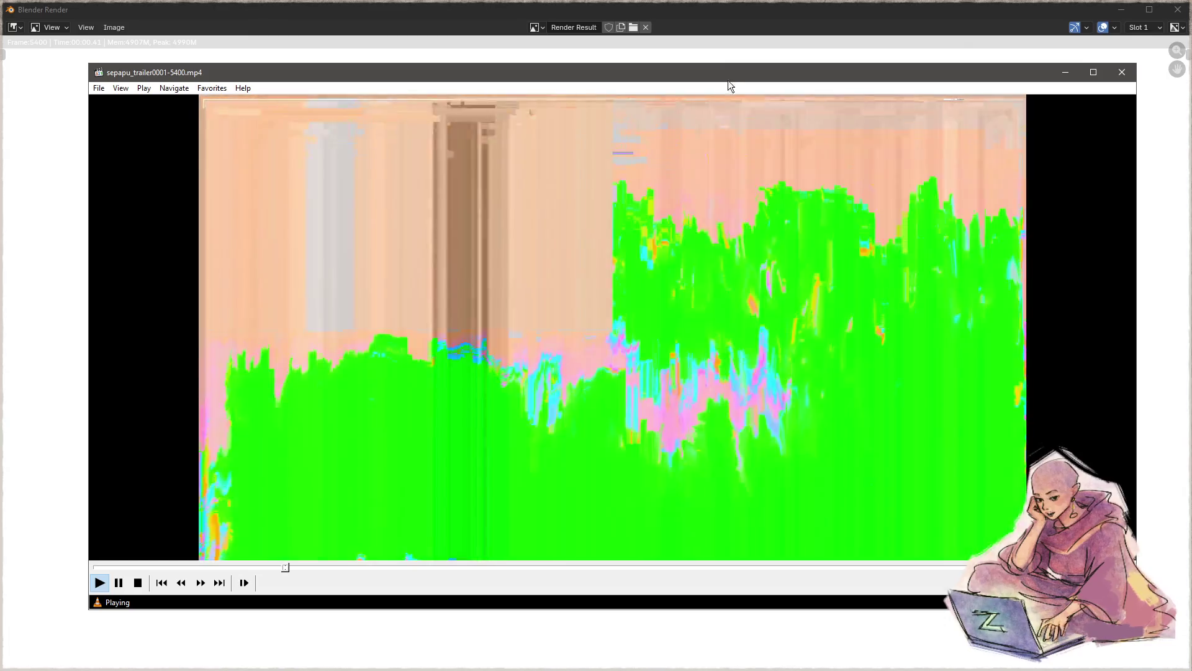
- Close the render window and review sepapu_trailer0001-5400.mp4 in a resized, repositioned VLC player
left_click(660, 55)
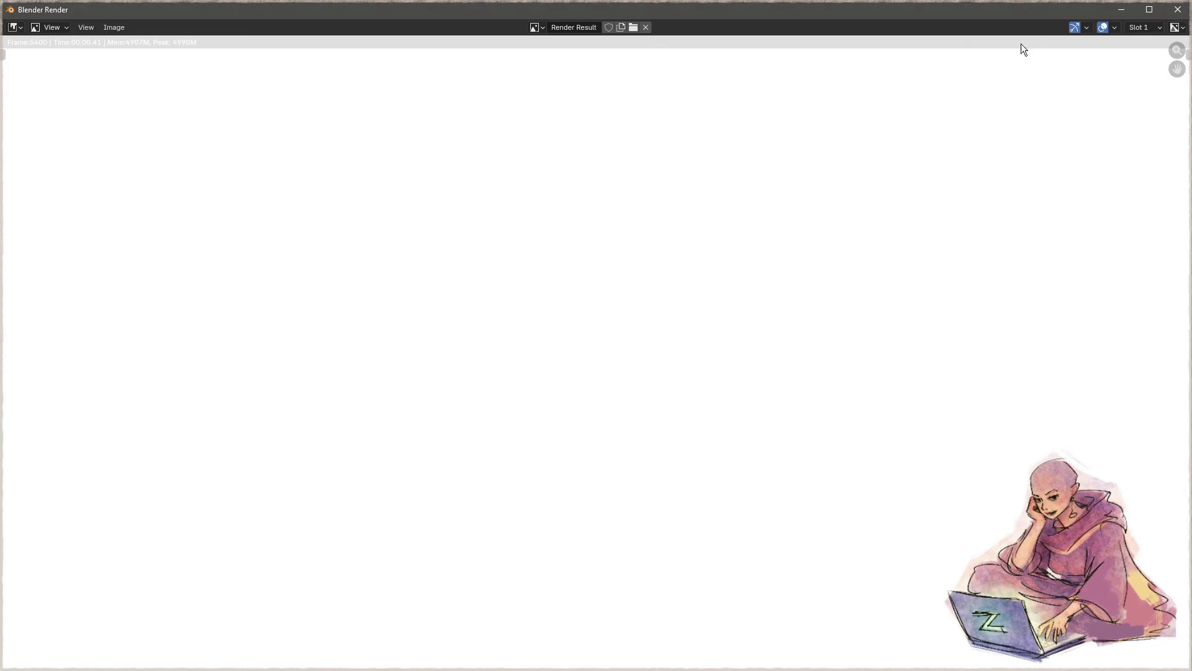
left_click(1178, 10)
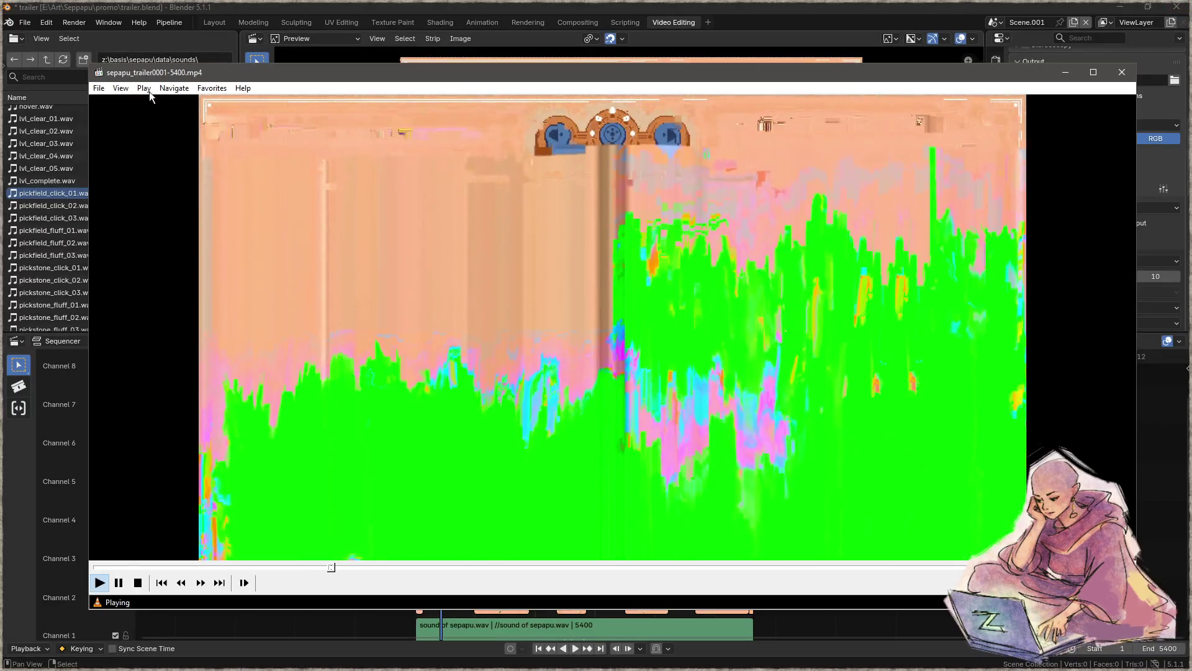
left_click_drag(89, 66, 578, 179)
left_click_drag(758, 188, 426, 184)
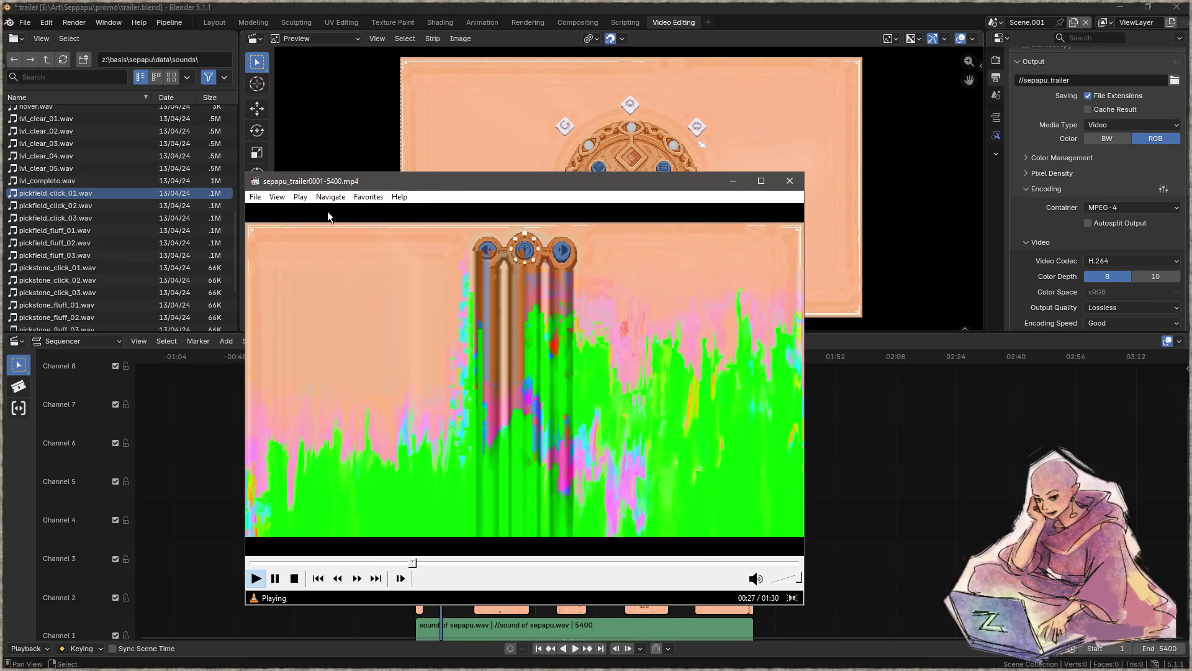
mouse_move(445, 182)
left_mouse_down()
mouse_move(586, 308)
mouse_move(561, 243)
left_mouse_up()
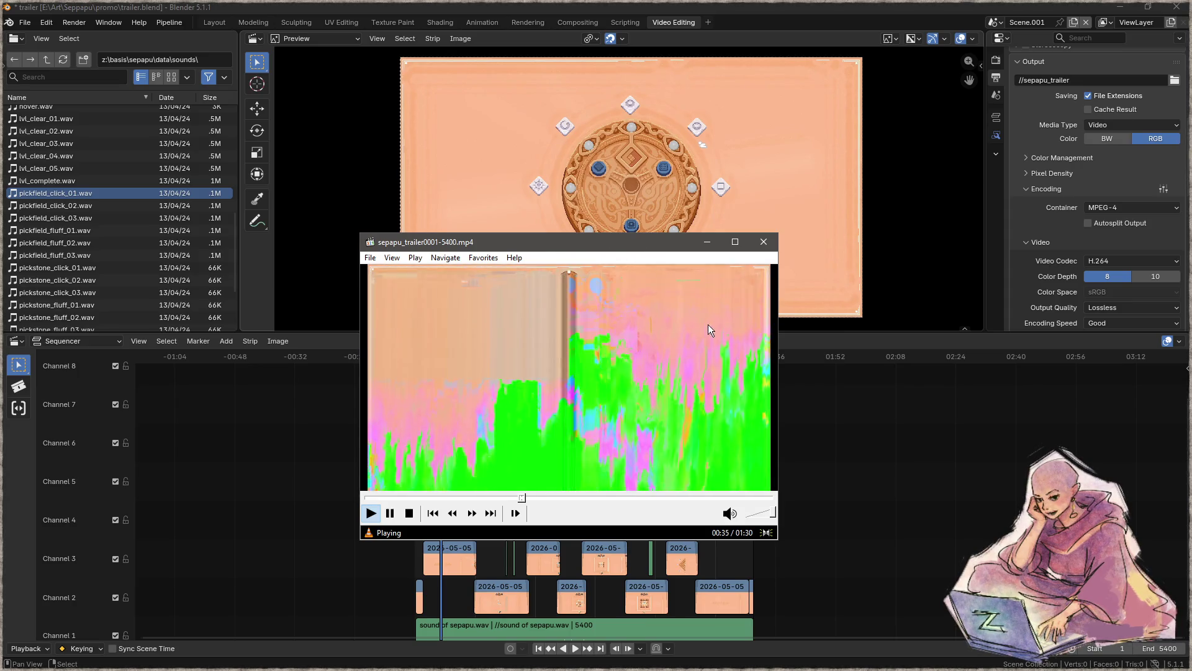
left_click(764, 242)
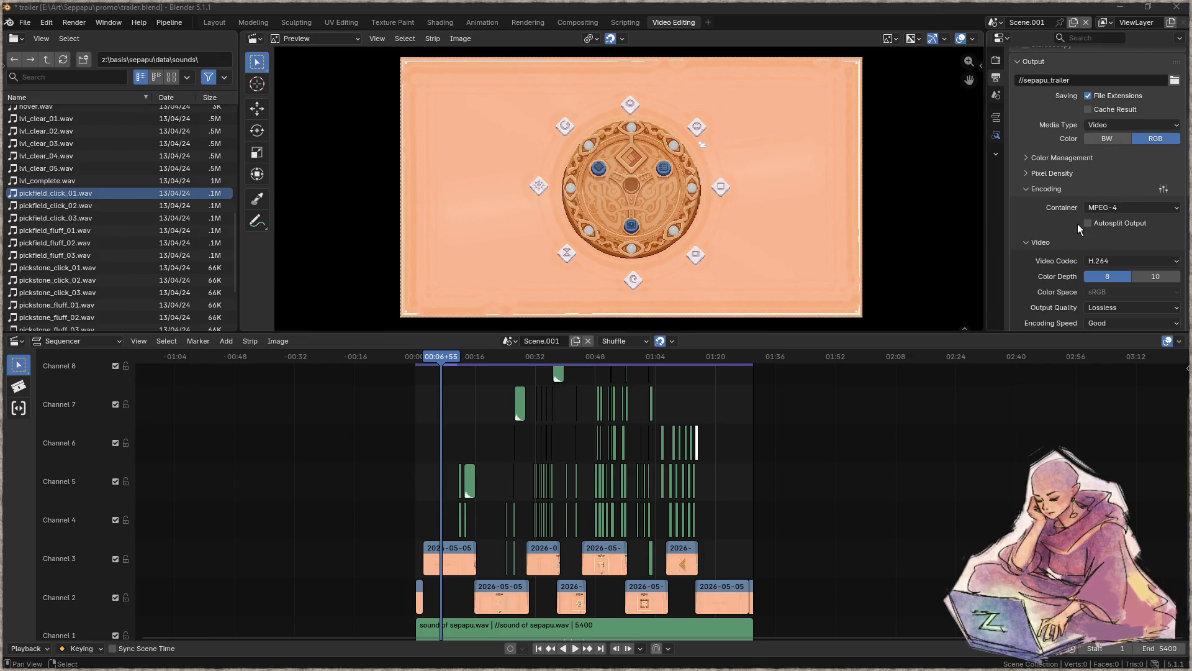
- Set the video Output Quality to Lowest Quality and Encoding Speed to Realtime
scroll(1078, 223, "down", 3)
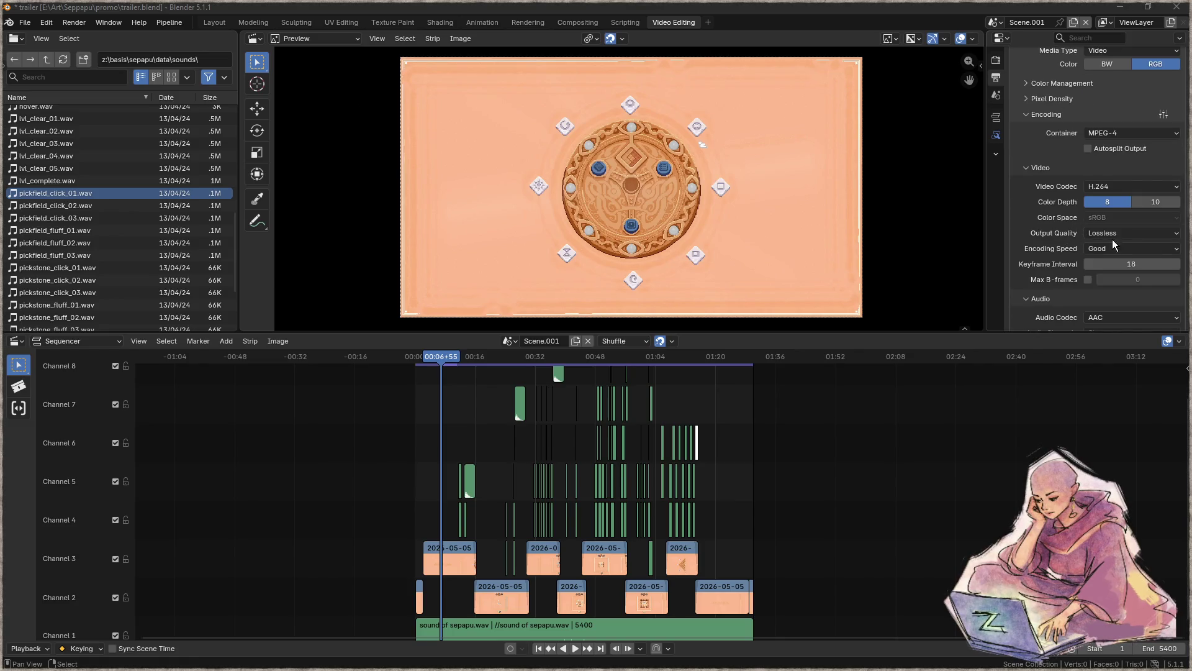
left_click(1121, 235)
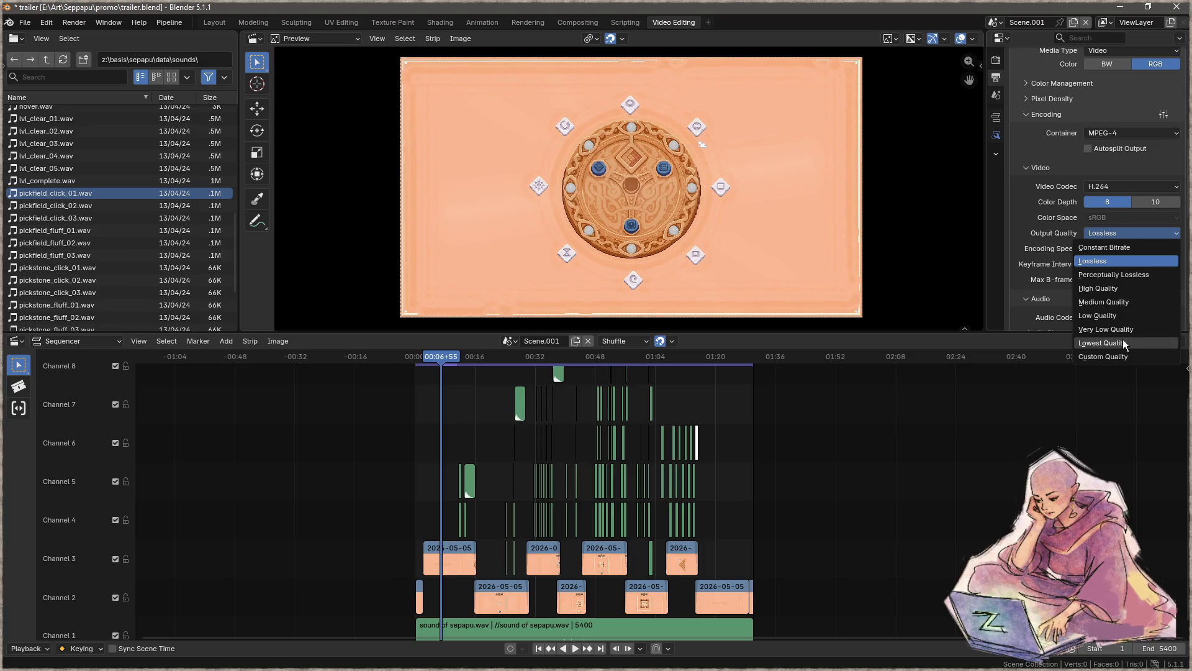
left_click(1123, 341)
left_click(1104, 250)
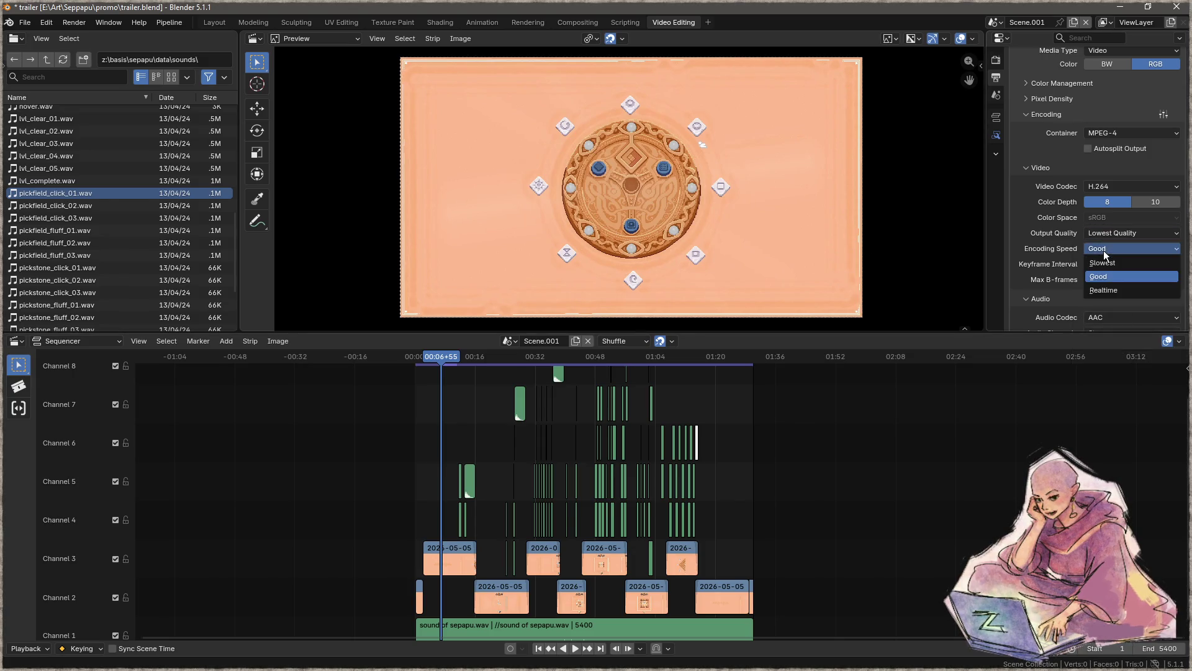
left_click(1114, 288)
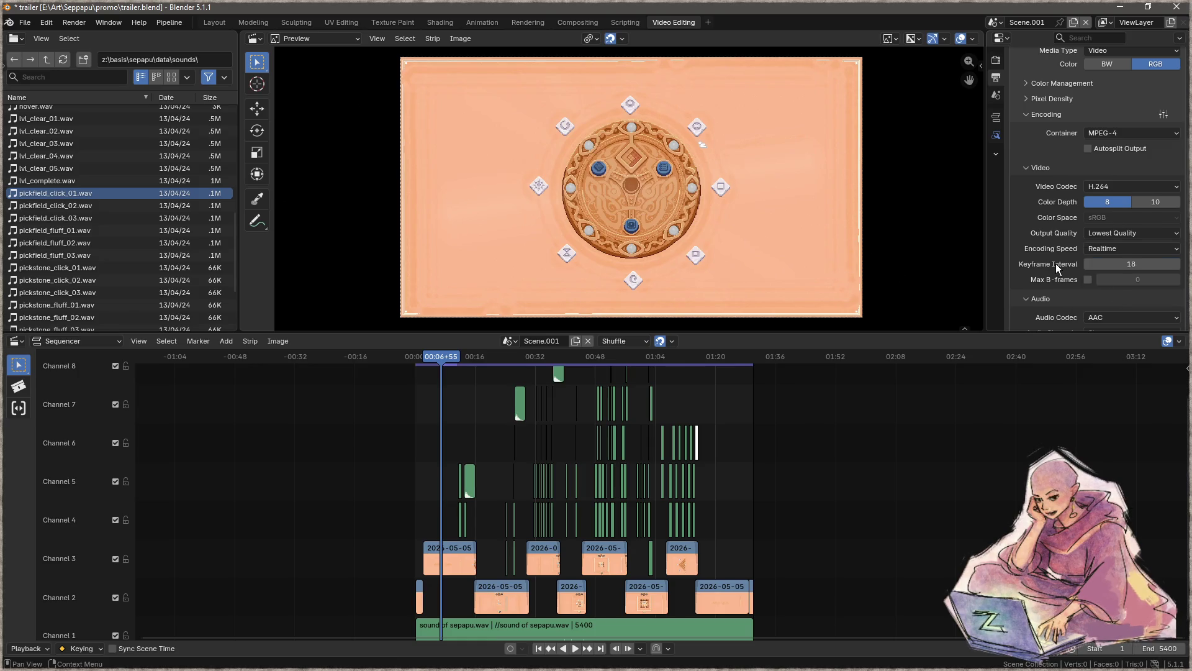
scroll(1056, 263, "down", 4)
scroll(1055, 261, "down", 3)
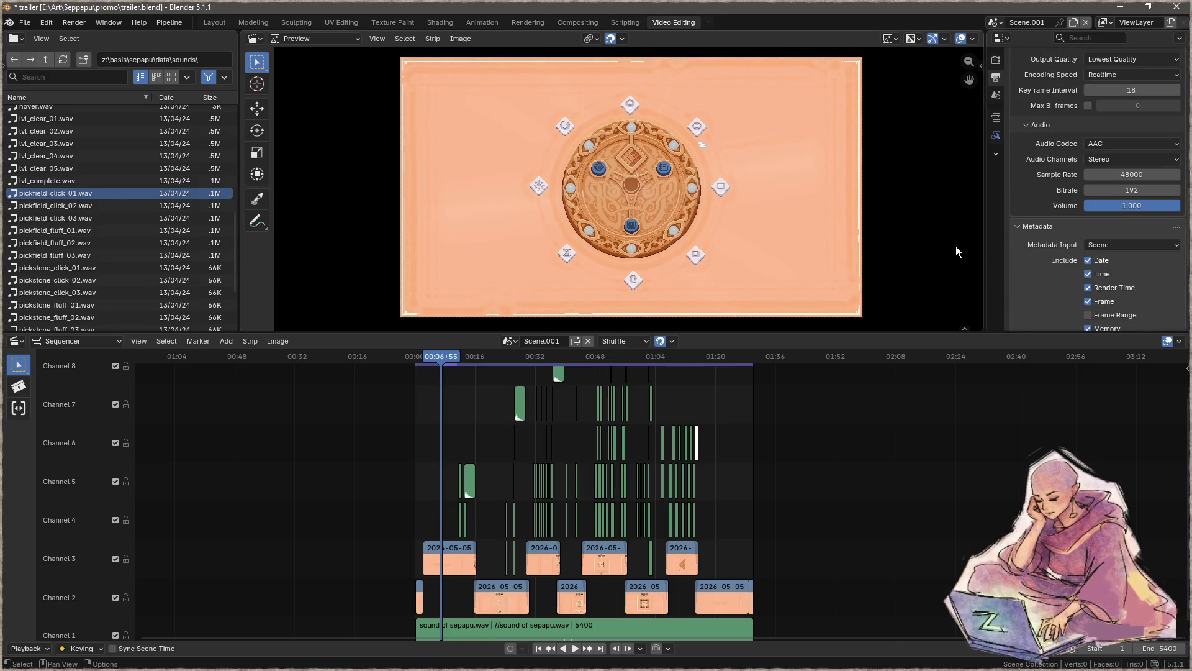
left_click(74, 26)
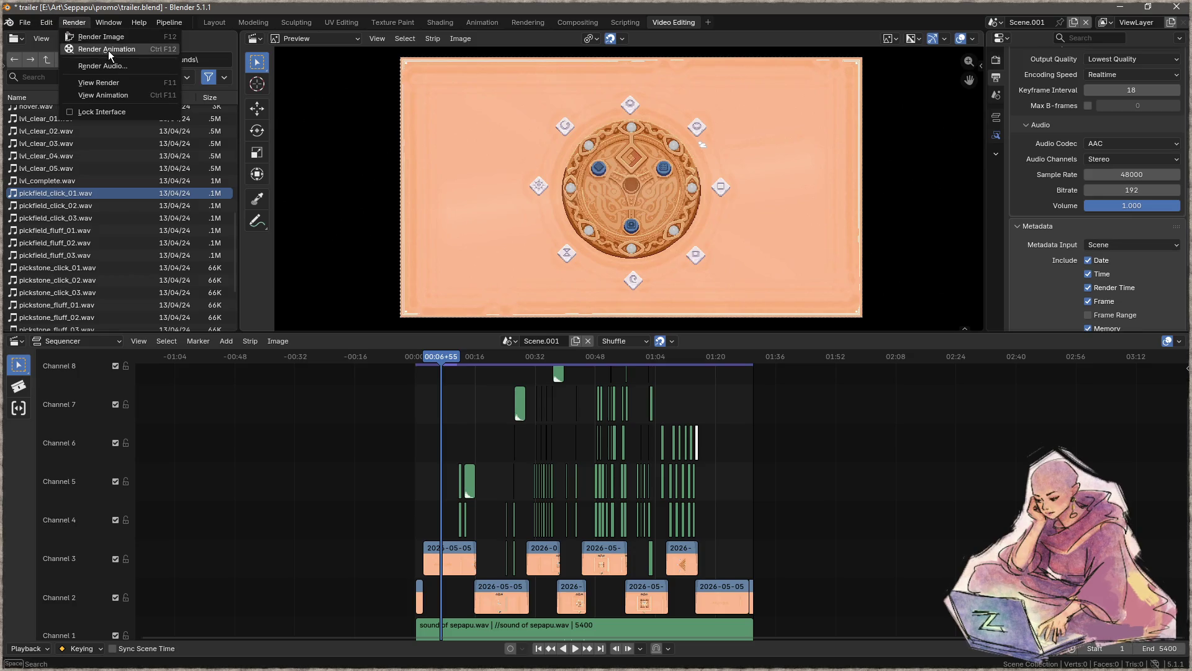
- Launch Render Animation and let all 5400 trailer frames render
left_click(108, 50)
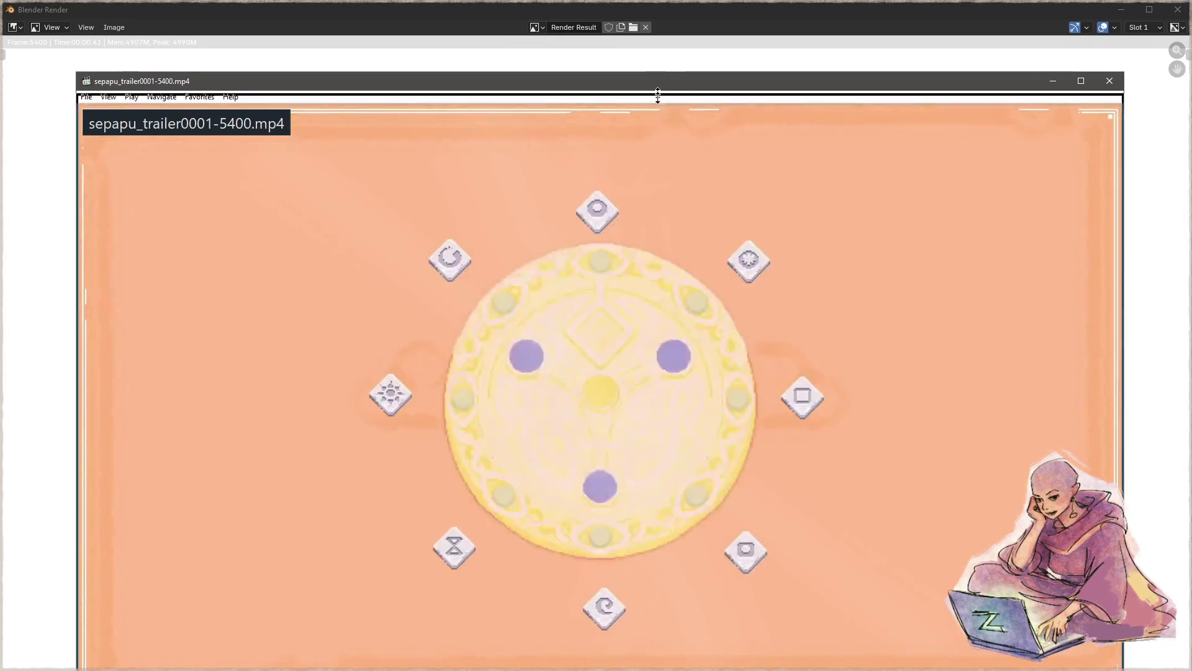
- Watch the re-rendered trailer maximized in VLC, then close the player
mouse_move(658, 95)
left_mouse_down()
mouse_move(644, 237)
mouse_move(634, 94)
left_mouse_up()
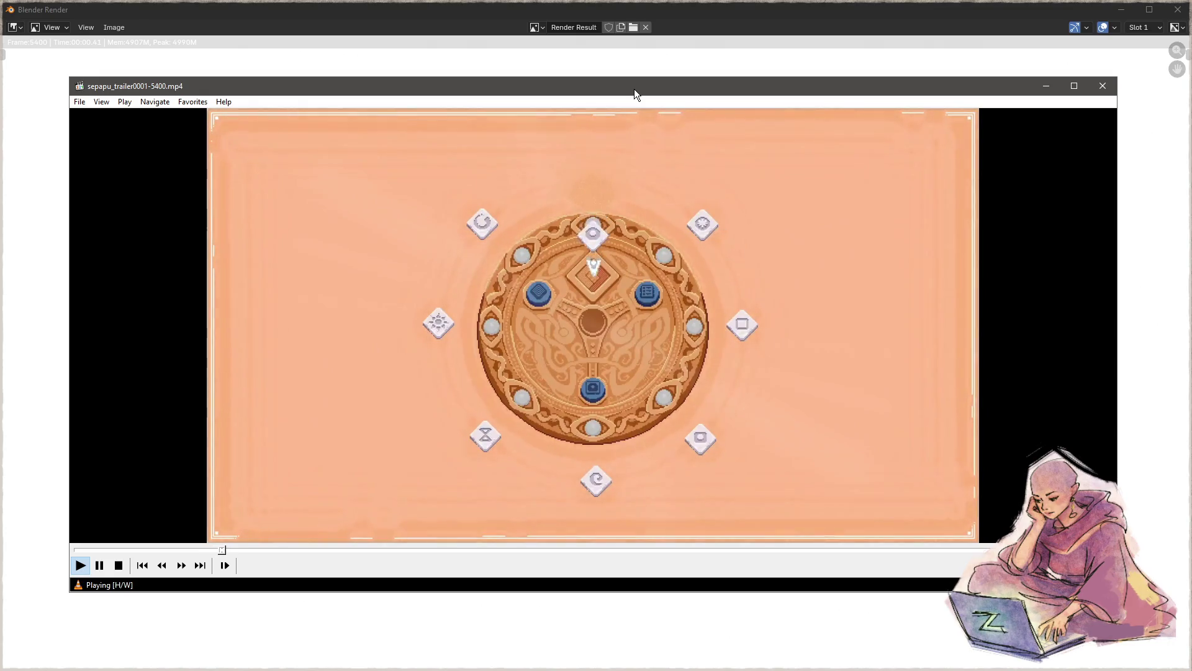
left_click(1074, 85)
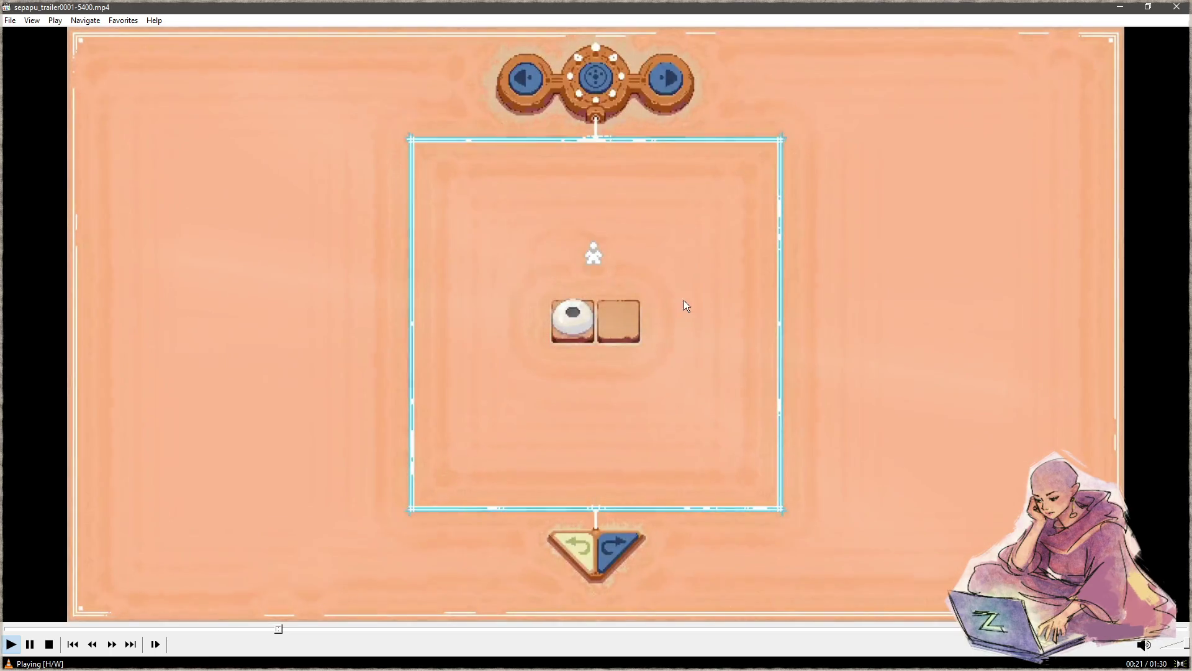
left_click(1177, 7)
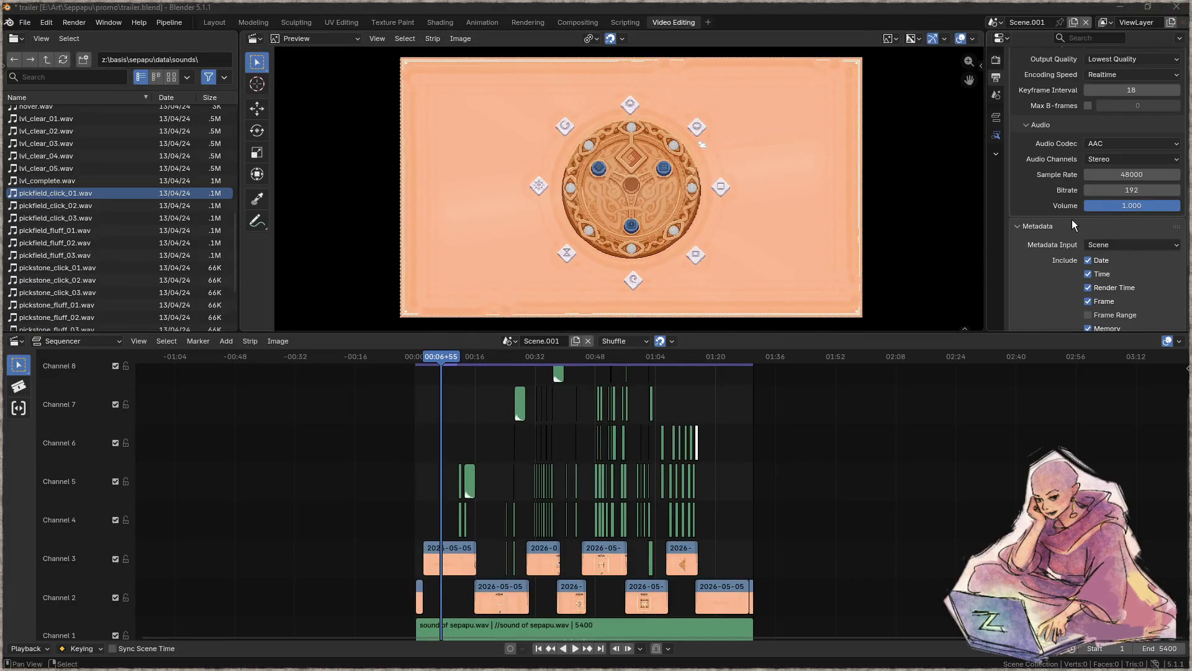
- Set the video encoding to High Quality output and Slowest encoding speed
scroll(1072, 218, "up", 5)
left_click(1112, 207)
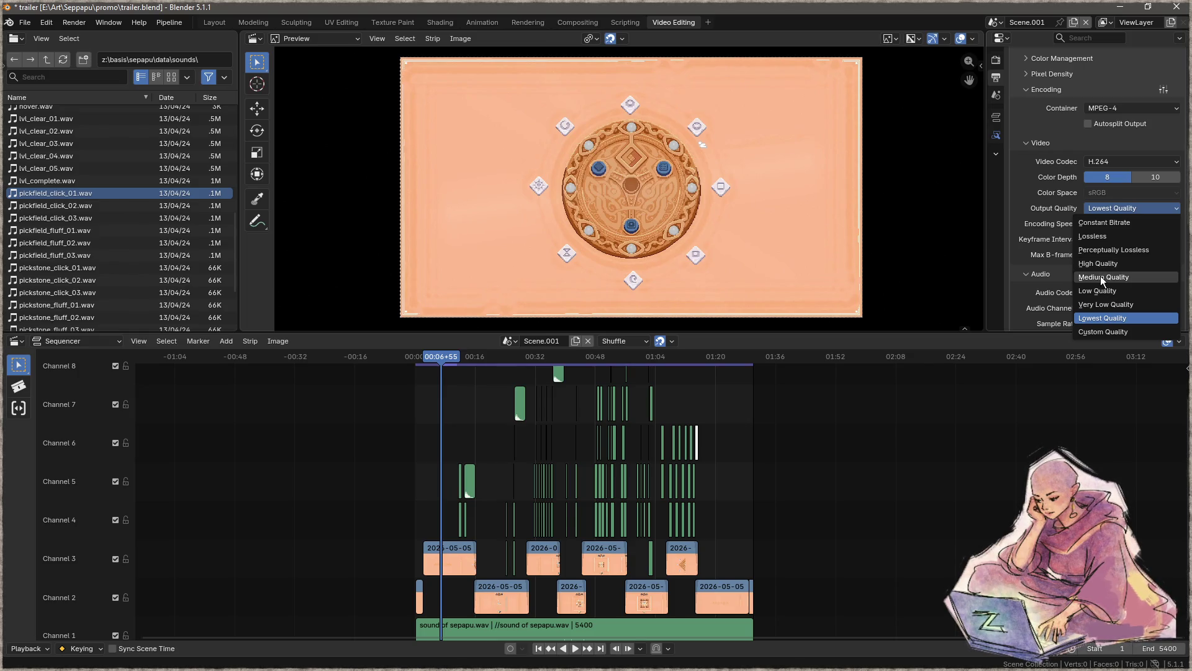
left_click(1104, 265)
left_click(1124, 223)
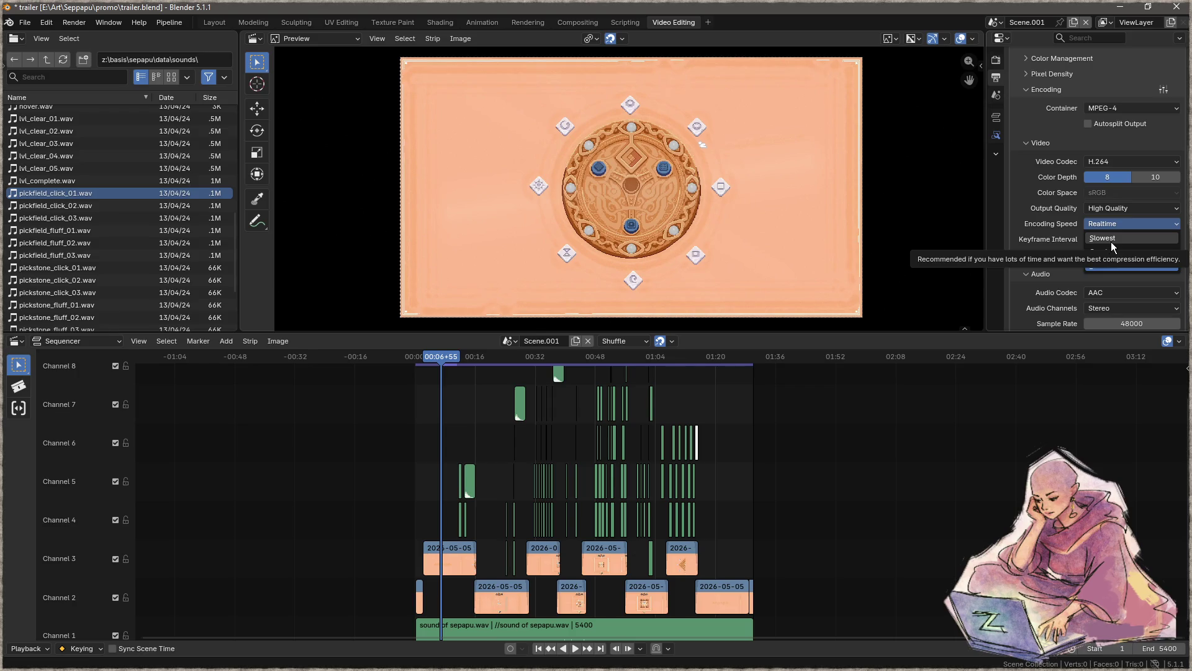
left_click(1112, 239)
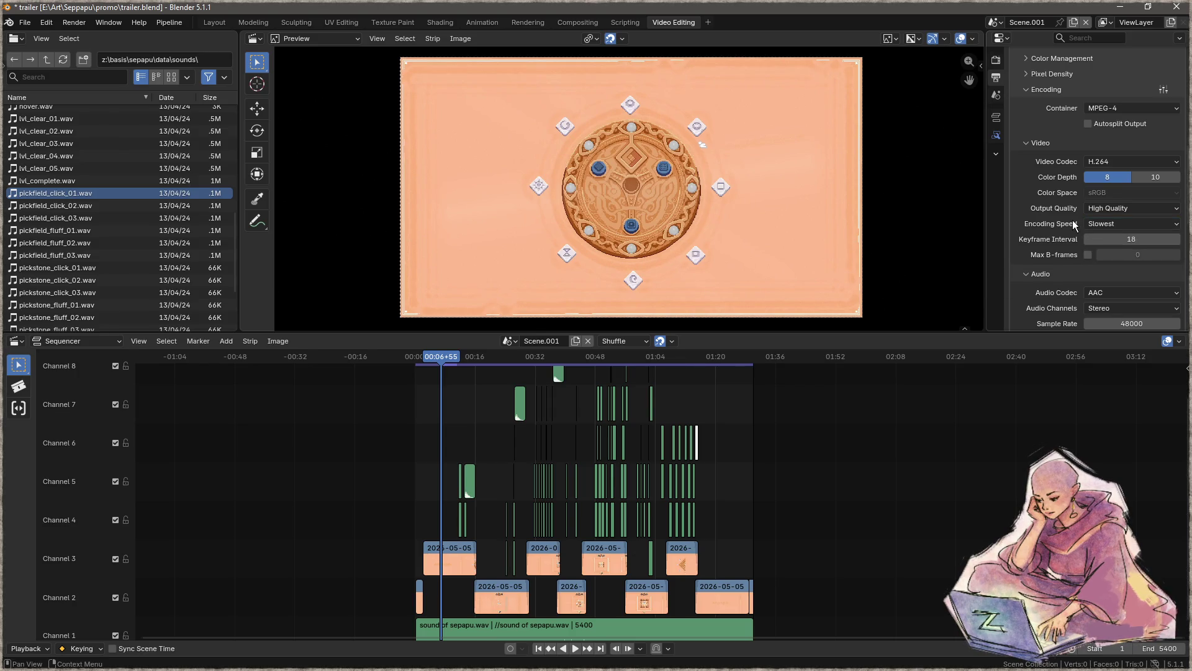
scroll(1075, 229, "down", 5)
scroll(1075, 229, "down", 5)
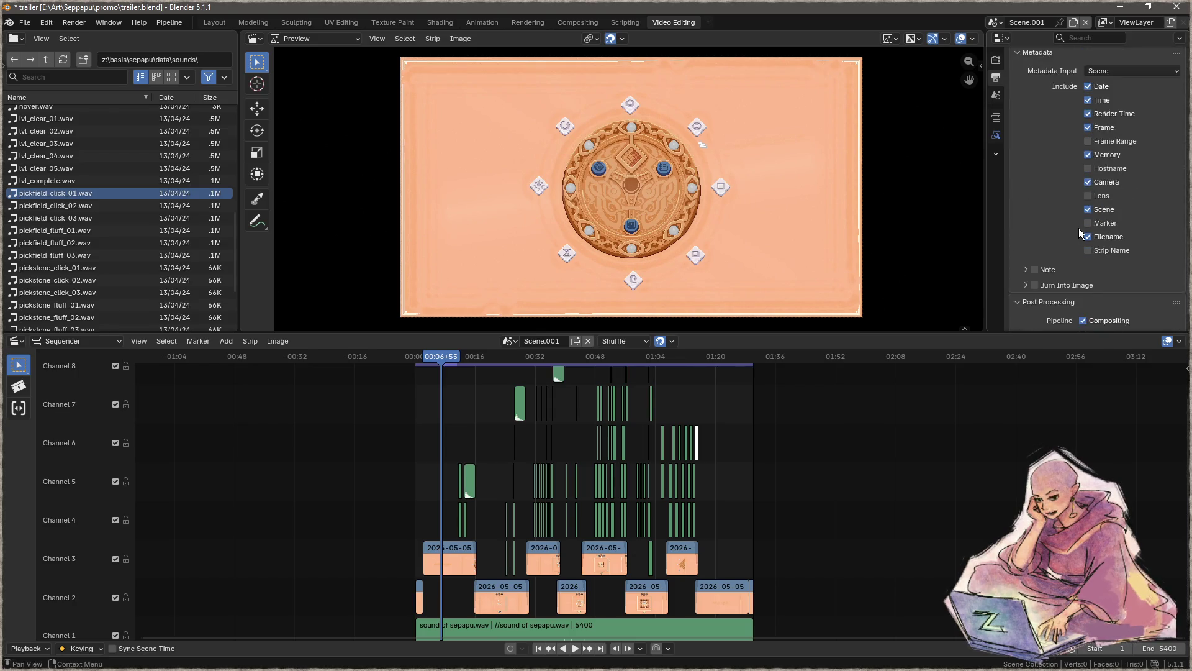
left_click(87, 27)
- Save trailer.blend and start rendering the trailer animation
key("ctrl+s")
left_click(74, 22)
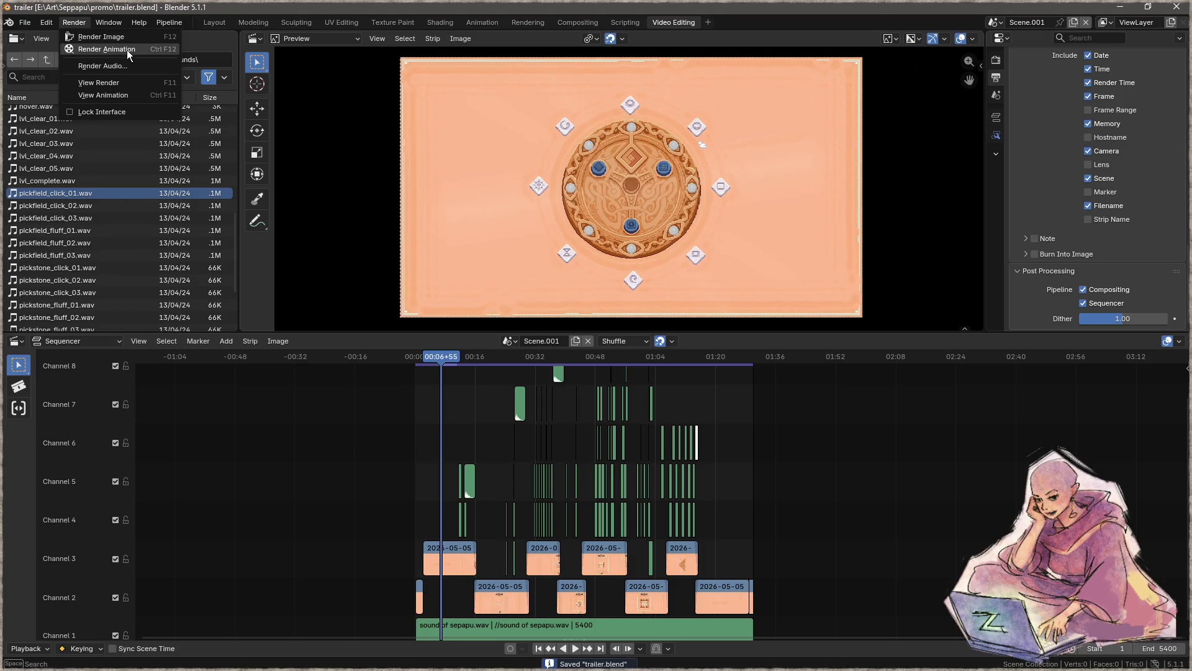
left_click(106, 85)
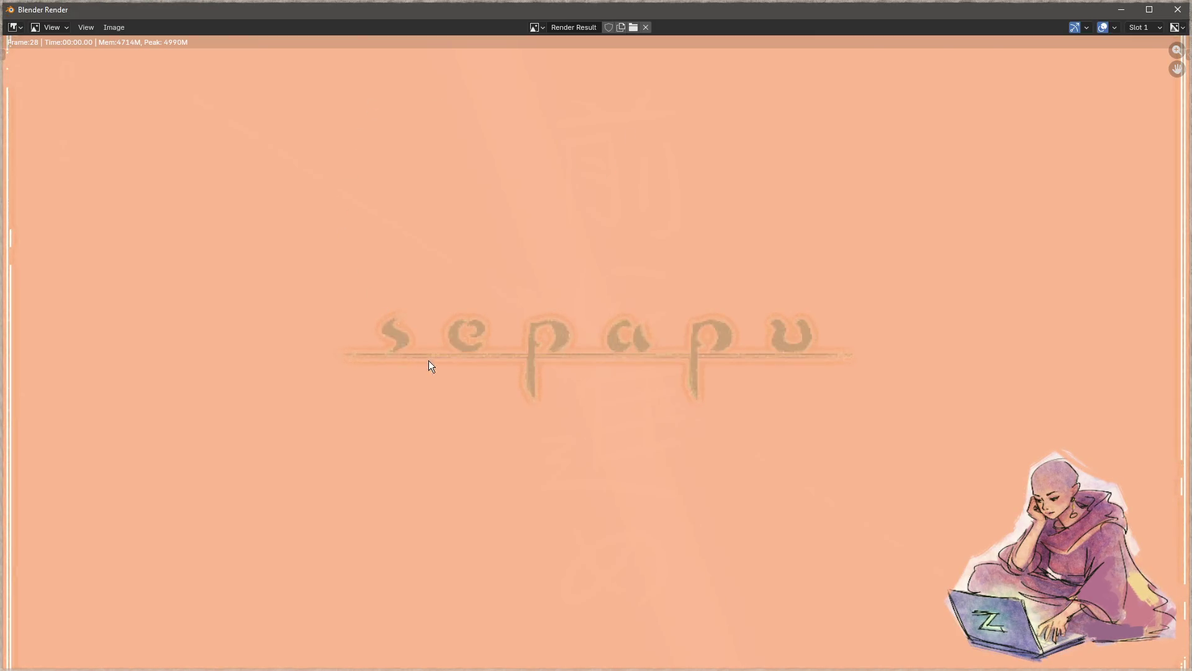
- Minimize the render window, Blender and the code editor to reach the desktop
left_click(1122, 11)
left_click(1121, 12)
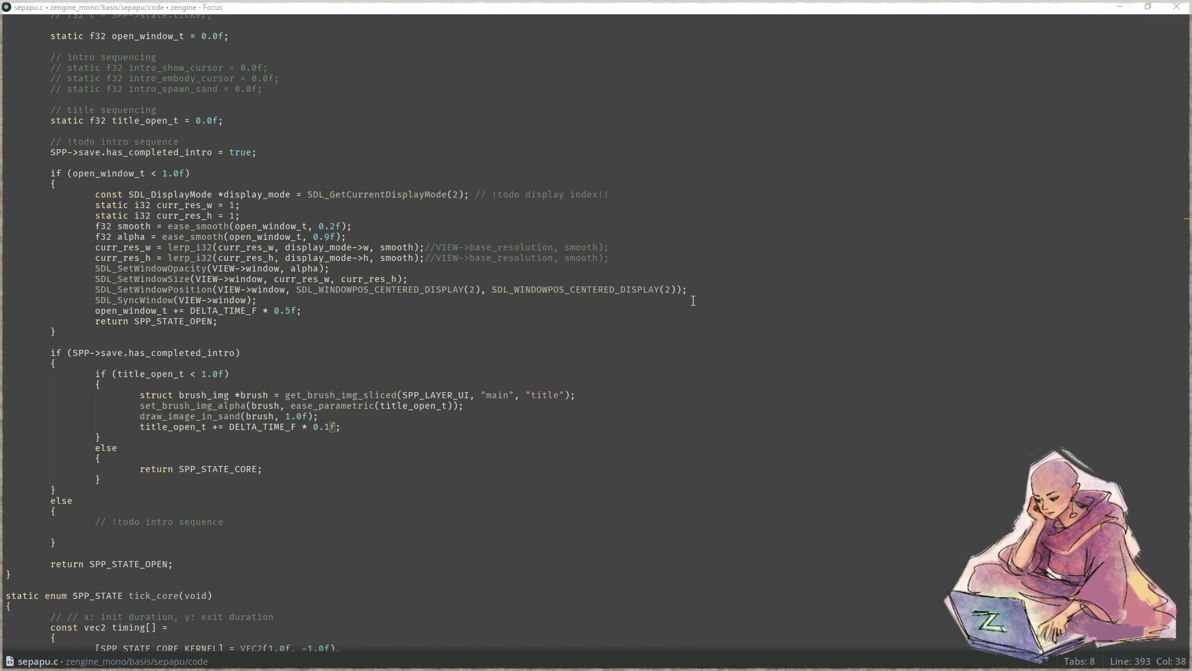
left_click(1121, 7)
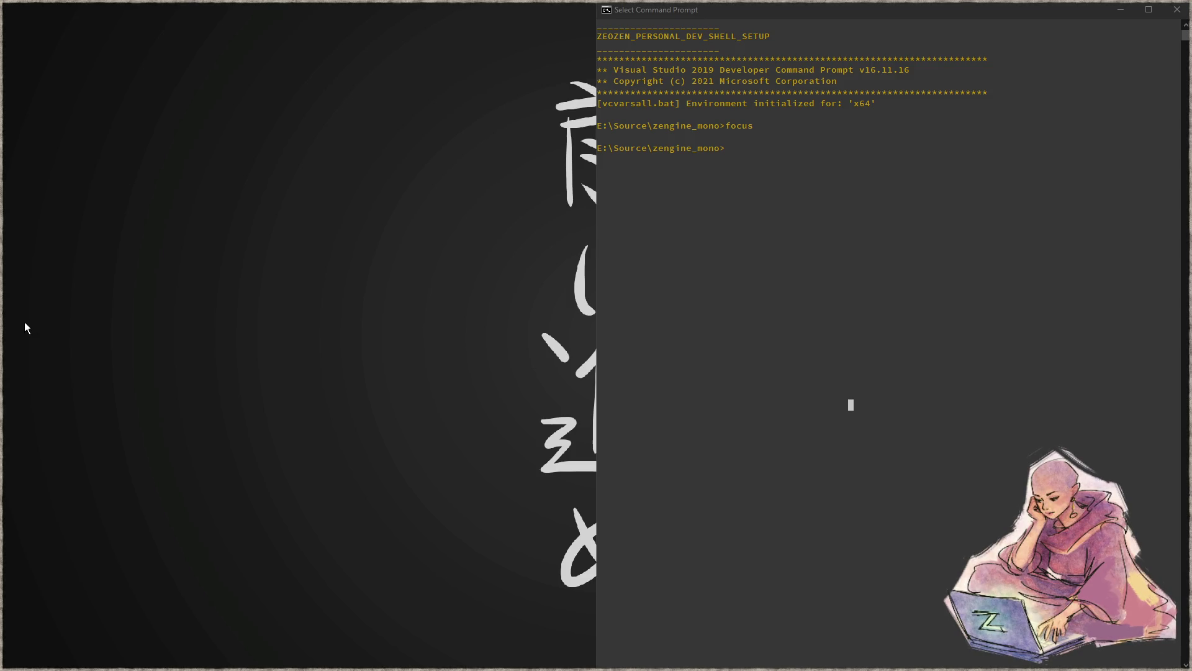
double_click(382, 392)
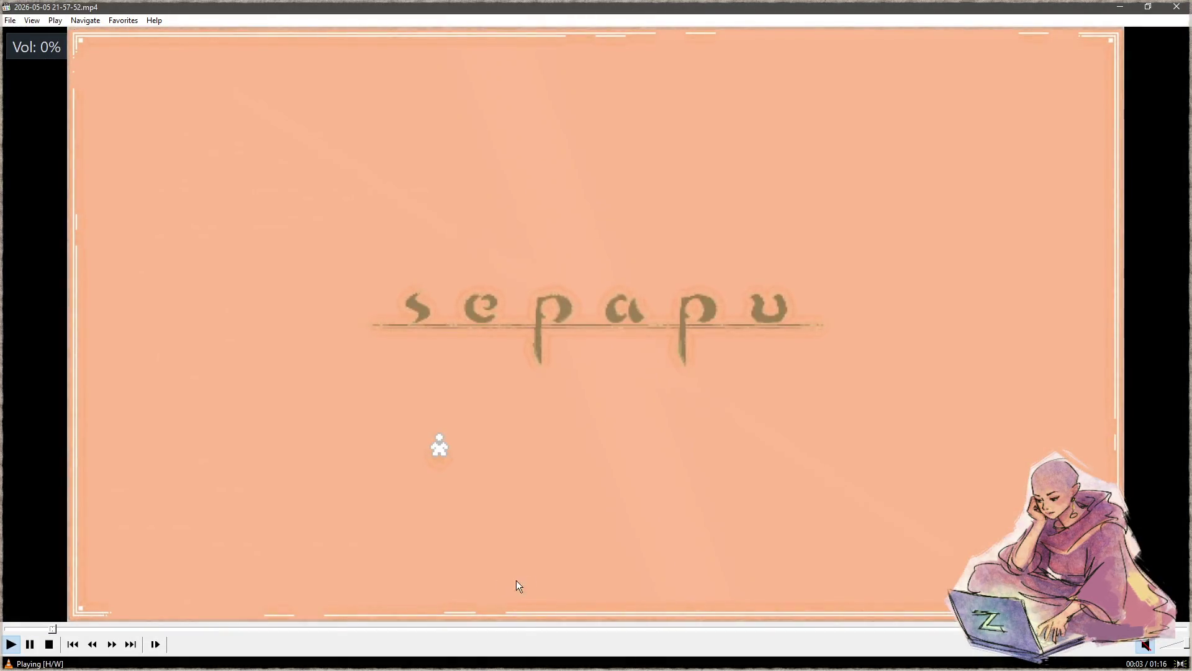
key("space")
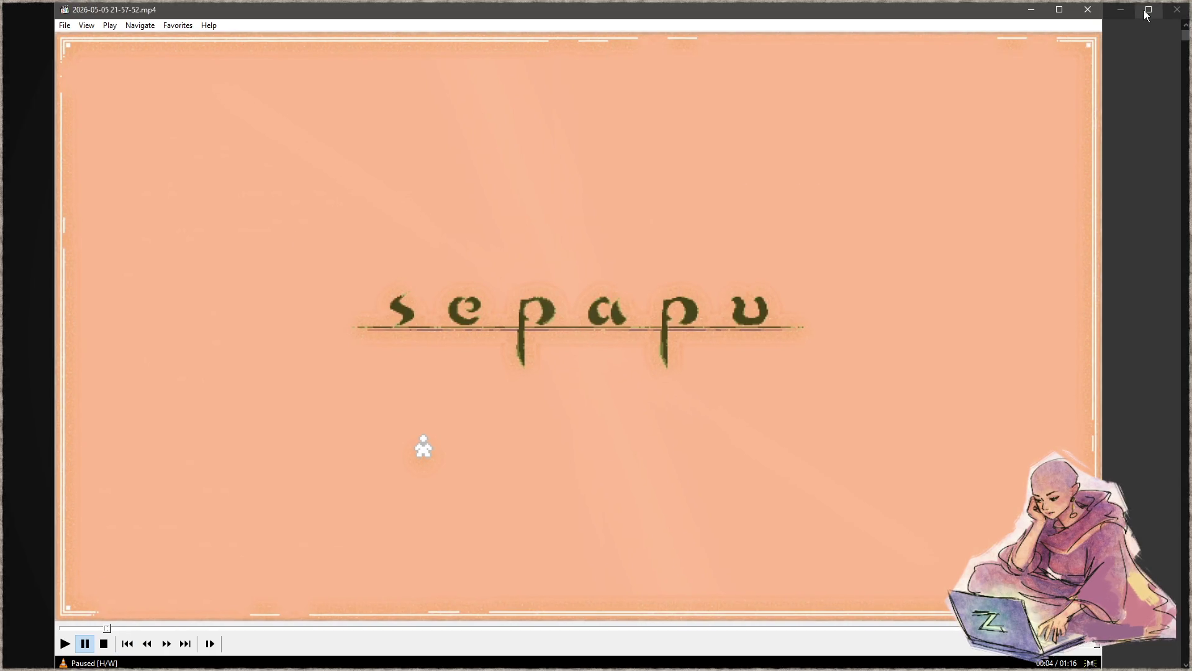
right_click(894, 176)
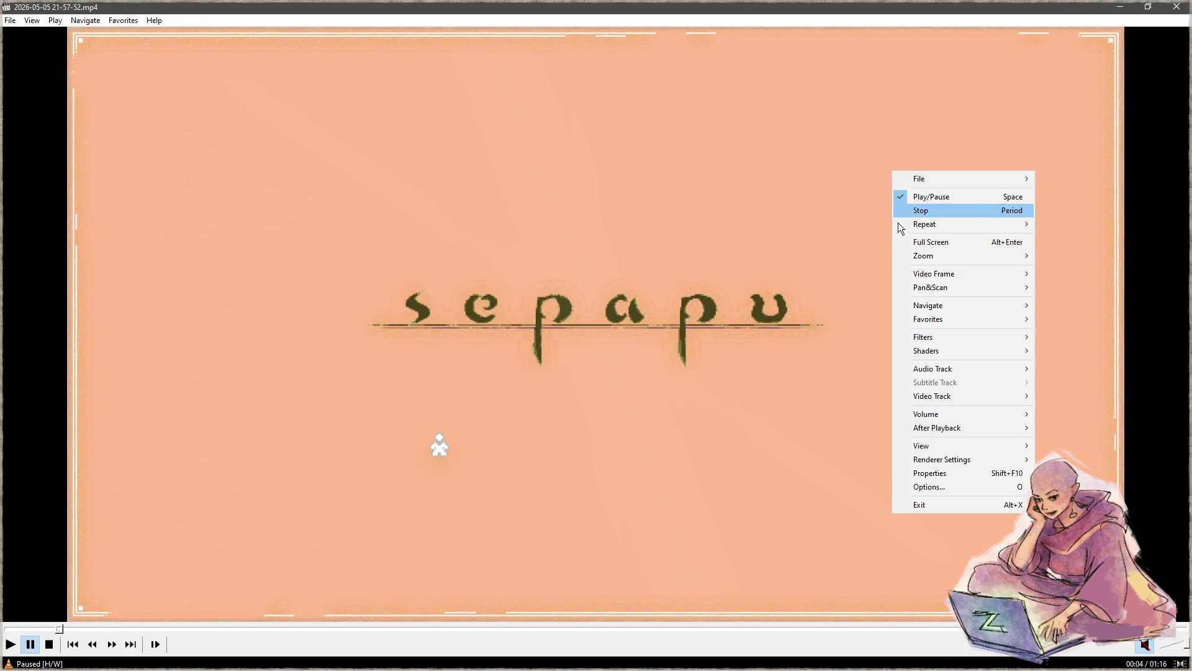
left_click(909, 242)
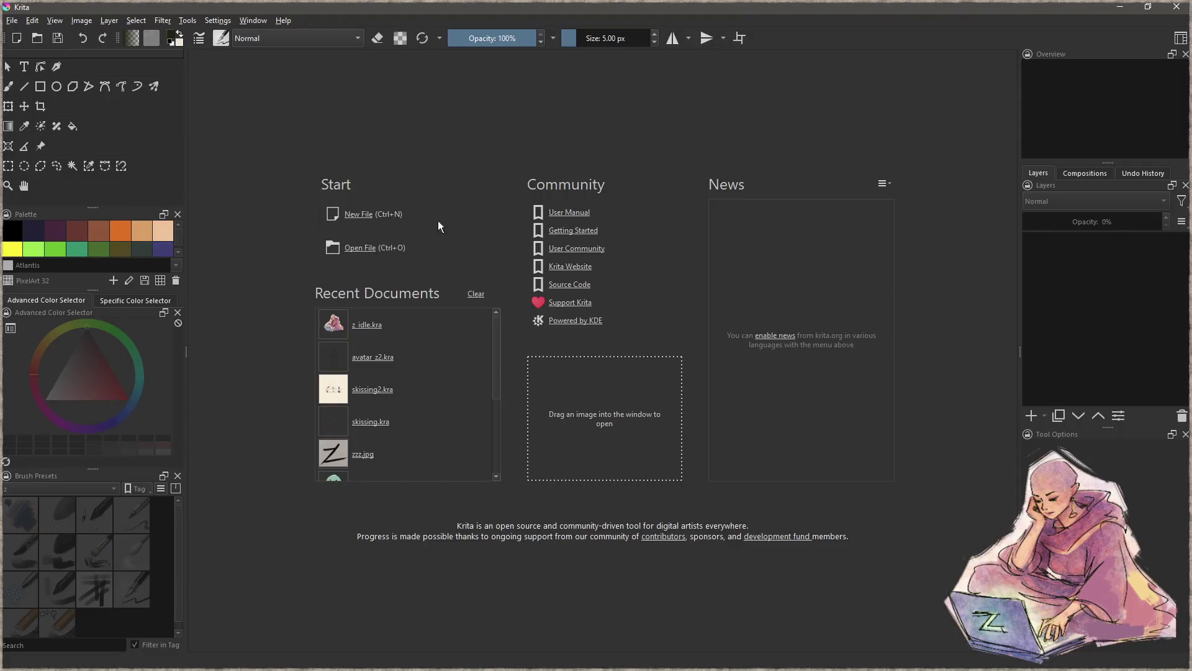
- Create a new blank 1920×1080 Krita document
left_click(367, 214)
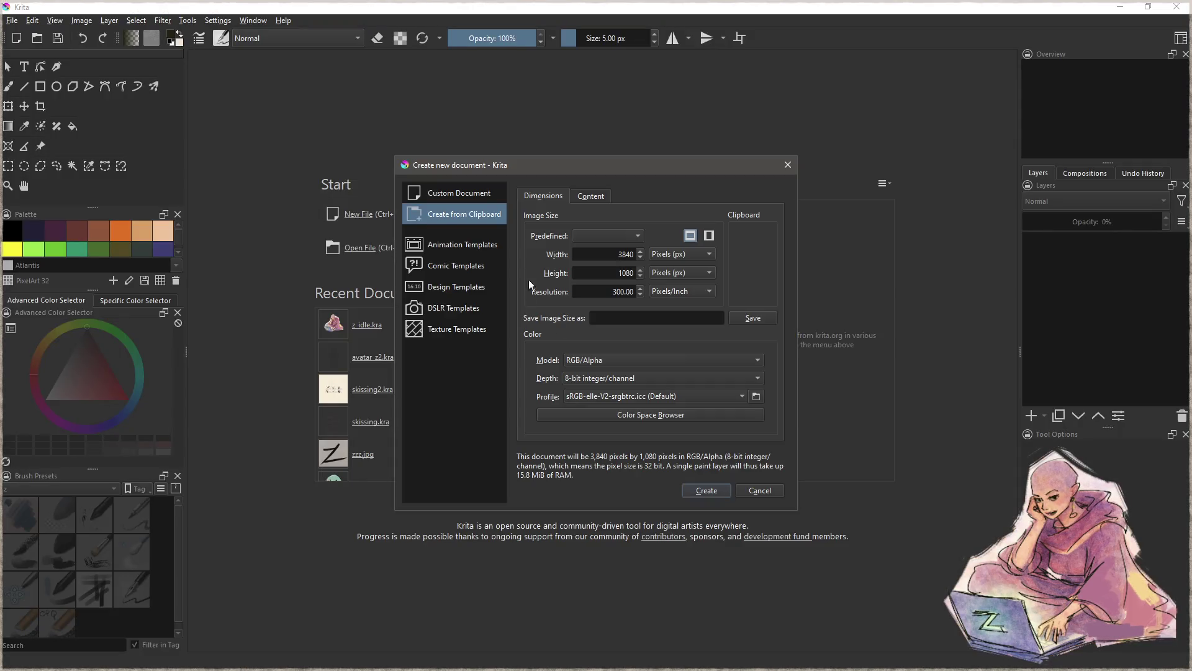
left_click(459, 192)
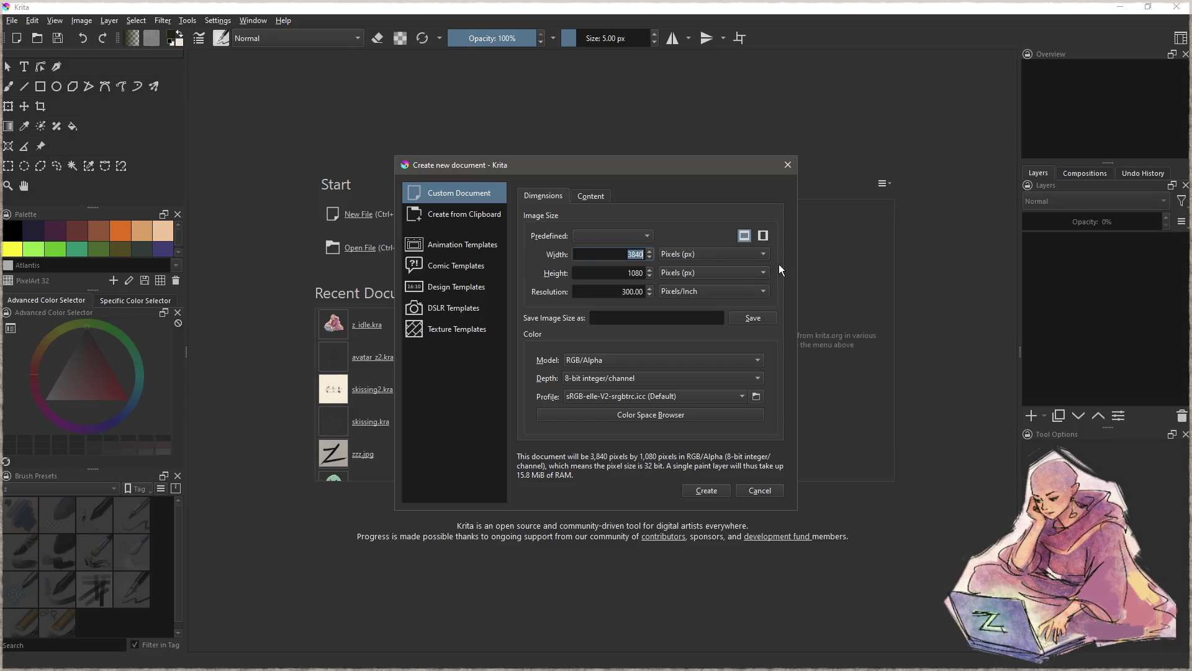
type("1920")
key("Tab")
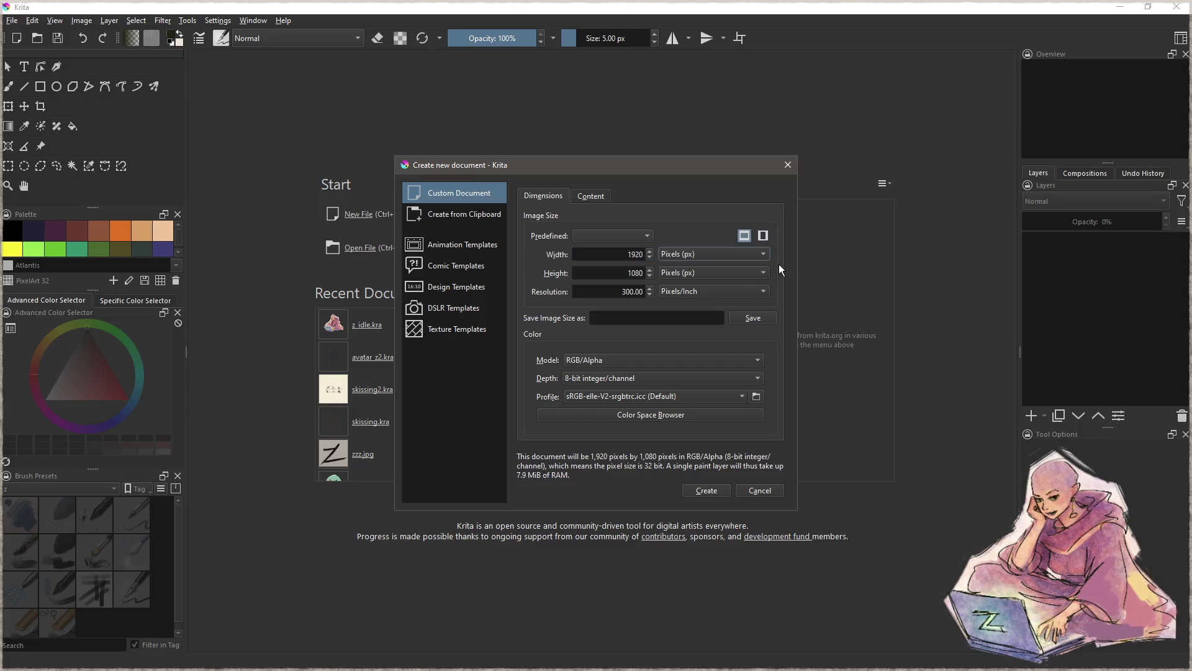
left_click(714, 492)
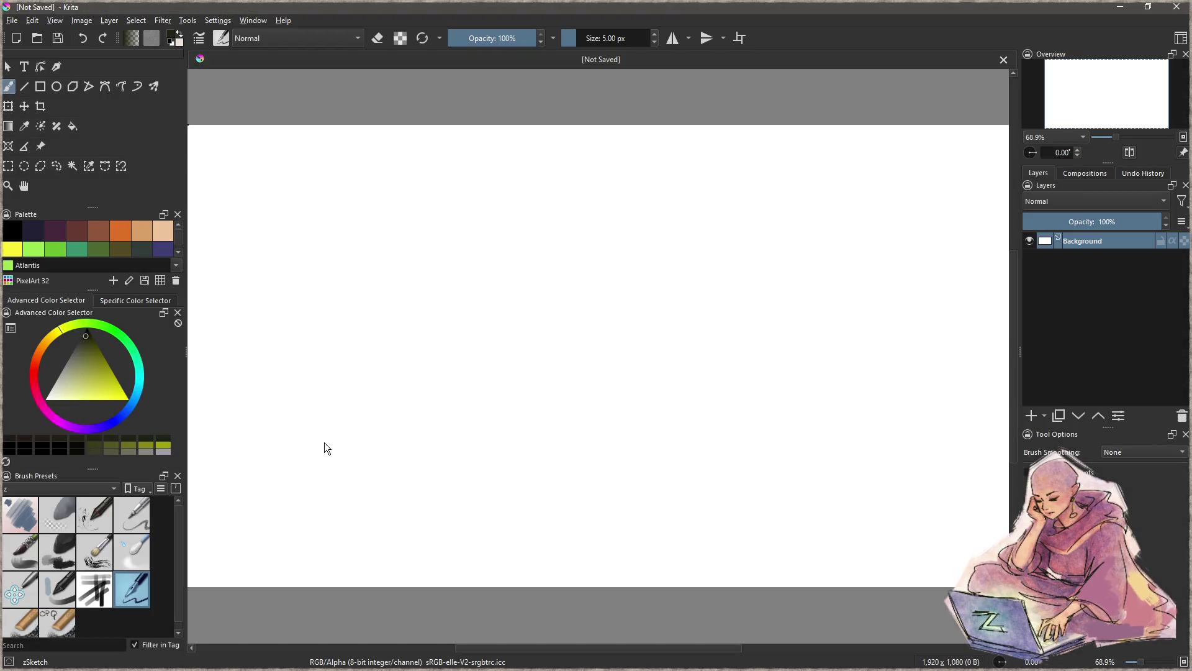
scroll(637, 337, "down", 1)
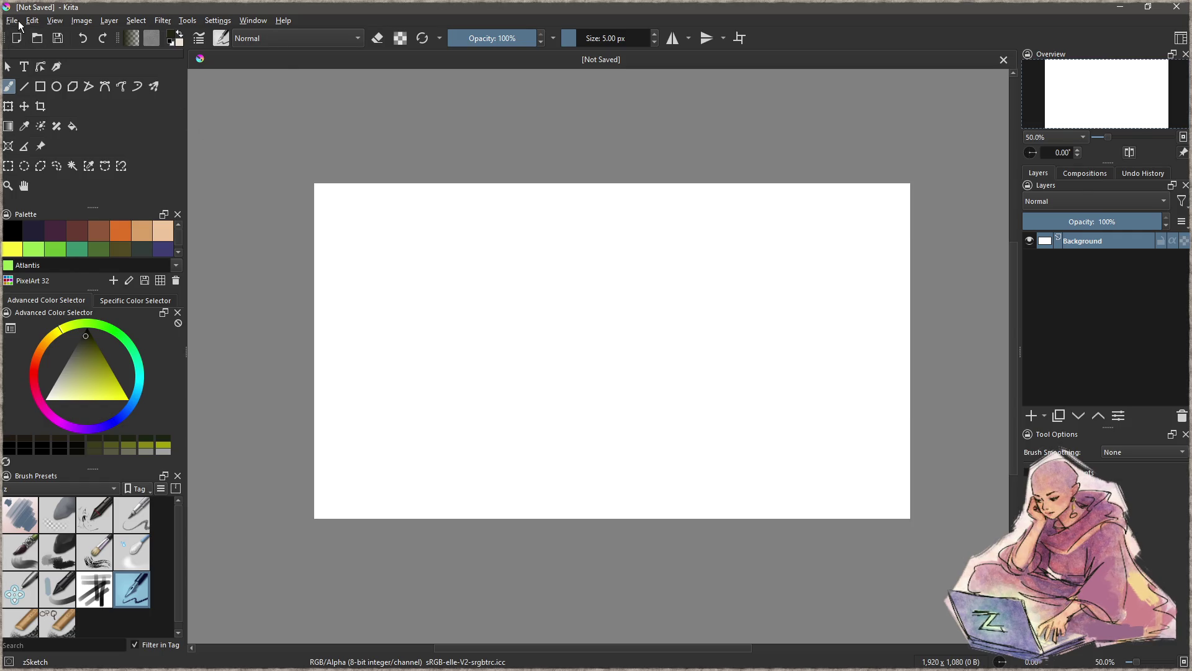
- Start Save As and browse to the E:\Art\Seppapu\promo folder
left_click(12, 20)
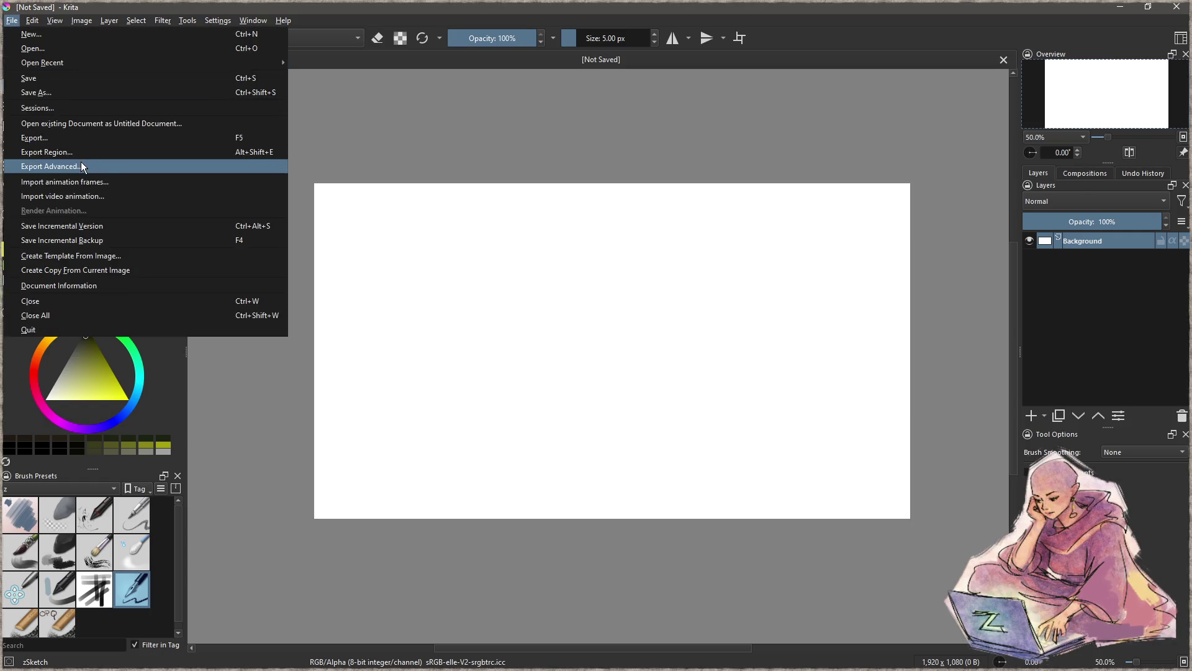
left_click(79, 94)
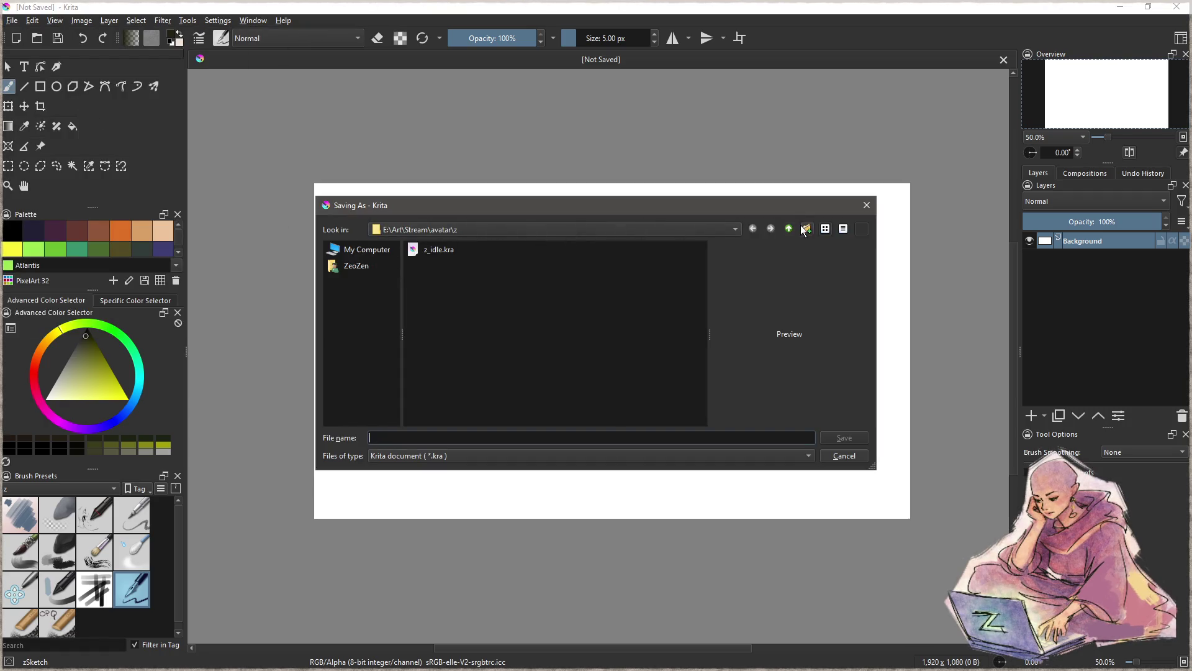
left_click(789, 229)
left_click(788, 229)
left_click(789, 229)
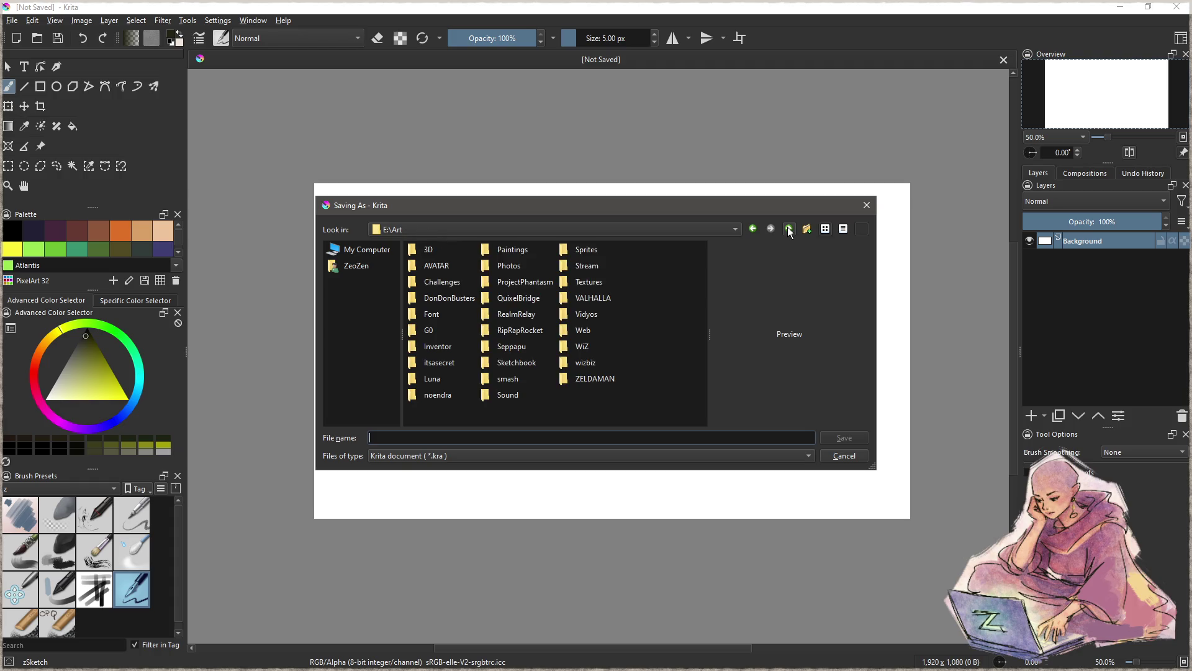
double_click(520, 346)
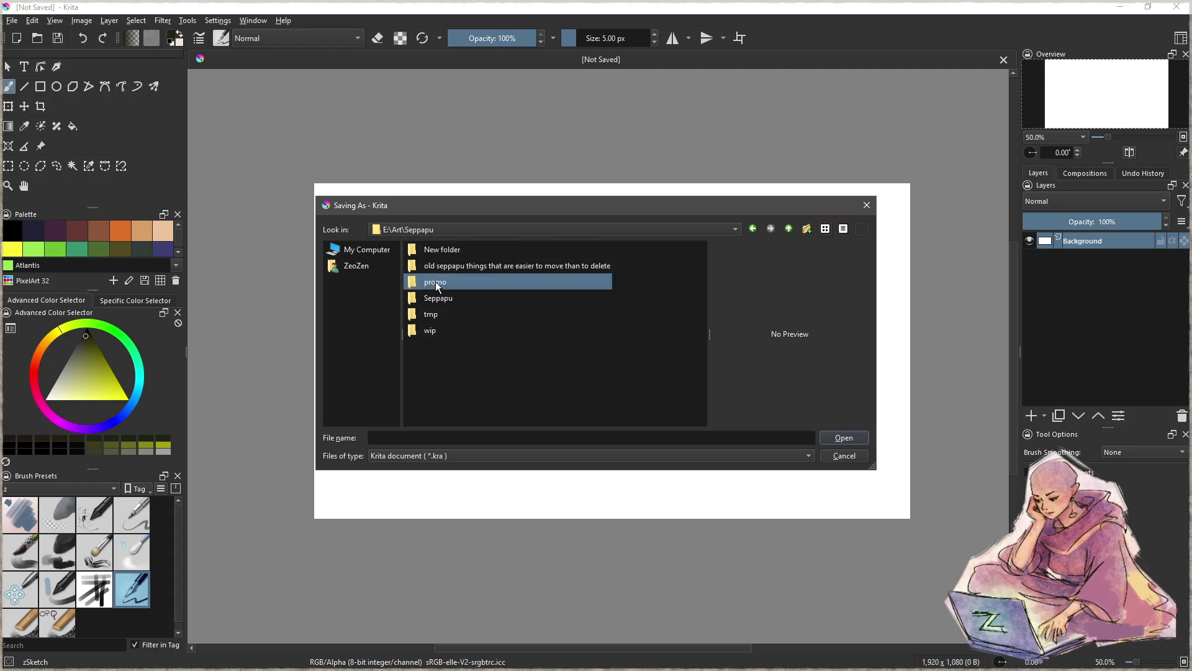
double_click(436, 283)
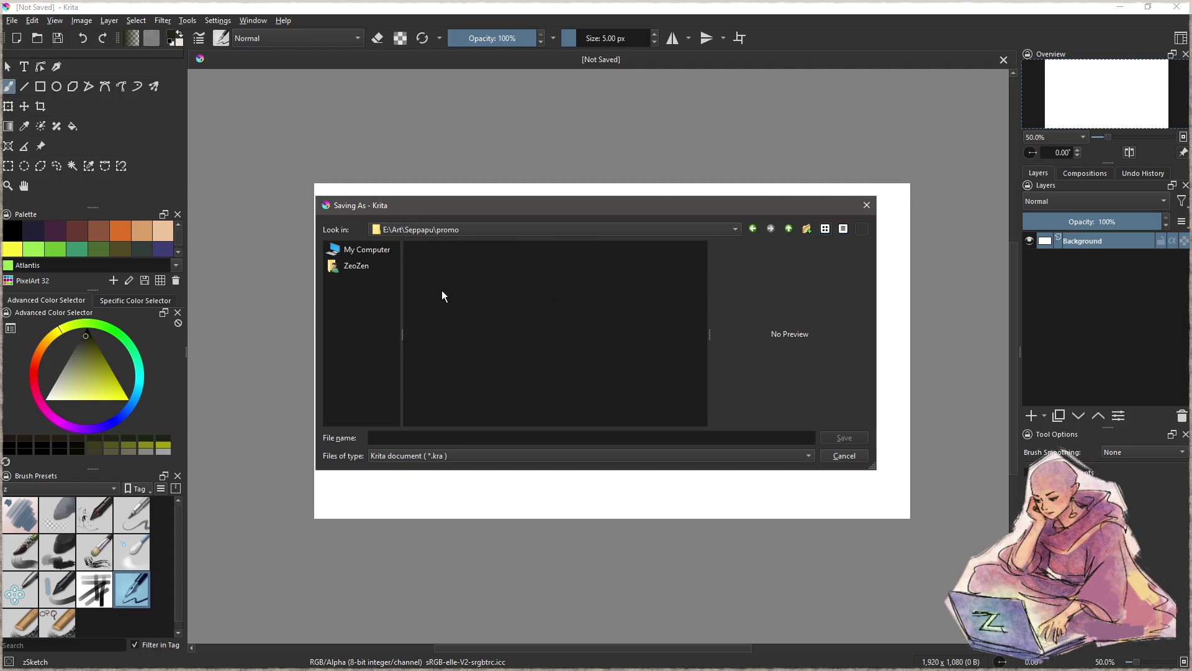
- Create a new folder, save as screenshots.kra, and add a new paint layer
left_click(807, 229)
type("Lush")
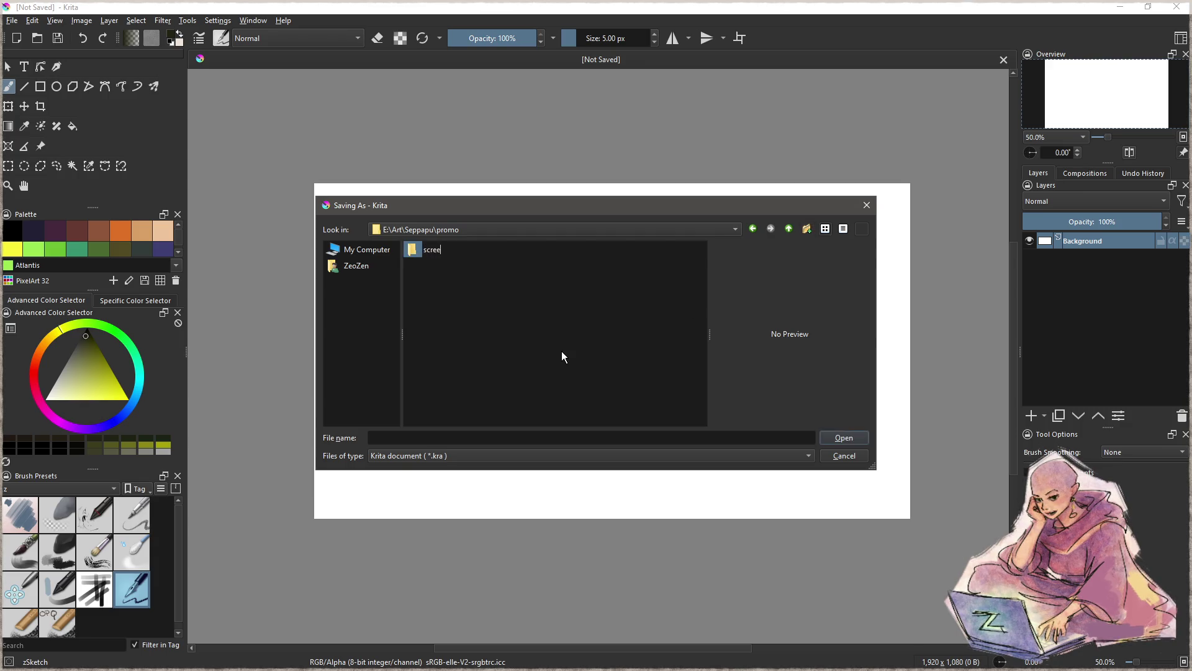
key("Escape")
left_click(413, 438)
type("screenshots")
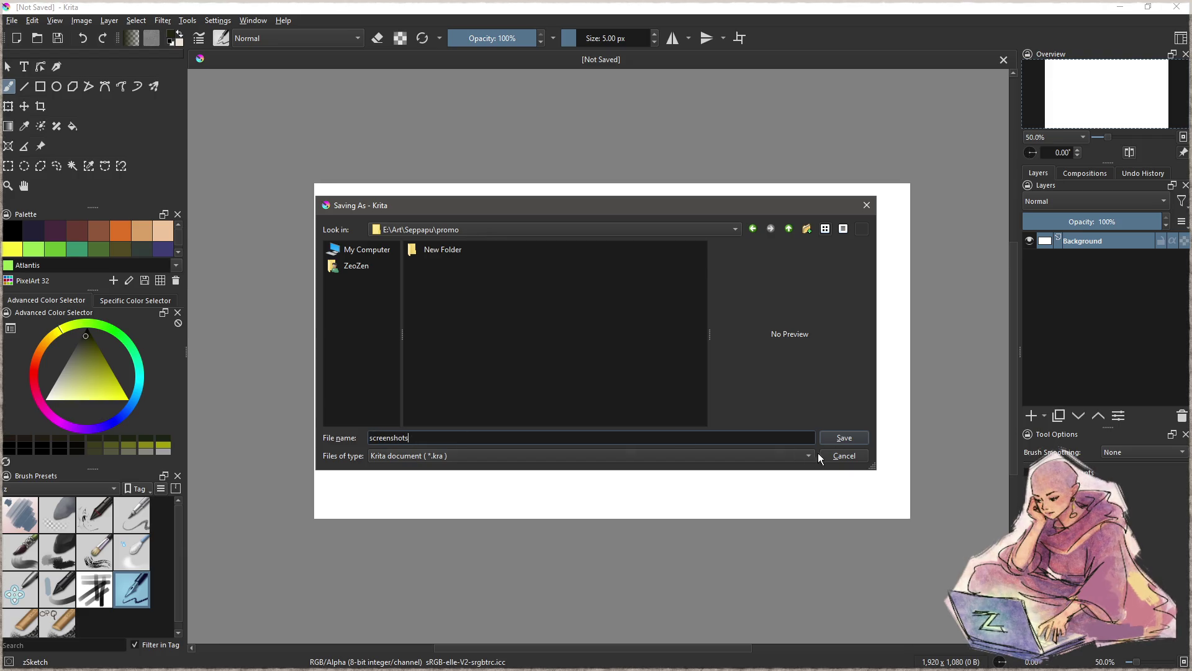
left_click(843, 438)
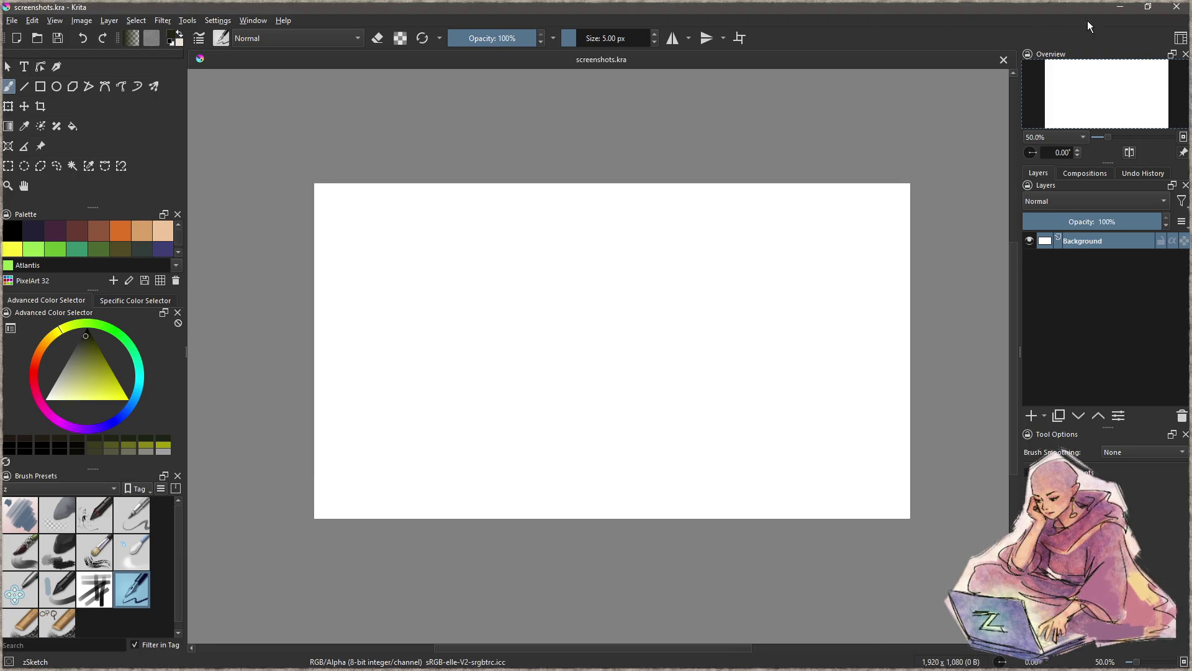
left_click(1032, 416)
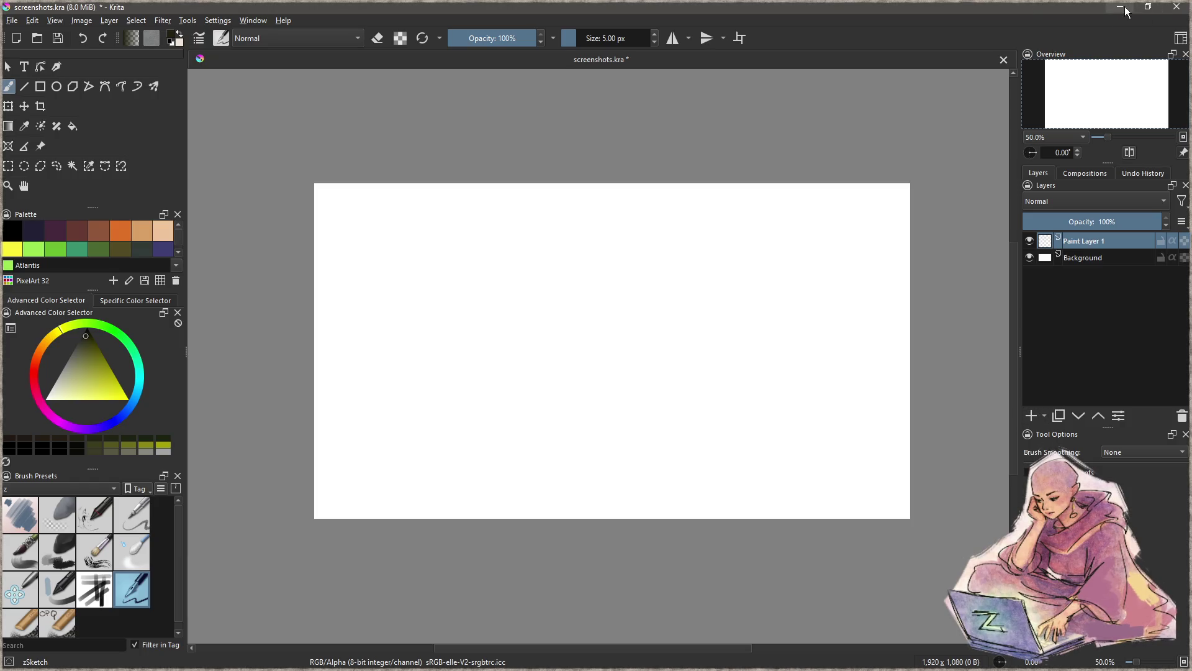
left_click(1122, 7)
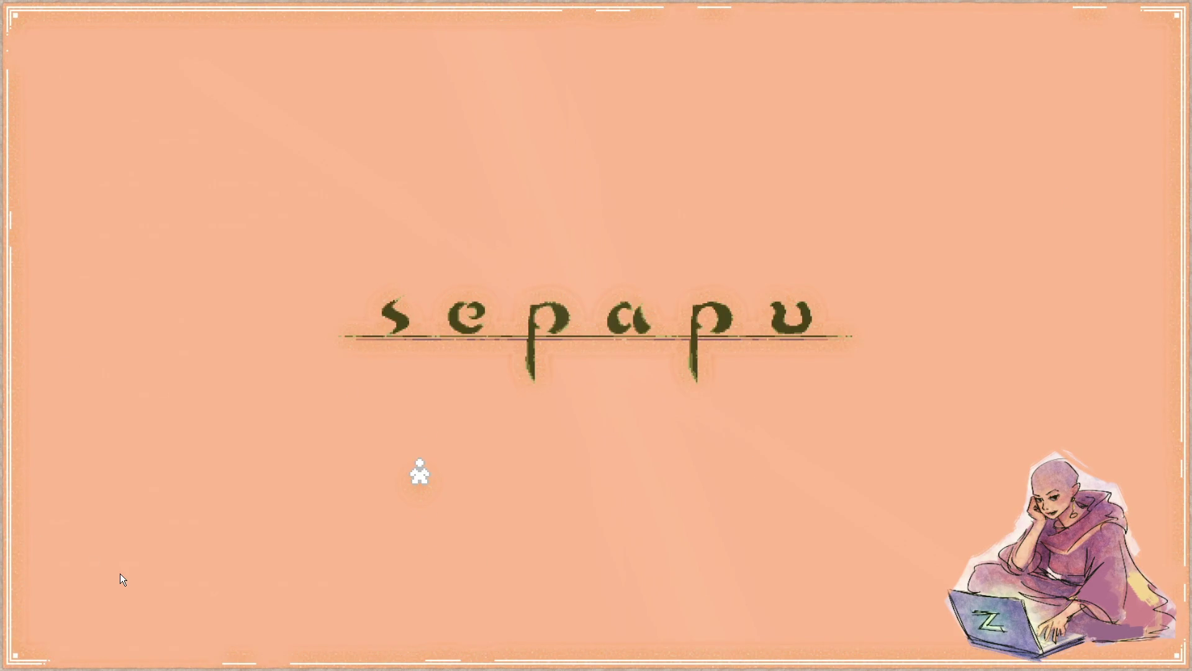
- Play the gameplay recording, seek through it, and pause on the round mandala board
key("space")
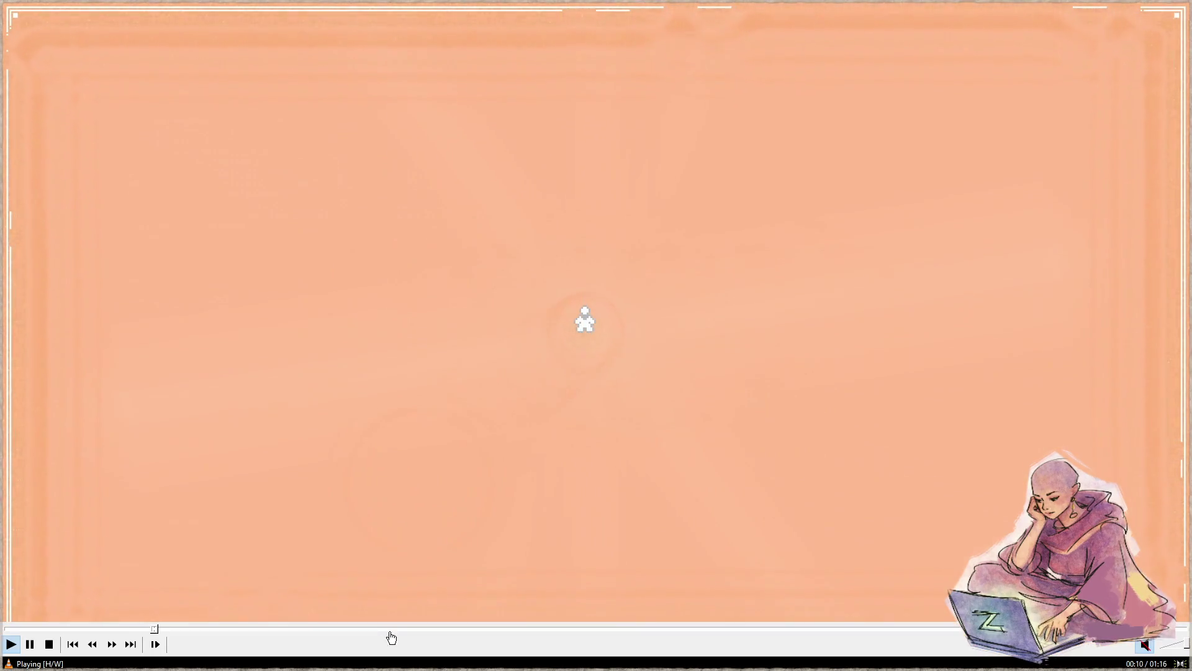
left_click(395, 629)
left_click_drag(415, 630, 1049, 632)
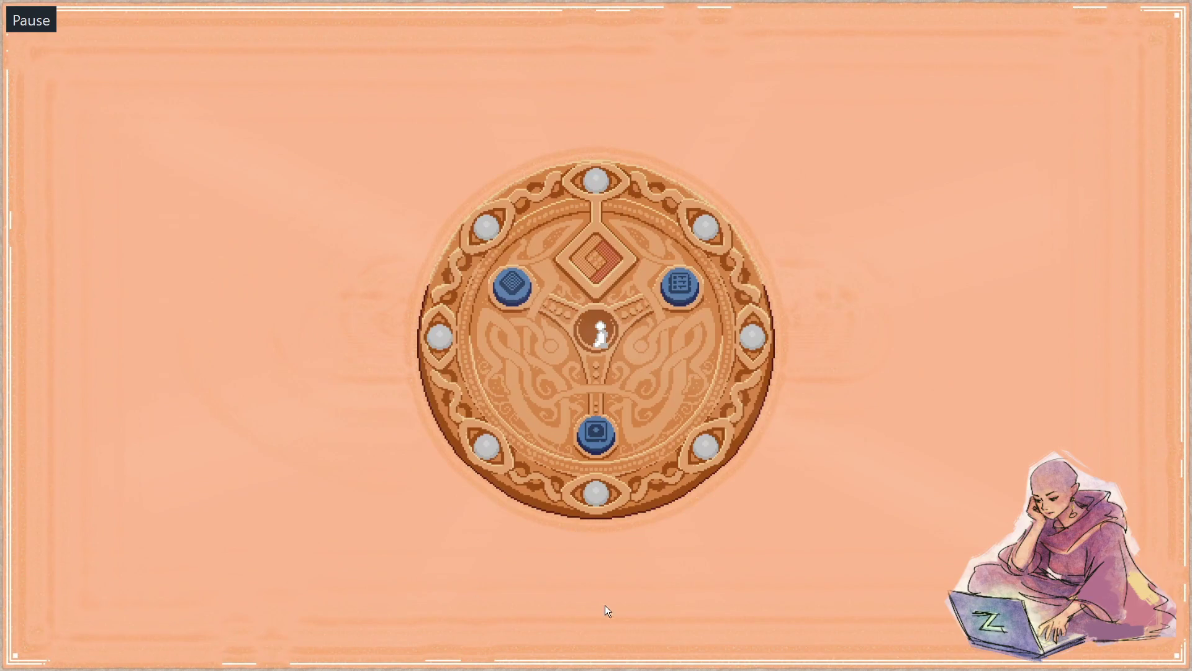
mouse_move(1161, 641)
key("shift+Right")
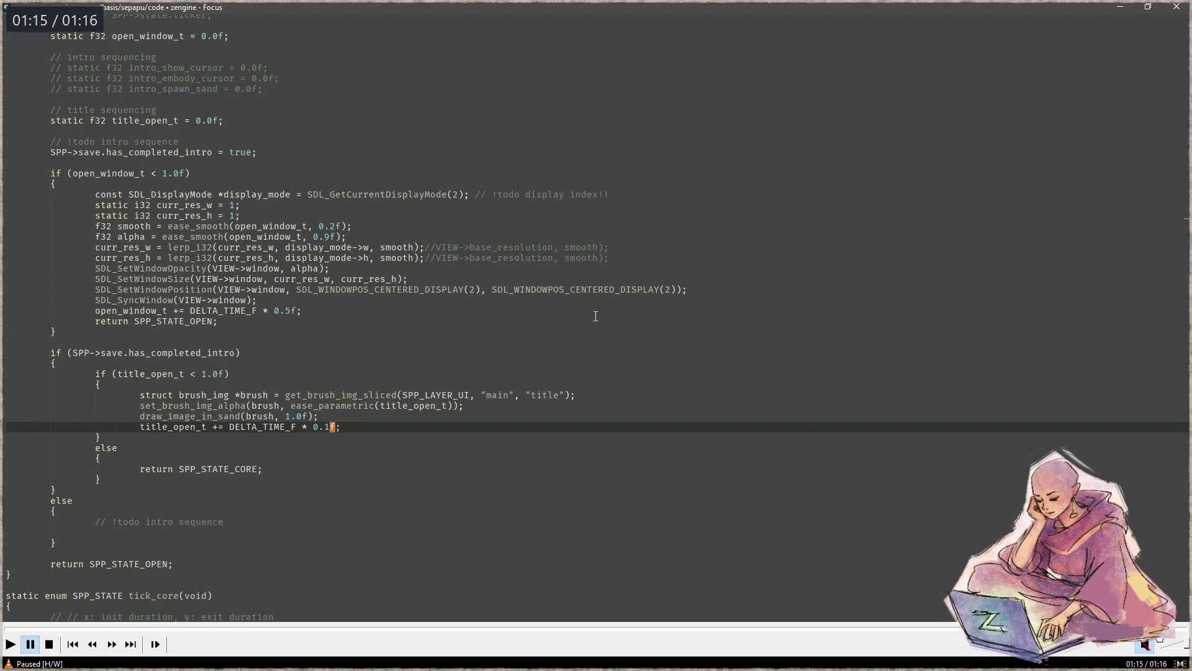
key("shift+Left")
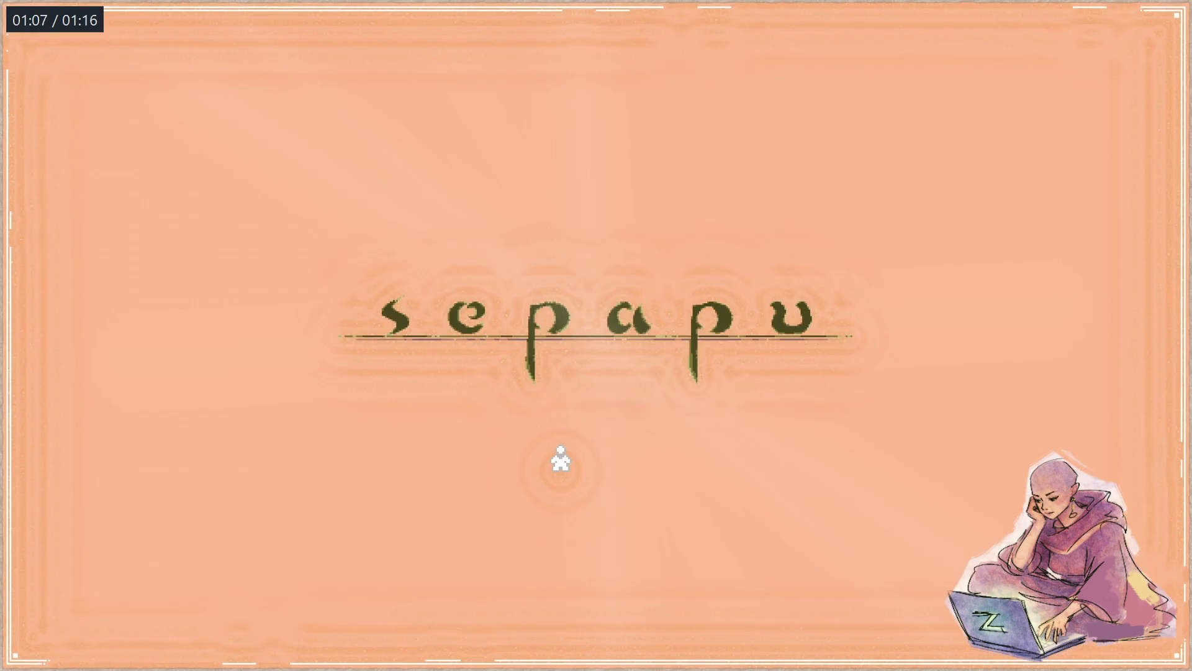
key("space")
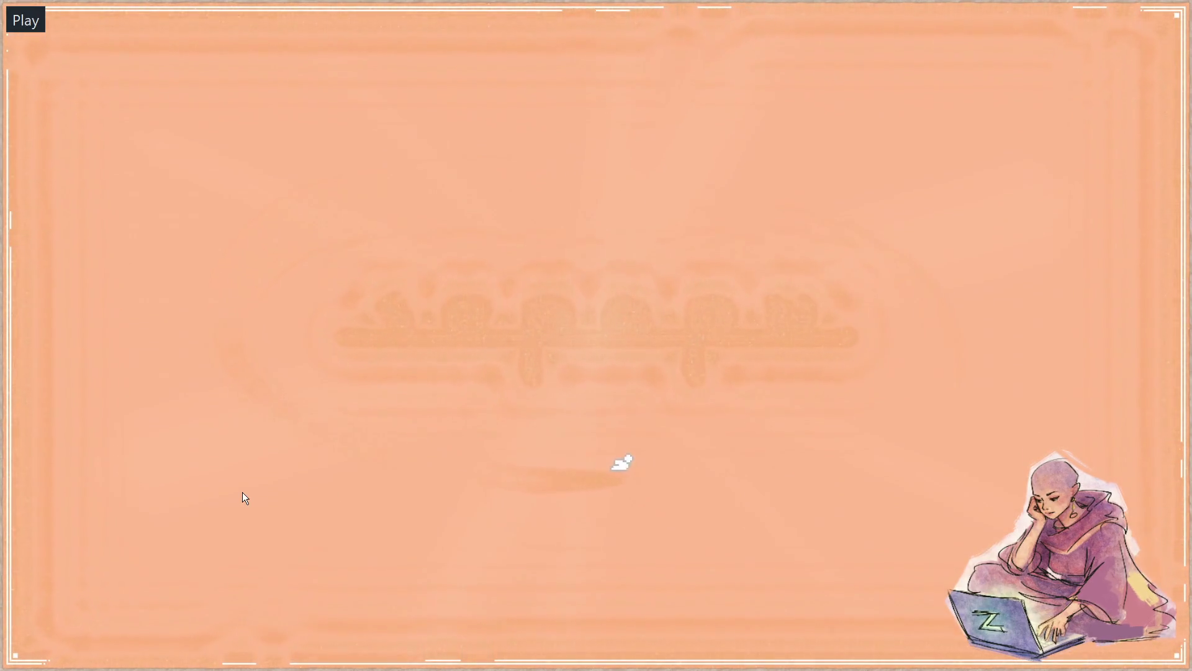
key("space")
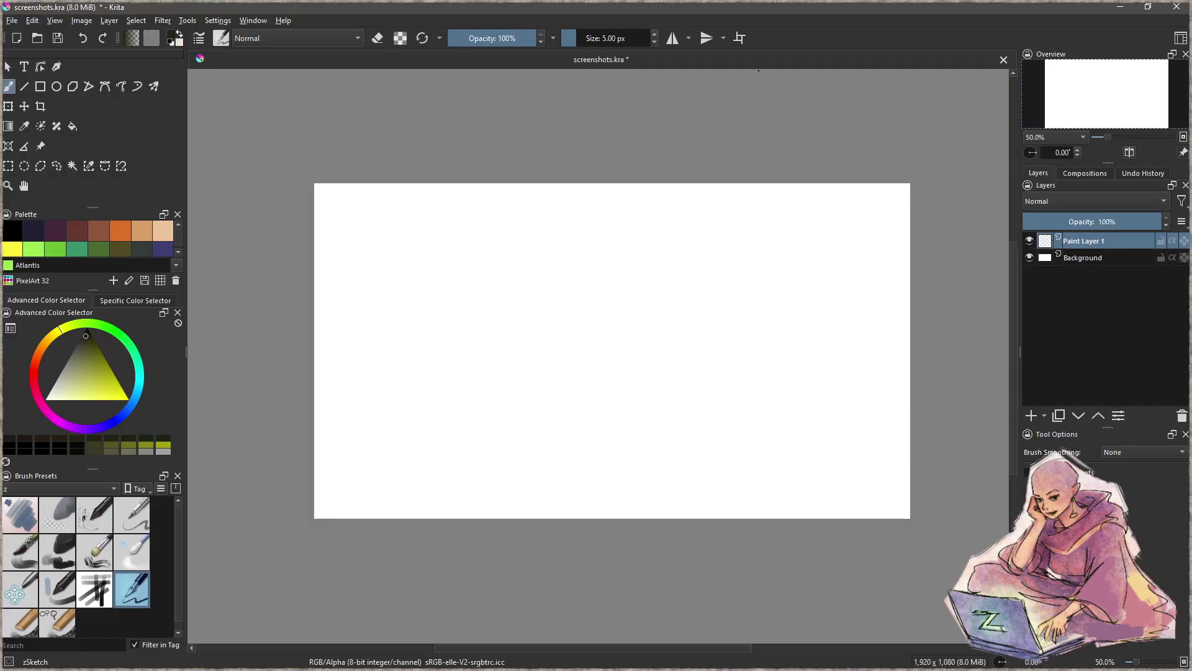
- Paste the mandala frame as a layer, delete empty Paint Layer 1, and save screenshots.kra
key("ctrl+v")
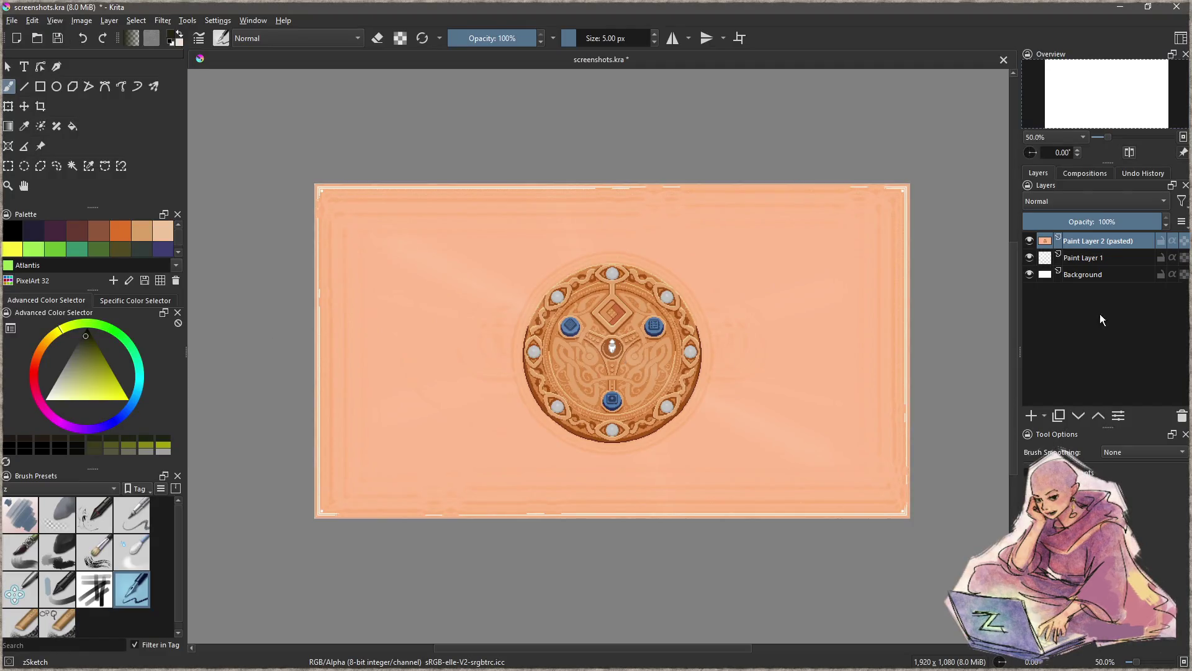
left_click(1102, 258)
left_click(1180, 417)
key("ctrl+s")
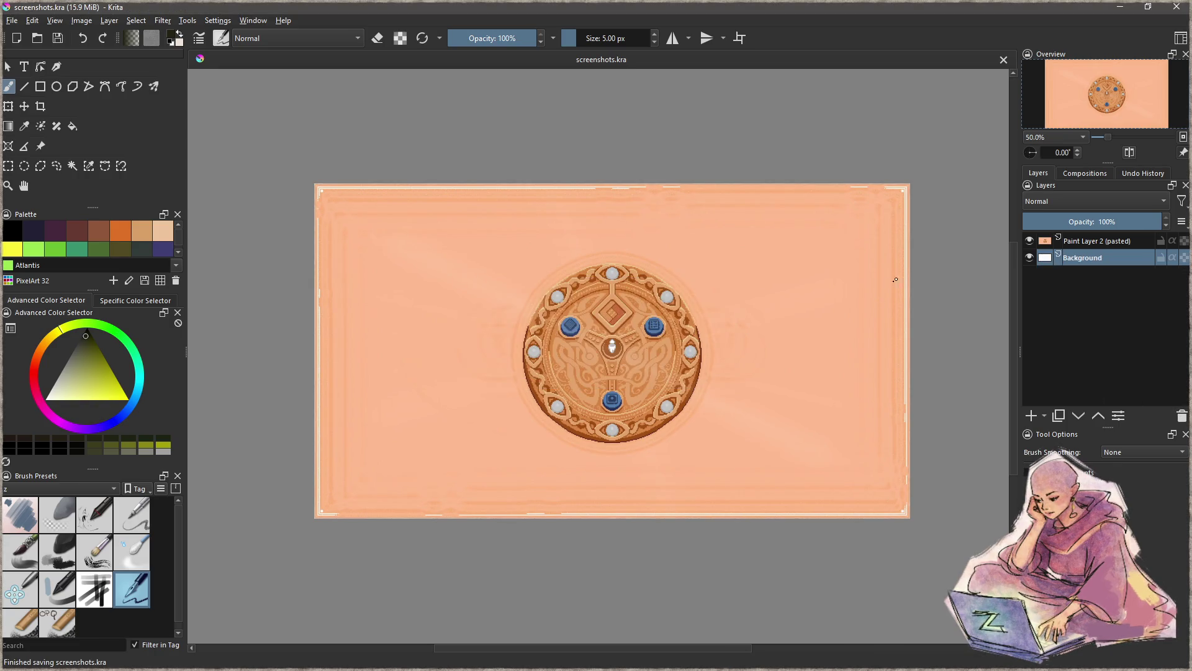
left_click(1121, 8)
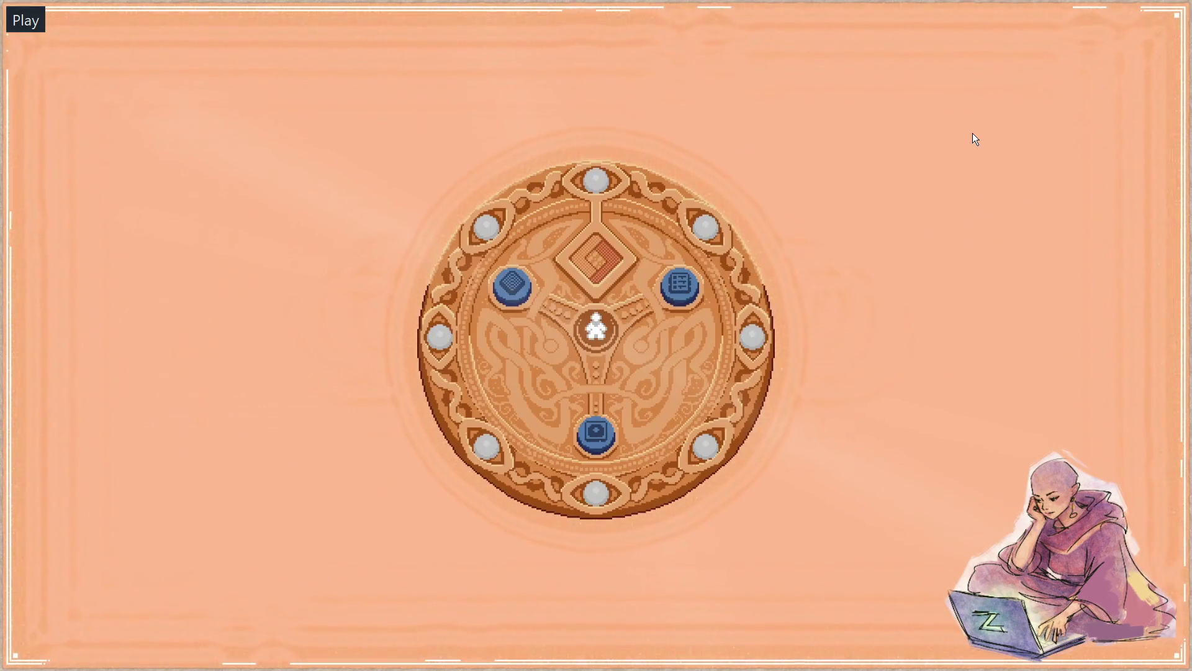
key("alt+Tab")
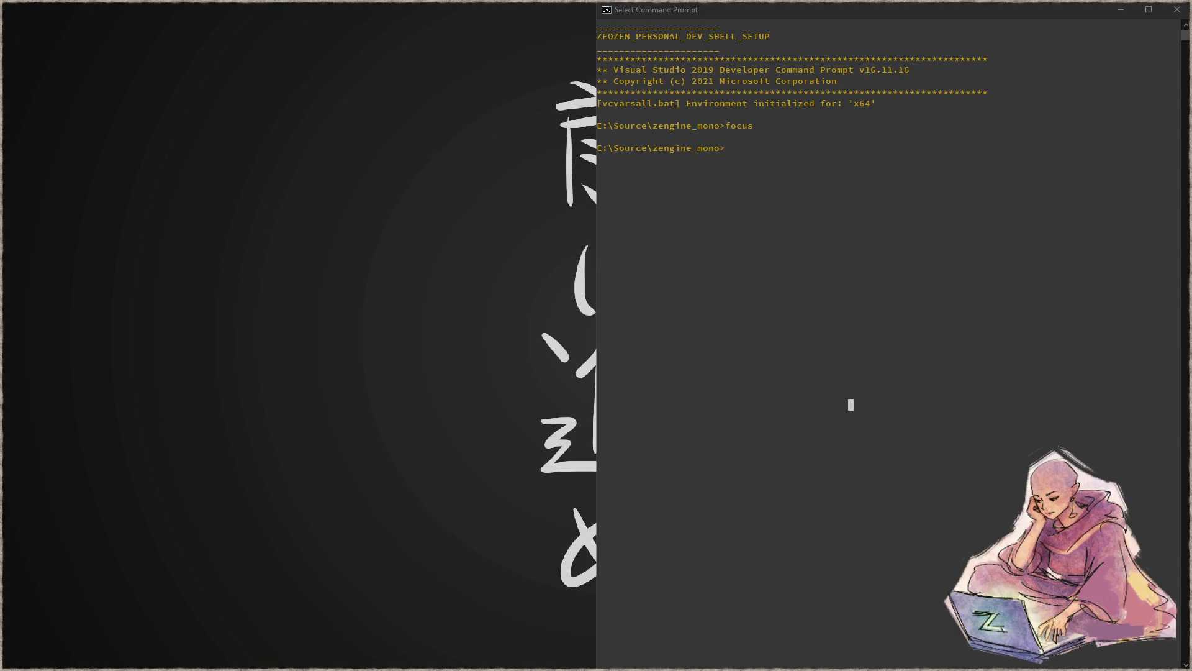
key("alt+Tab")
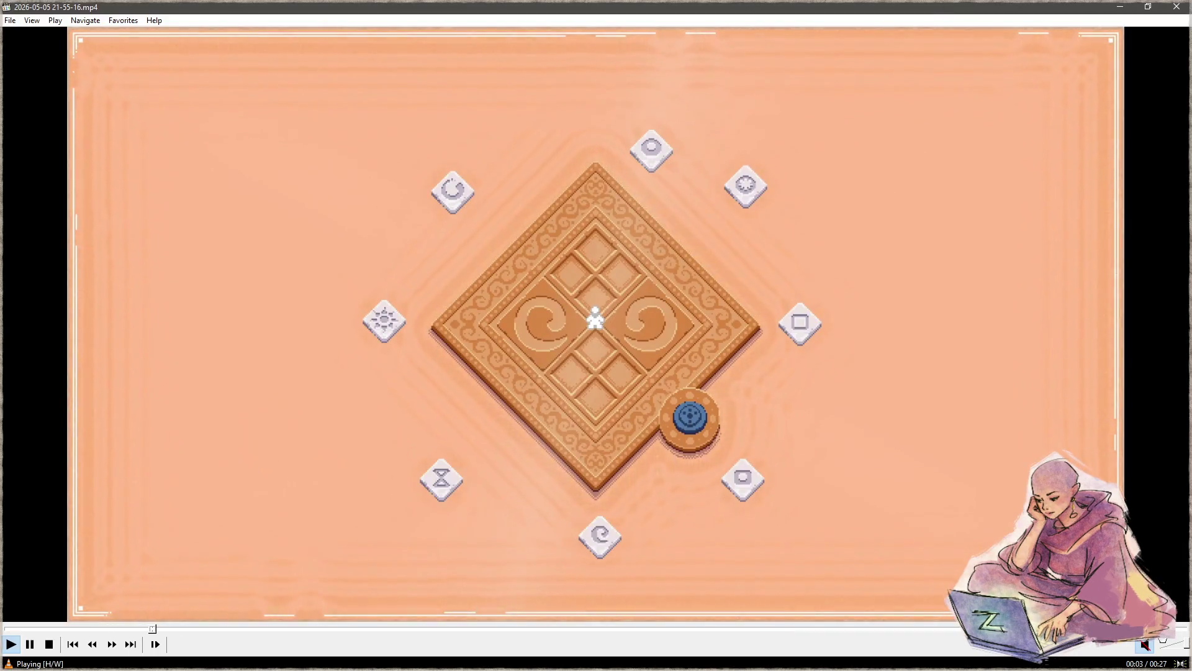
left_click(590, 629)
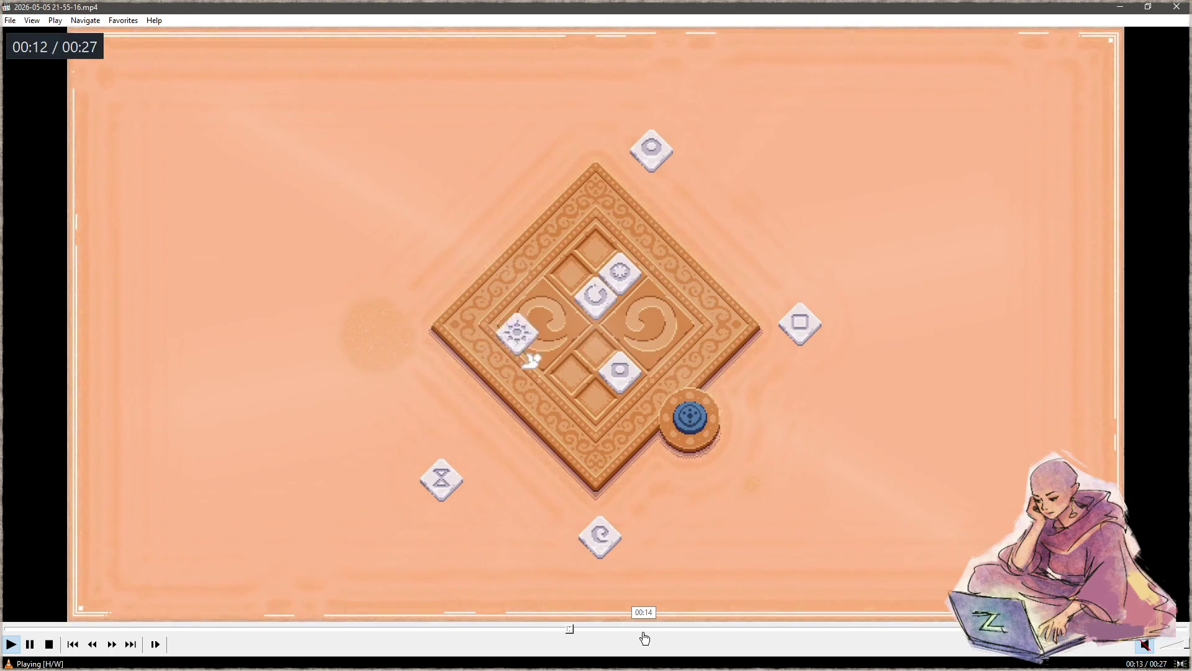
key("space")
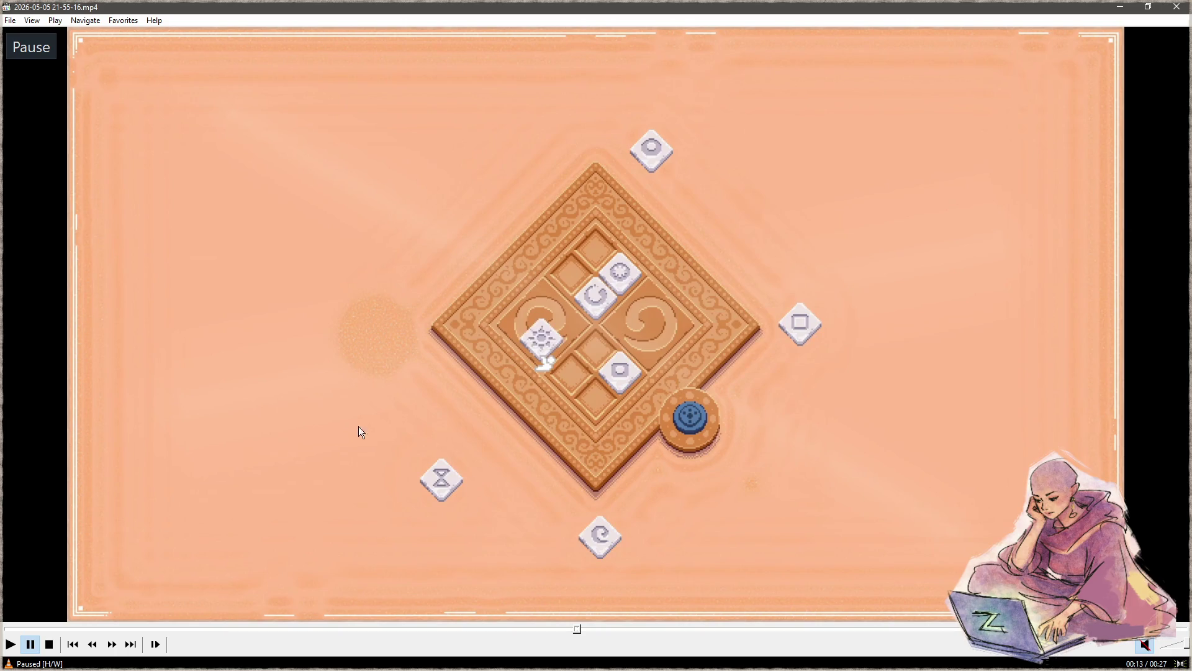
right_click(301, 349)
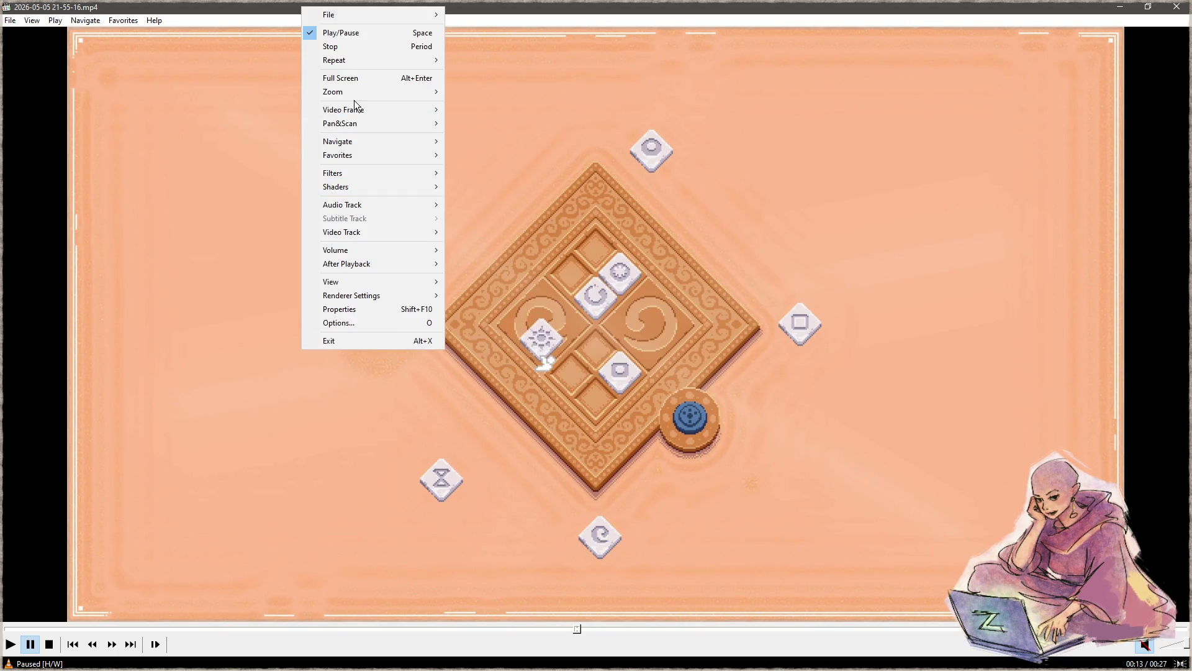
left_click(359, 78)
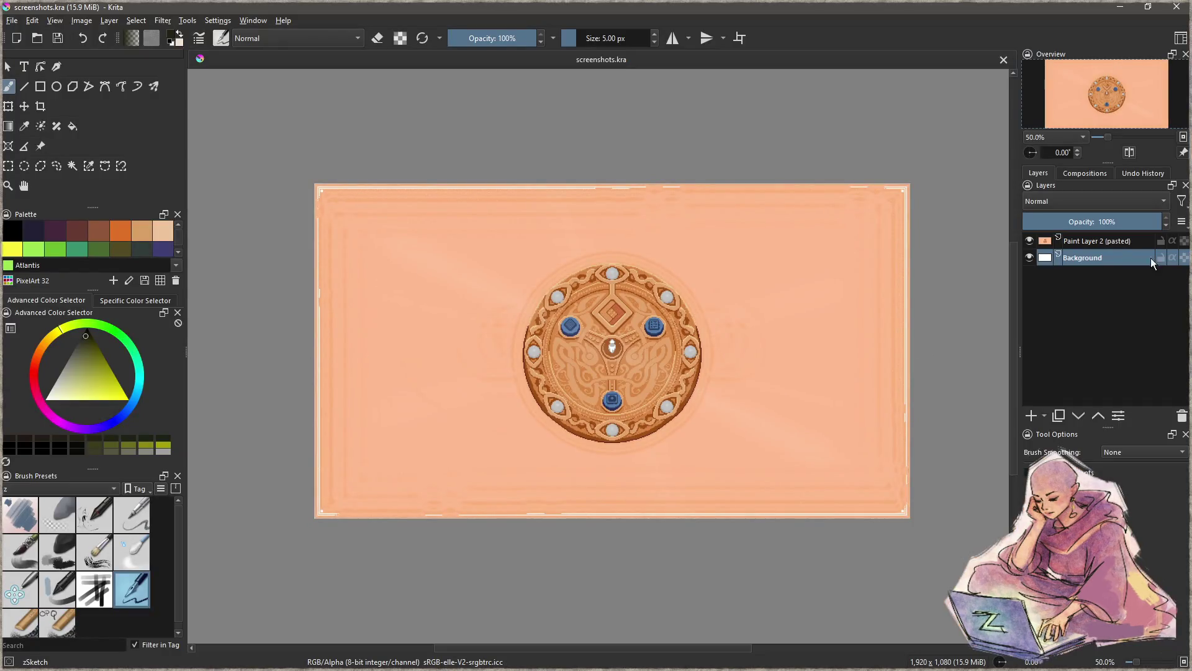
left_click(1085, 242)
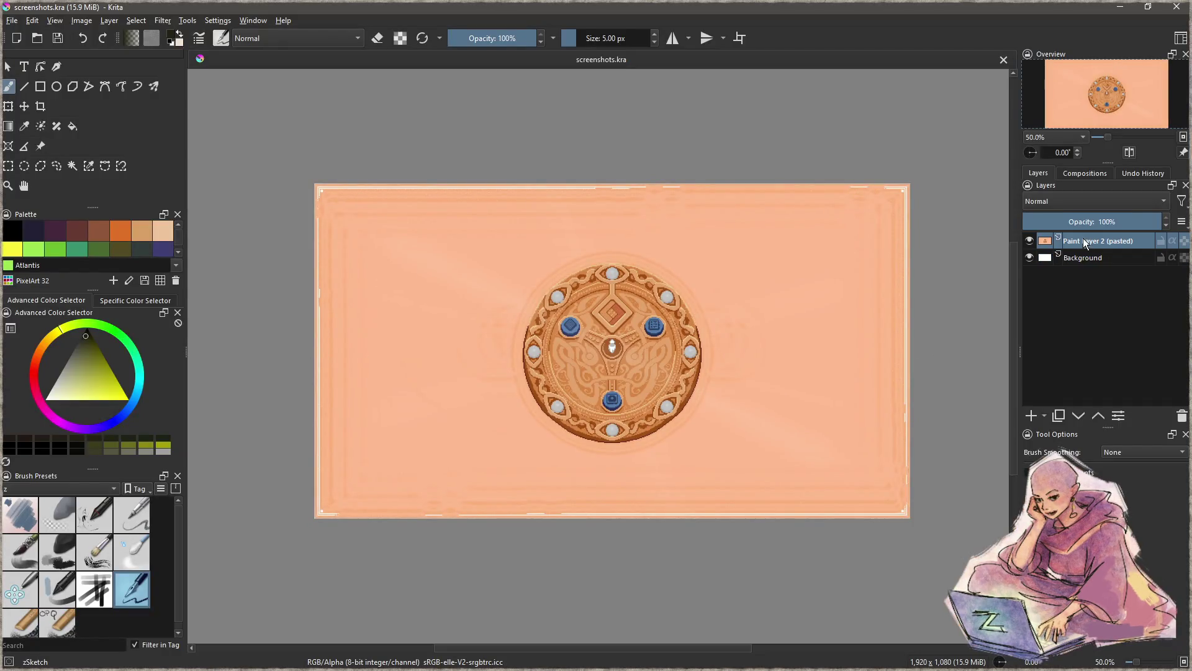
- Paste the diamond board frame as a new top layer and save screenshots.kra
key("ctrl+v")
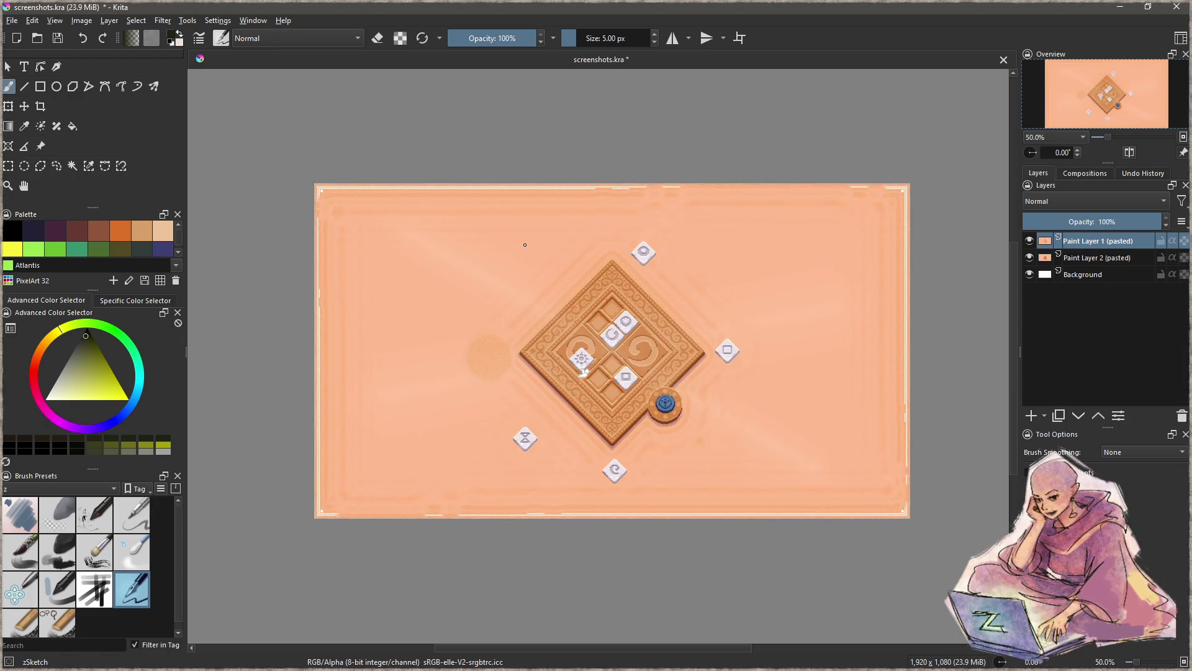
key("ctrl+s")
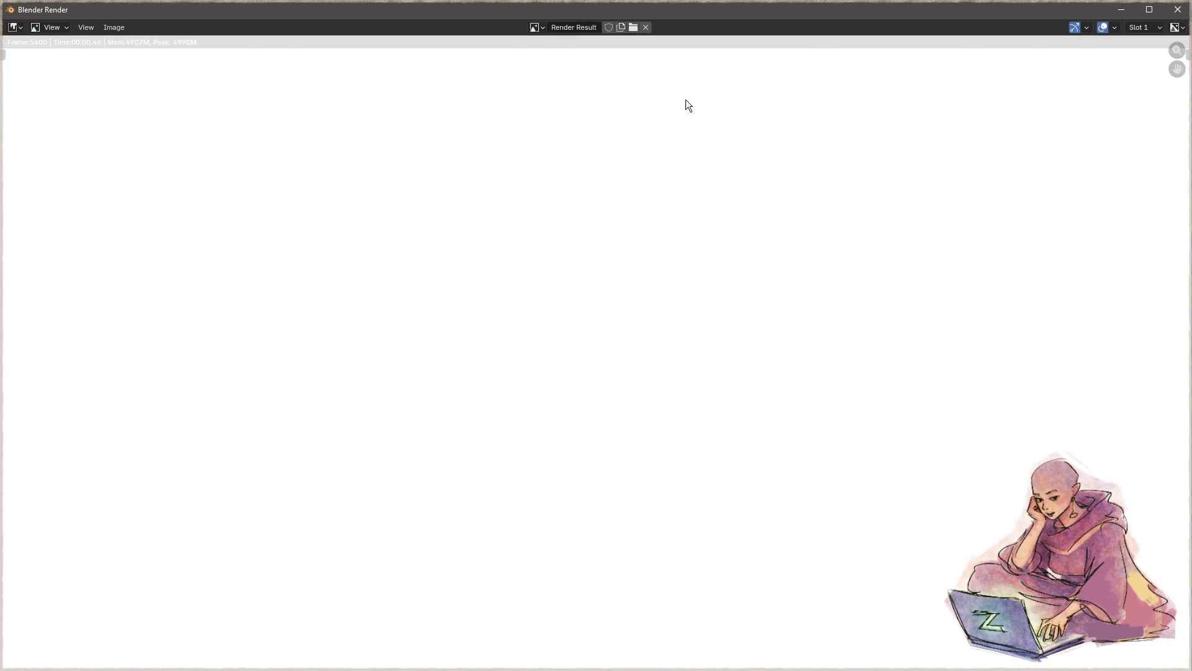
- Close Blender's render window, jump the recording to its white end card, then return to Krita
left_click(1178, 15)
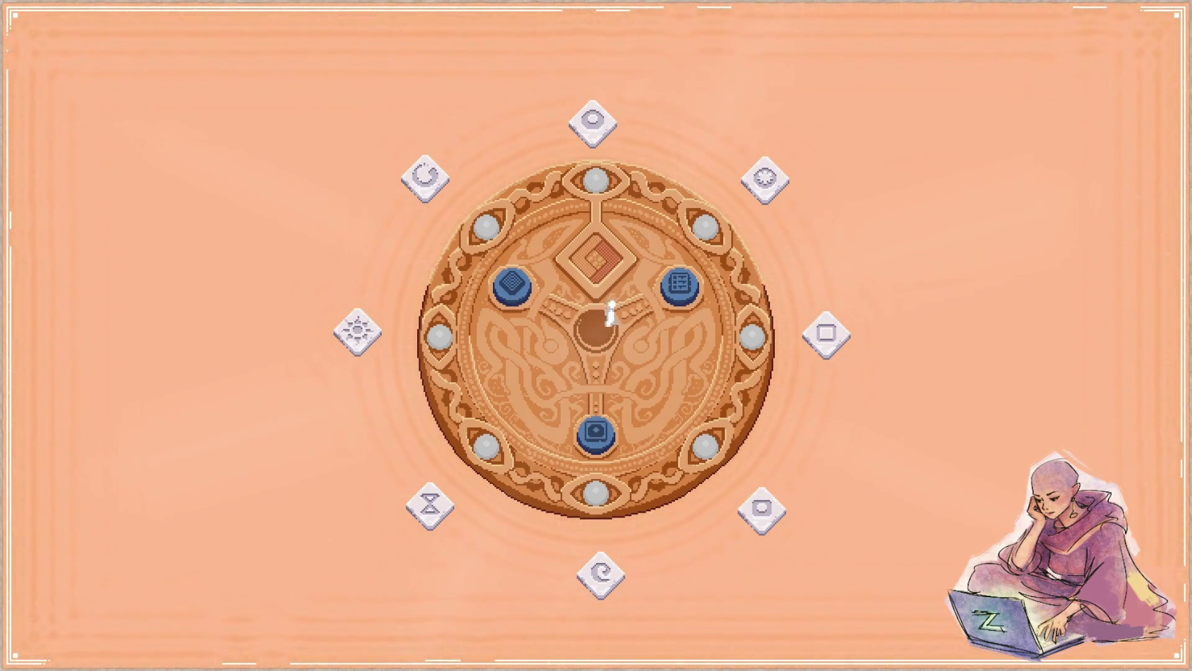
left_click(1145, 646)
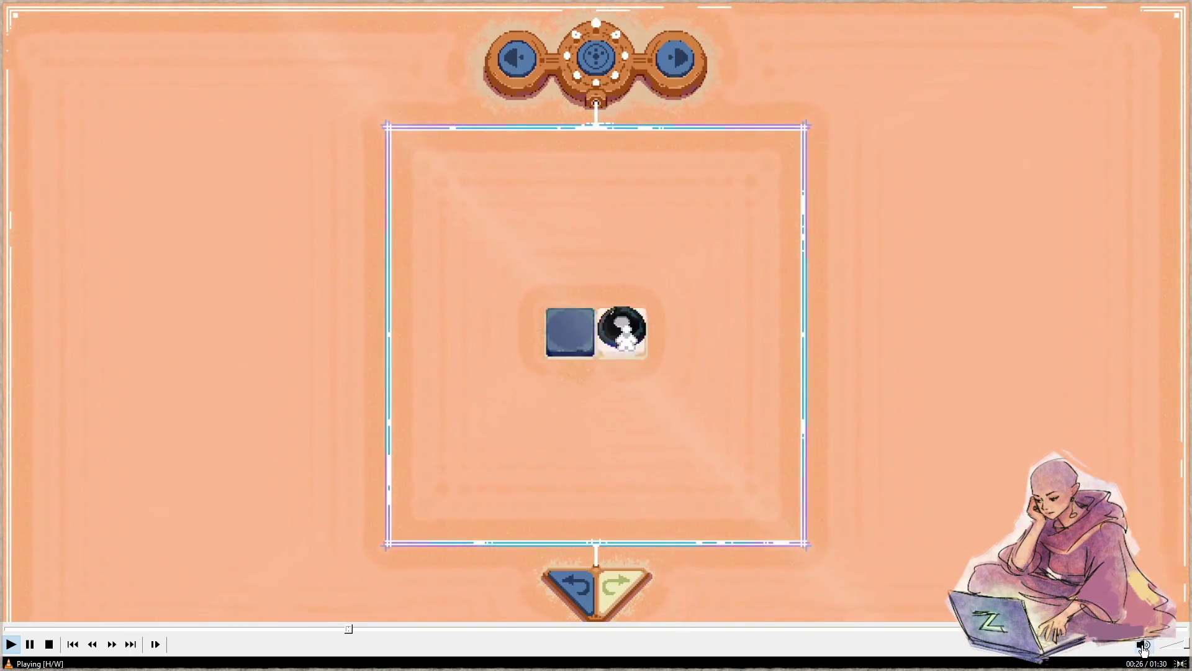
key("ctrl+Right")
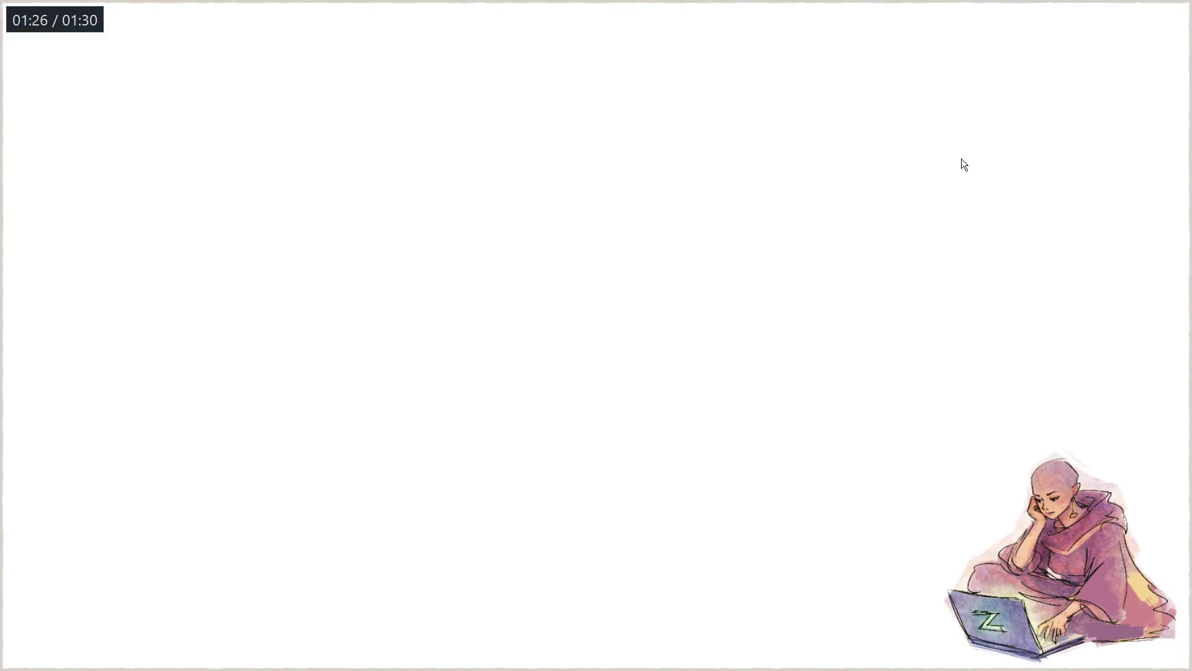
key("space")
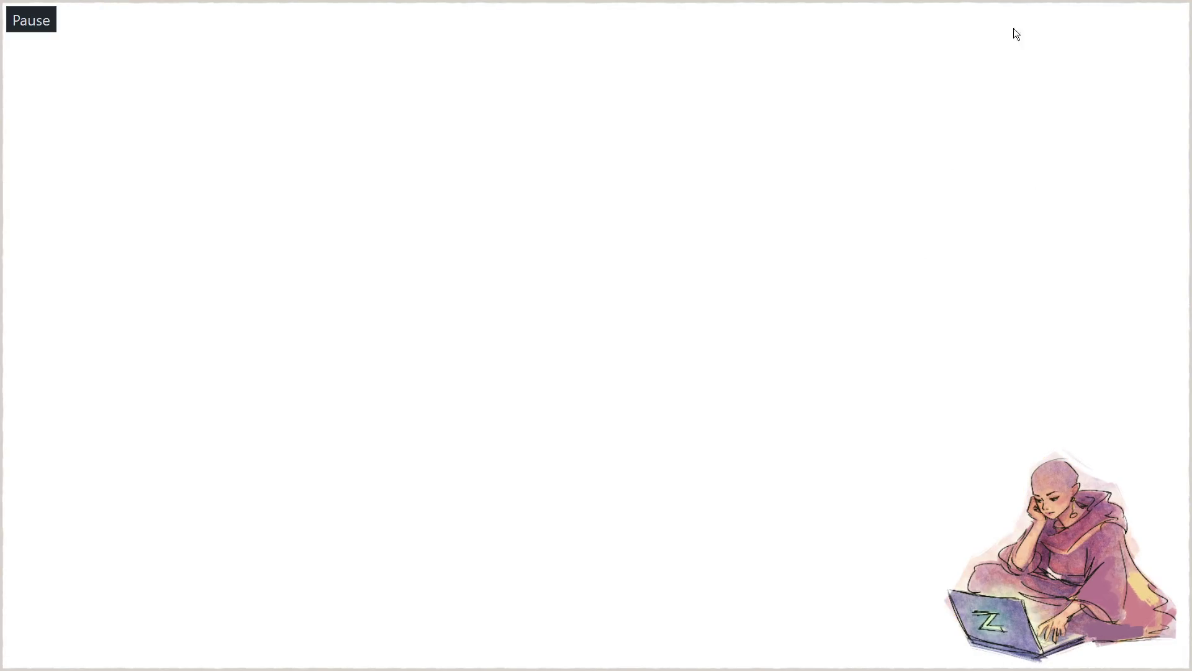
key("space")
key("alt+Tab")
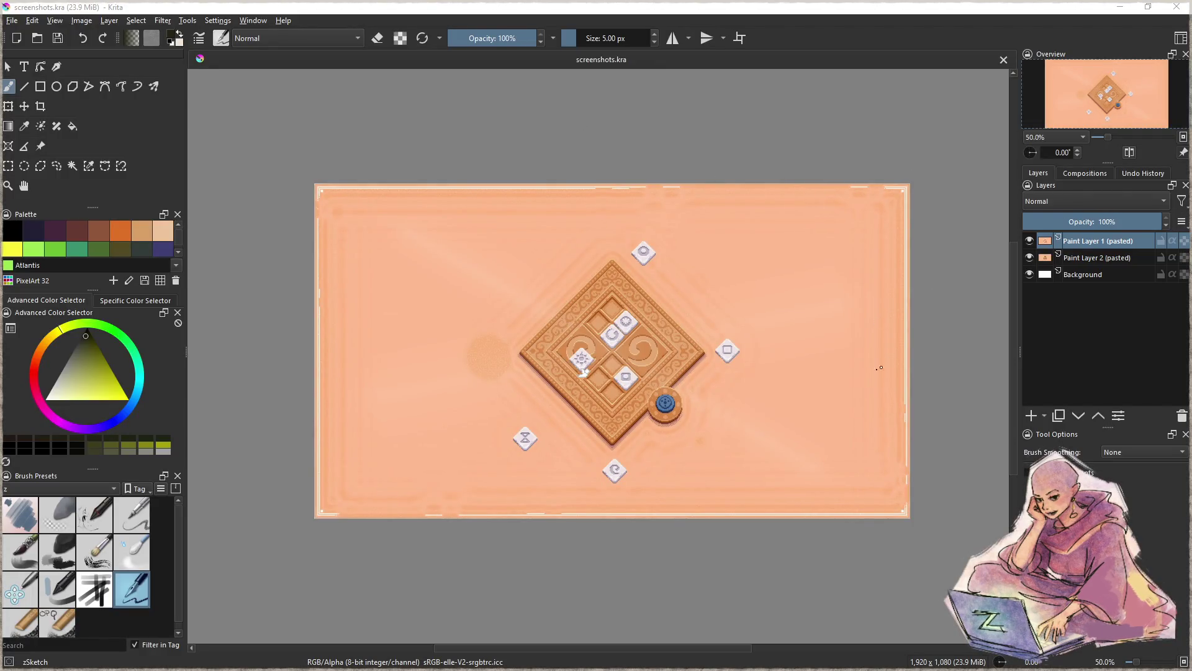
- Select the pasted mandala layer and toggle the diamond puzzle layer's visibility off and on
left_click(1092, 263)
left_click(1031, 242)
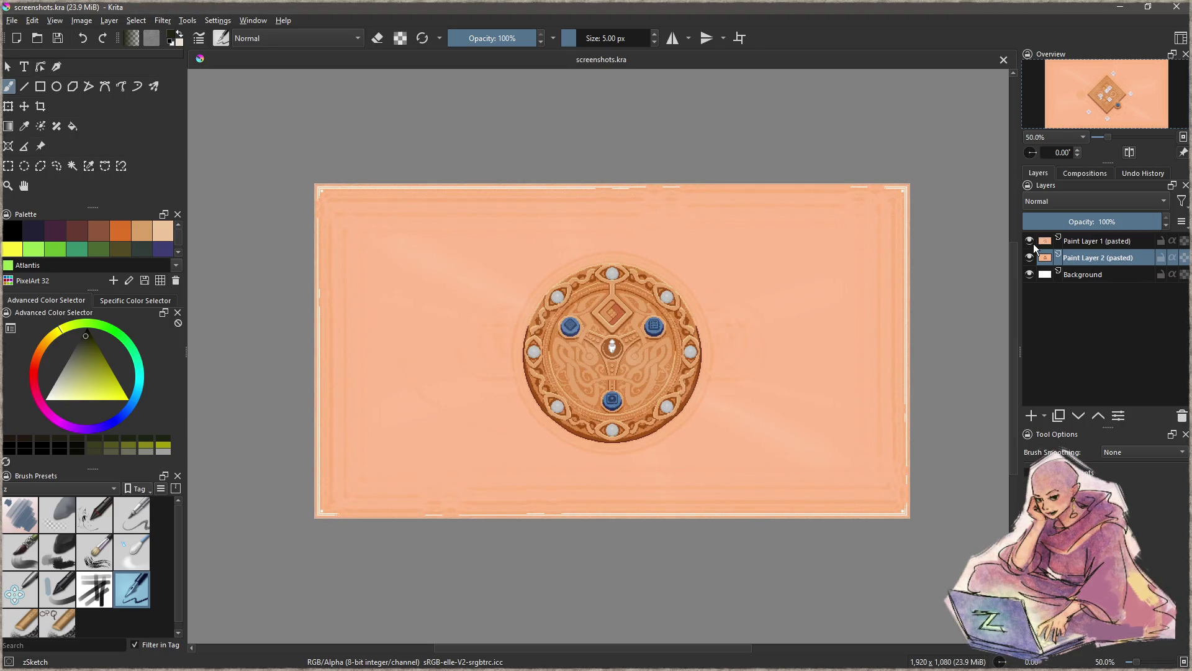
left_click(1031, 242)
left_click(1120, 7)
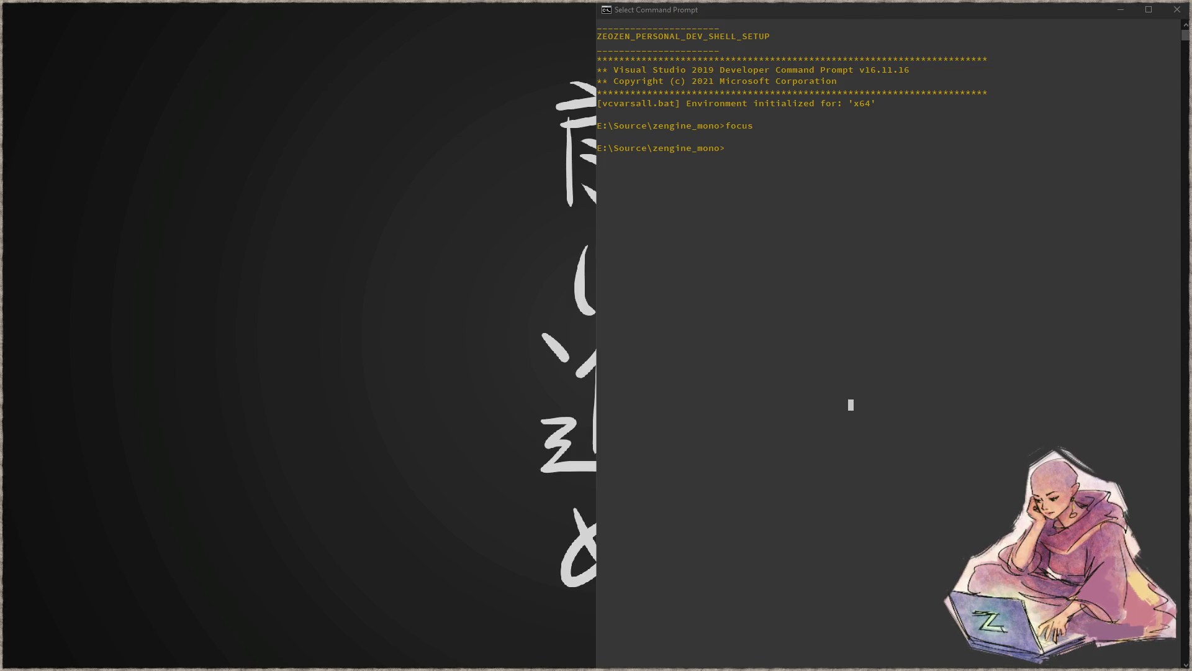
double_click(301, 295)
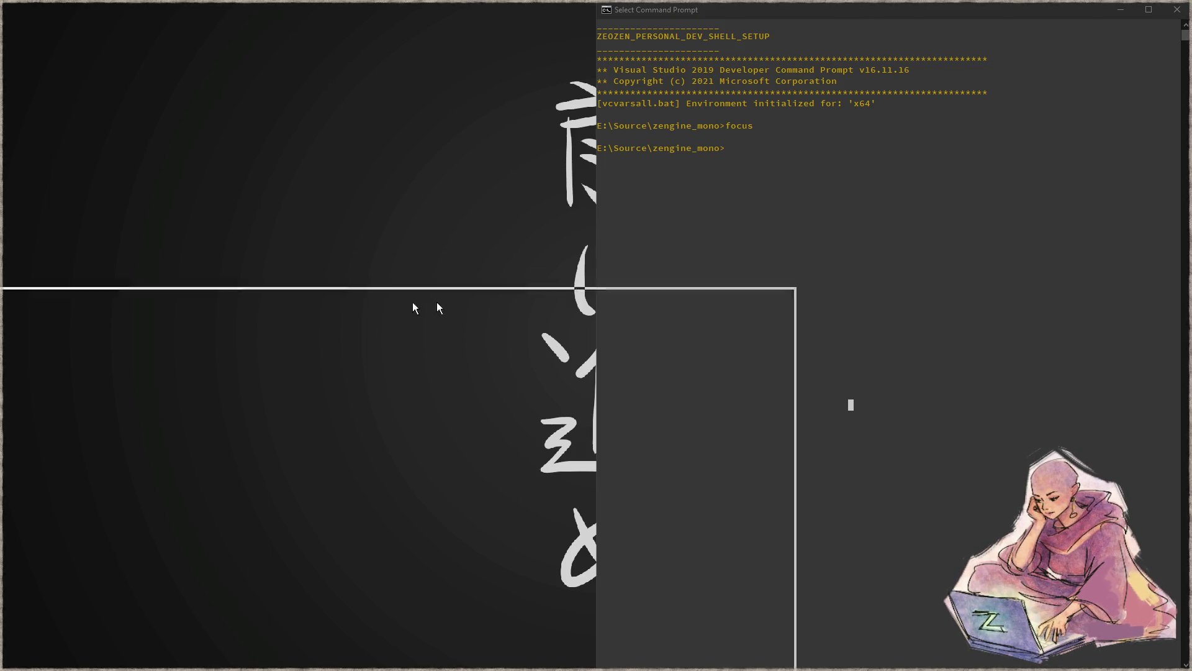
left_click(1152, 647)
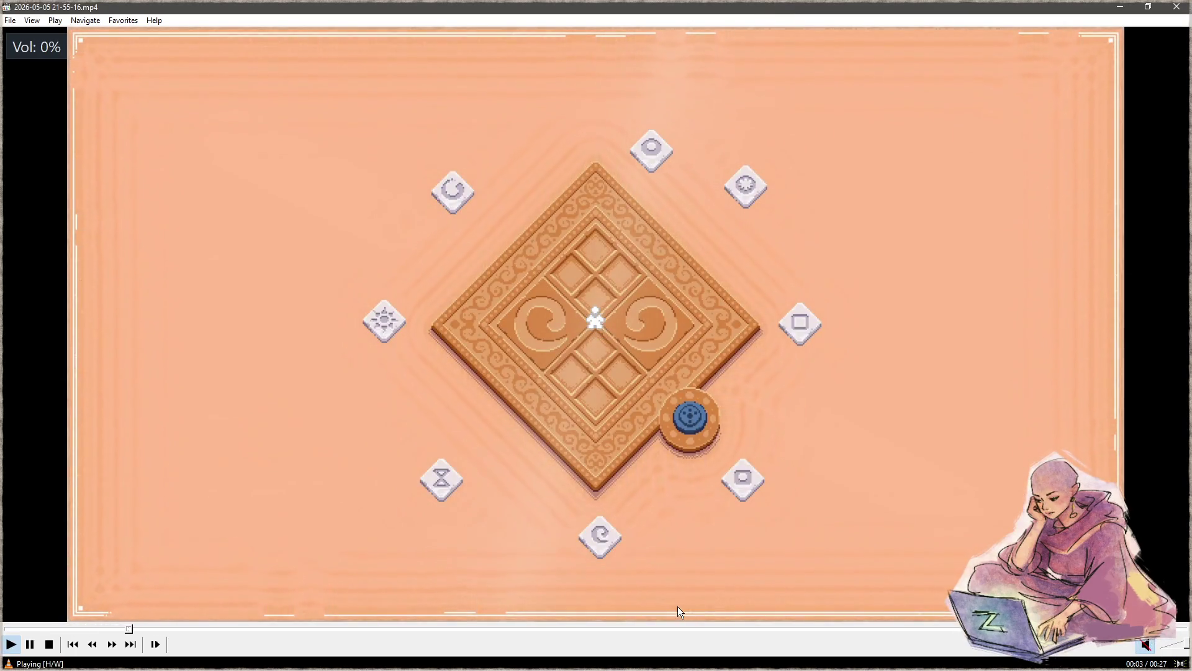
- Skip ahead through the 21-55-16 recording, then close it
left_click(672, 628)
left_click(932, 628)
left_click(1188, 5)
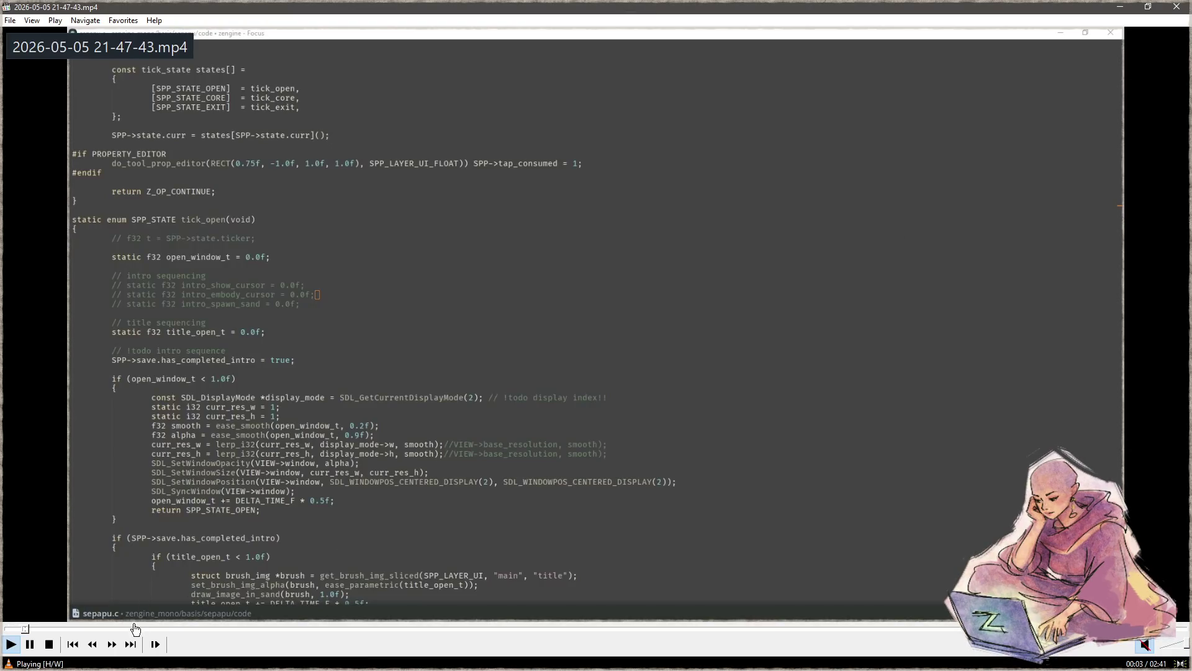
- Pause the 21-47-43.mp4 recording at 00:25 on the two-column puzzle board
left_click(136, 629)
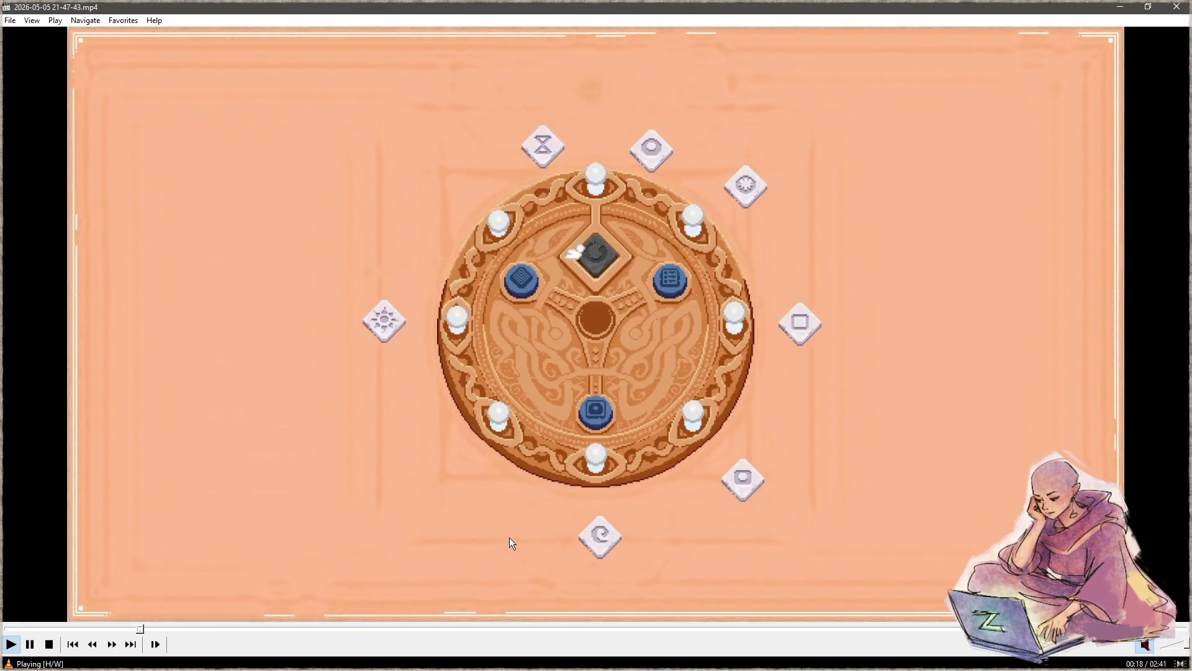
key("space")
key("space")
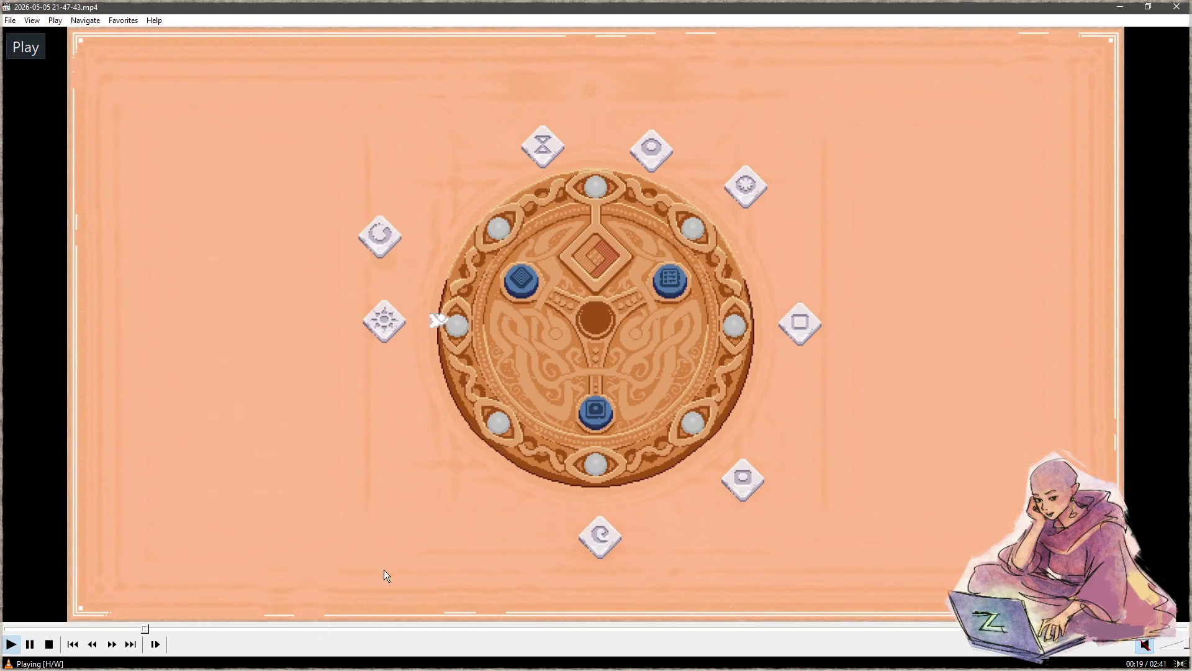
left_click(255, 629)
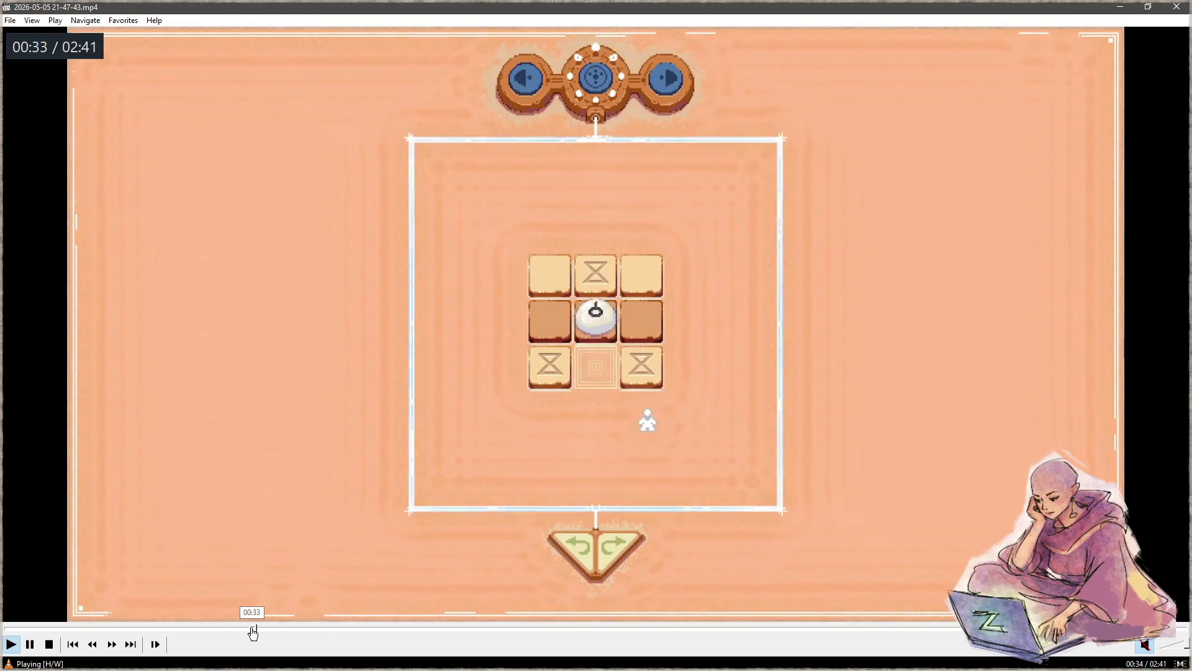
key("space")
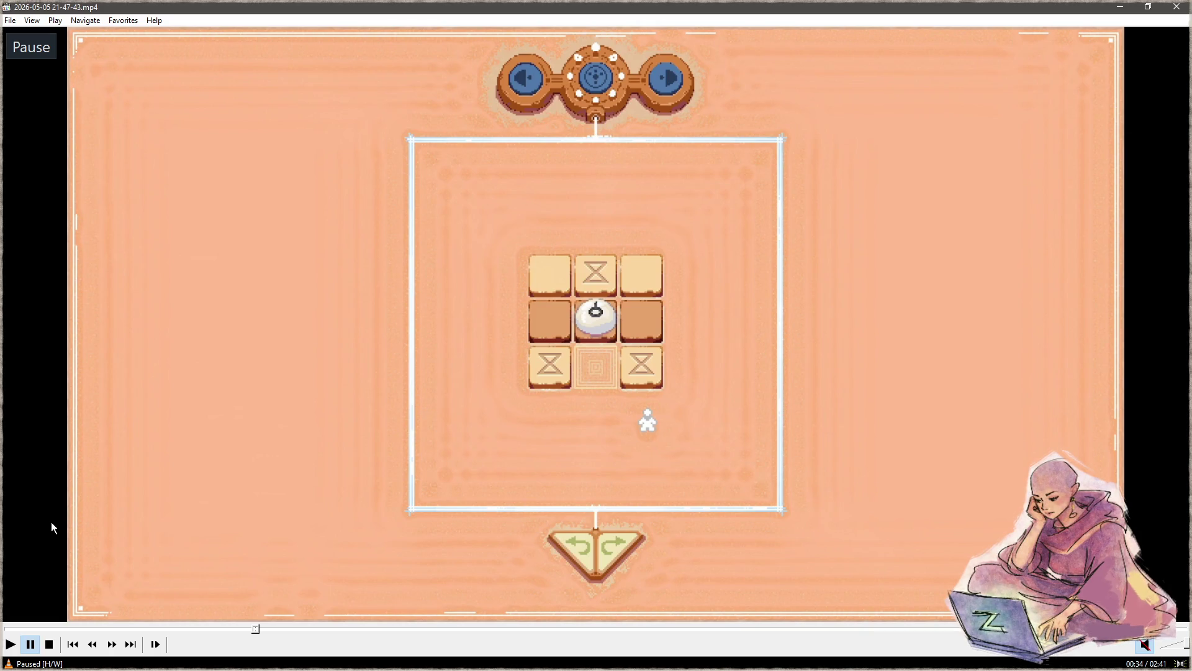
left_click(189, 629)
left_click_drag(180, 633, 162, 632)
key("space")
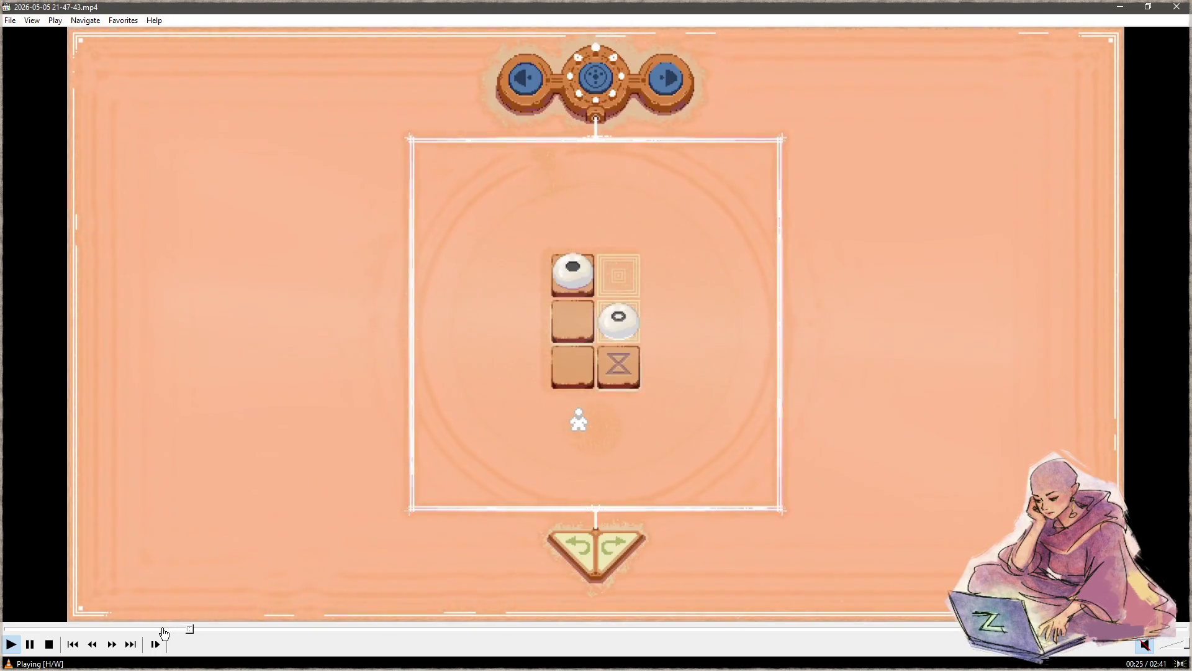
key("space")
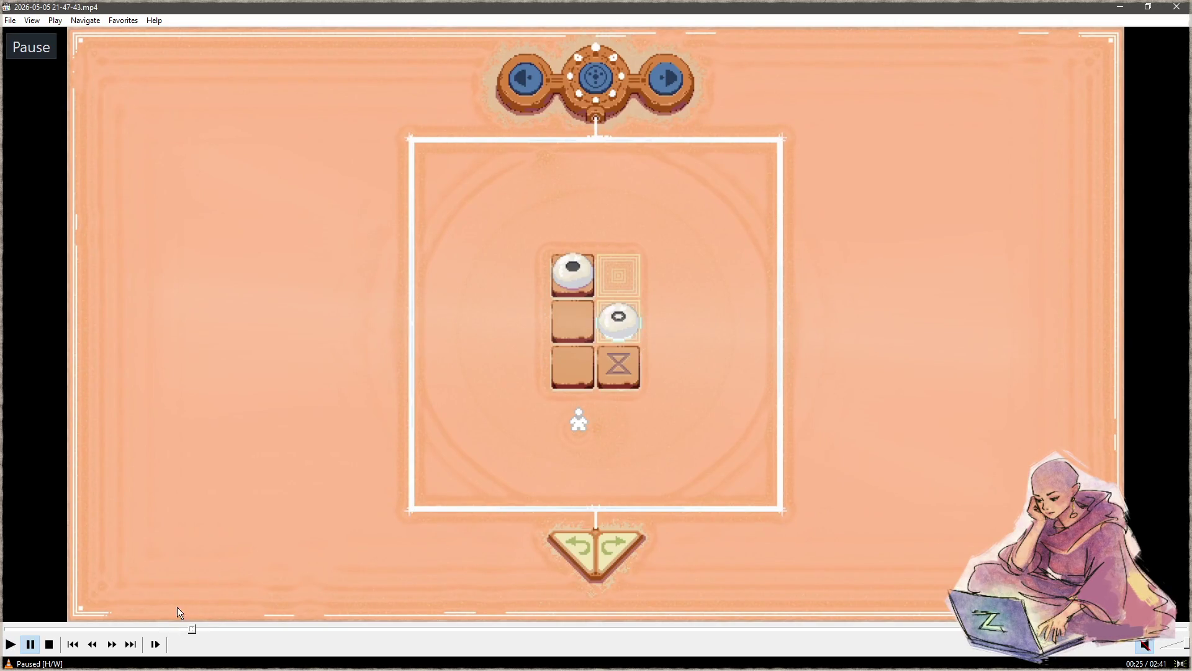
- View the paused board full screen, exit full screen, and switch back to Krita
right_click(284, 398)
left_click(357, 129)
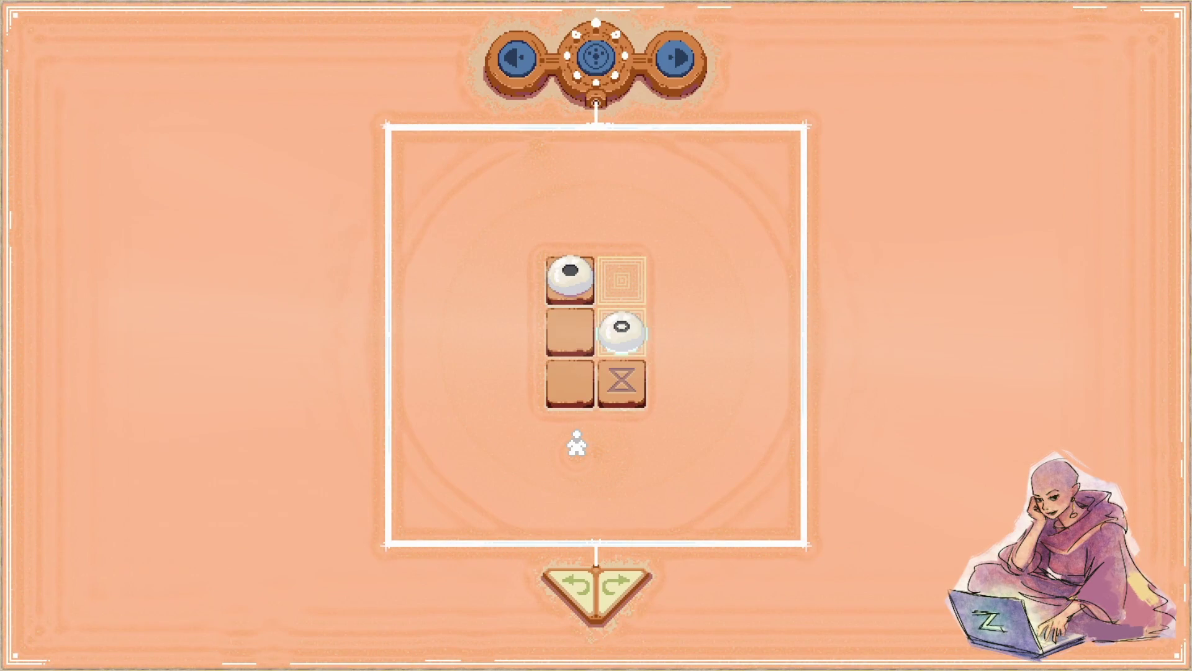
key("space")
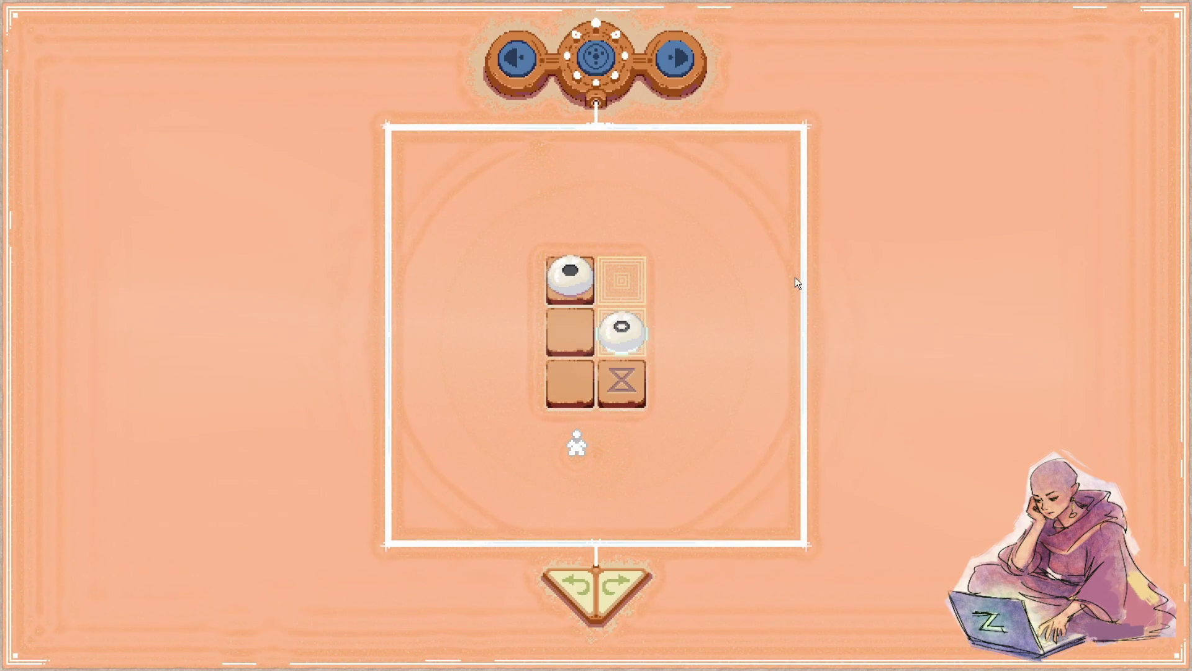
double_click(891, 267)
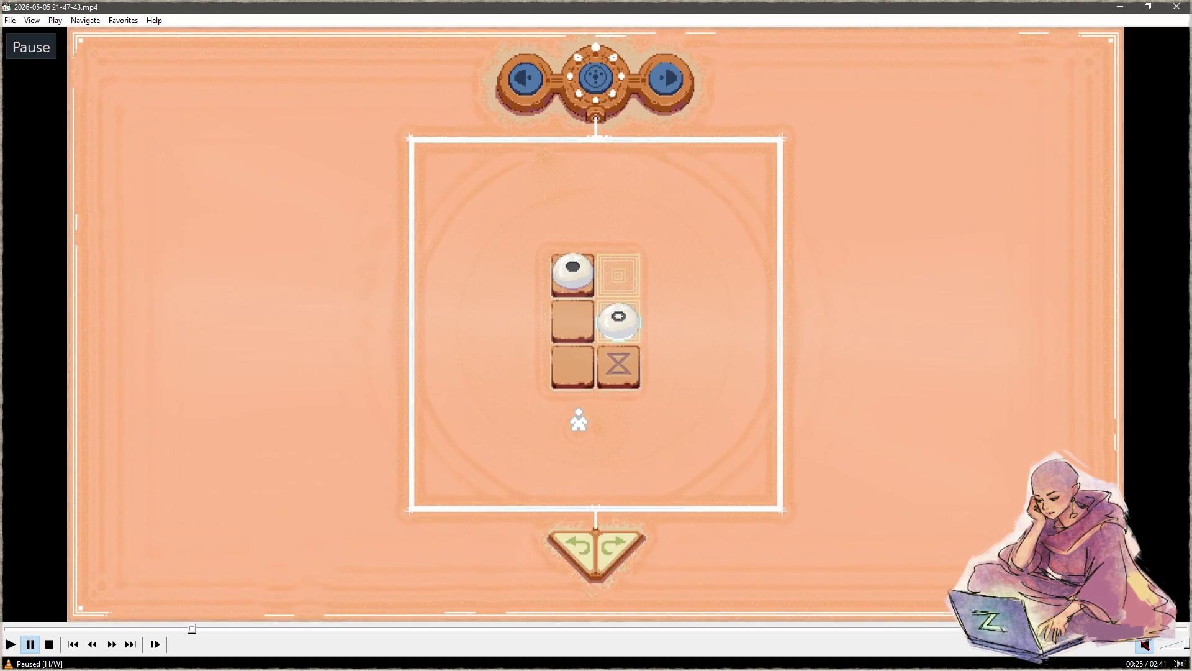
key("alt+Tab")
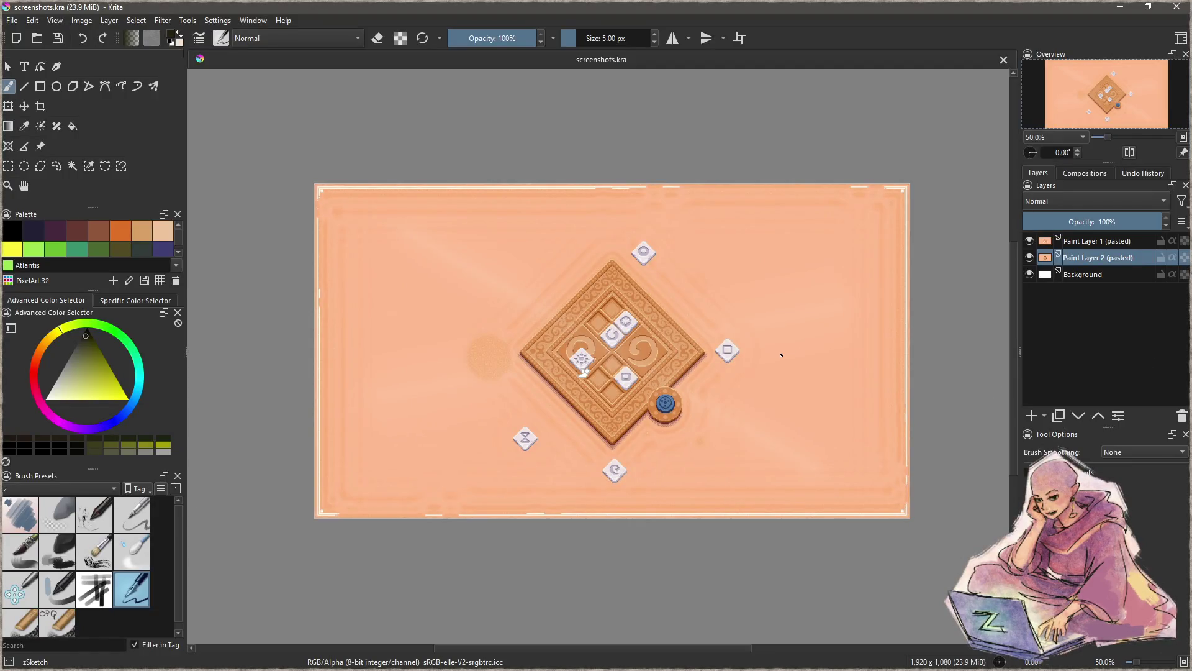
- Paste the six-tile two-stone board frame into screenshots.kra as a new layer with Ctrl+V
key("ctrl+v")
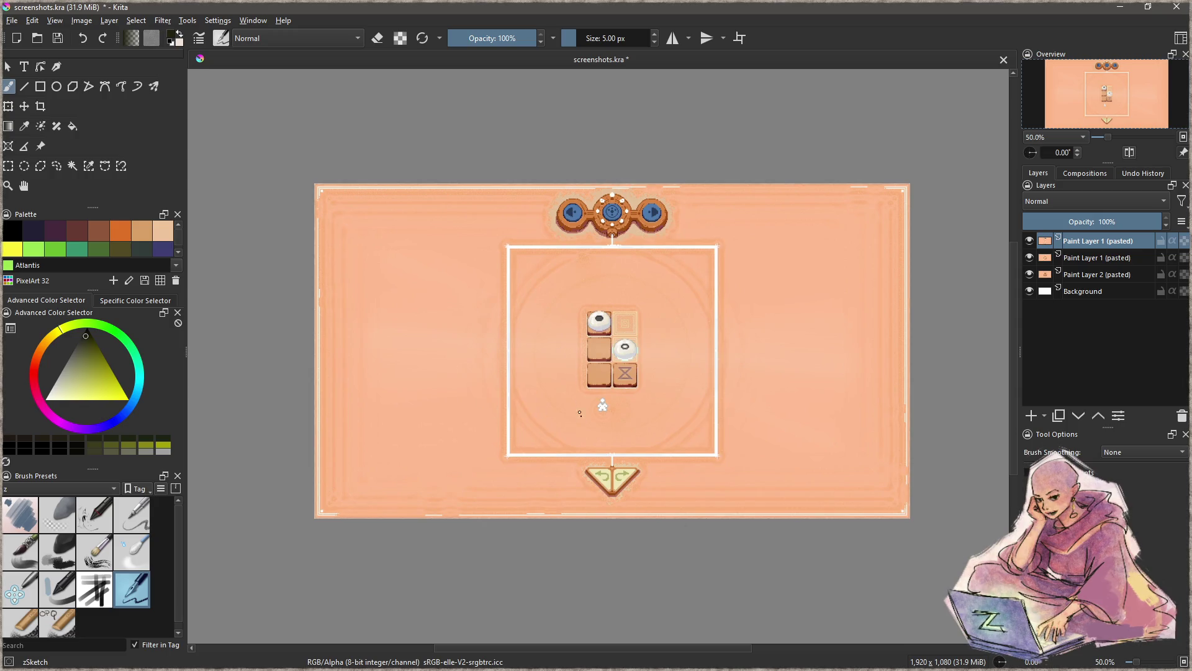
- Back in MPC-HC, pause the recording at 00:46 on the nine-tile one-stone board
key("alt+Tab")
key("space")
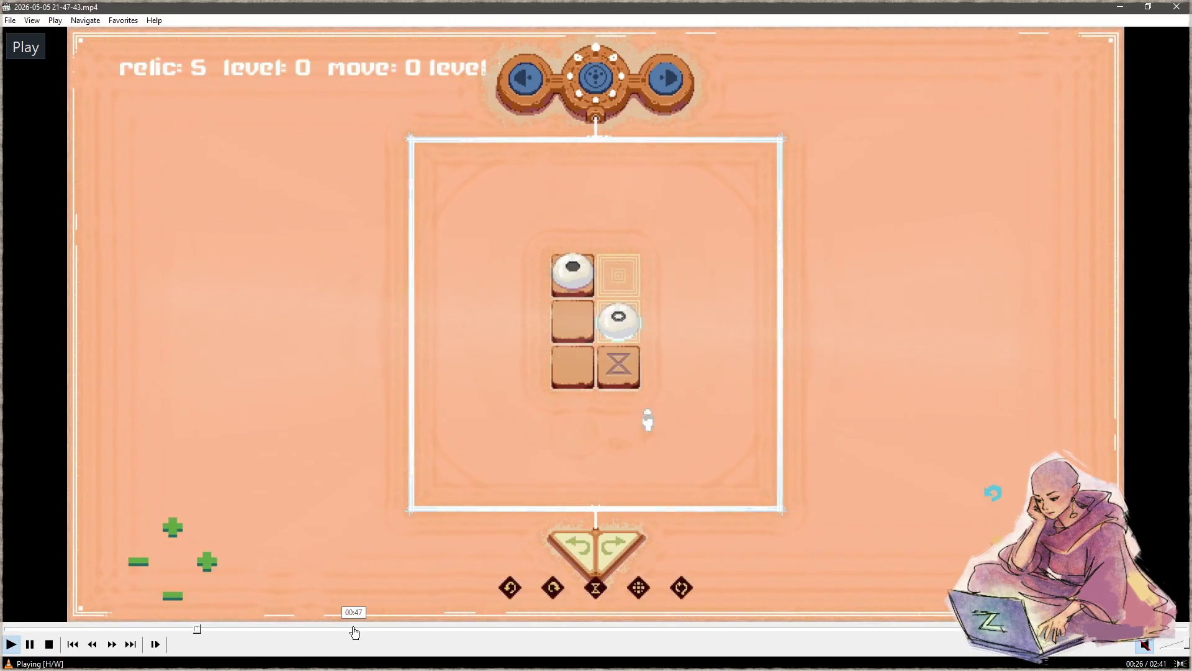
left_click(355, 632)
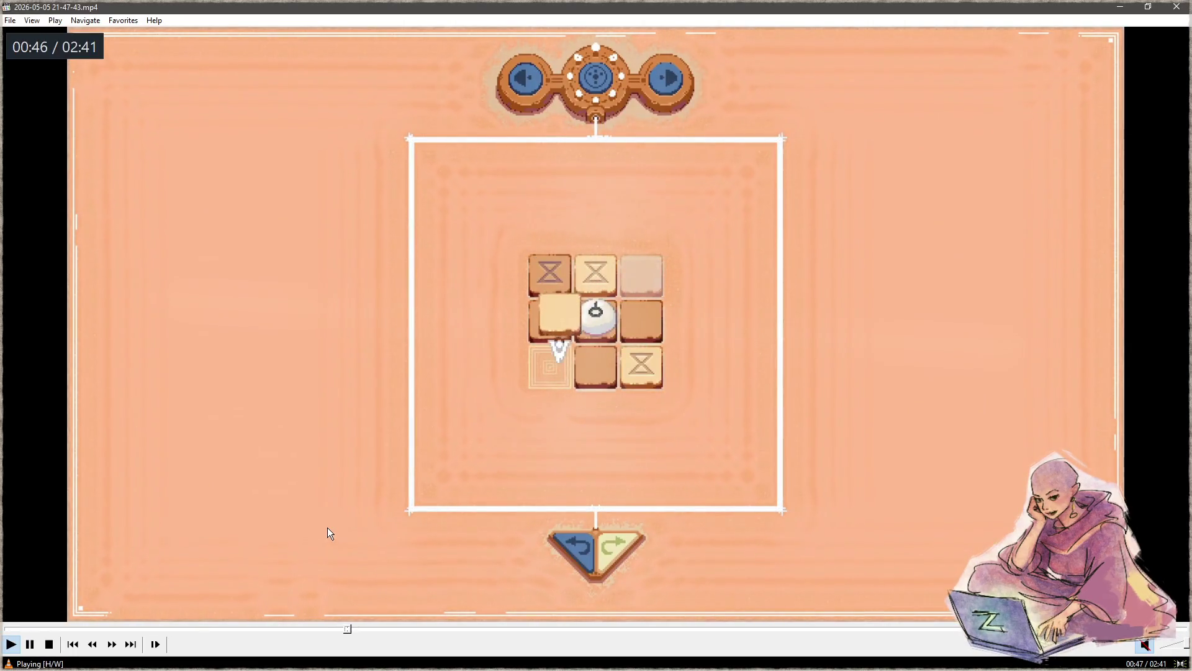
key("space")
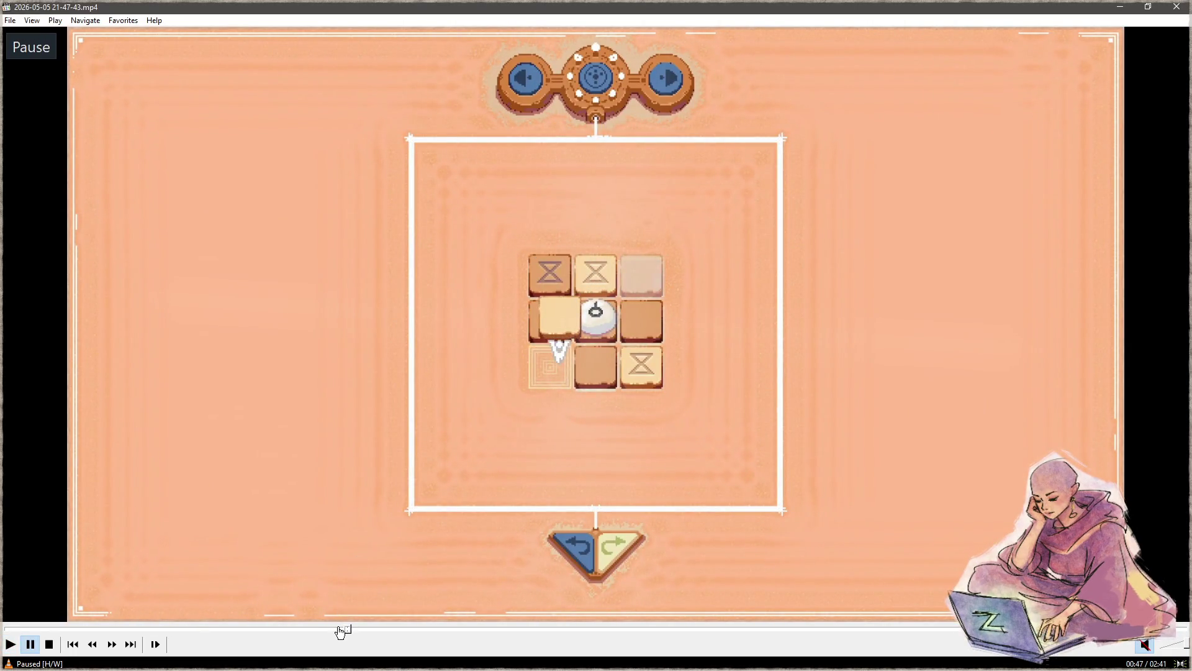
left_click(342, 632)
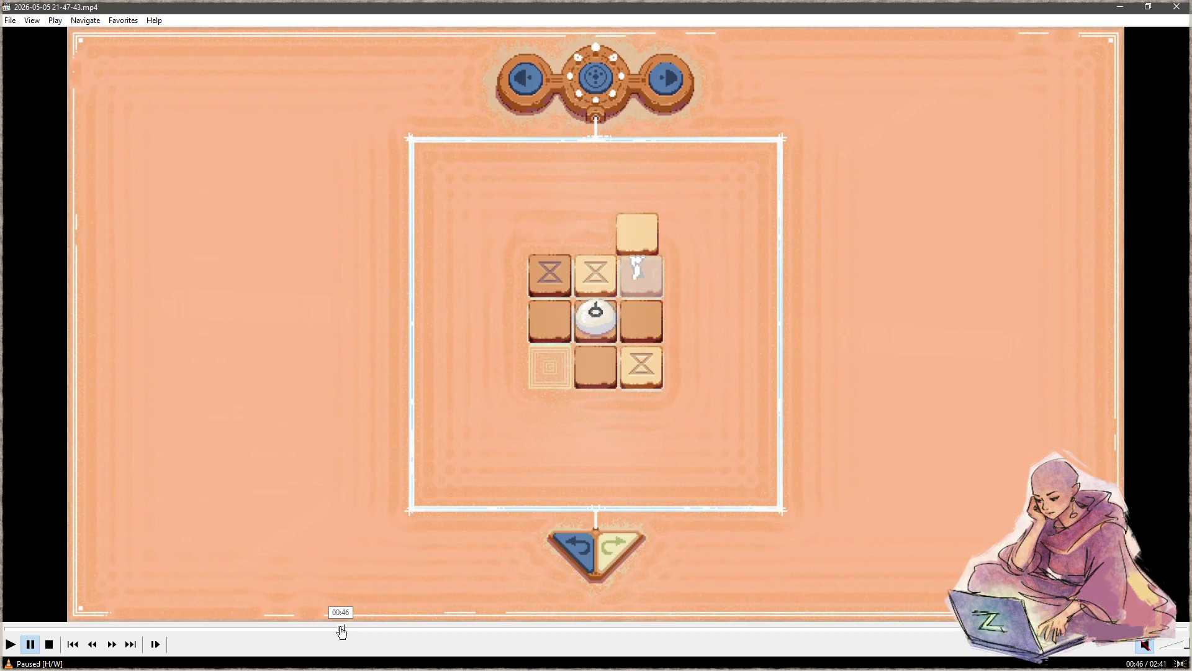
- Show the 00:46 frame full screen, exit full screen, and minimise the player
right_click(336, 297)
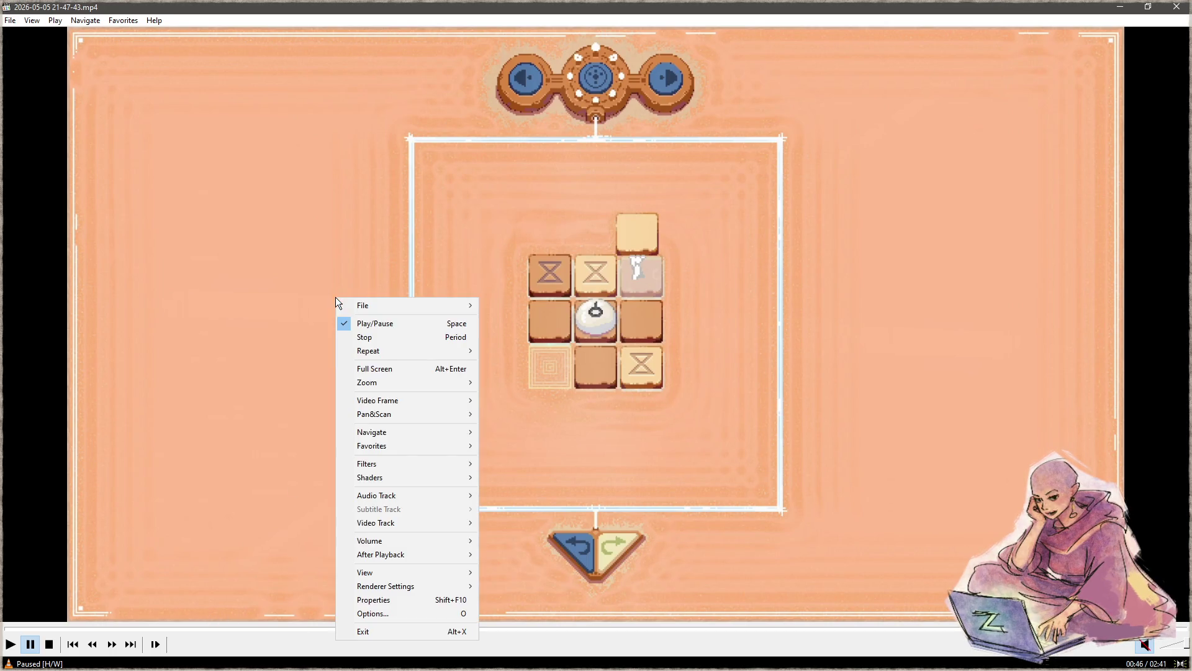
left_click(405, 370)
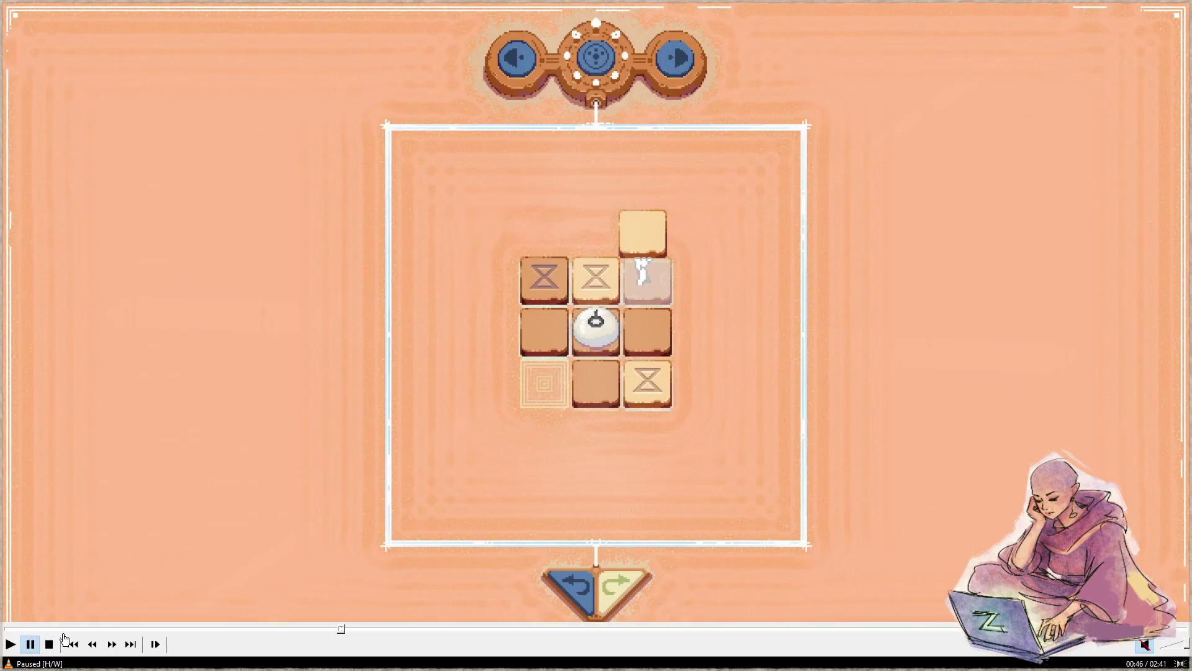
double_click(189, 443)
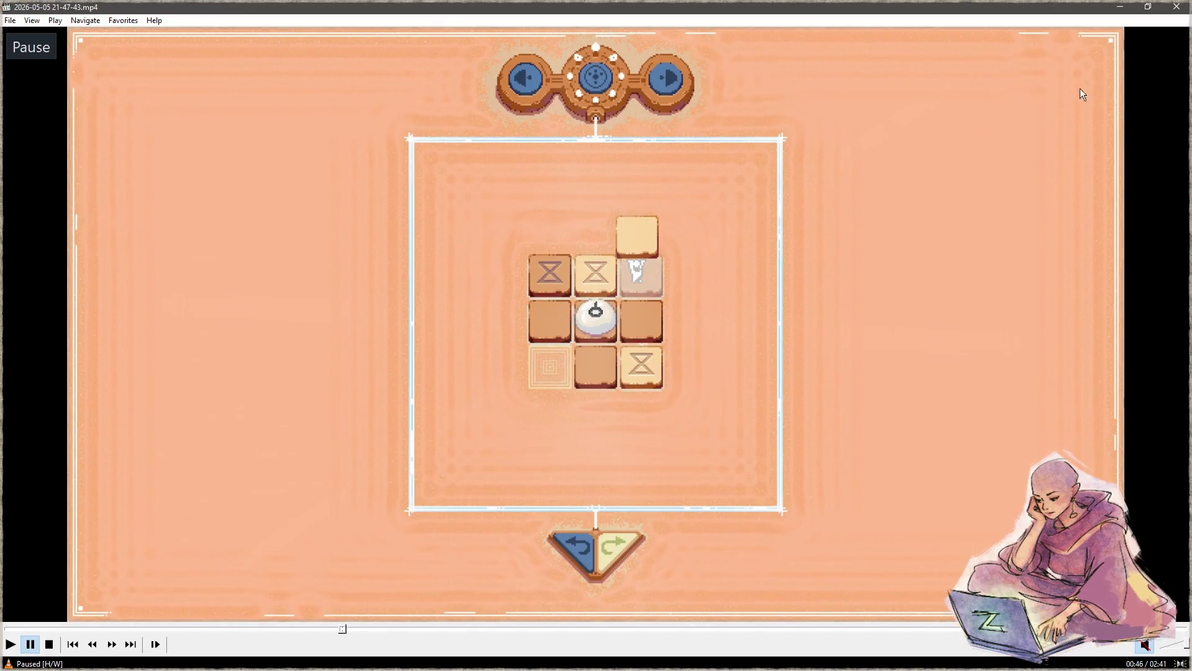
left_click(1120, 8)
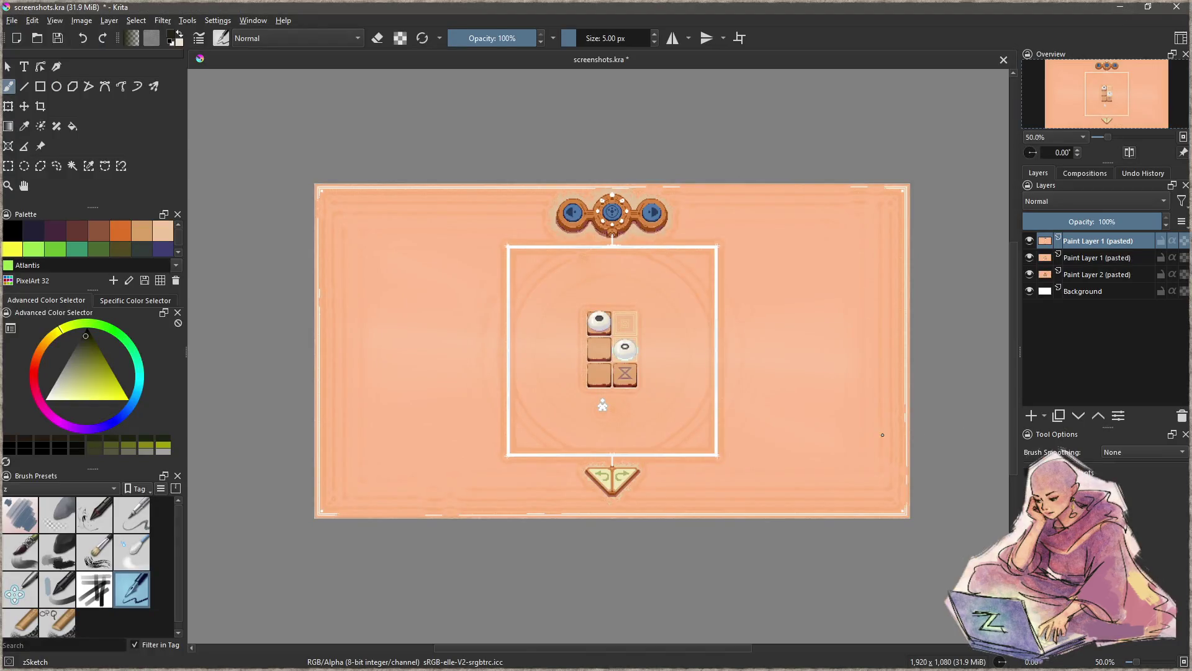
- Paste the 00:46 nine-tile board as a new top layer and toggle its visibility off and on
key("ctrl+v")
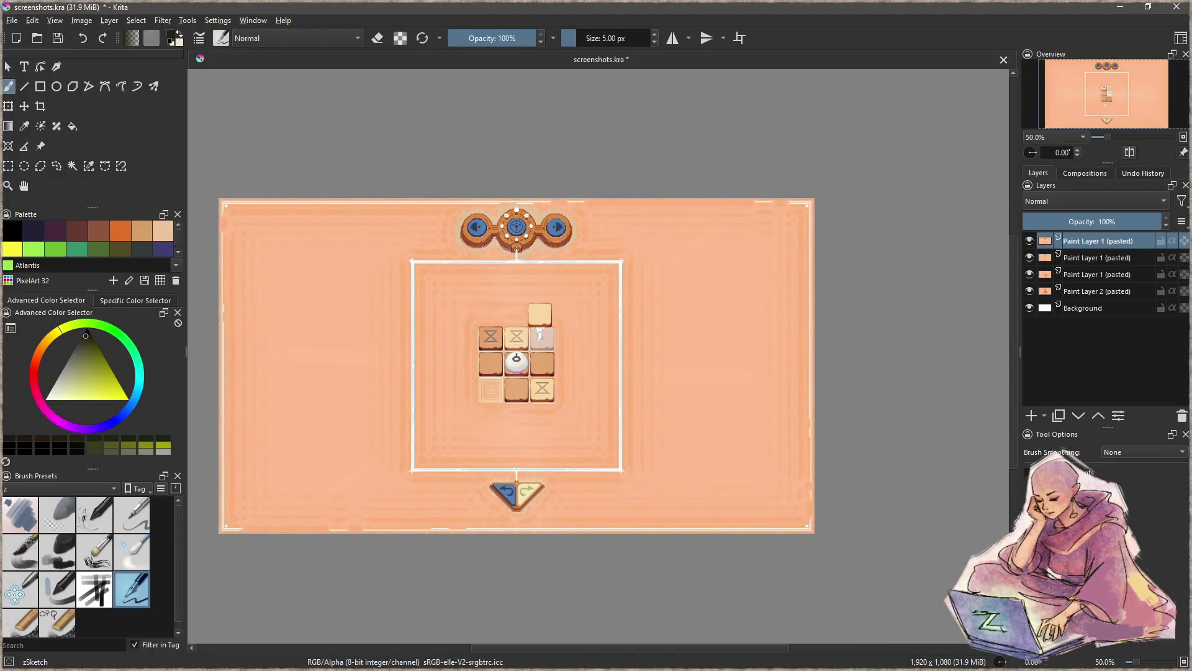
left_click(1031, 241)
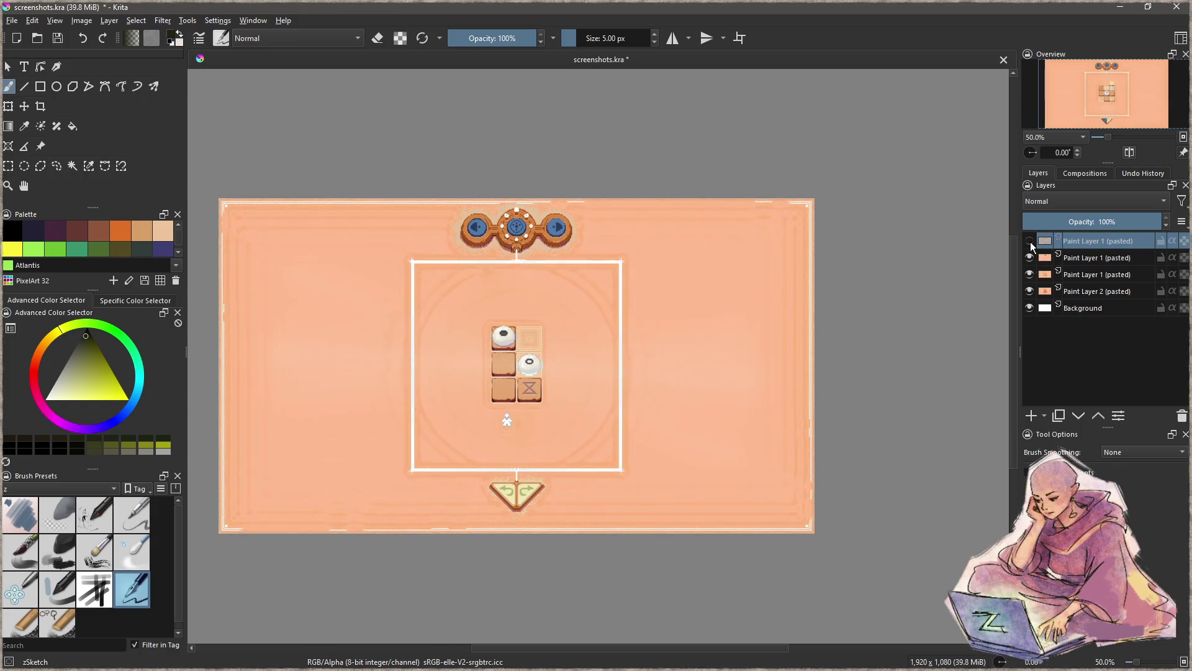
left_click(1030, 240)
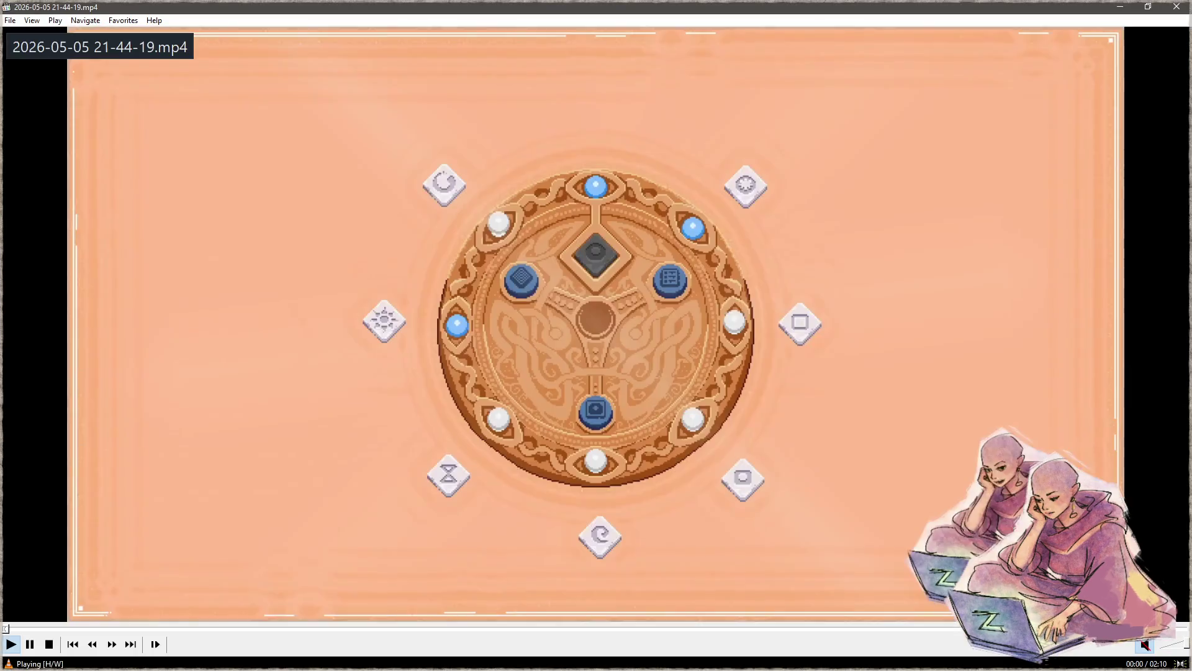
- Jump the 21-44-19 recording to the four-by-four grid near 00:54, then switch through Krita to Focus
left_click(496, 629)
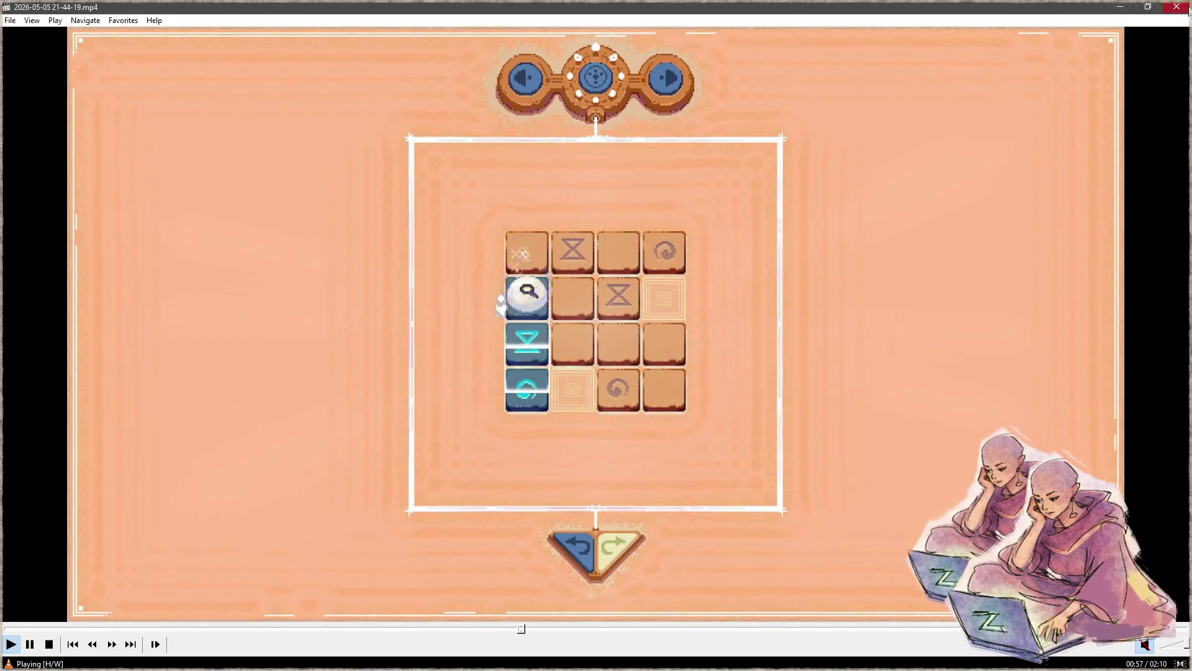
key("alt+Tab")
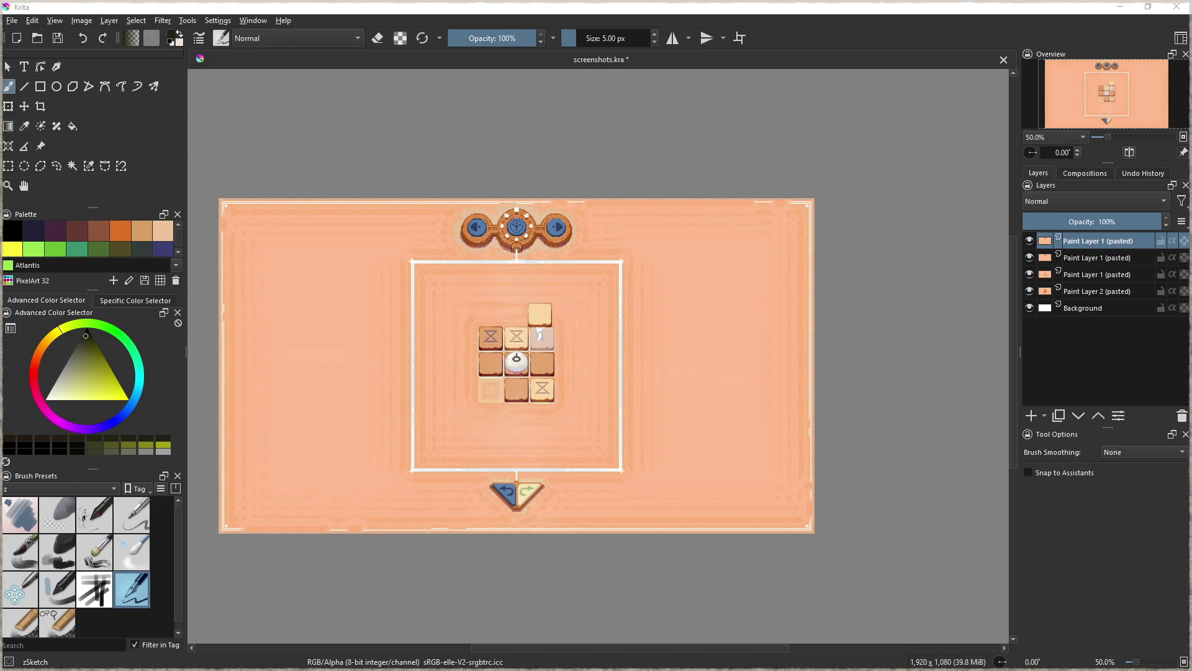
key("alt+Tab")
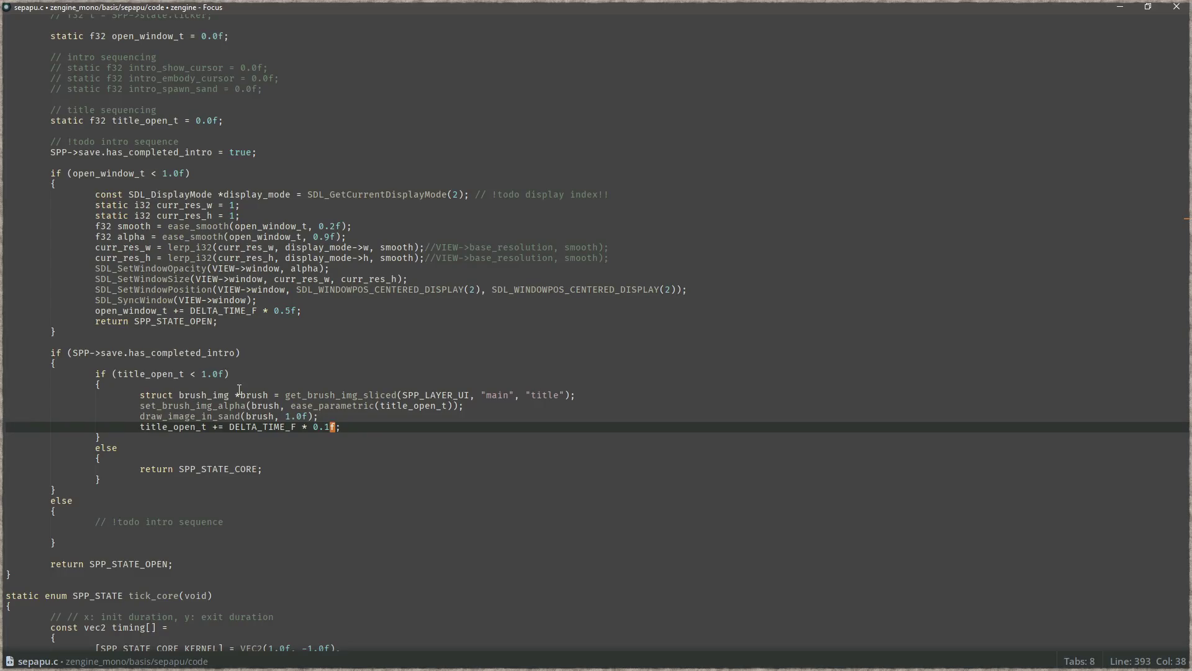
- Run the sepapu game build from Focus with F5
key("F5")
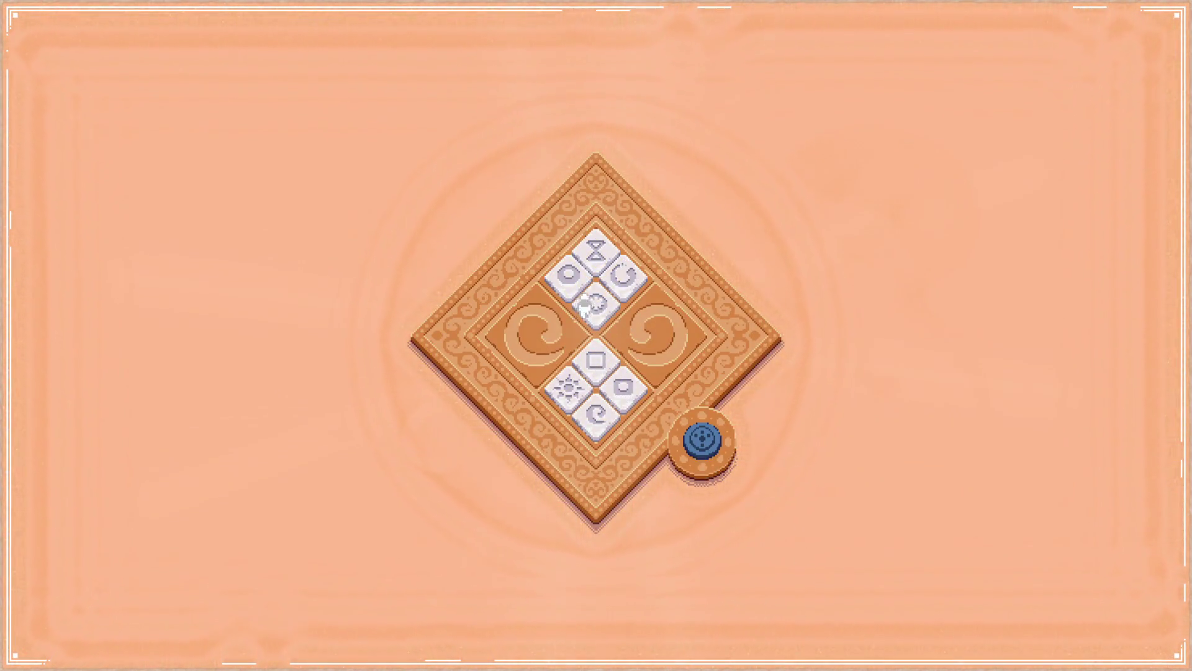
- Drag the sun tile off the opening board, activate the dial, and enter a puzzle
mouse_move(559, 389)
left_mouse_down()
mouse_move(841, 259)
mouse_move(574, 208)
mouse_move(596, 258)
left_mouse_up()
left_click(702, 441)
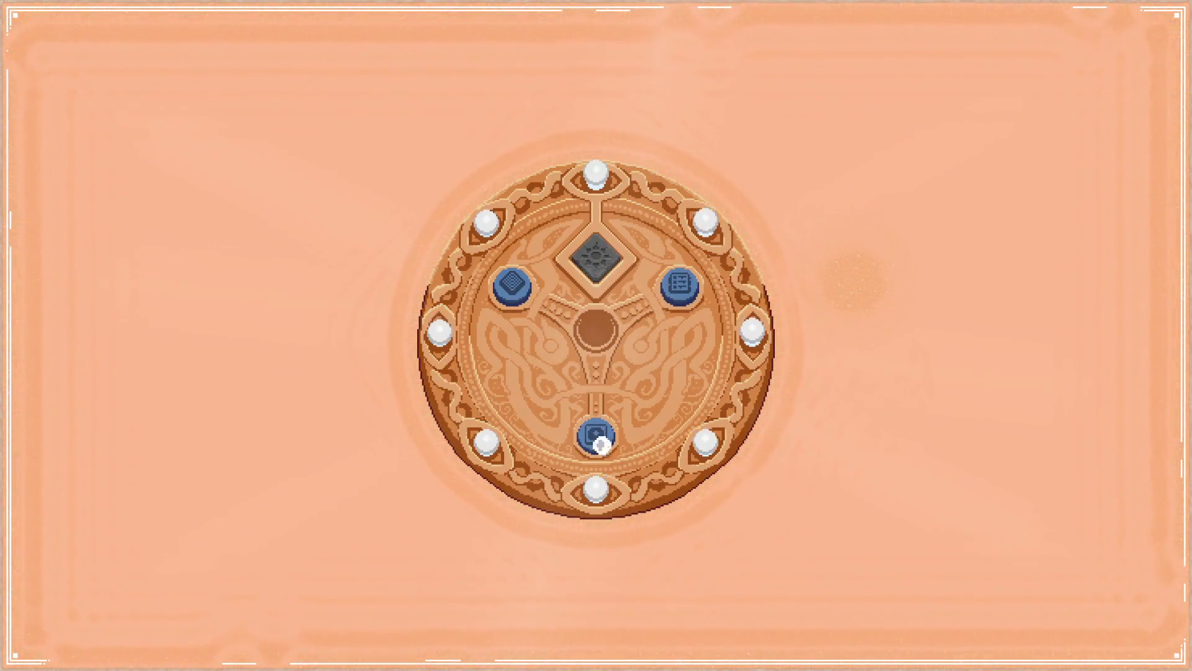
left_click(597, 438)
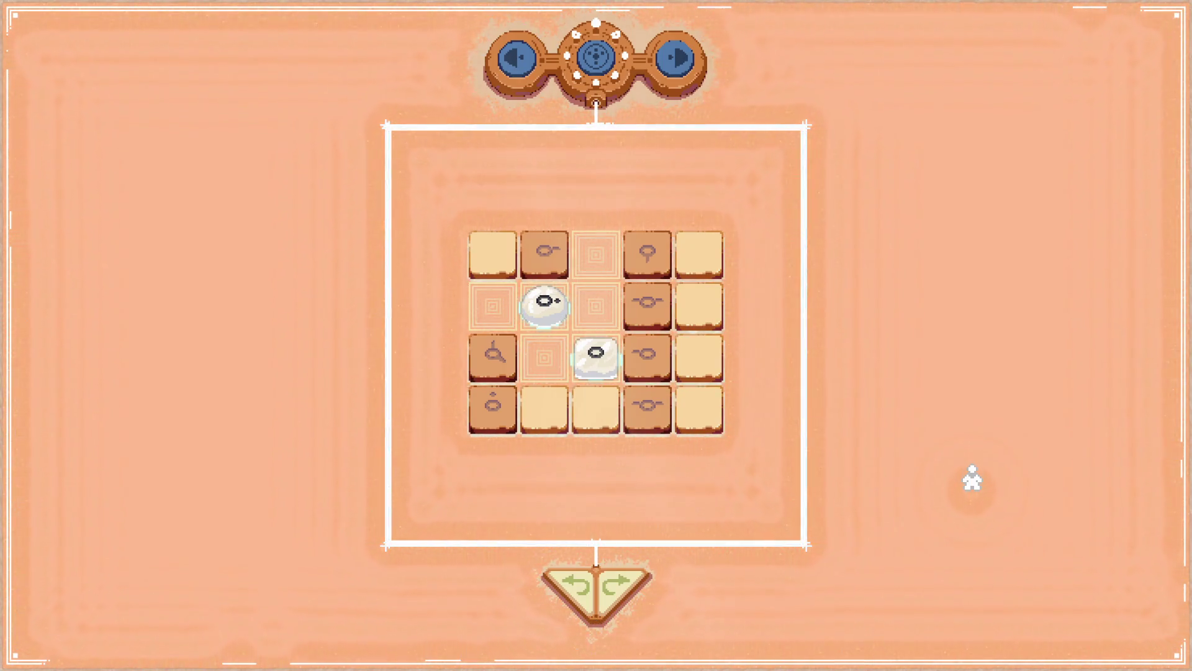
- Try shifting the eye piece one column right, then leave for the medallion menu
mouse_move(544, 304)
left_mouse_down()
mouse_move(646, 283)
mouse_move(612, 271)
left_mouse_up()
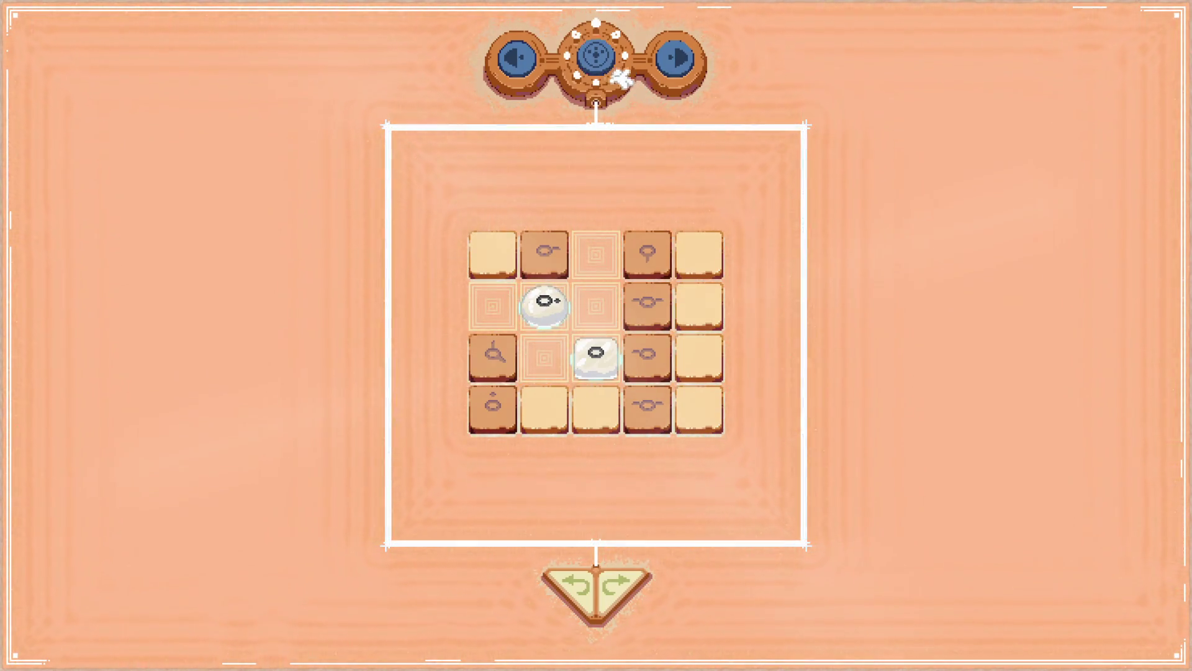
mouse_move(687, 341)
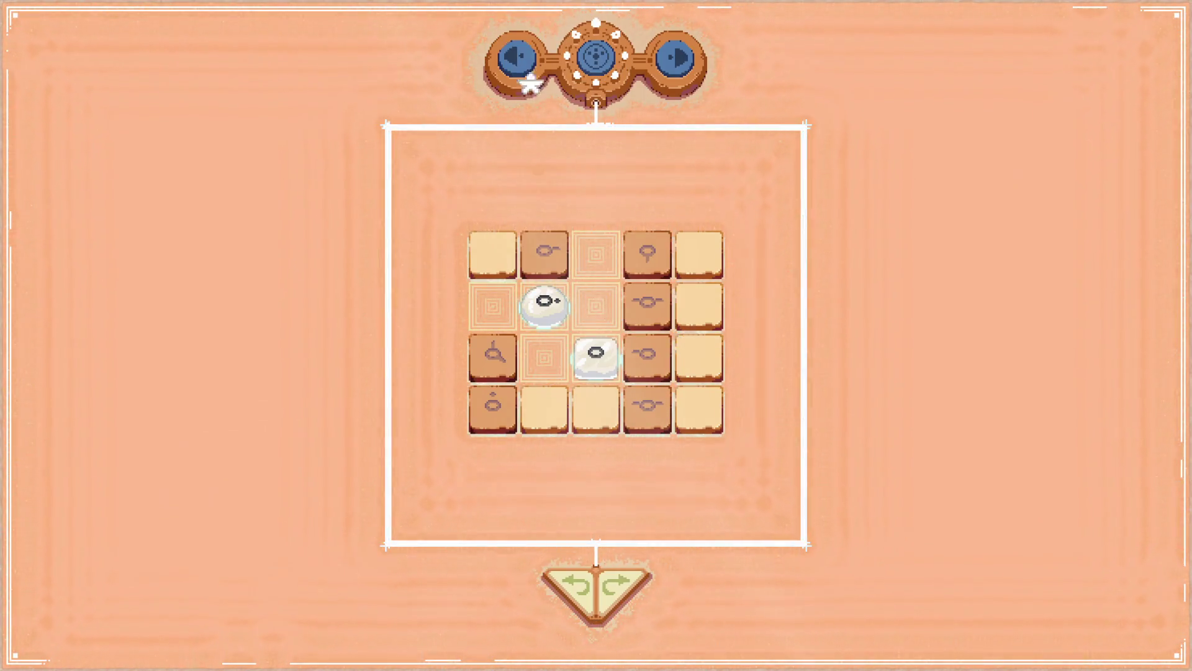
left_click(589, 58)
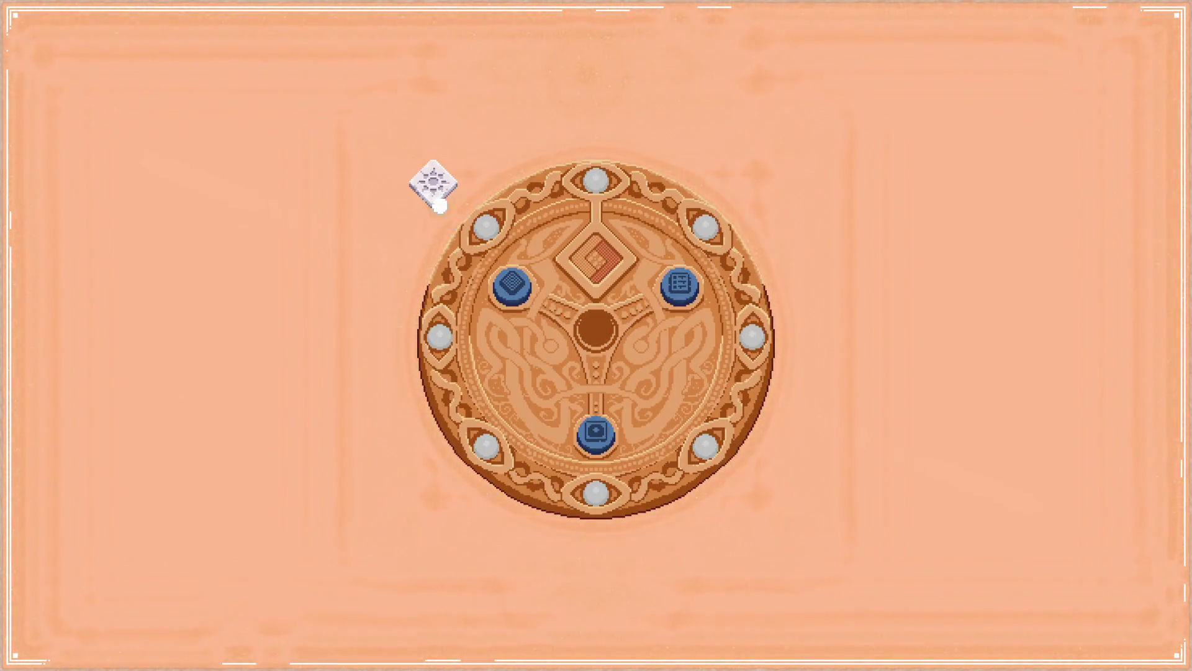
- Go through the game's main menu and open and close the volume settings
left_click(517, 300)
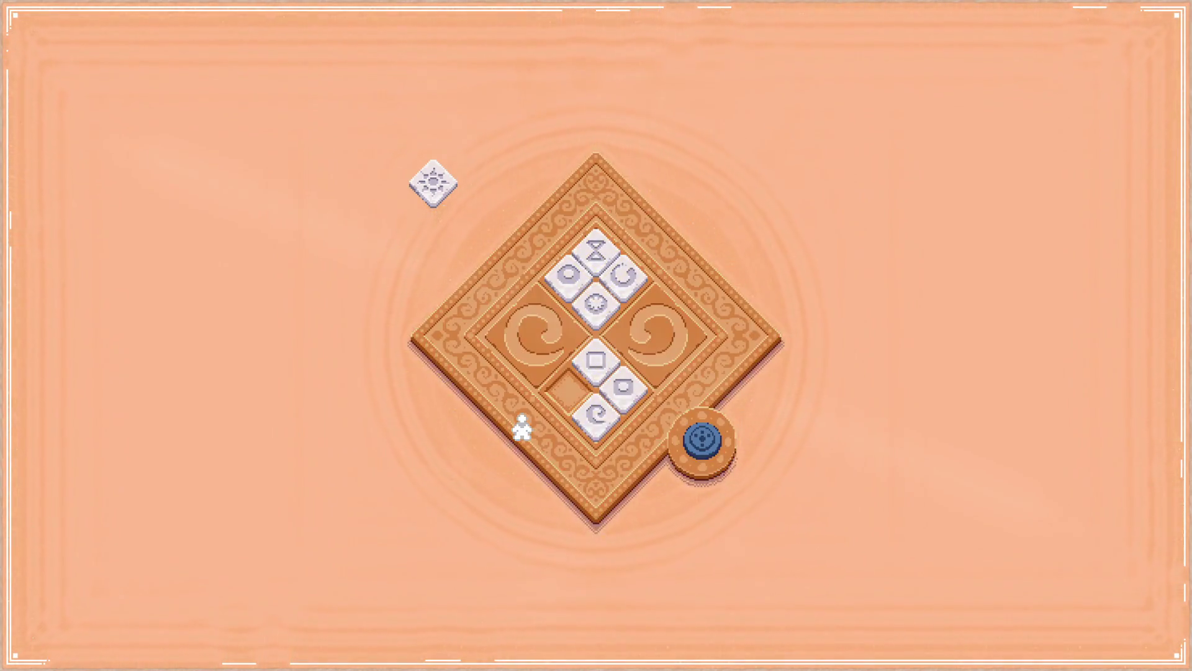
left_click(697, 419)
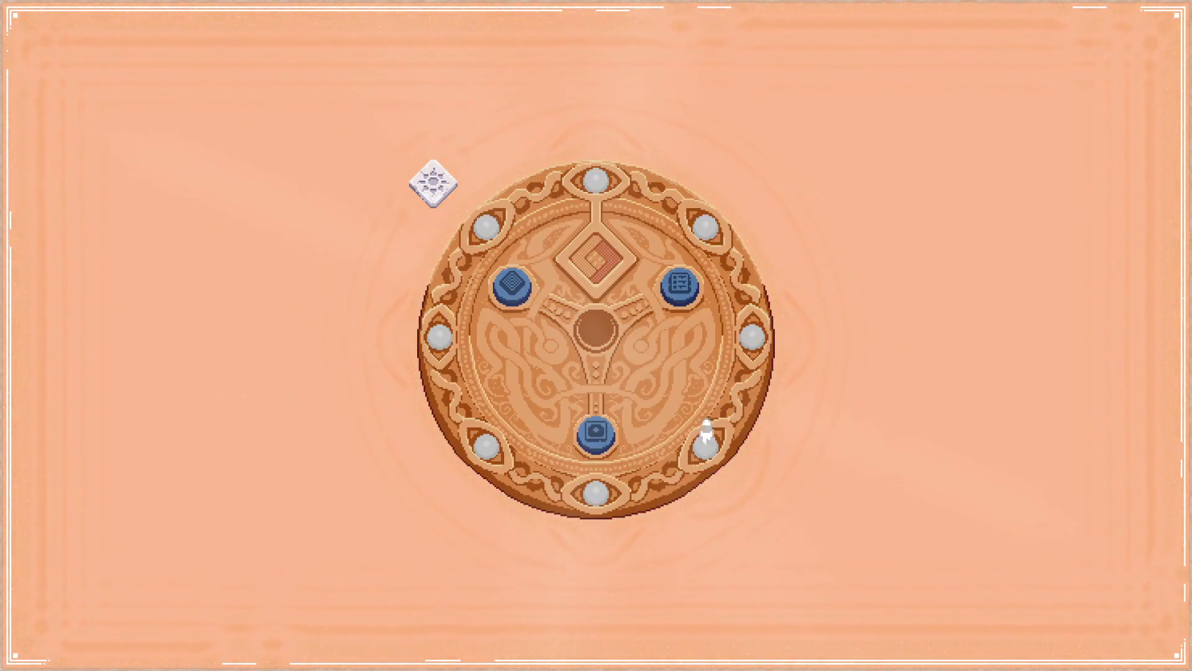
left_click(685, 292)
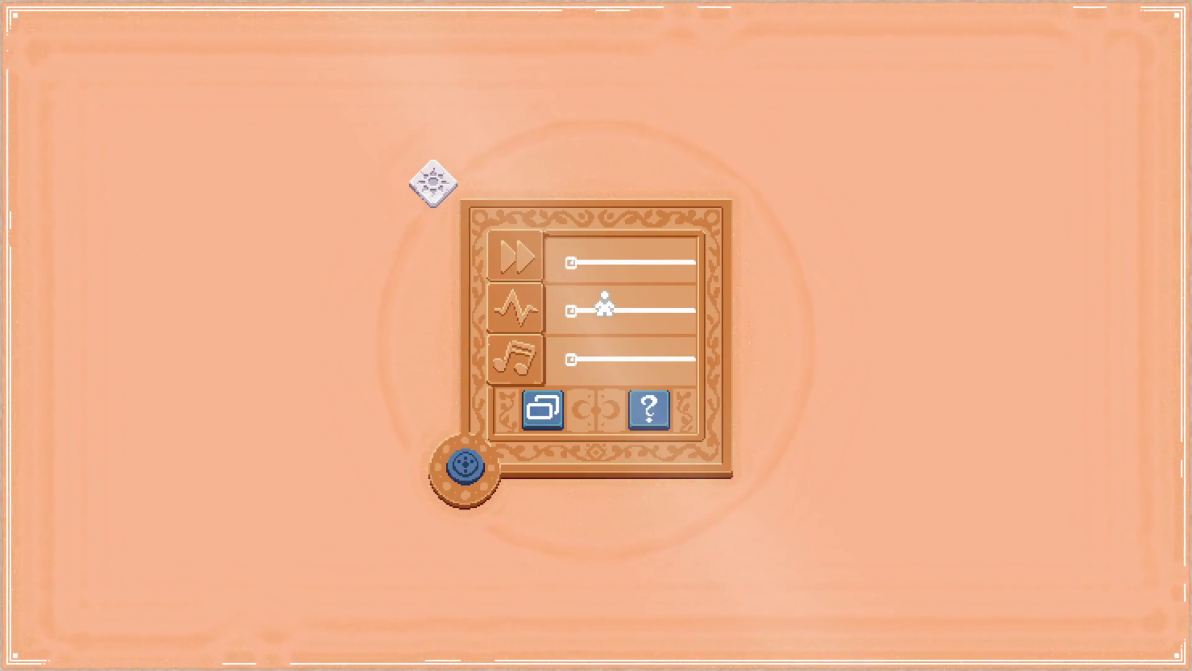
left_click(467, 468)
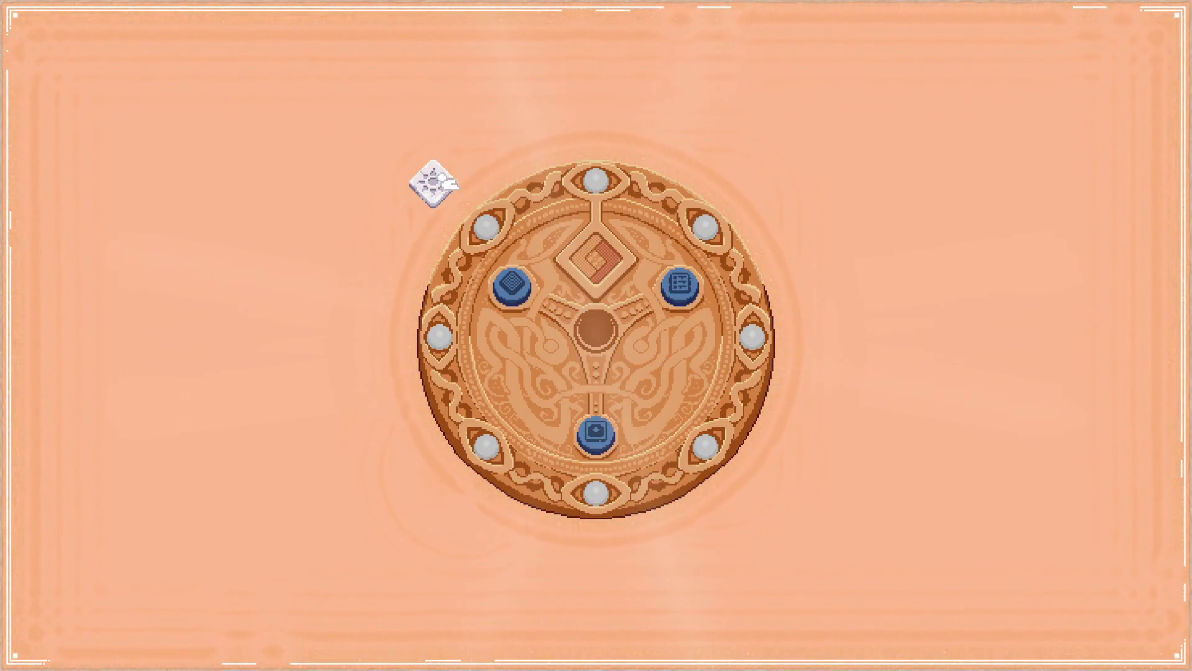
- Place and remove the sun tile, then pick the spiral tile to enter the 3x3 knob level
left_click_drag(434, 181, 594, 319)
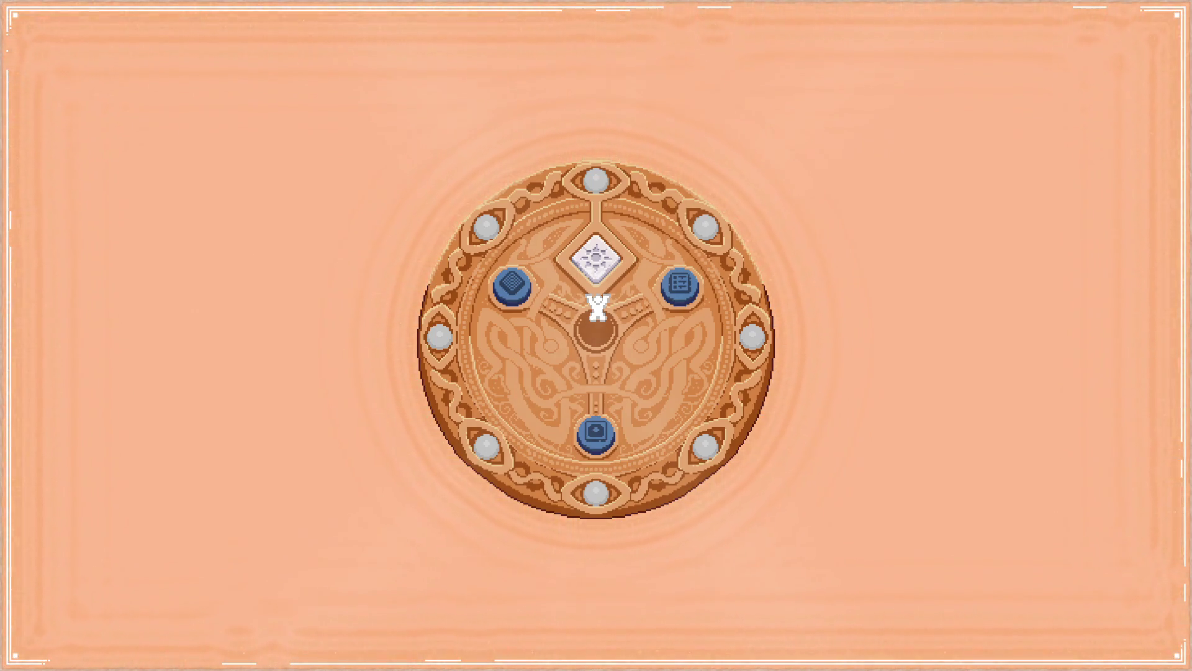
mouse_move(596, 267)
left_mouse_down()
mouse_move(439, 310)
mouse_move(392, 296)
mouse_move(392, 192)
mouse_move(392, 211)
left_mouse_up()
left_click(515, 286)
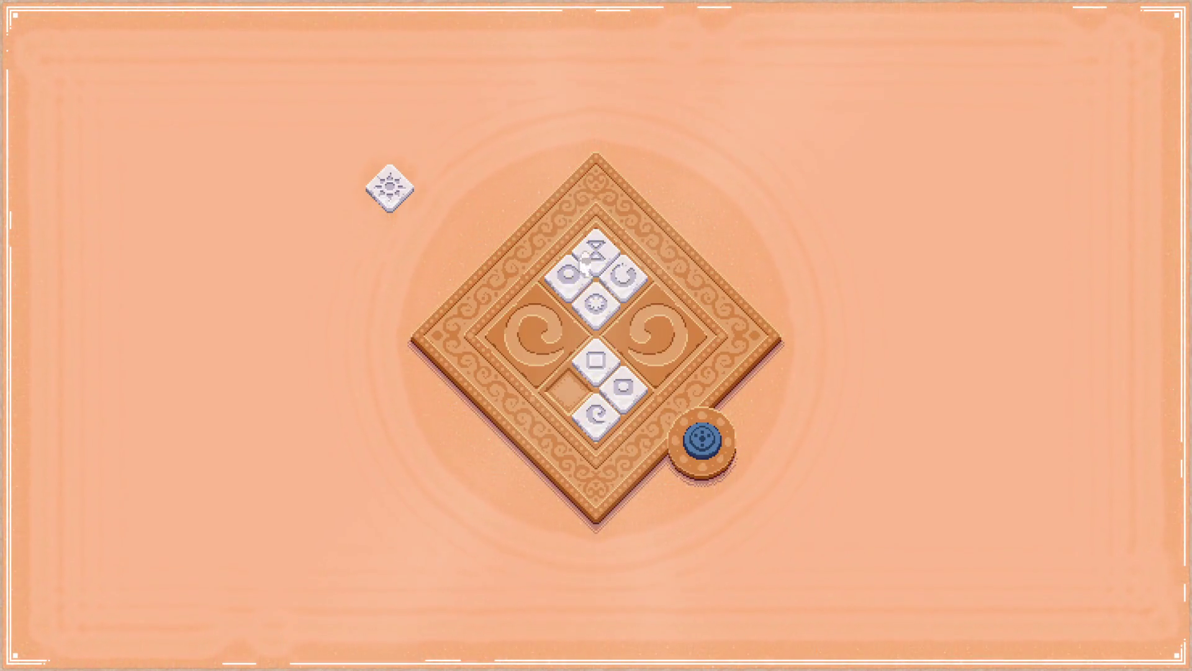
mouse_move(600, 415)
left_mouse_down()
mouse_move(810, 382)
mouse_move(748, 367)
mouse_move(596, 261)
left_mouse_up()
left_click(596, 454)
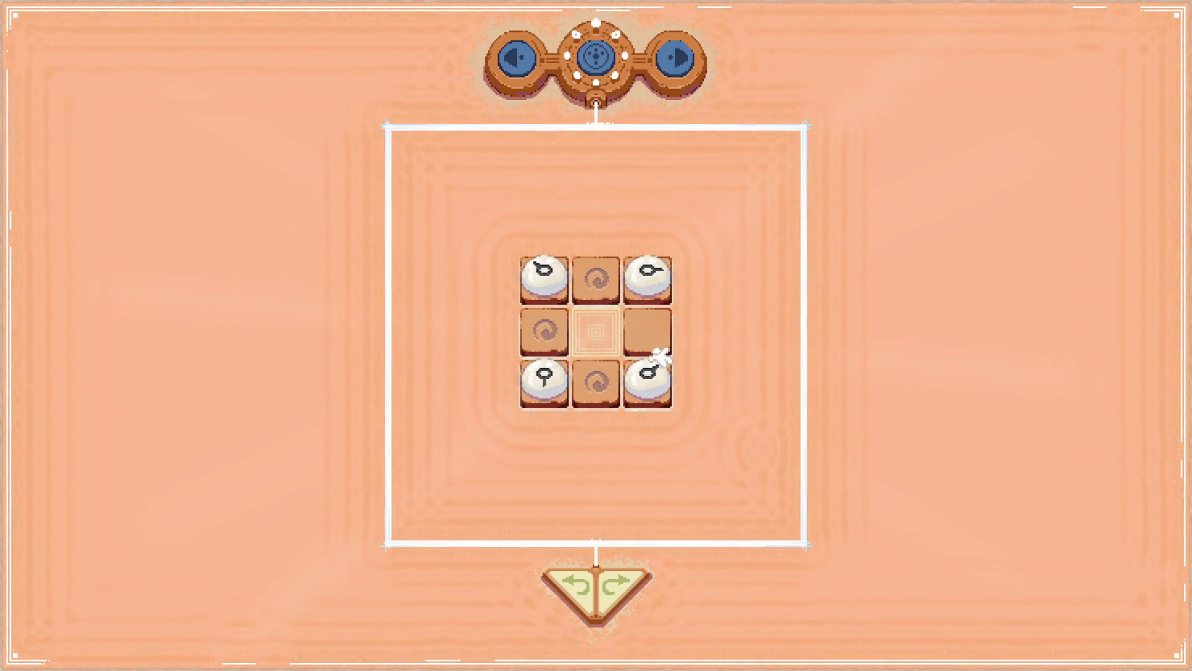
- Try moving the top-right knob, quit with Esc, and seek the recording to the 5x4 grid level
left_click_drag(646, 283, 600, 282)
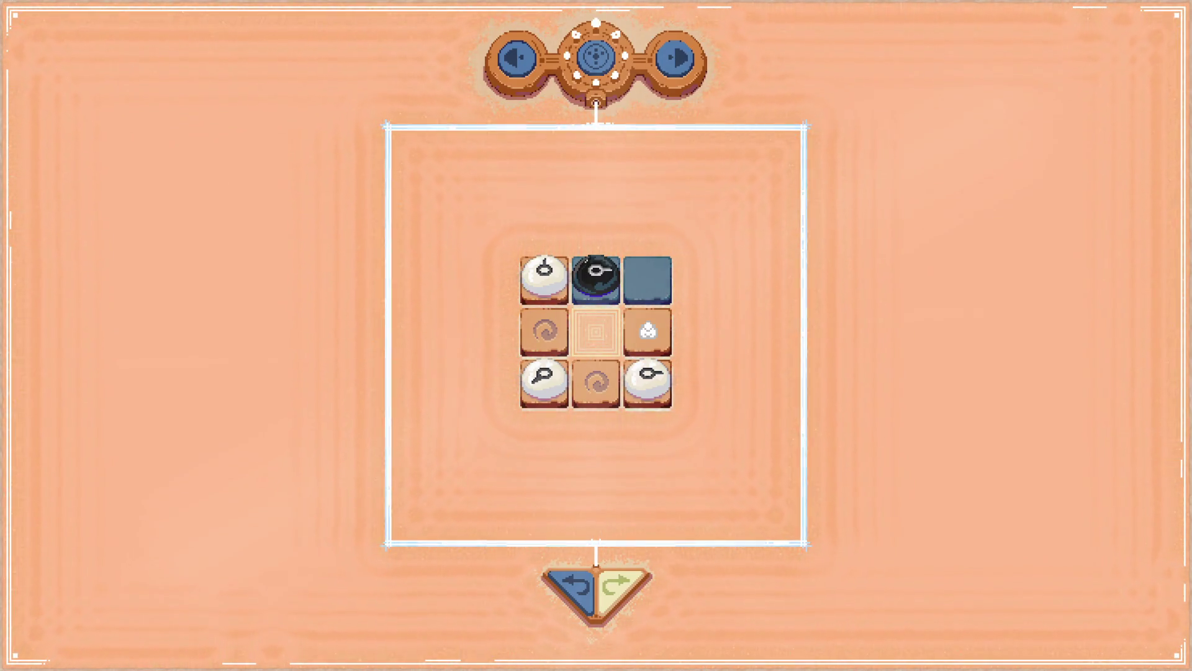
key("Escape")
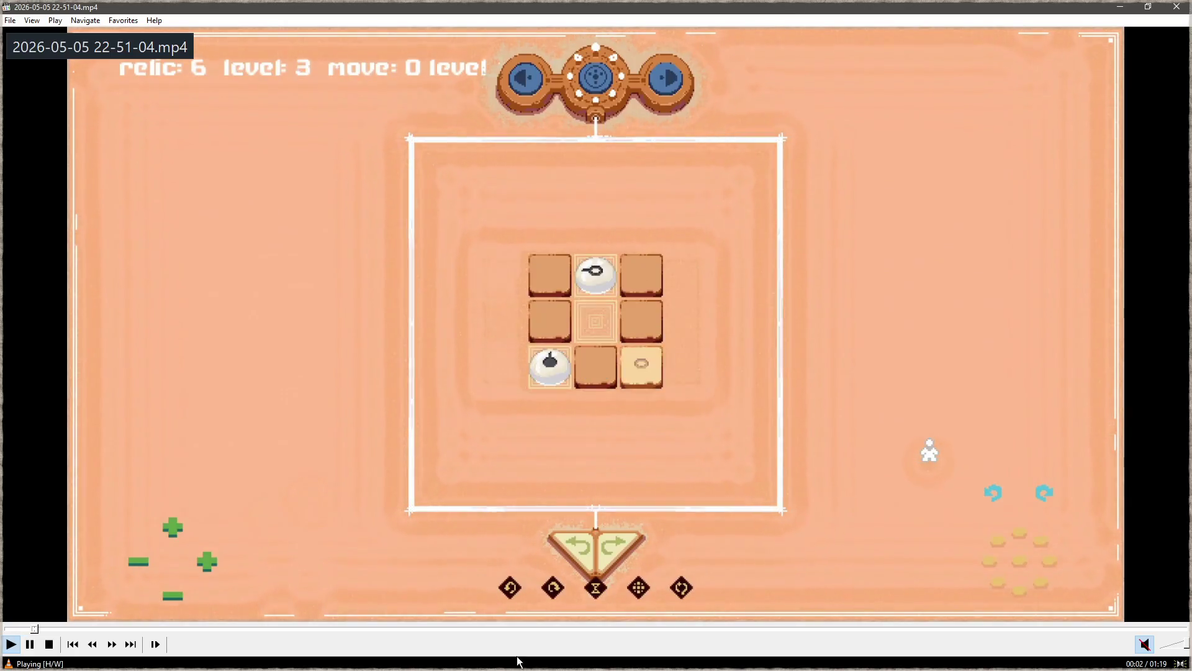
left_click_drag(34, 629, 208, 633)
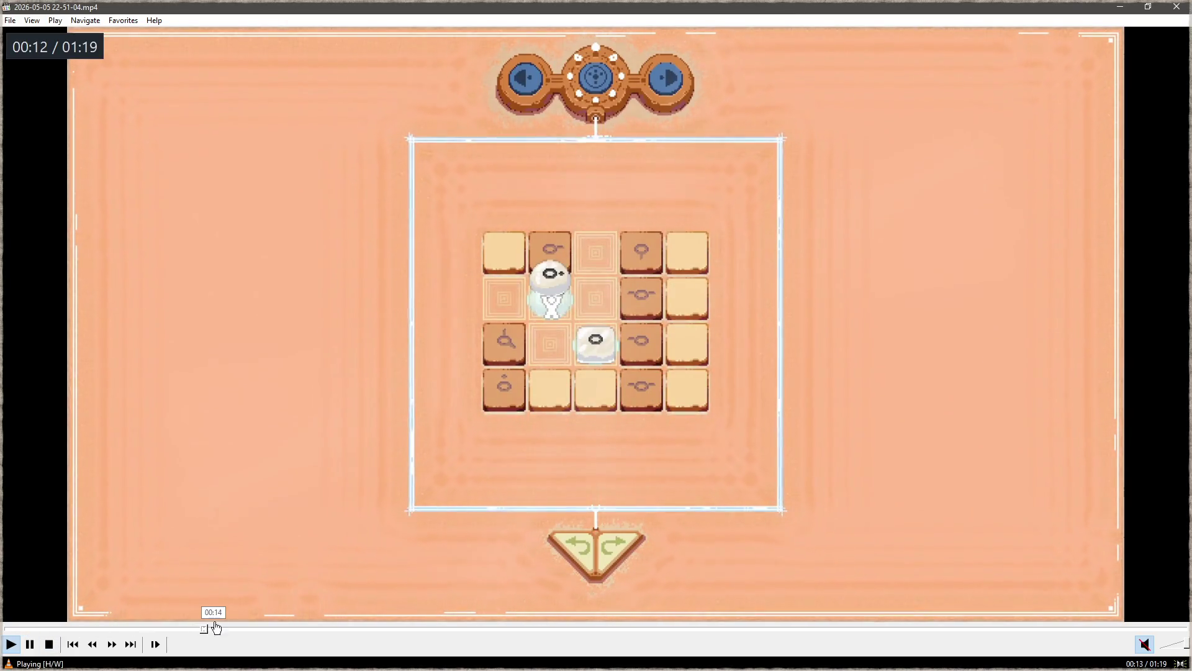
- Pause on the 5x4 grid level, show it full screen, and capture a screenshot
key("space")
right_click(363, 442)
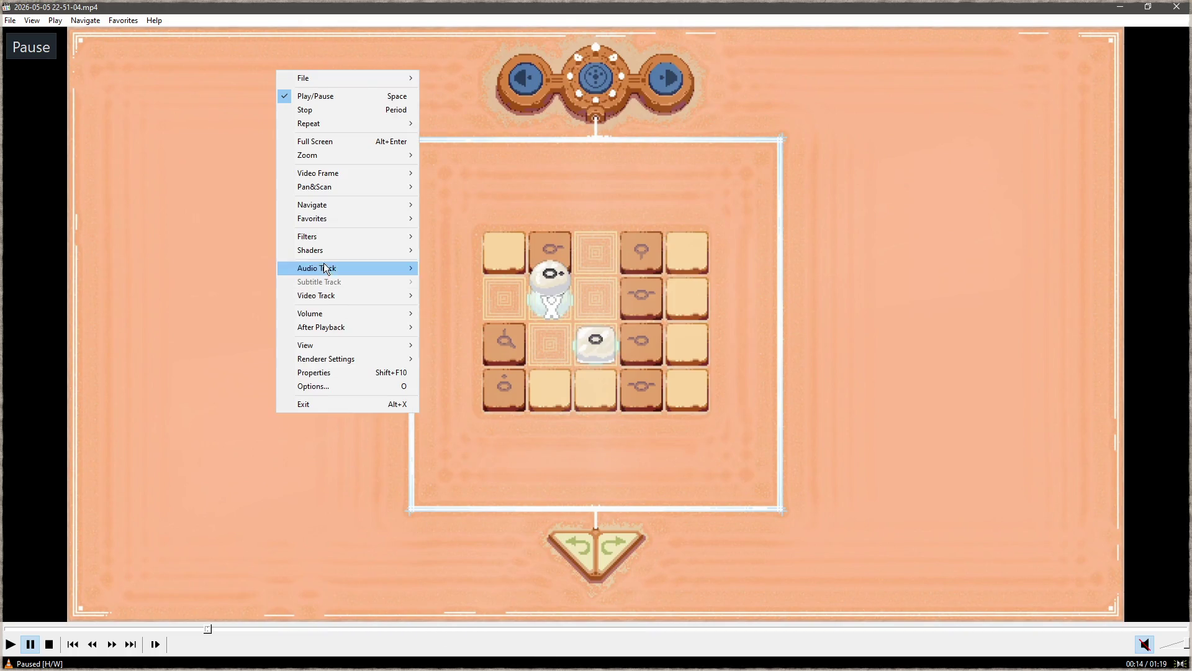
left_click(320, 142)
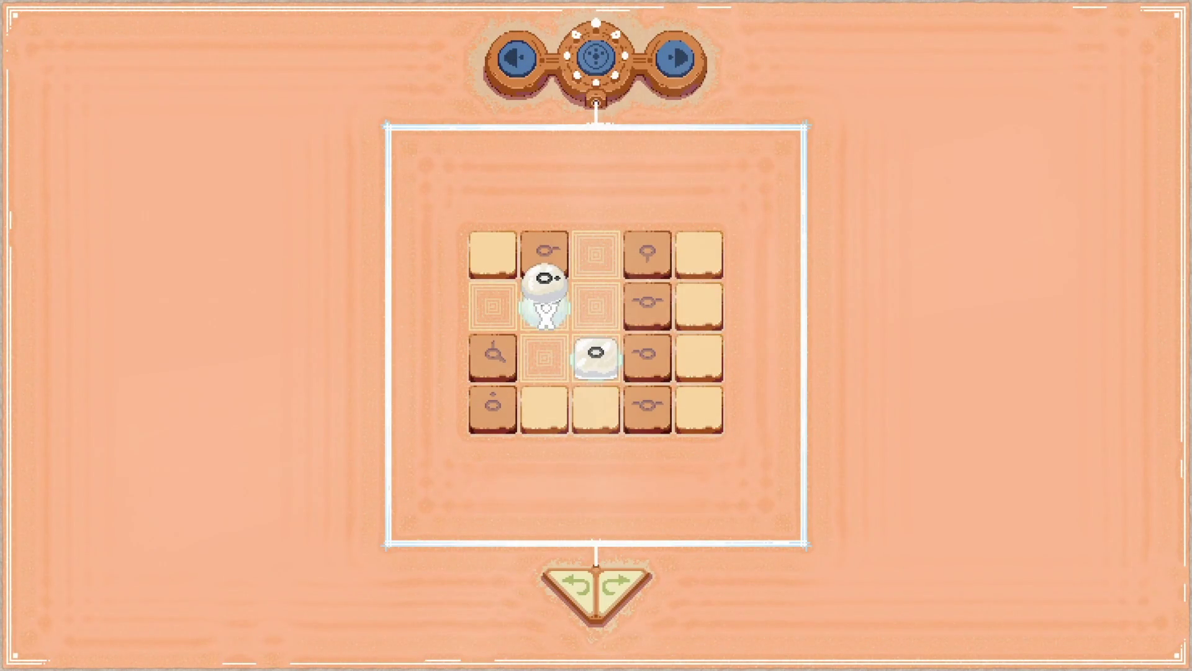
key("Print")
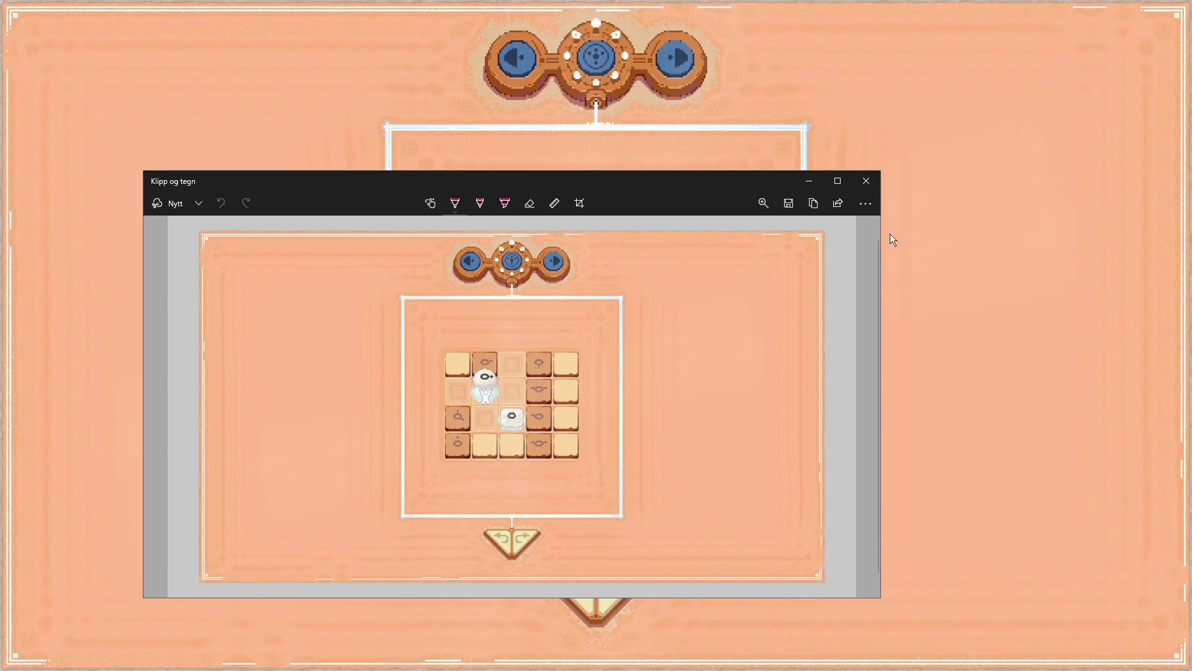
left_click(1010, 274)
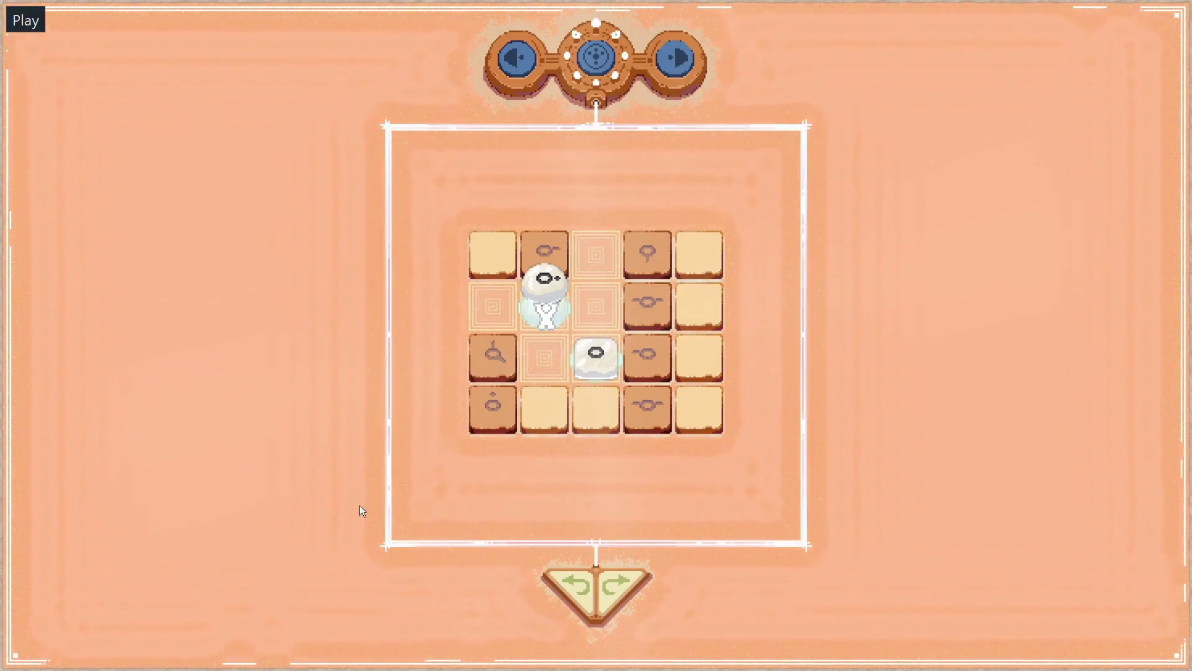
- Seek to the emblem with the sun tile placed, capture it, then exit full screen and close the player
key("space")
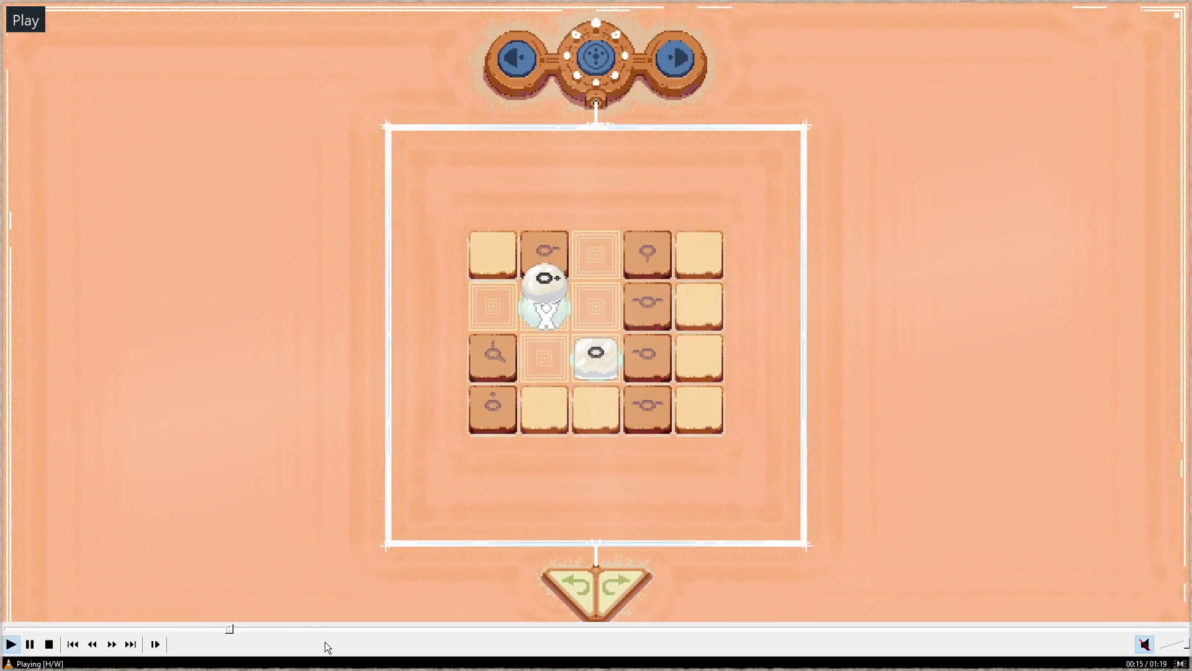
left_click(319, 631)
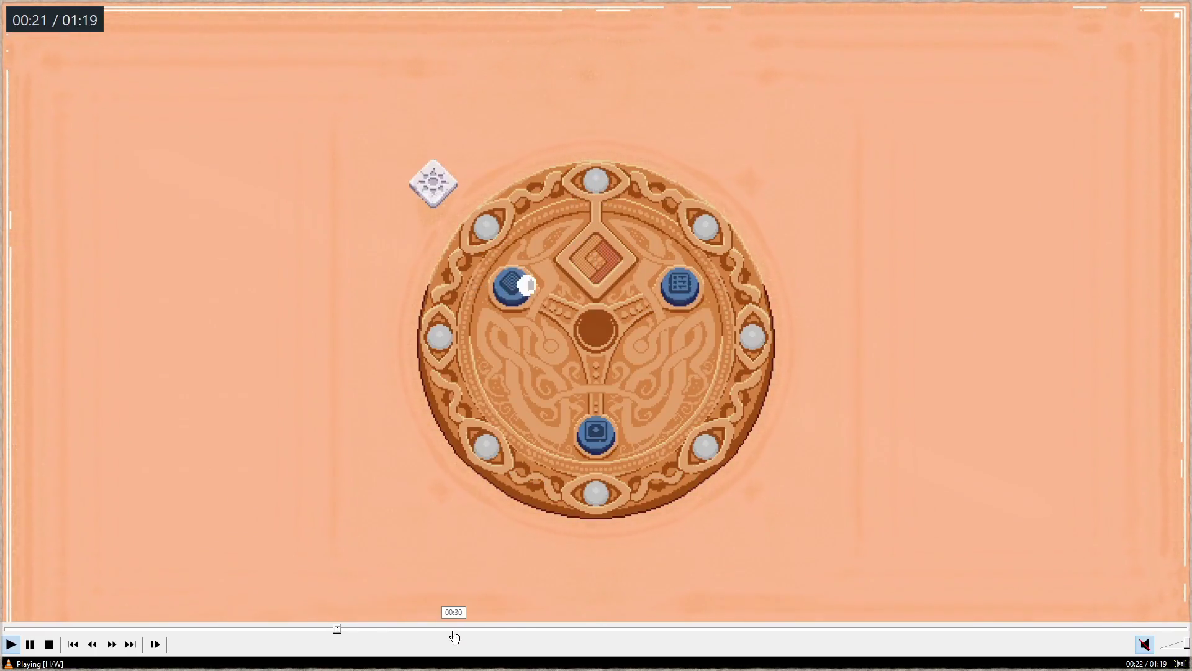
left_click(507, 630)
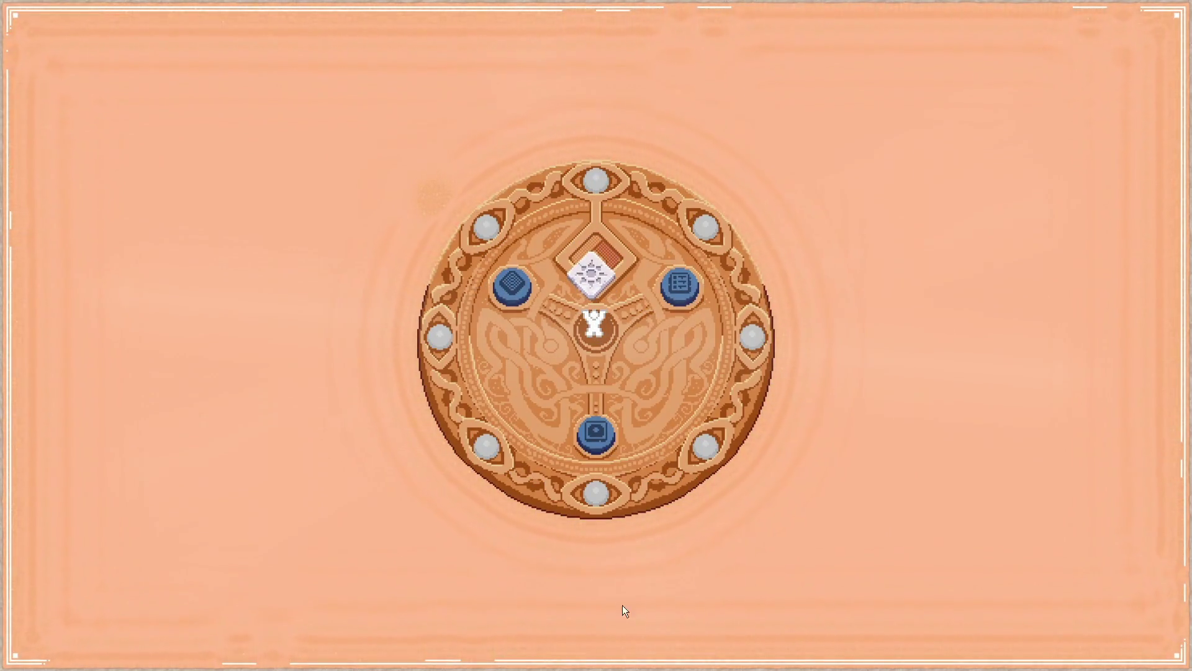
left_click(697, 629)
key("space")
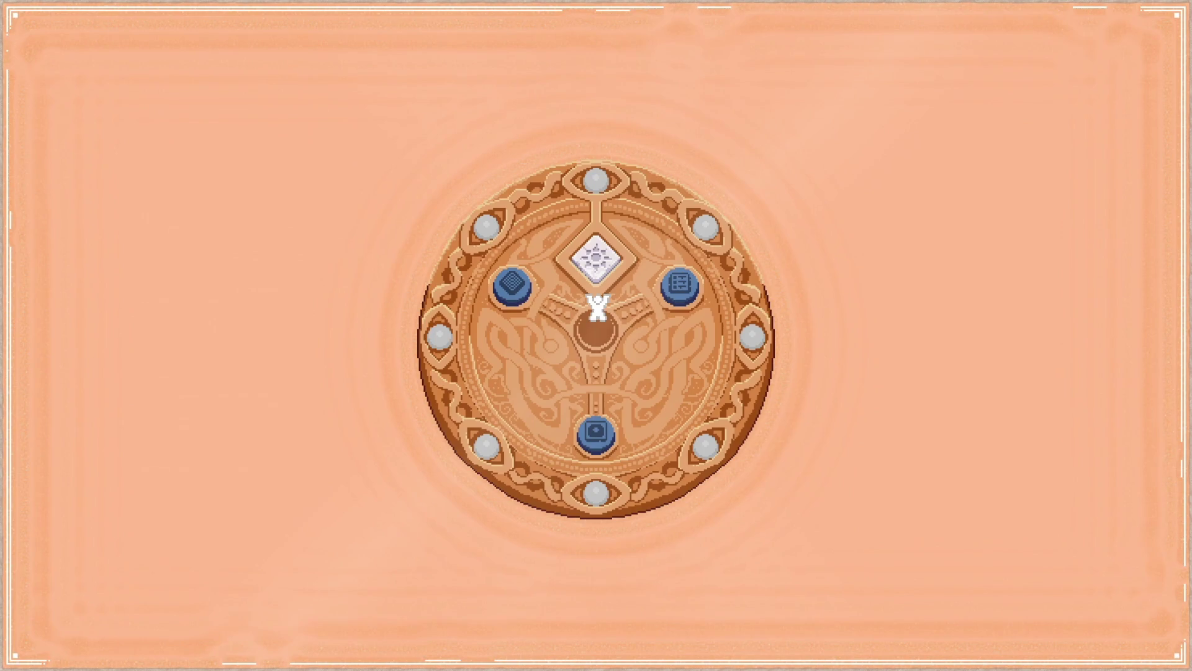
key("space")
key("space")
key("Escape")
left_click(1120, 7)
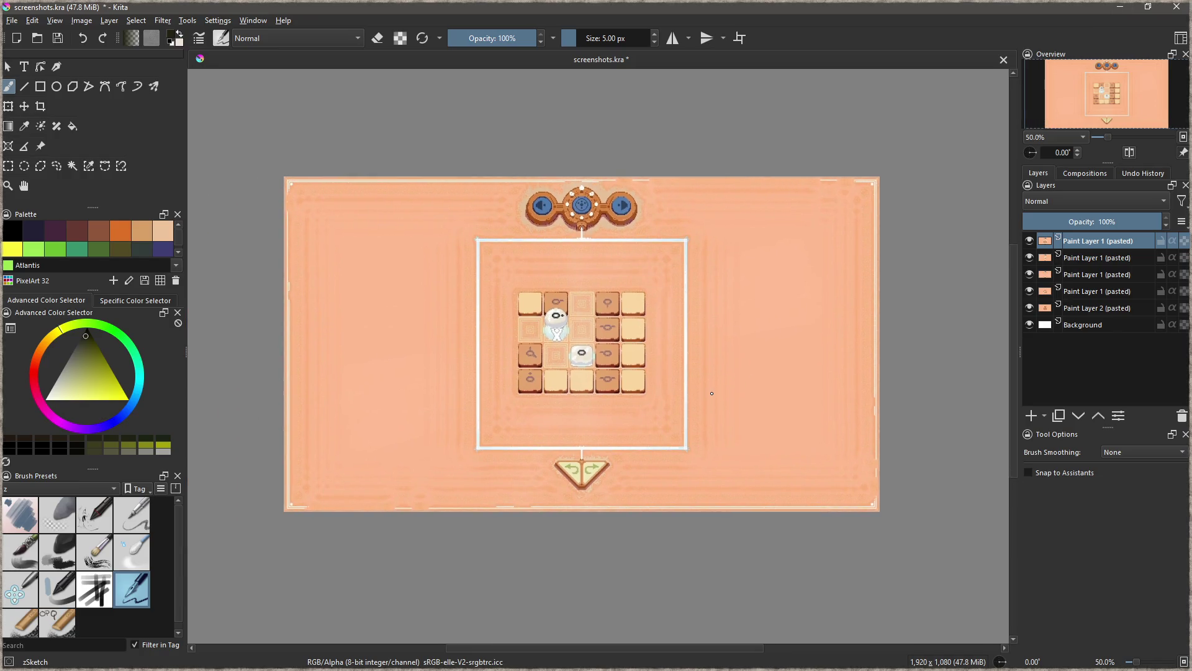
- Paste the emblem still into Krita as a new layer, then resume the recording from about 01:02
key("ctrl+v")
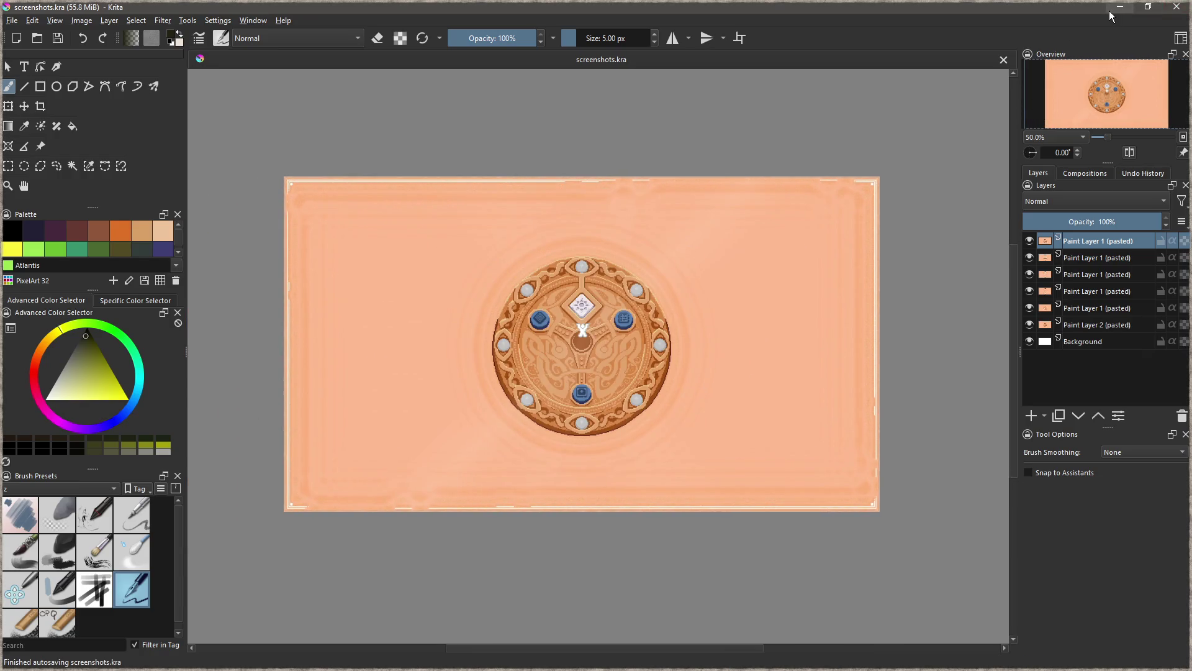
left_click(1120, 8)
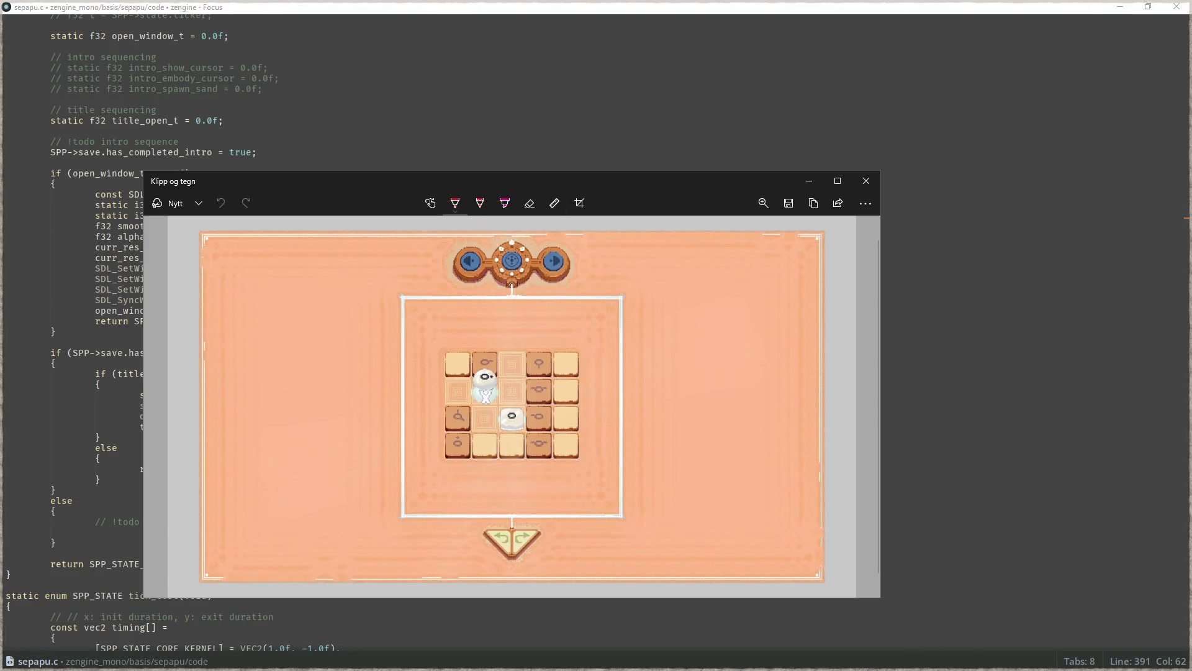
key("alt+Tab")
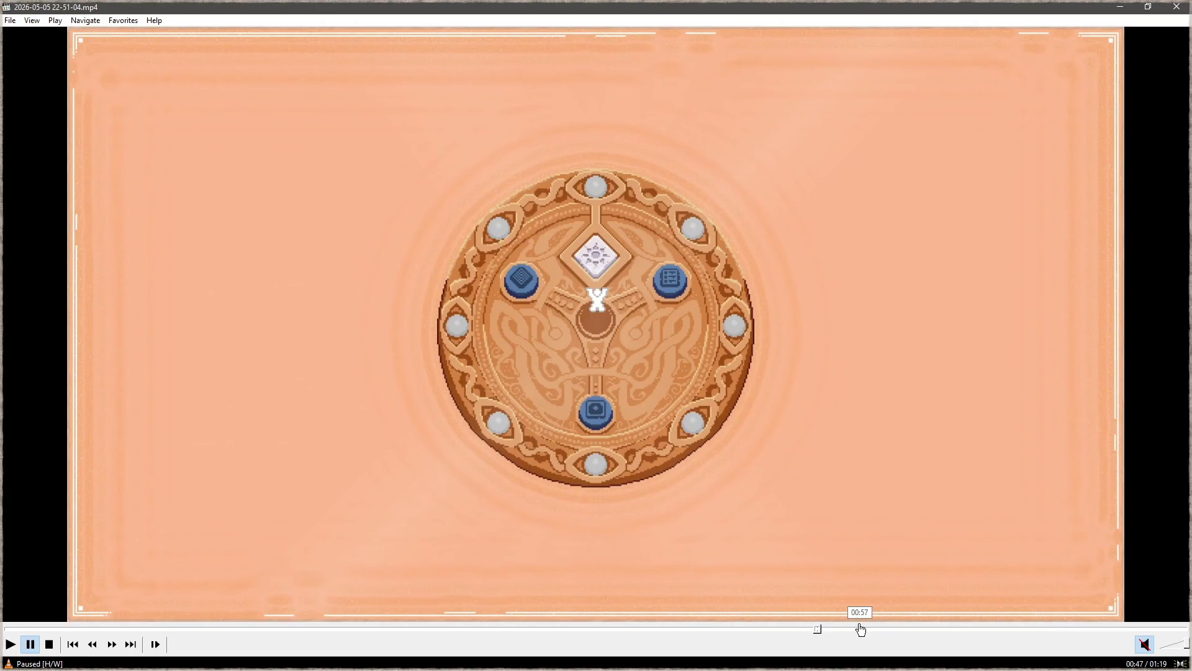
left_click(948, 629)
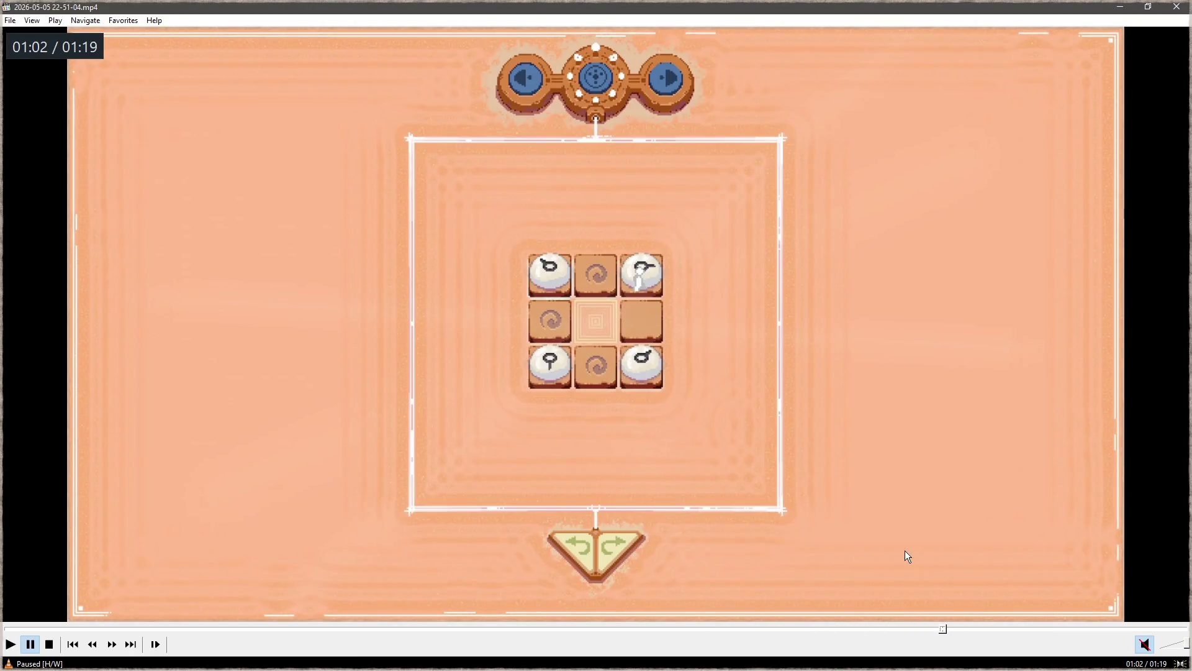
key("space")
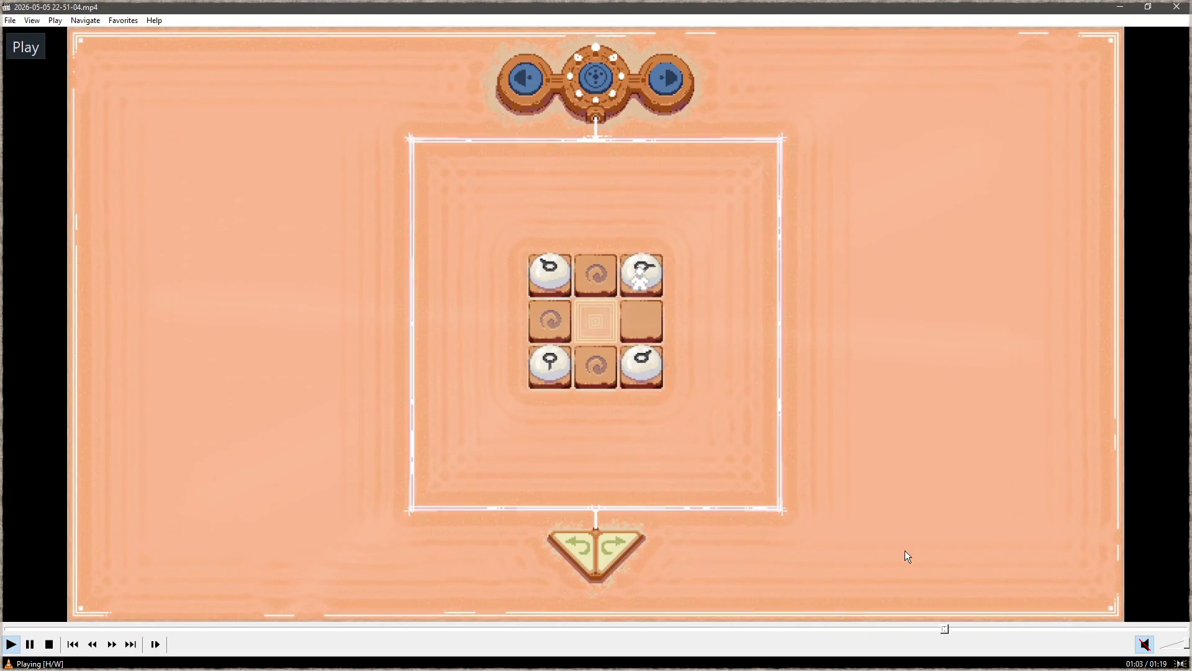
- Pause at 01:04 with a stone lifted, snip the full-screen frame, and close the player and preview
key("space")
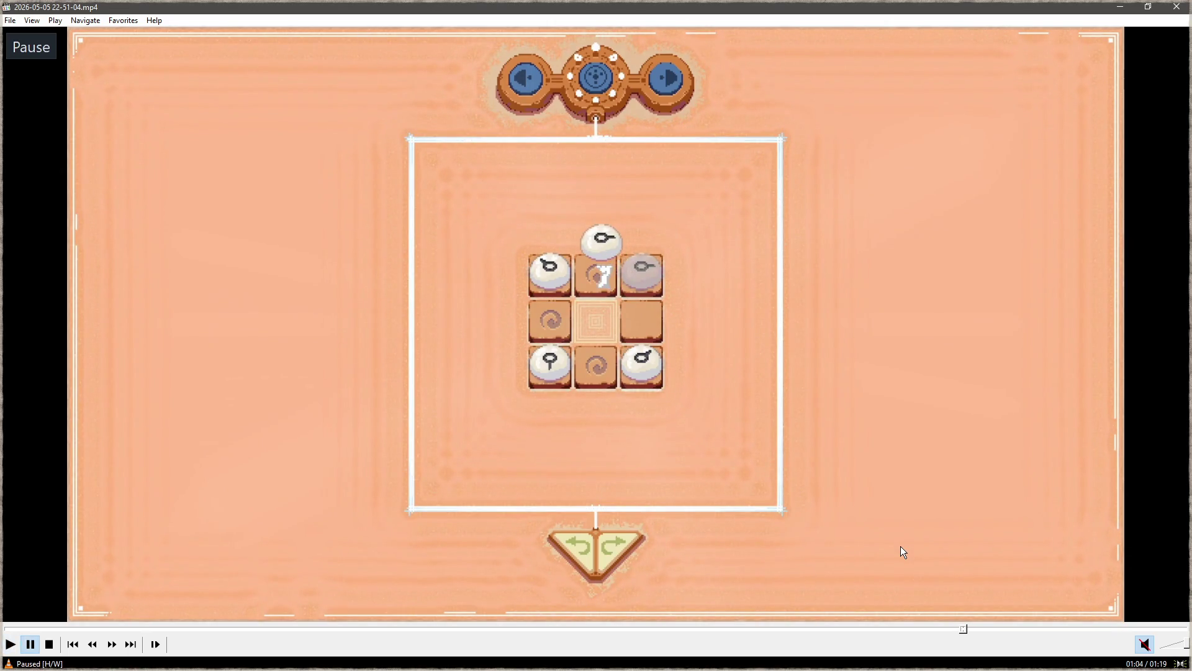
right_click(440, 492)
left_click(450, 398)
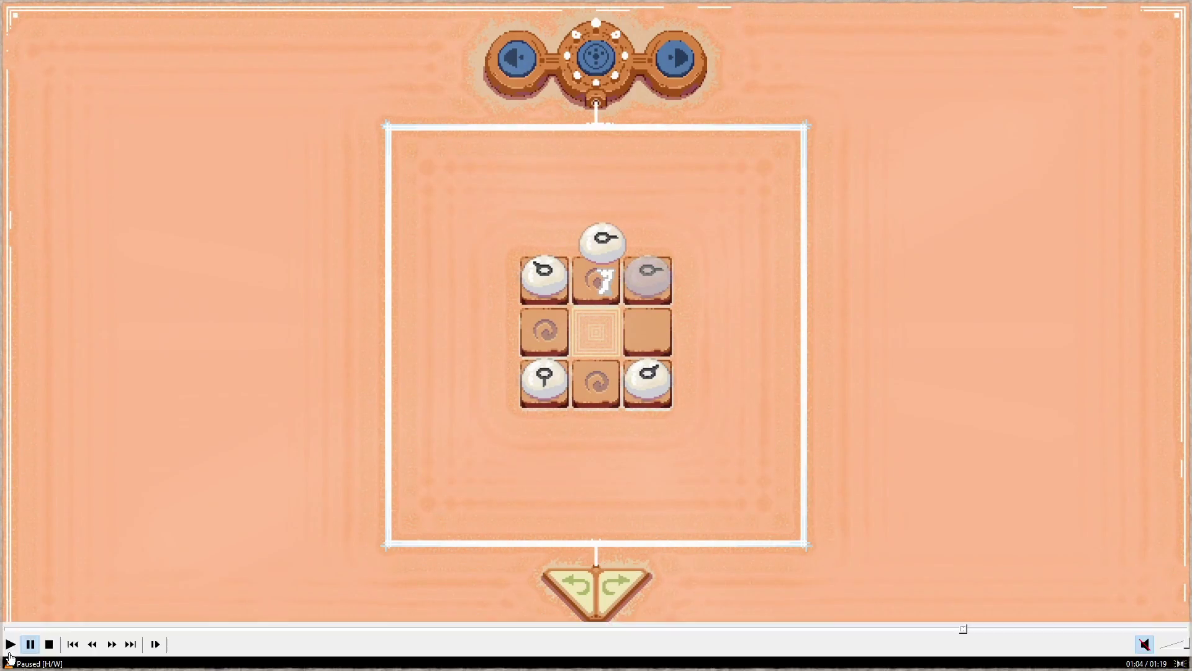
key("Escape")
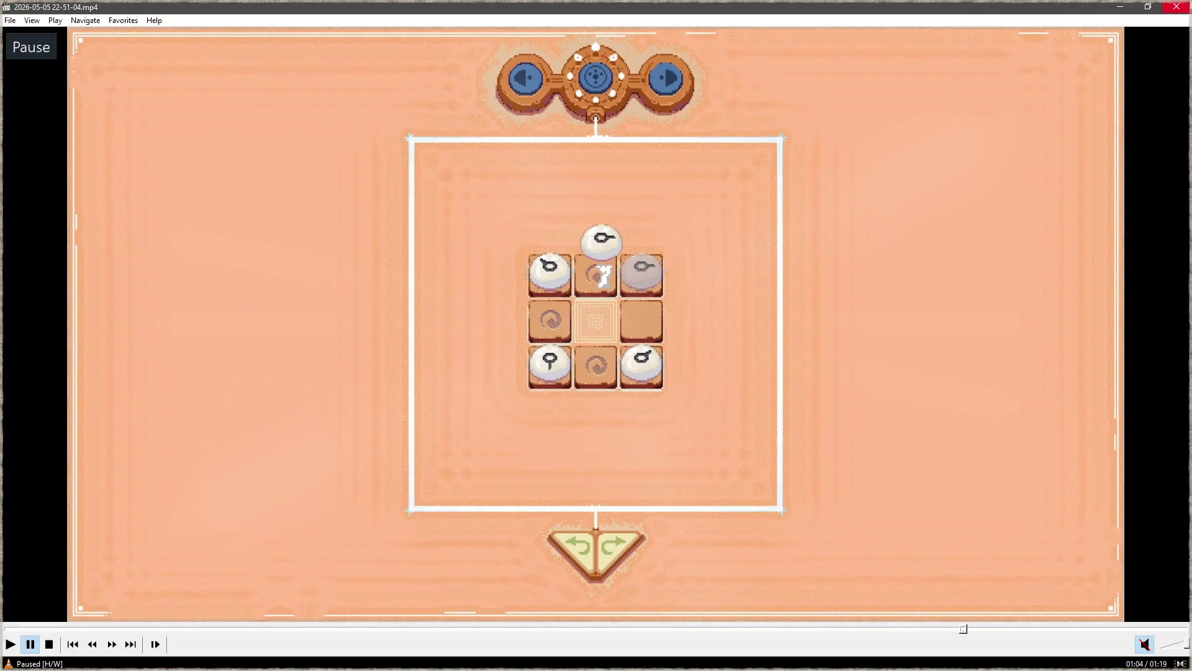
left_click(1180, 8)
left_click(867, 180)
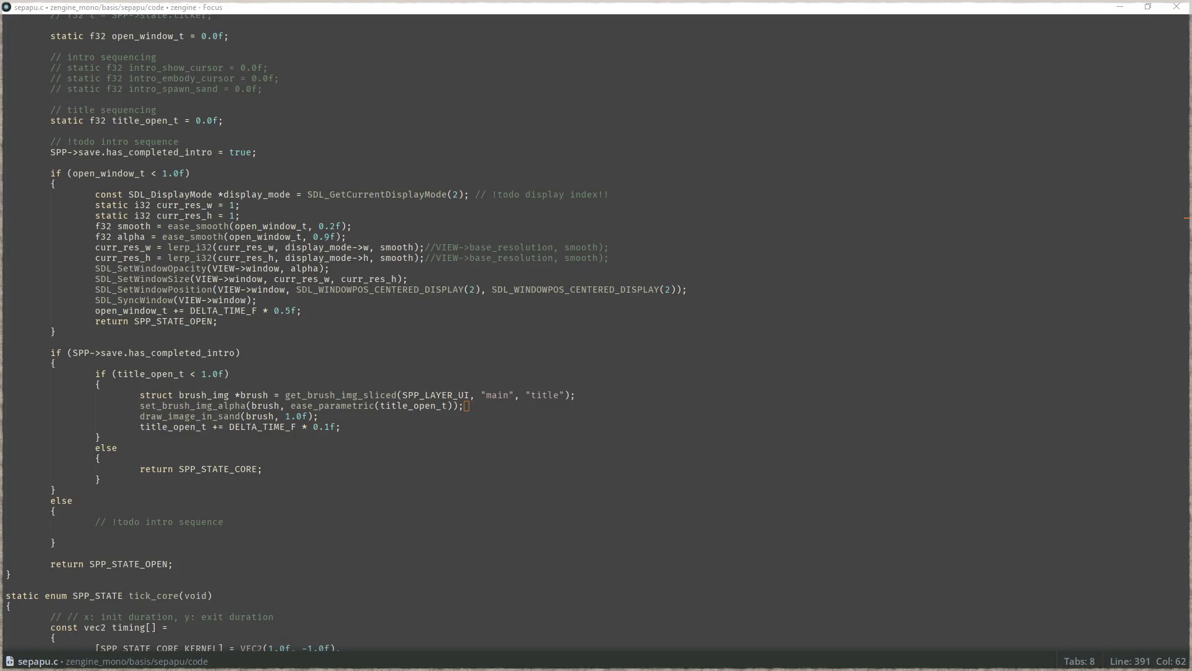
key("alt+Tab")
- Paste the lifted-stone 3x3 still as the seventh layer, reselect the top layer, and open Export
key("ctrl+v")
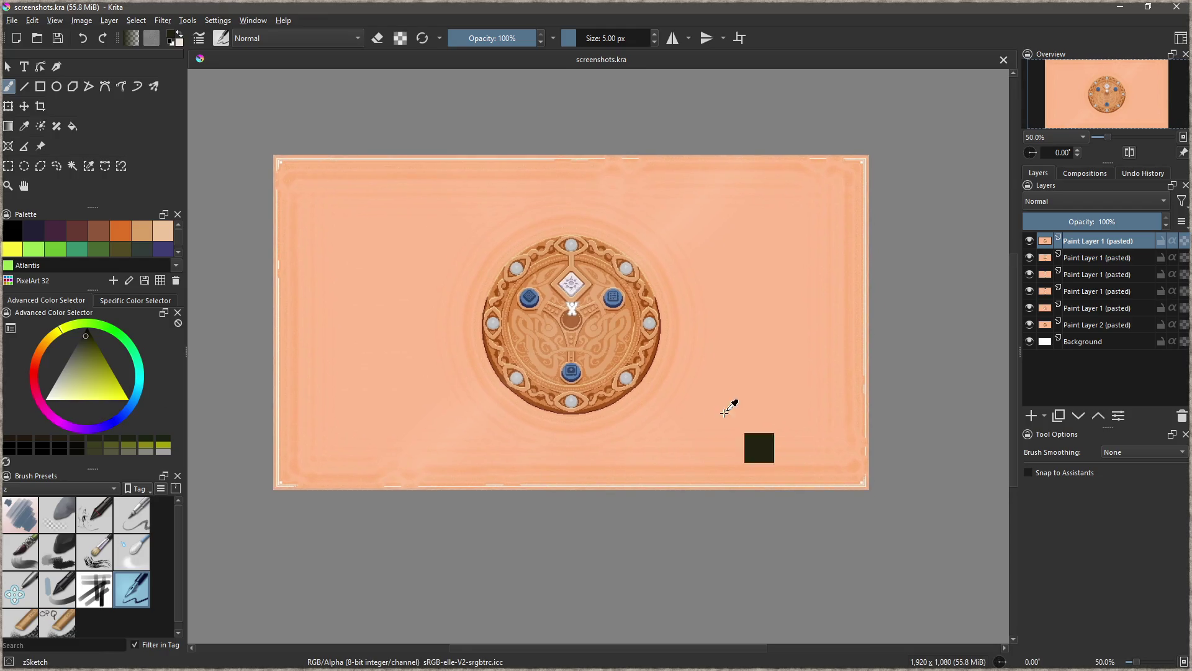
scroll(670, 393, "up", 1)
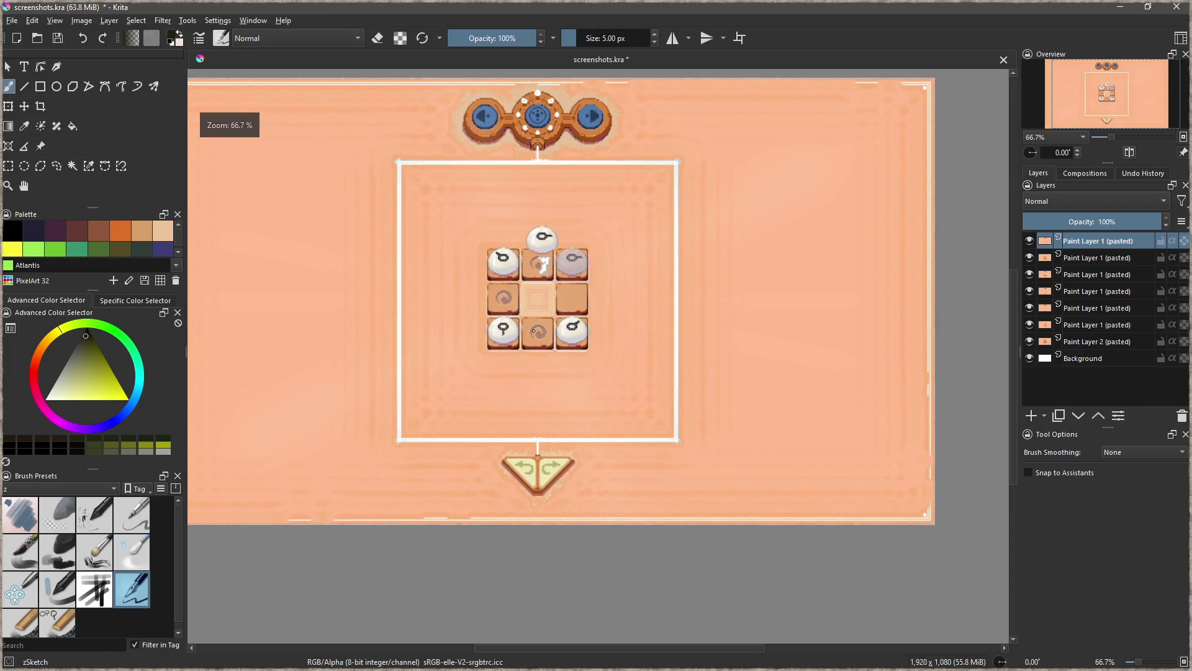
left_click(1113, 343)
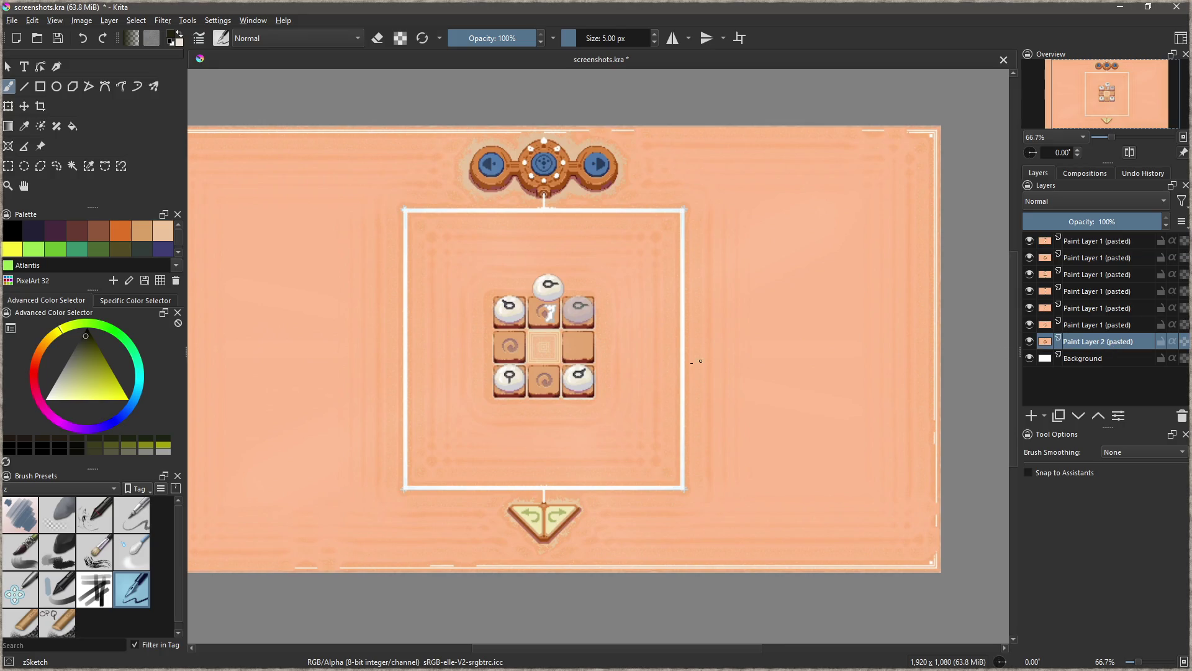
left_click(1092, 243)
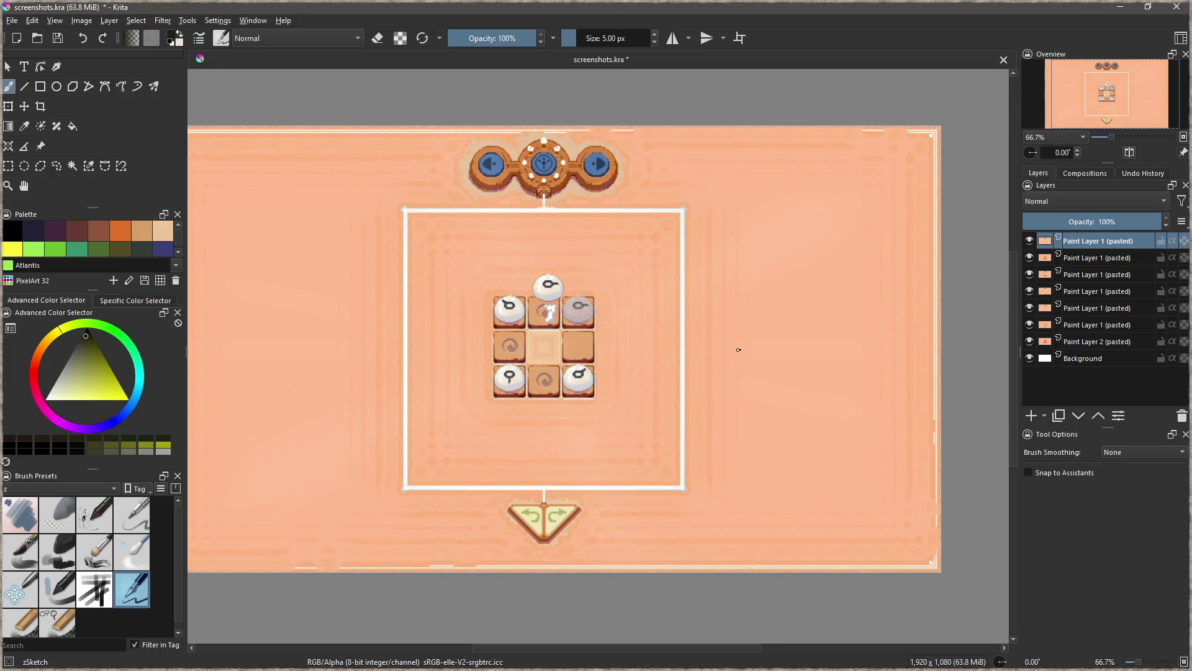
key("ctrl+shift+e")
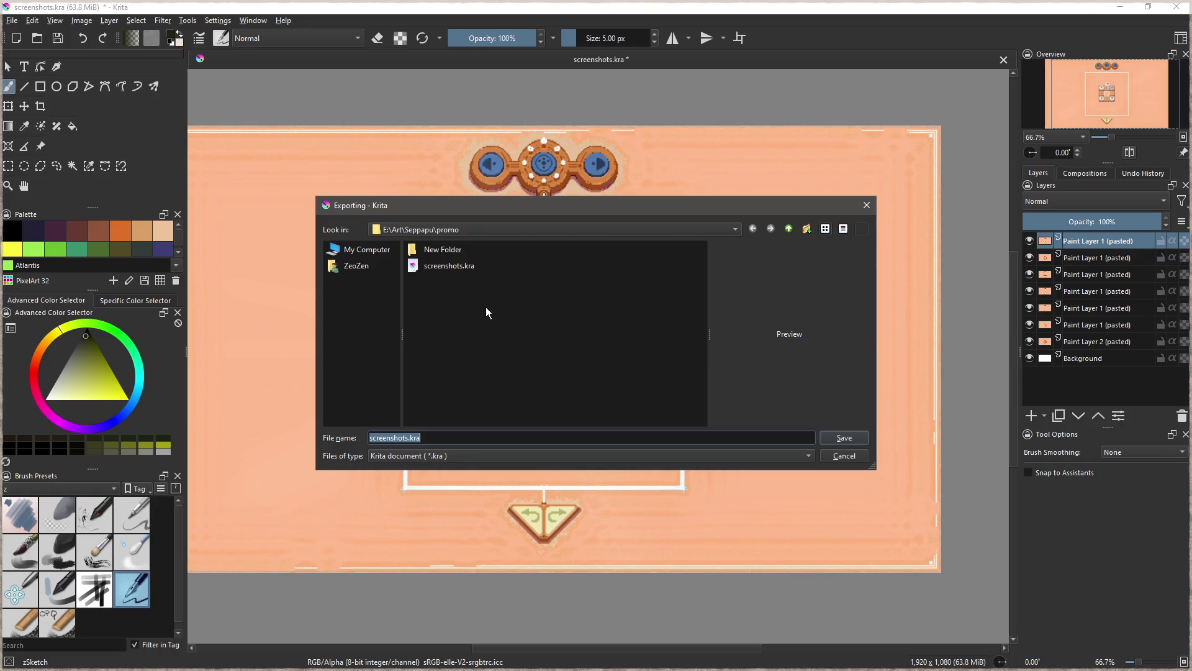
- Rename the new export folder to 'screenshots' and open it
left_click(460, 250)
key("F2")
type("screenshots")
key("Return")
key("Return")
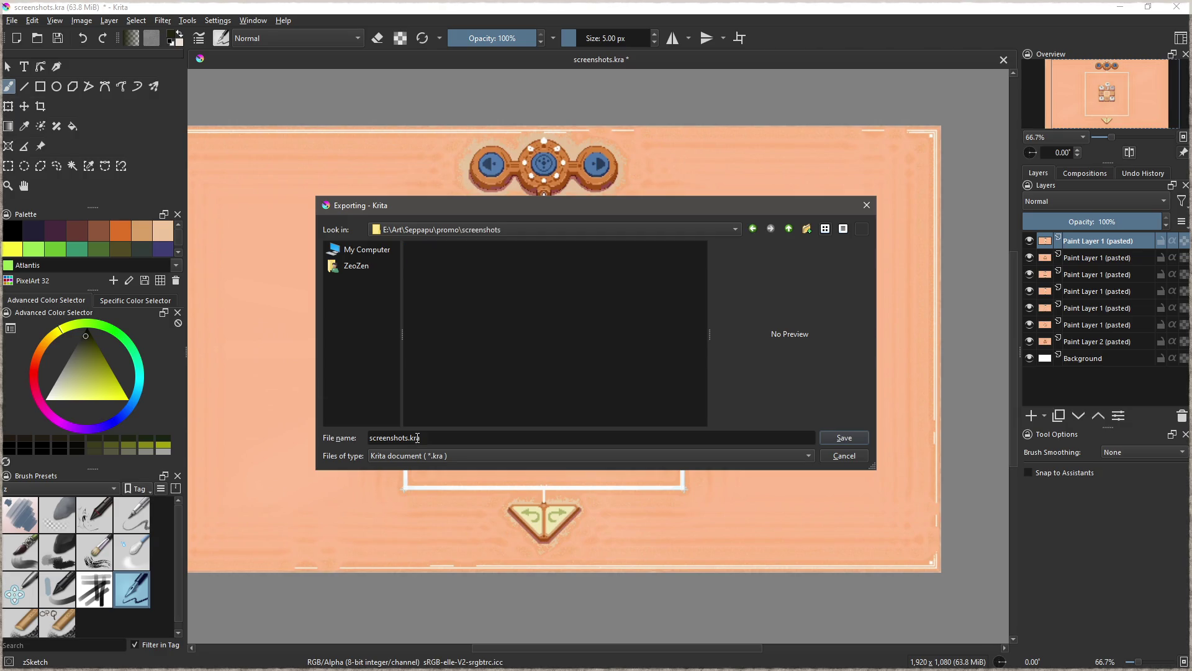
- Export the top layer as PNG named sepapu_screenshot_01.png with default PNG settings
left_click(434, 458)
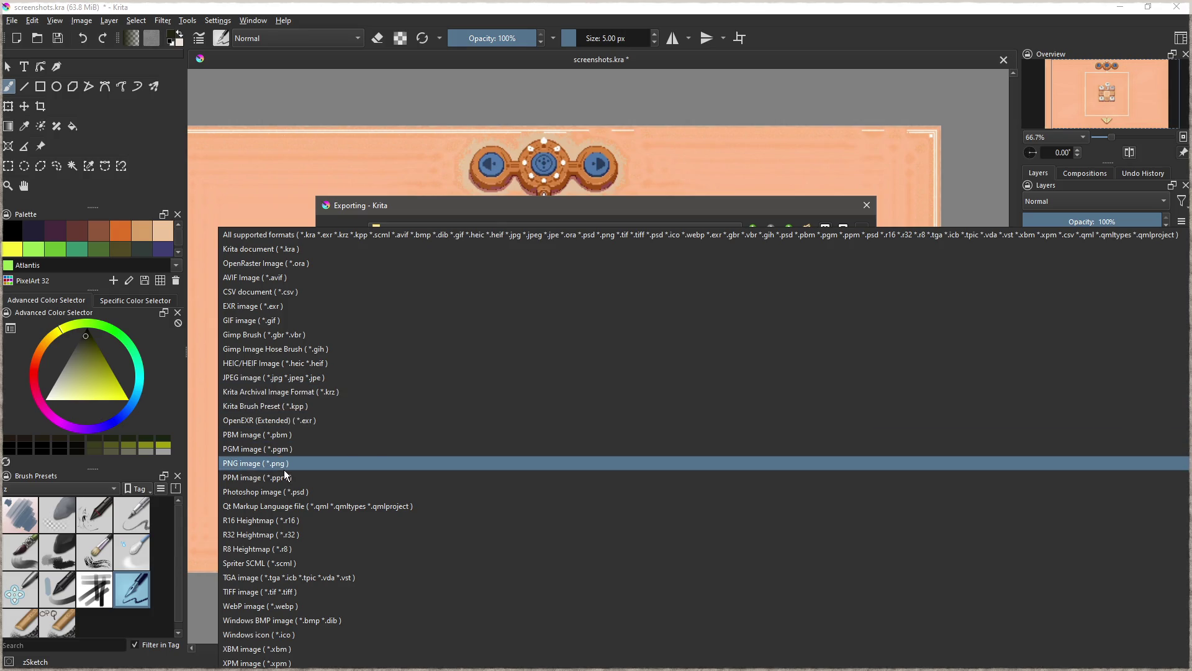
left_click(286, 464)
left_click(407, 438)
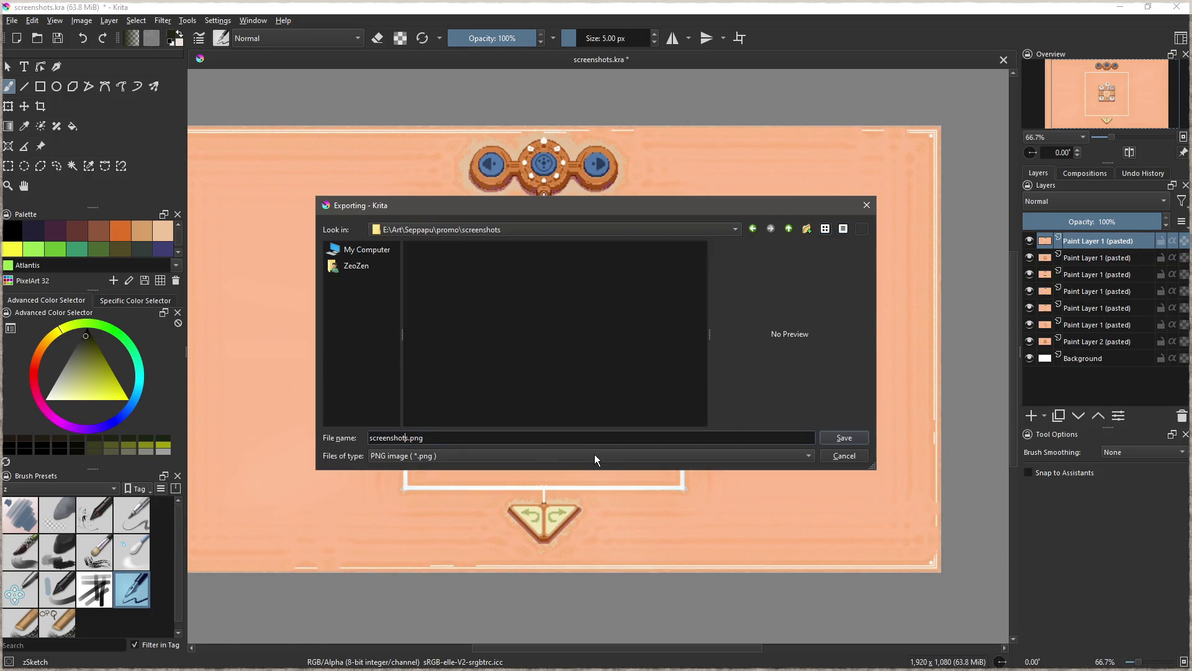
key("Home")
type("sepapu_")
type("screenshot_")
type("01")
key("ctrl+shift+Right")
key("Delete")
key("shift+Home")
left_click(843, 439)
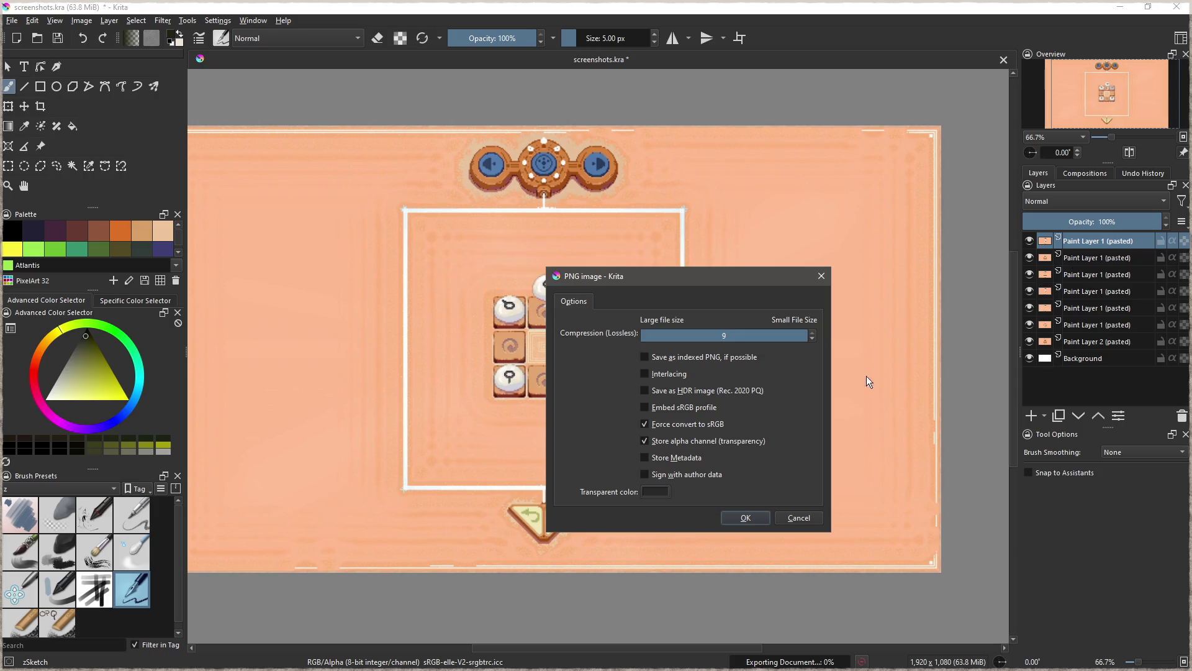
left_click(746, 518)
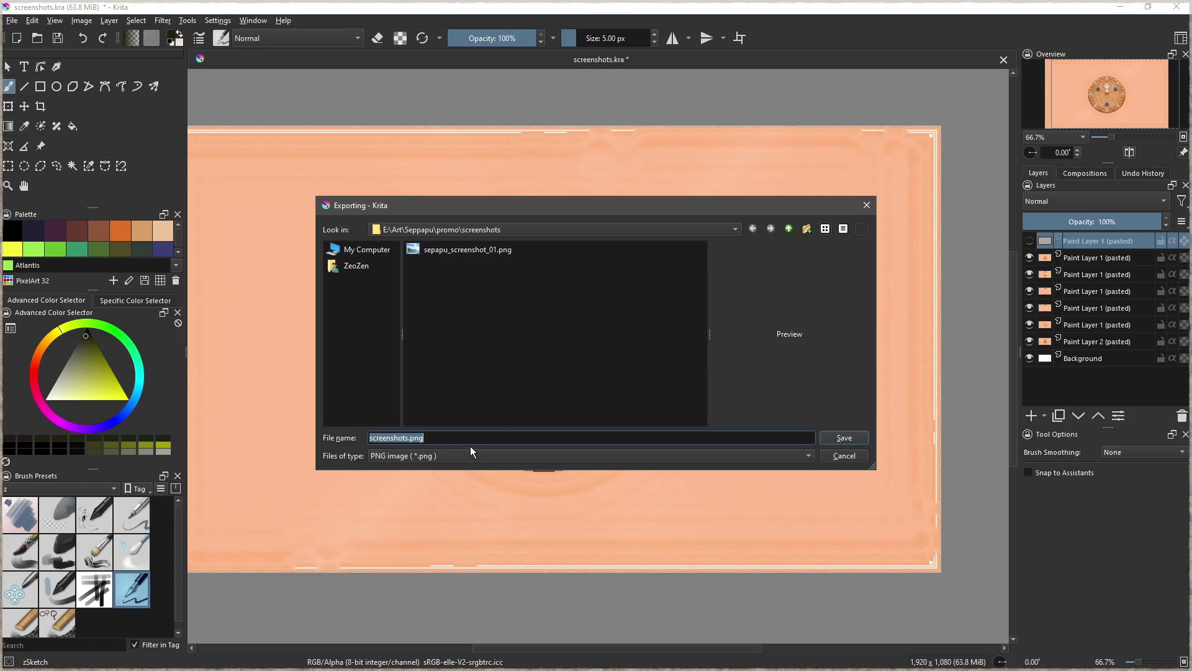
- Export sepapu_screenshot_02.png and sepapu_screenshot_03.png, hiding each layer after its export
type("sepapu_screenshot_02")
left_click(845, 441)
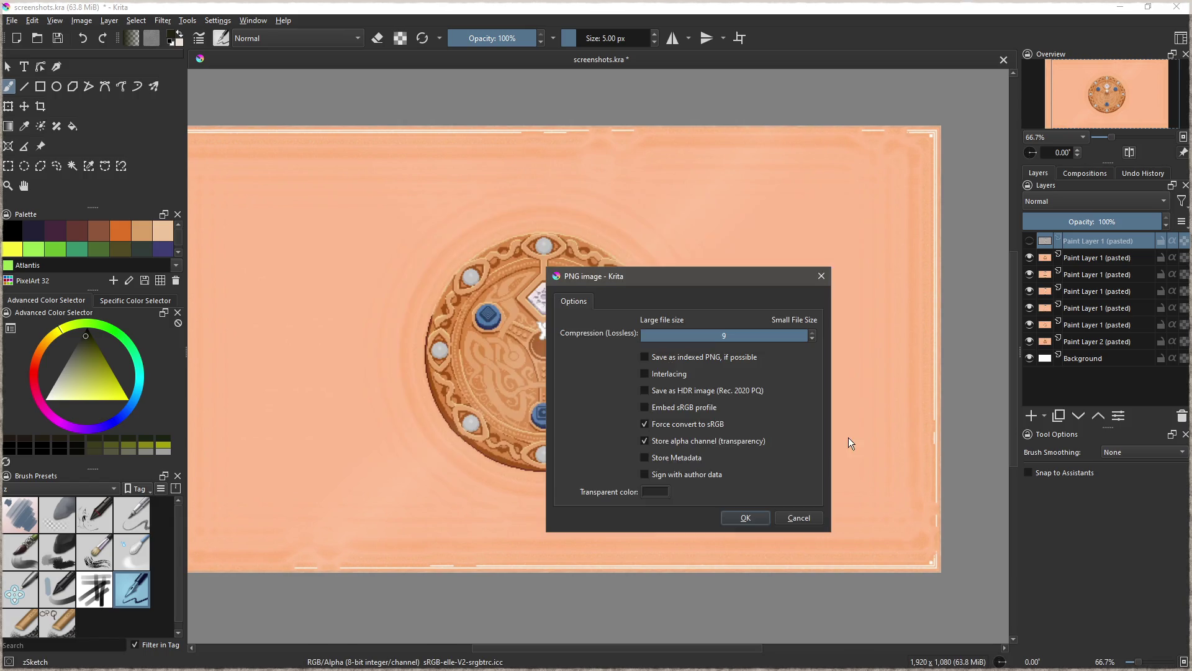
left_click(748, 518)
left_click(1030, 258)
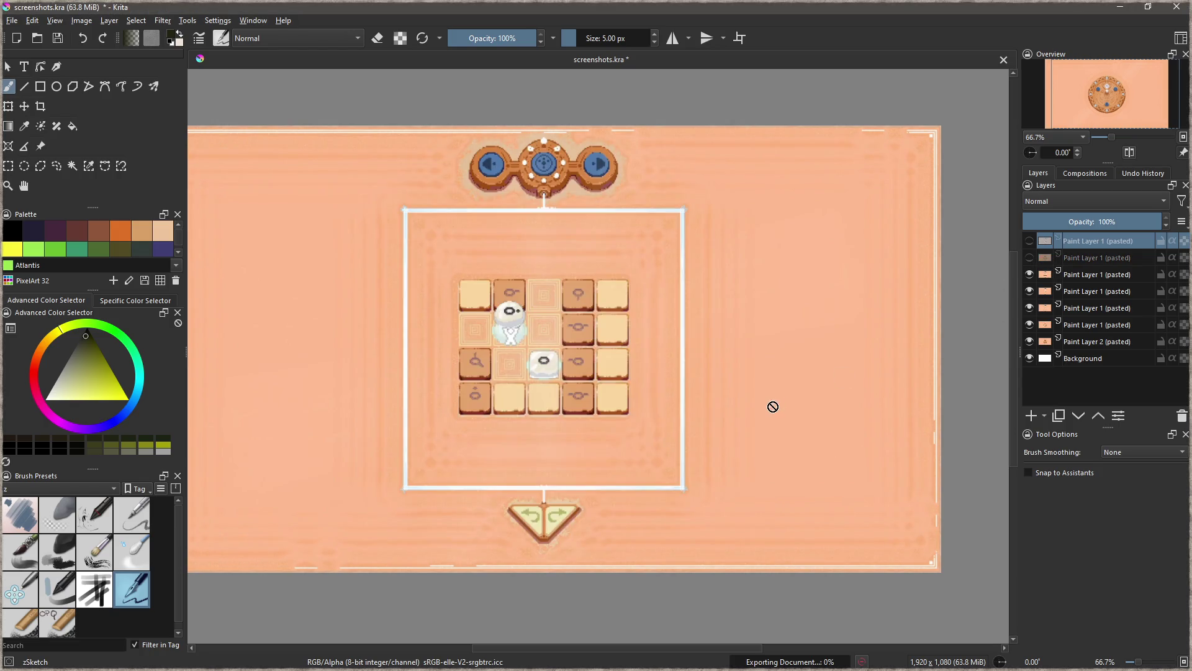
key("ctrl+shift+e")
type("sepapu_screenshot_03")
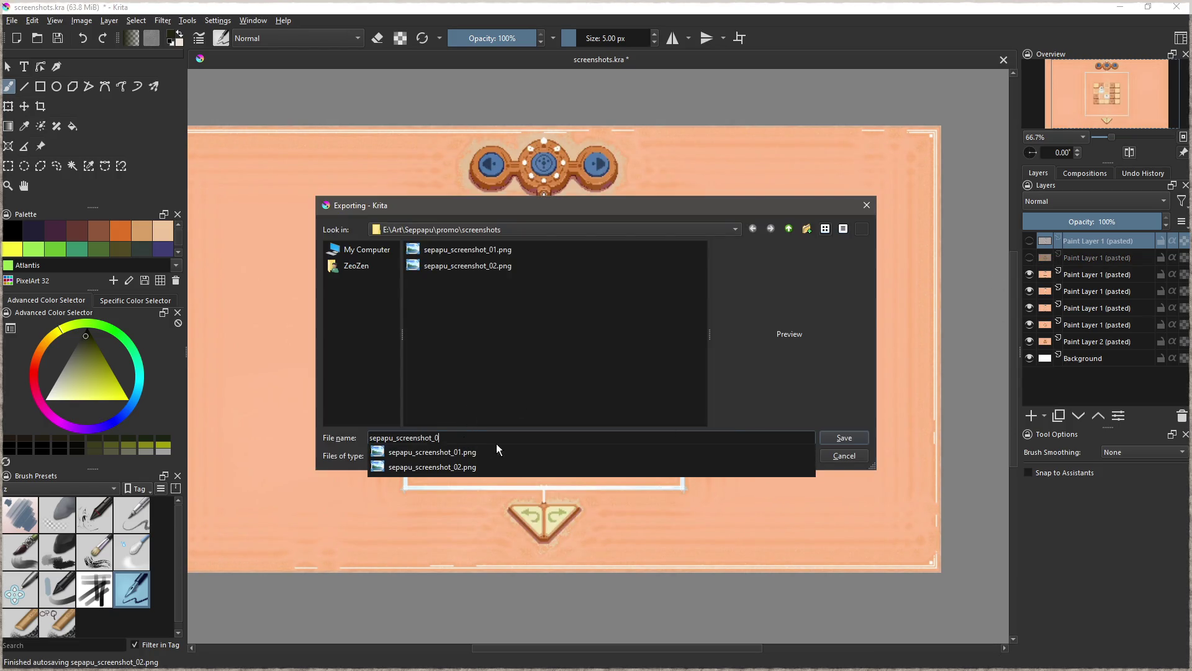
left_click(846, 438)
left_click(746, 519)
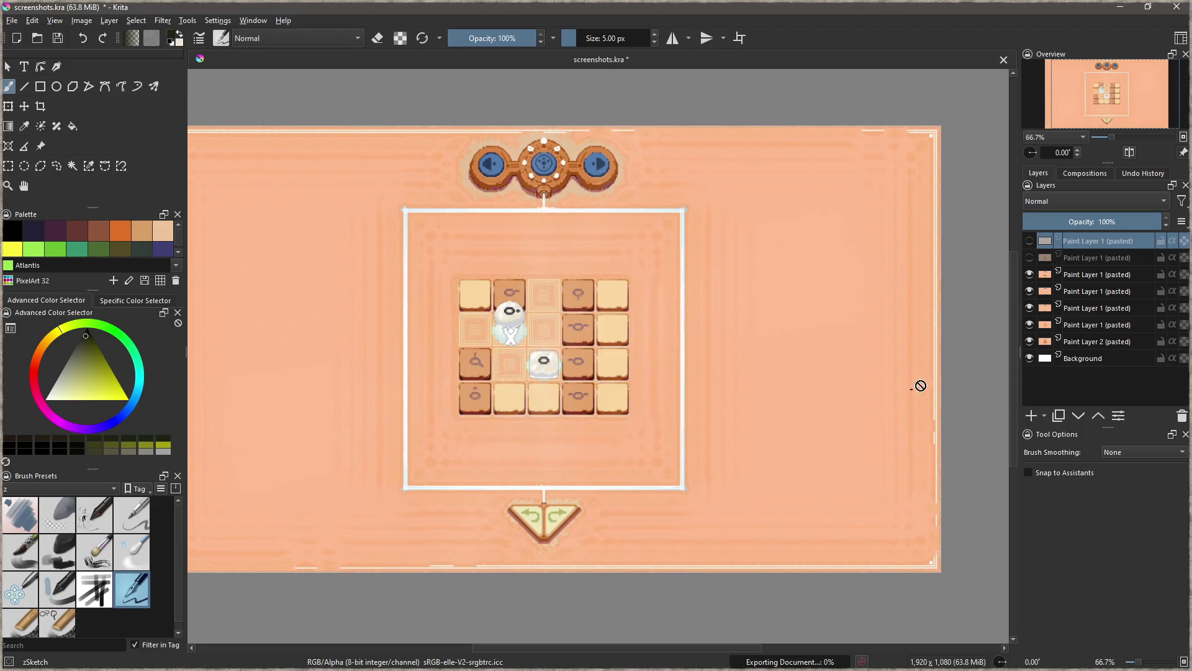
left_click(1031, 276)
- Export sepapu_screenshot_04.png and sepapu_screenshot_05.png, hiding each layer after its export
key("ctrl+shift+e")
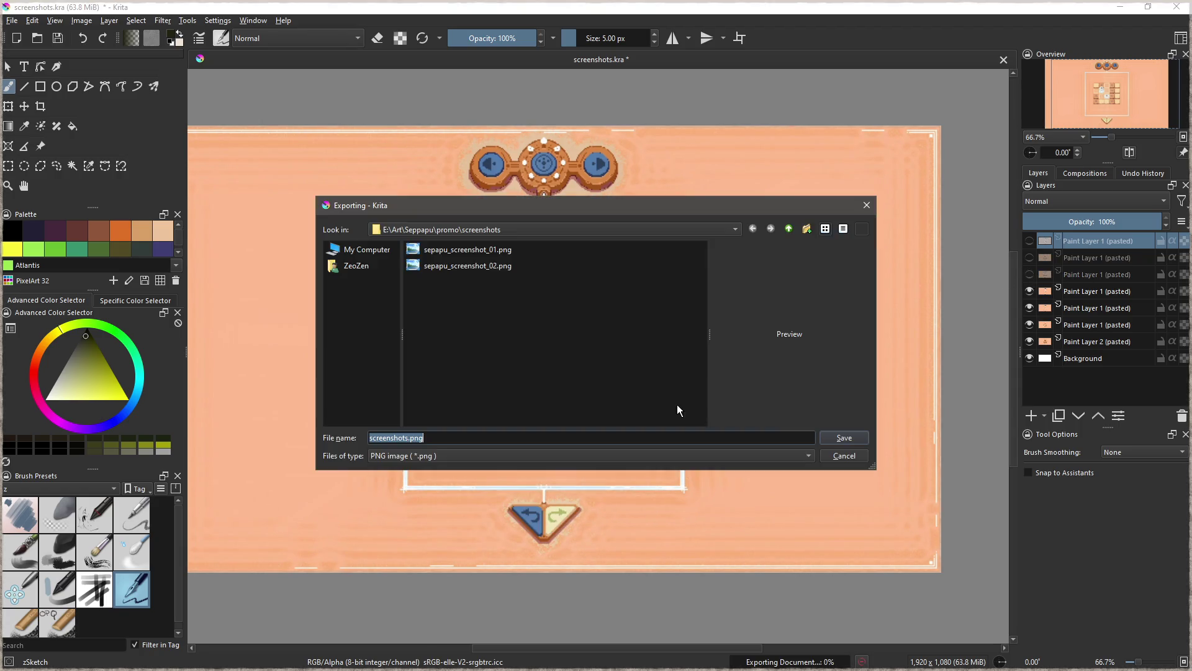
type("sepapu_screenshot_0")
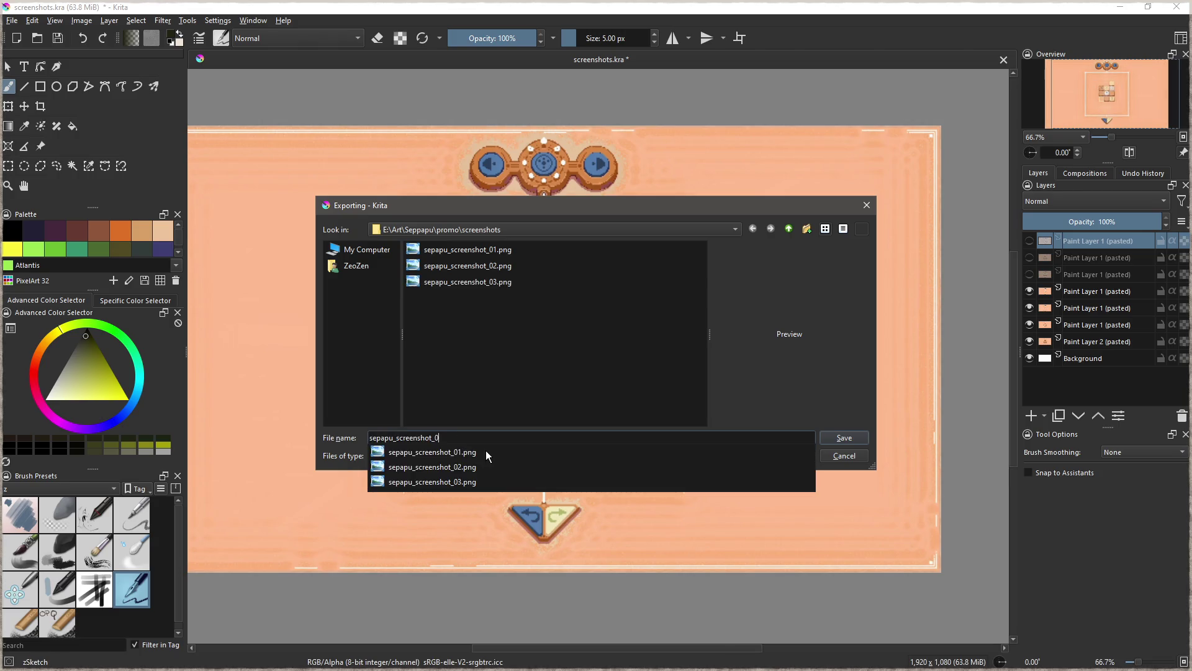
type("4")
left_click(846, 439)
left_click(768, 518)
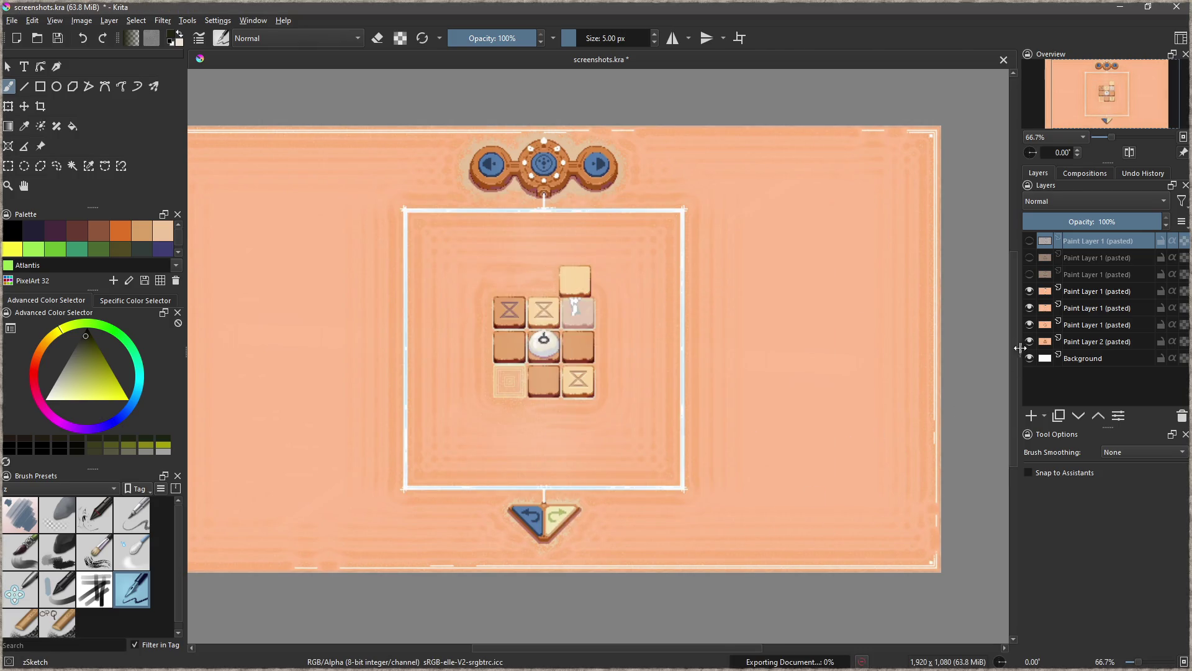
left_click(1029, 291)
key("ctrl+shift+e")
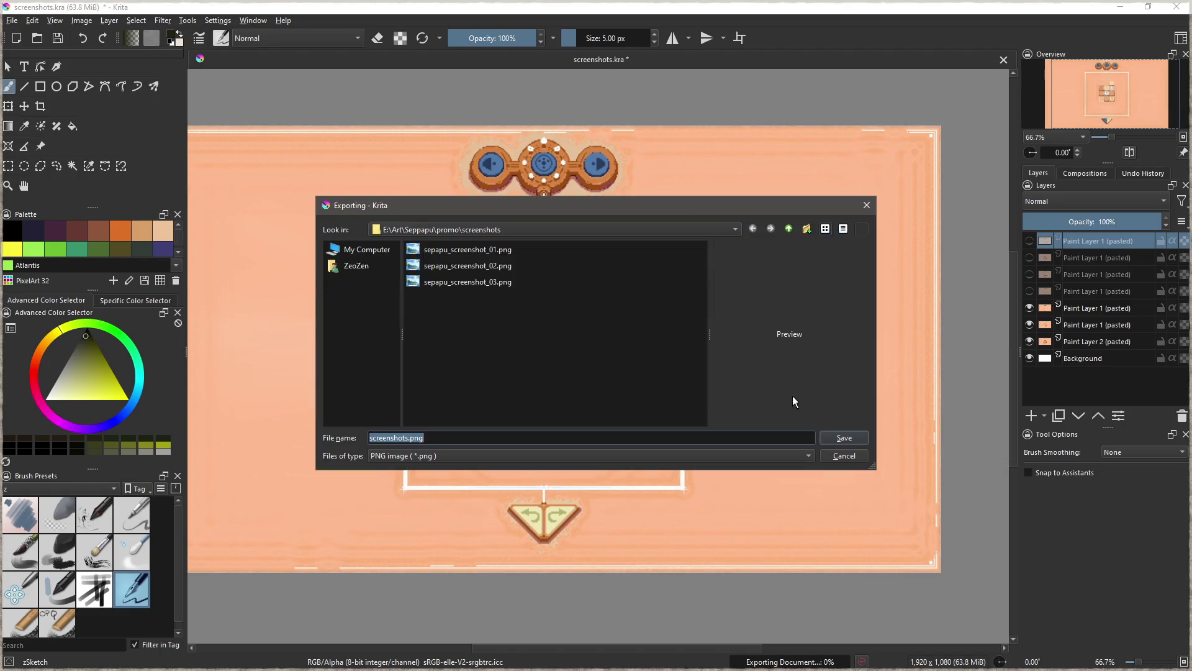
type("sepapu_screenshot_05")
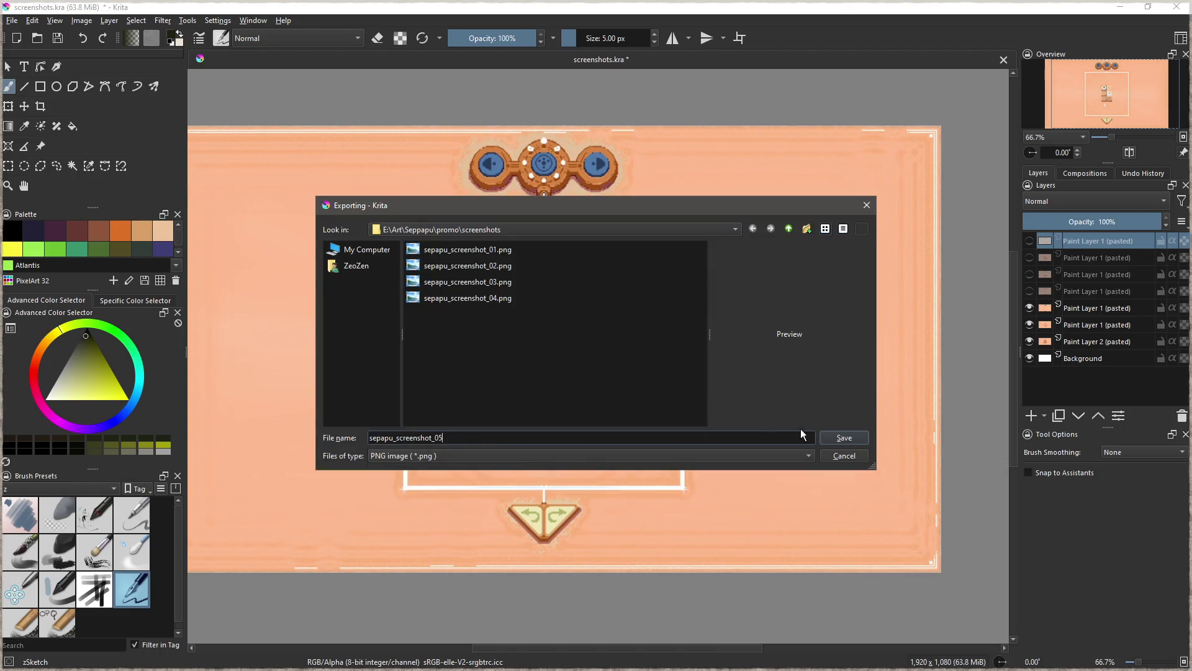
left_click(851, 438)
left_click(746, 518)
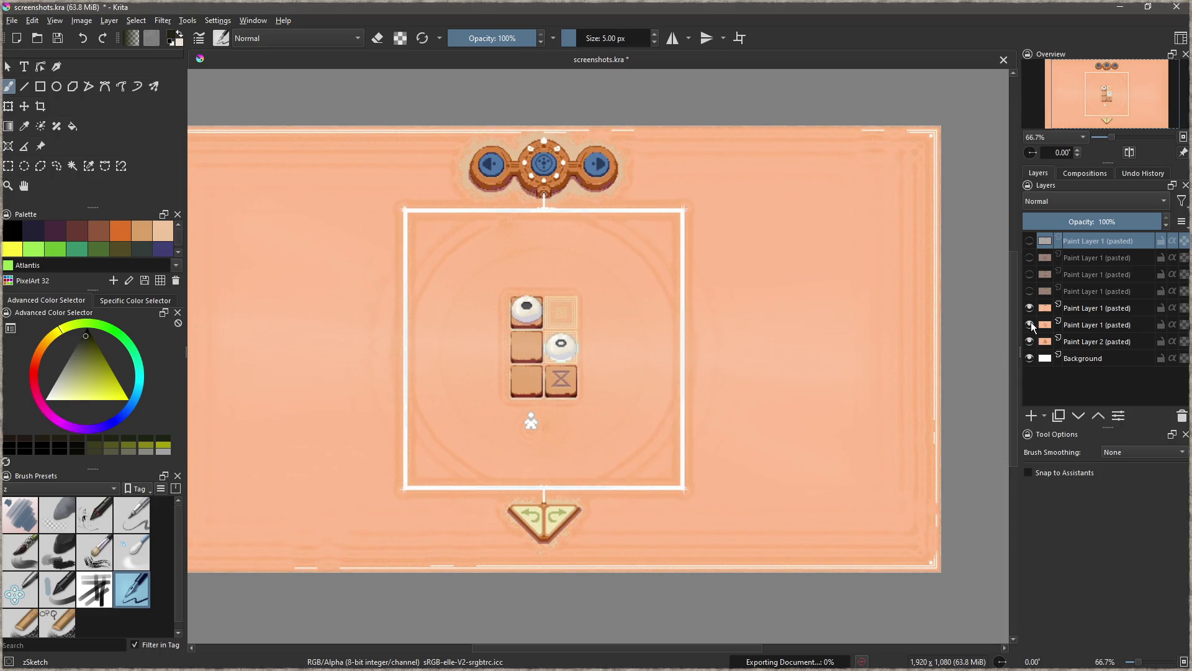
left_click(1030, 308)
- Export sepapu_screenshot_06.png, hide that layer to reveal the emblem, and minimise Krita
key("ctrl+shift+e")
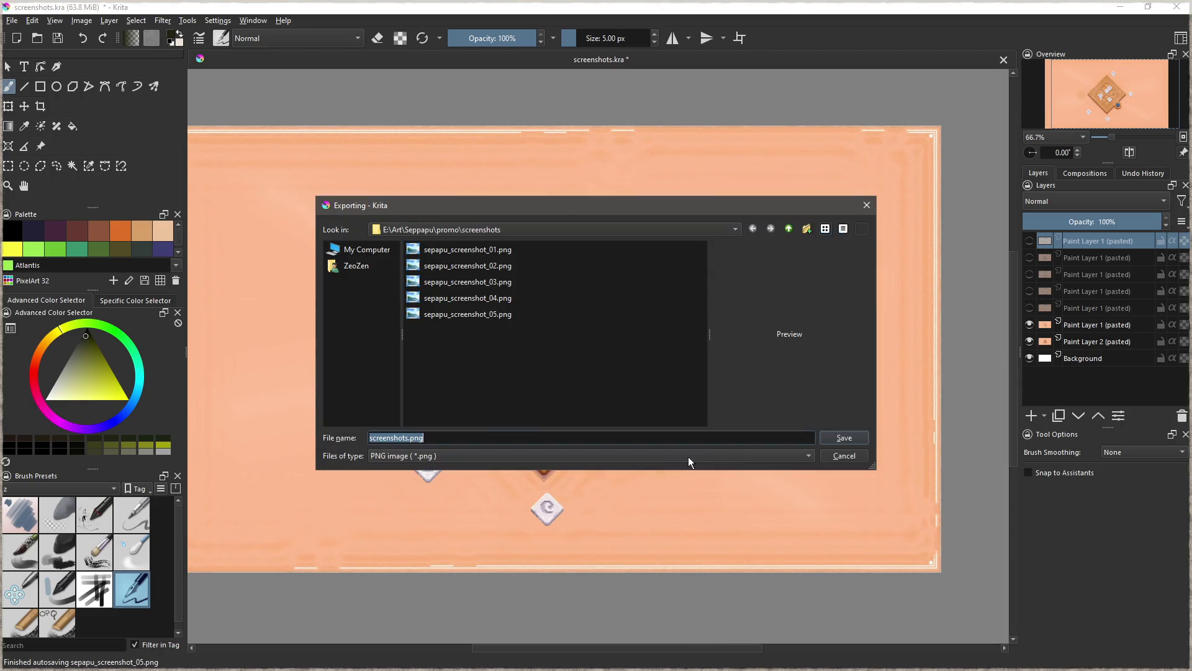
type("sepapu_screenshot_0")
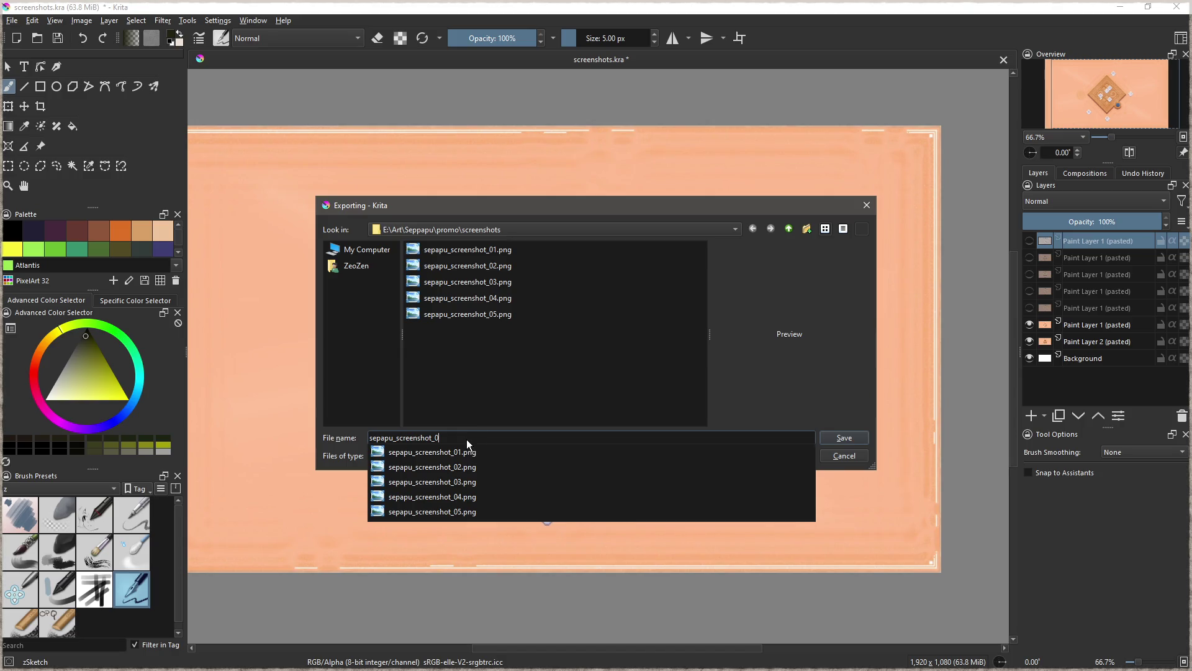
type("6")
left_click(846, 437)
left_click(757, 517)
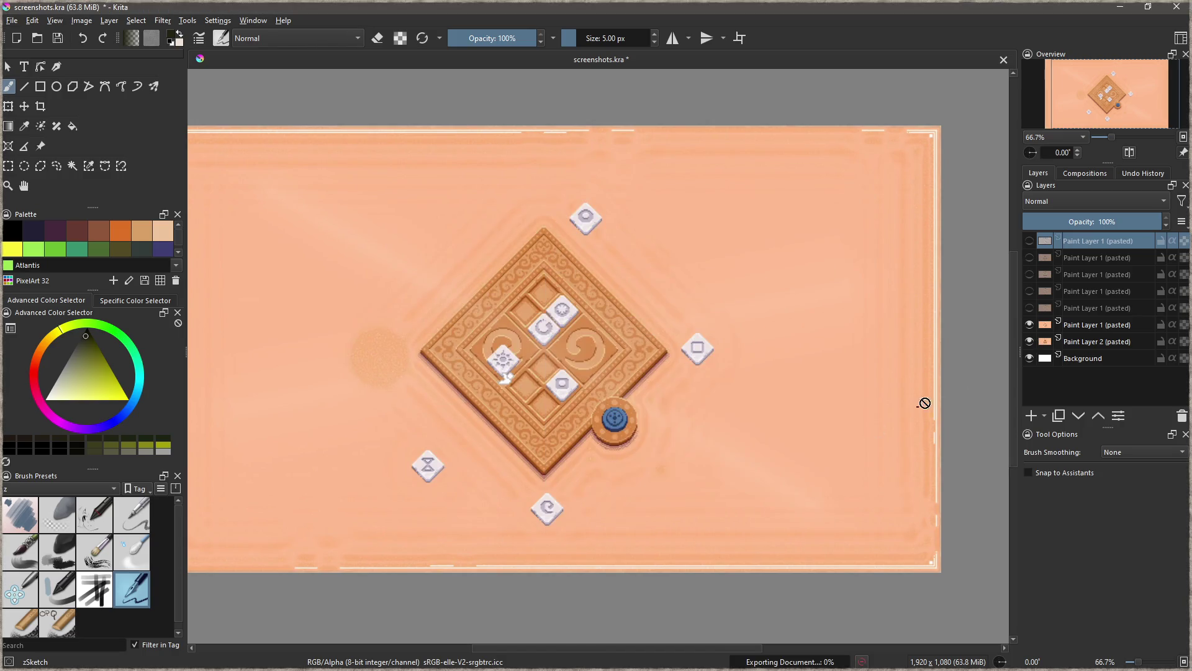
left_click(1029, 325)
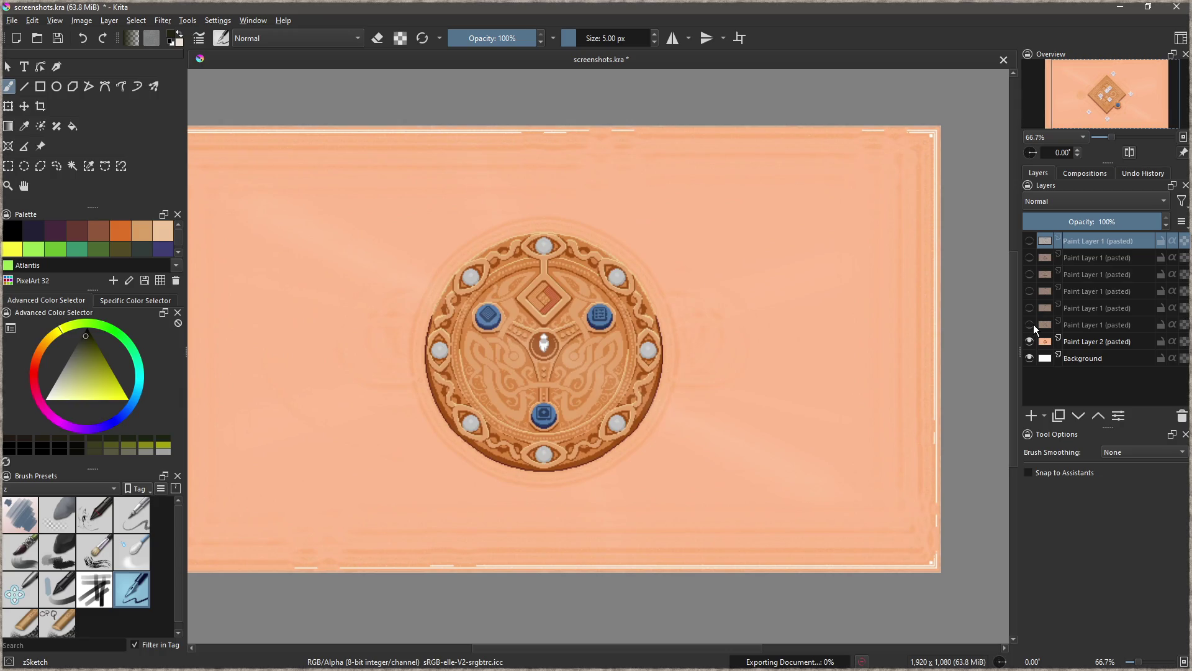
left_click_drag(755, 334, 716, 393)
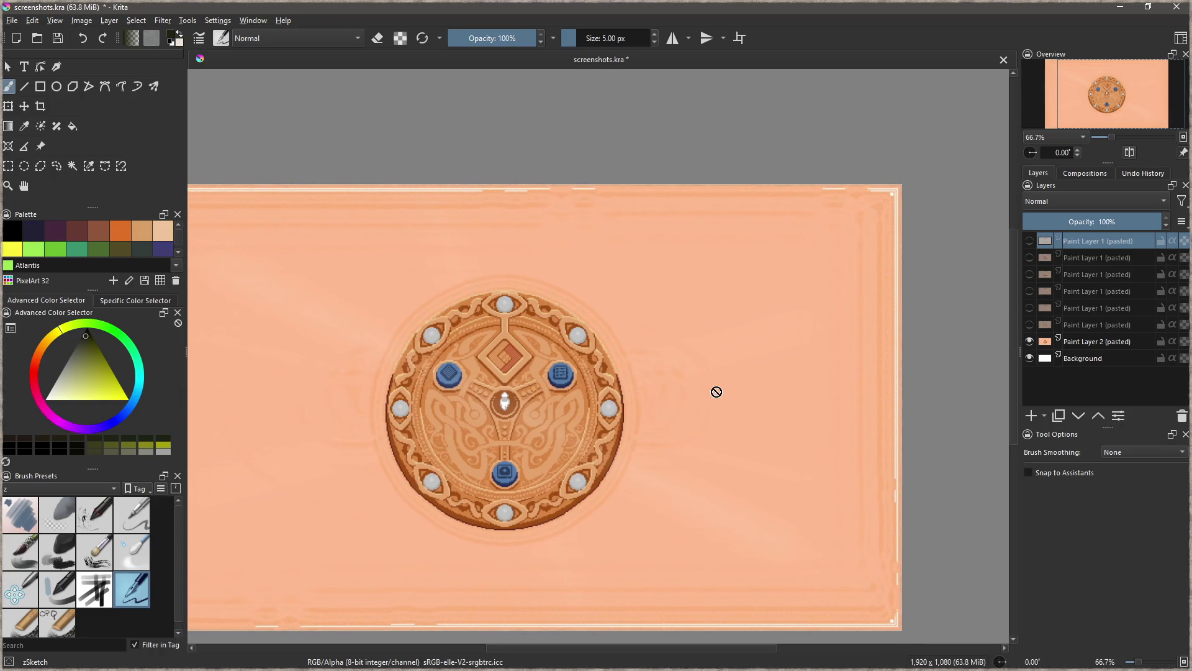
left_click(1121, 6)
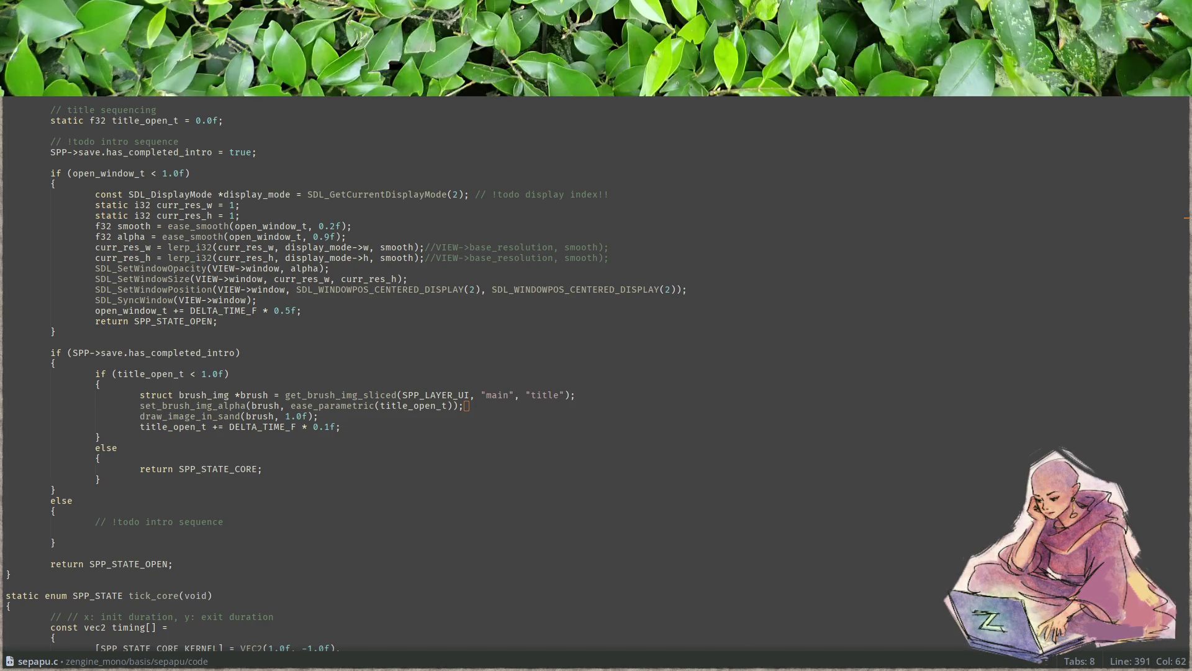
- Switch to the Steamworks Trailers tab and focus the new trailer's public display name field
key("alt+Tab")
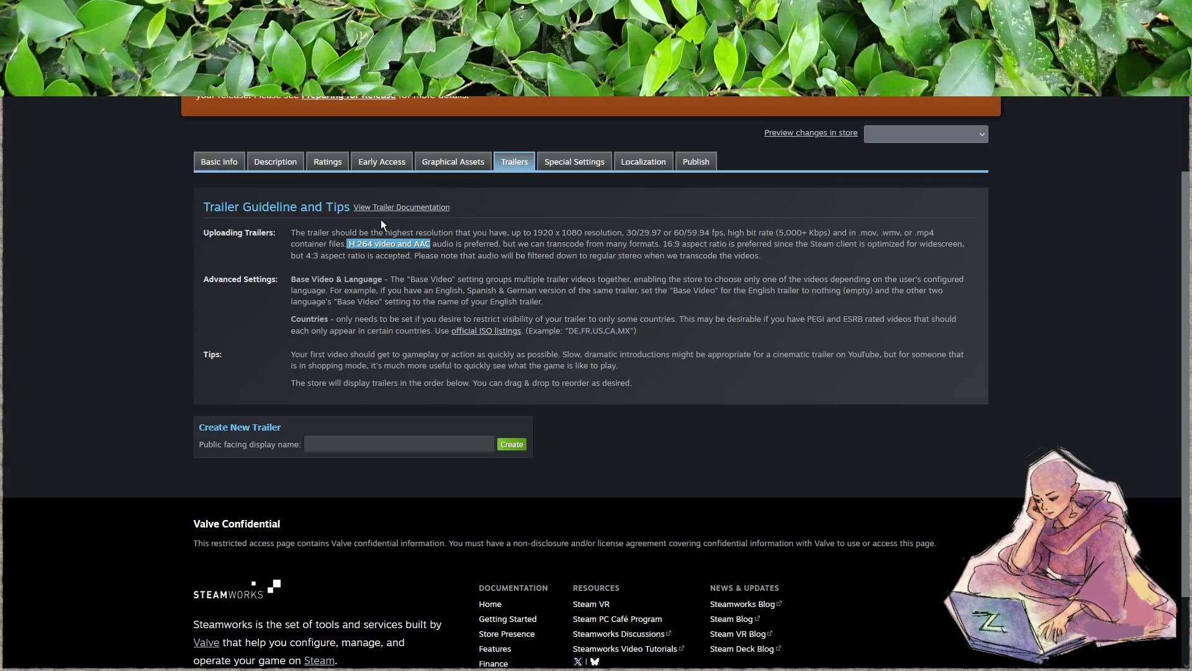
left_click(781, 428)
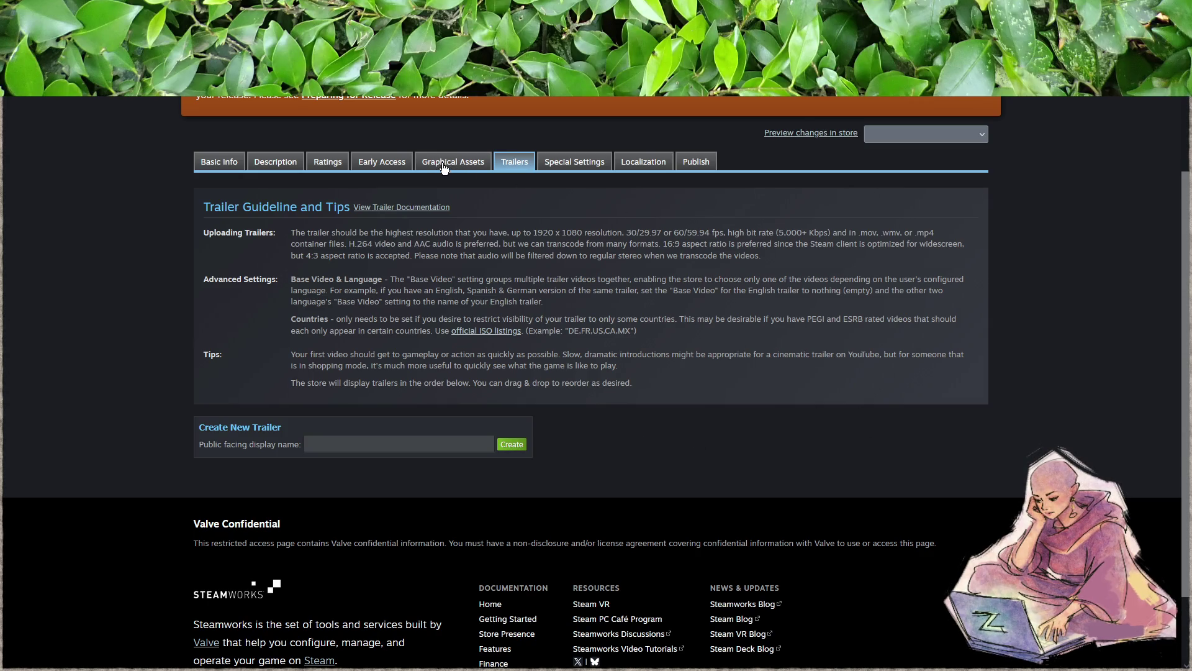
left_click(339, 444)
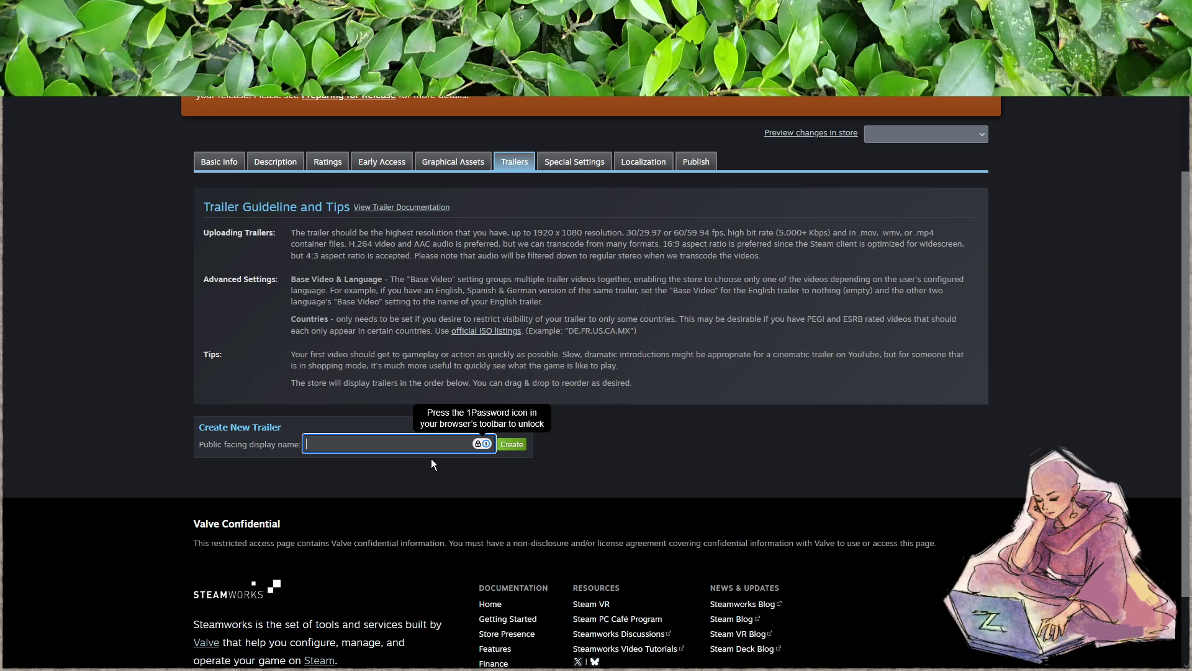
- Create a trailer named 'Teaser' and drop sepapu_trailer0001-5400.mp4 onto its upload zone
left_click(390, 432)
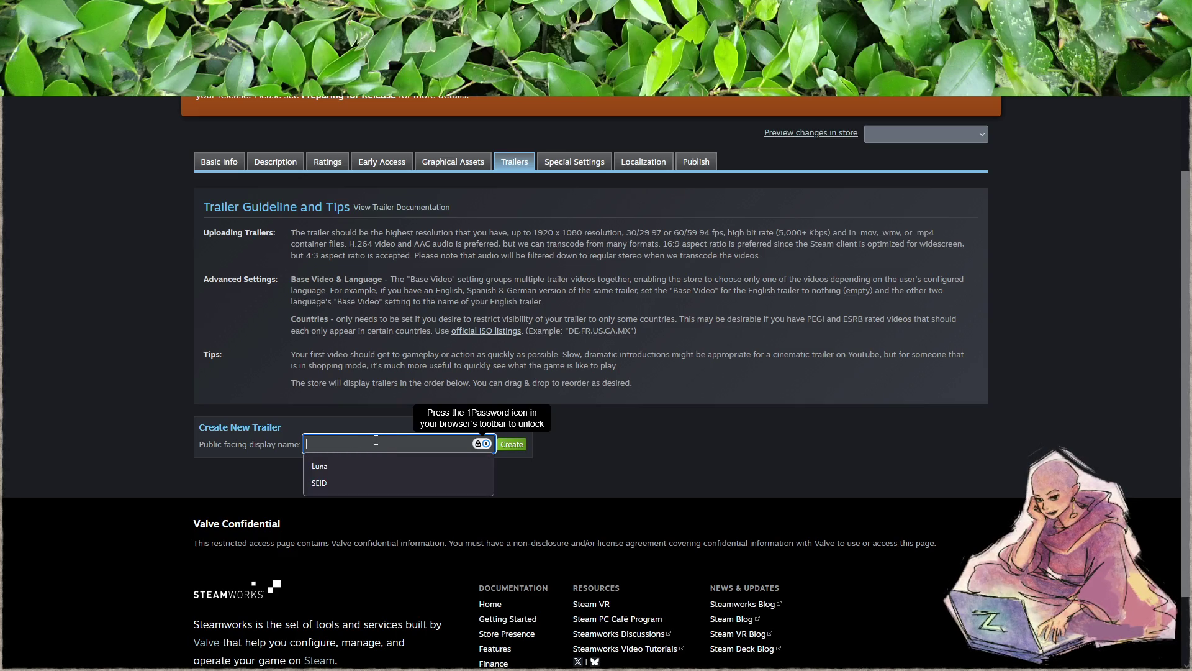
left_click(268, 412)
left_click(313, 444)
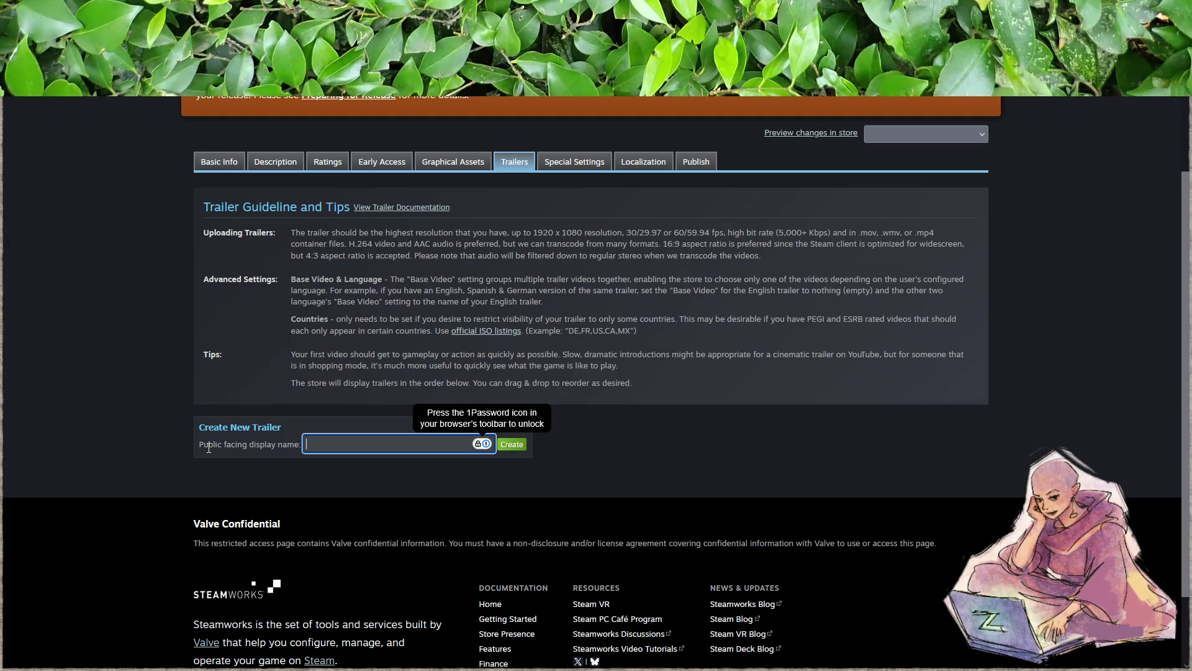
type("Teaser")
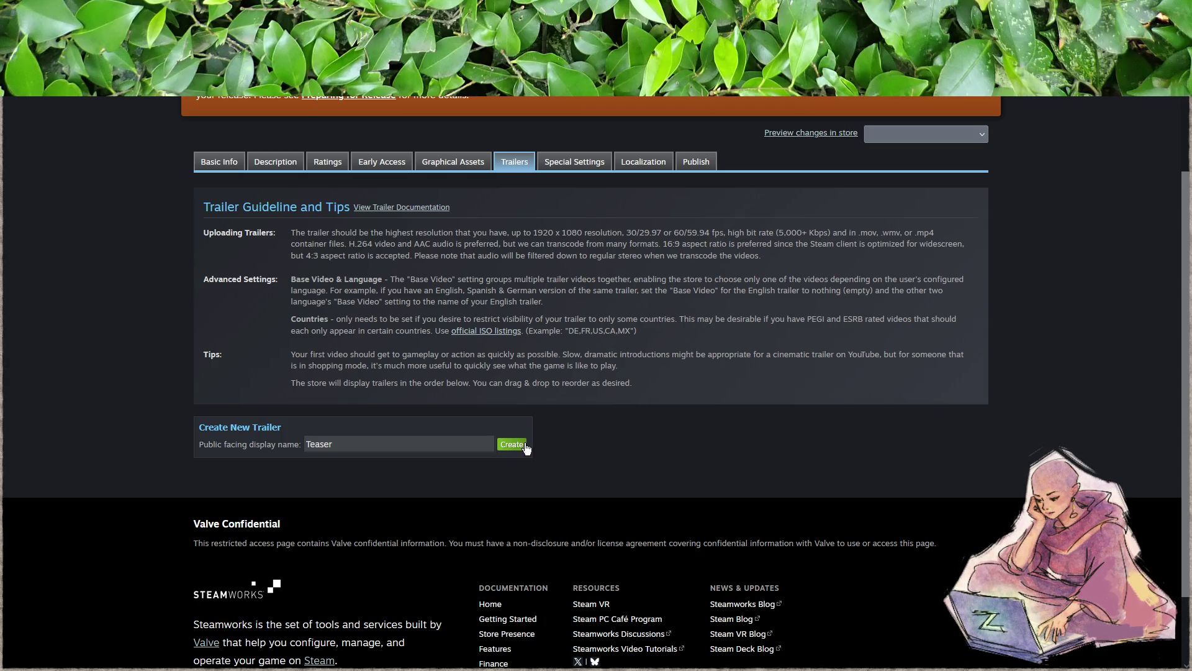
left_click(513, 445)
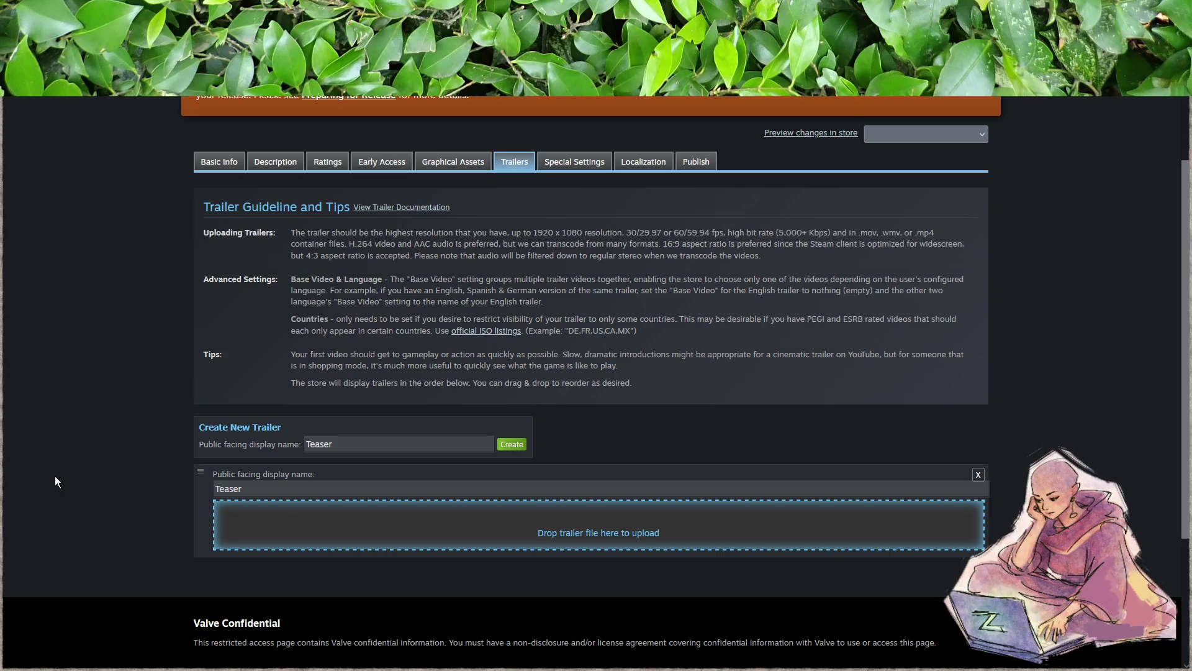
mouse_move(627, 534)
left_mouse_down()
mouse_move(627, 550)
mouse_move(627, 527)
left_mouse_up()
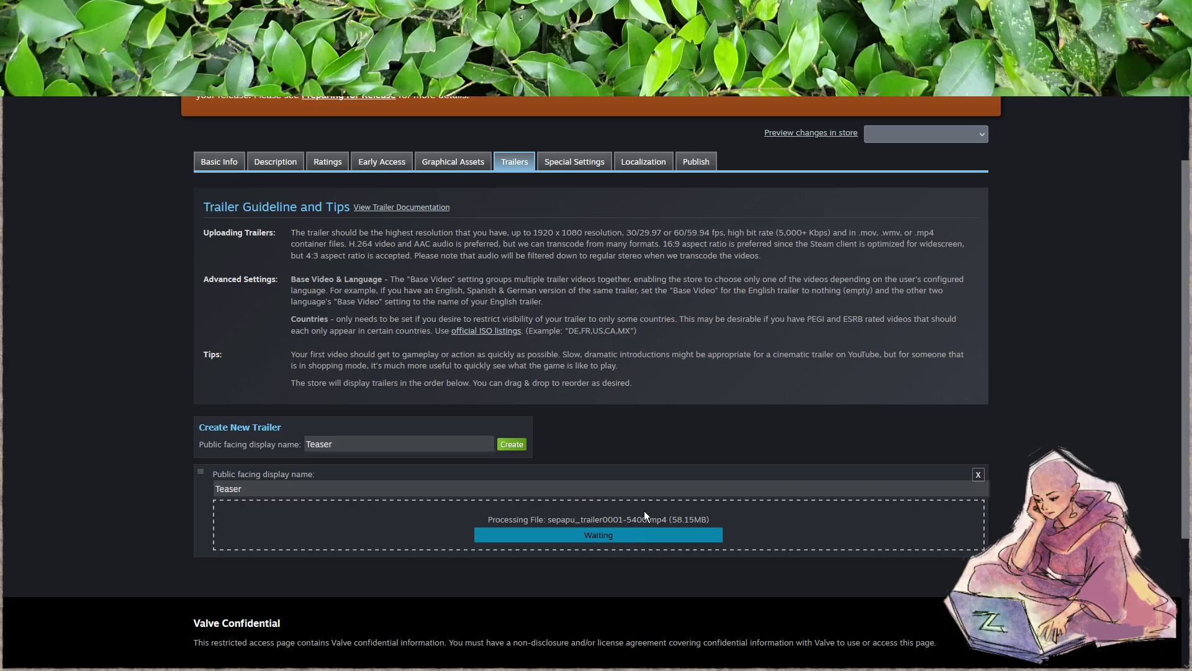
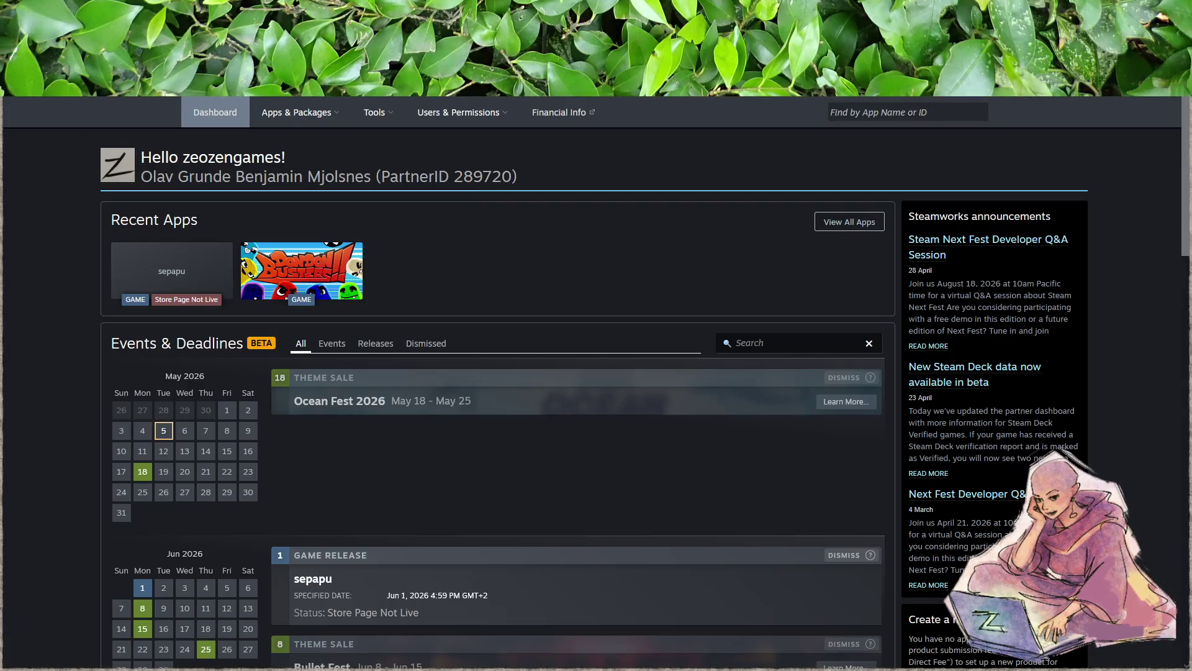
- Open sepapu's store page editor from the Dashboard and scroll to the Screenshot assets section
left_click(210, 282)
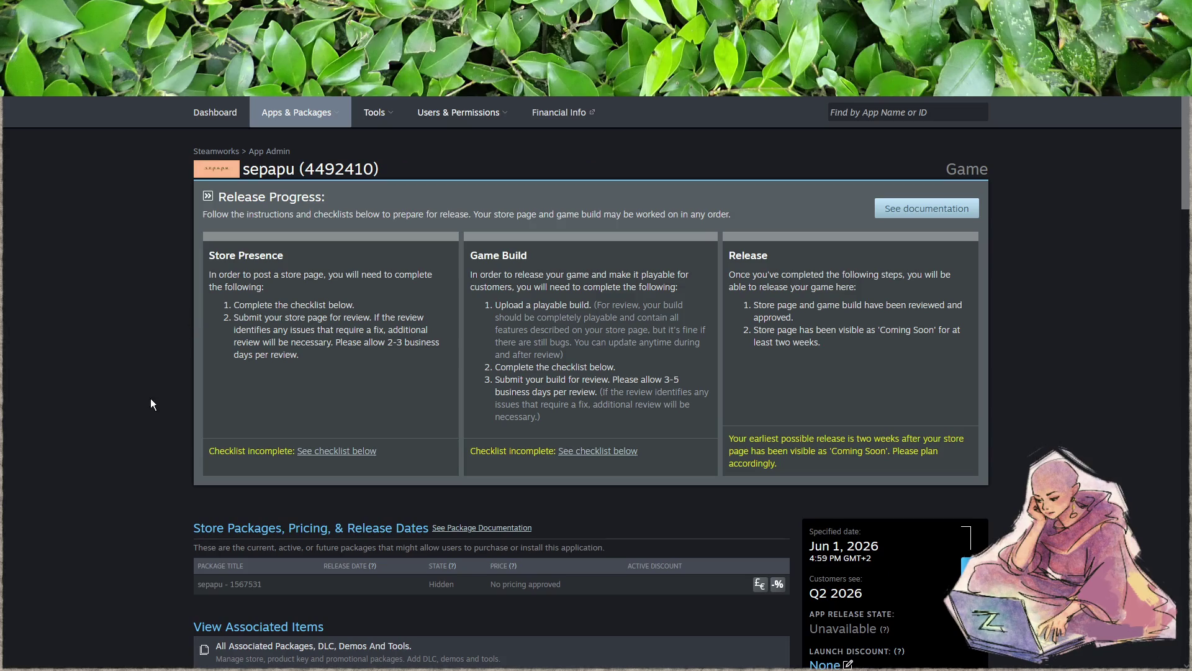
scroll(712, 405, "down", 6)
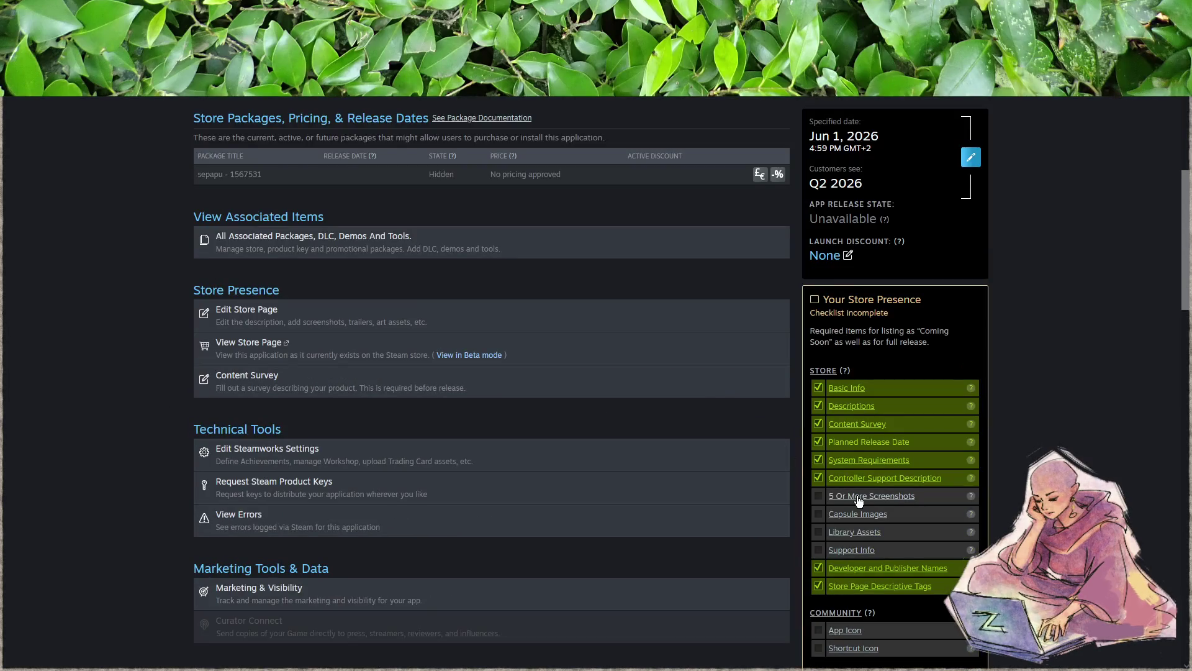
left_click(531, 404)
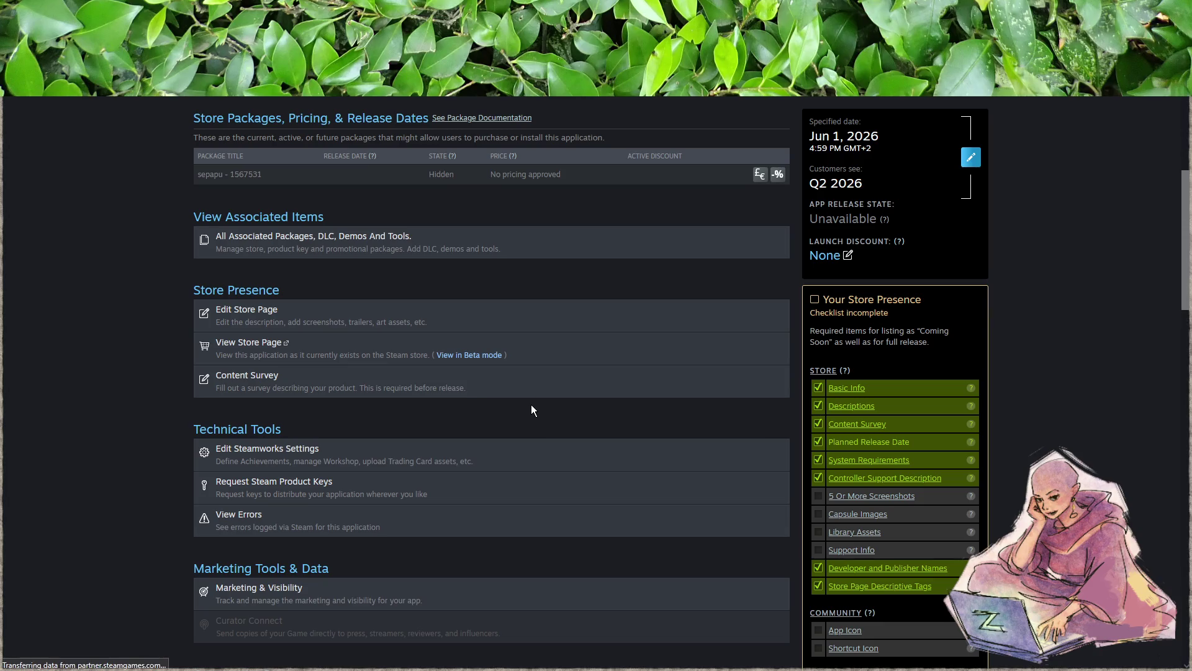
scroll(576, 389, "down", 2)
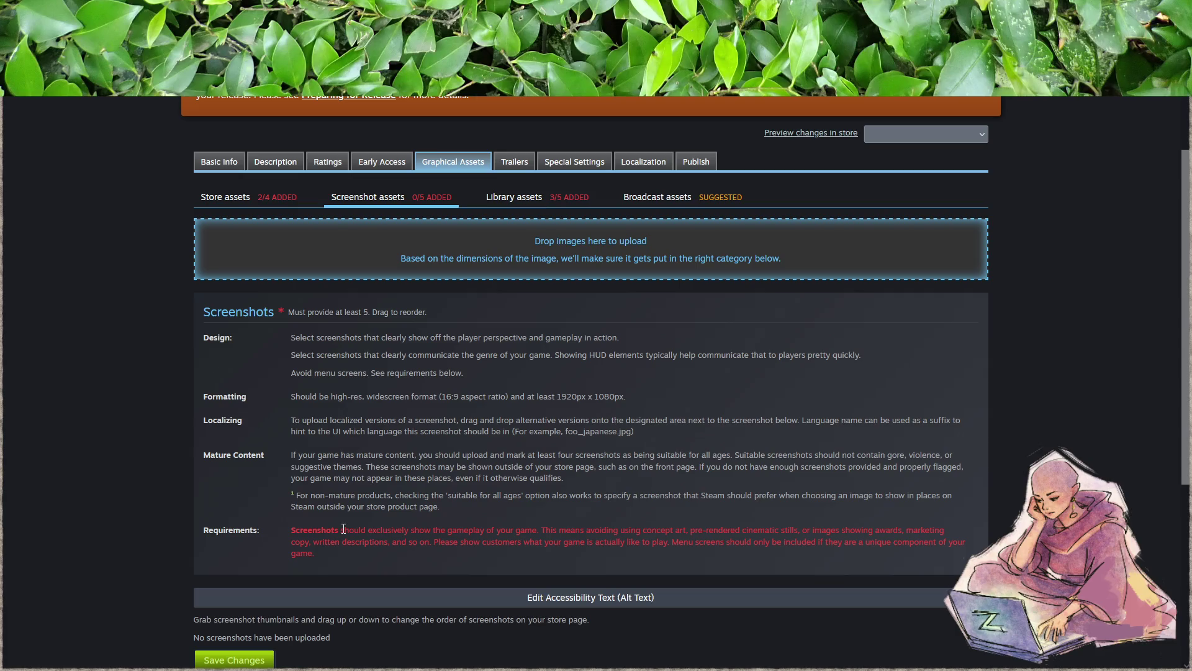
left_click_drag(340, 530, 535, 533)
left_click(534, 533)
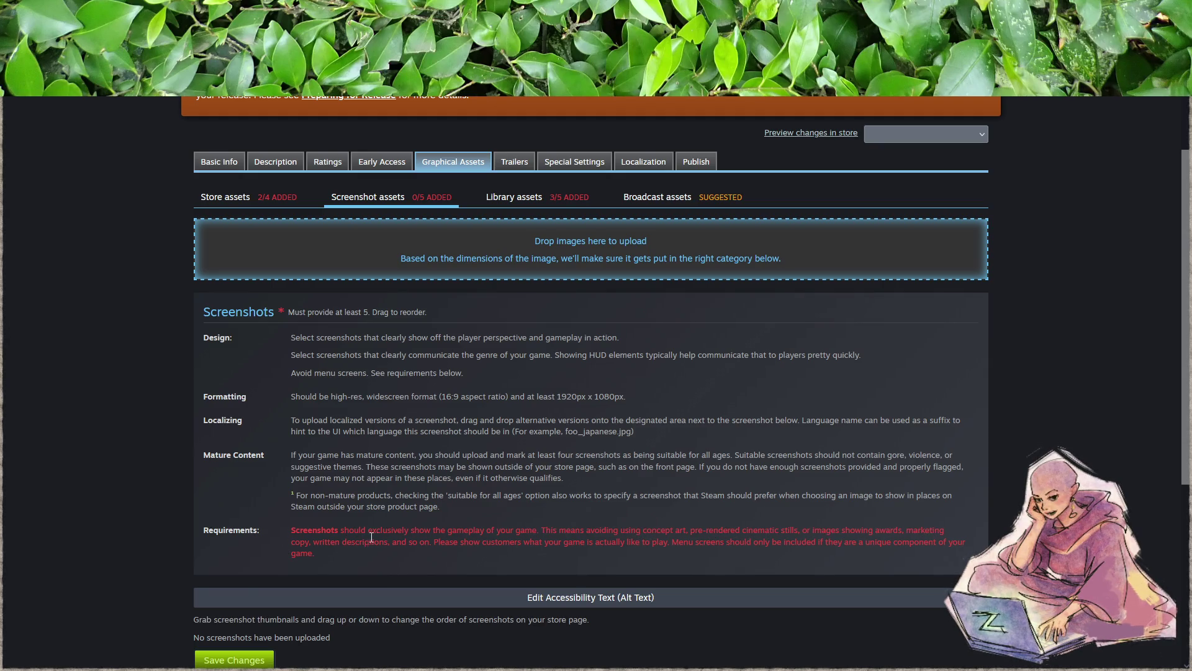
mouse_move(473, 542)
left_mouse_down()
mouse_move(628, 541)
mouse_move(670, 559)
left_mouse_up()
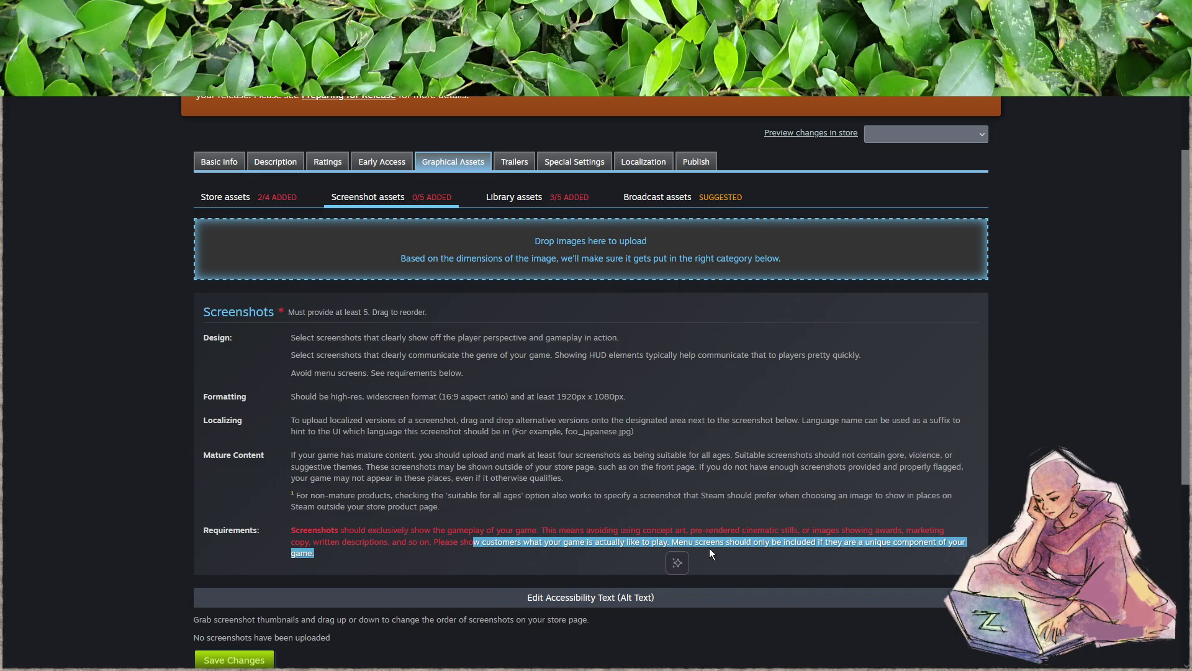
left_click(708, 549)
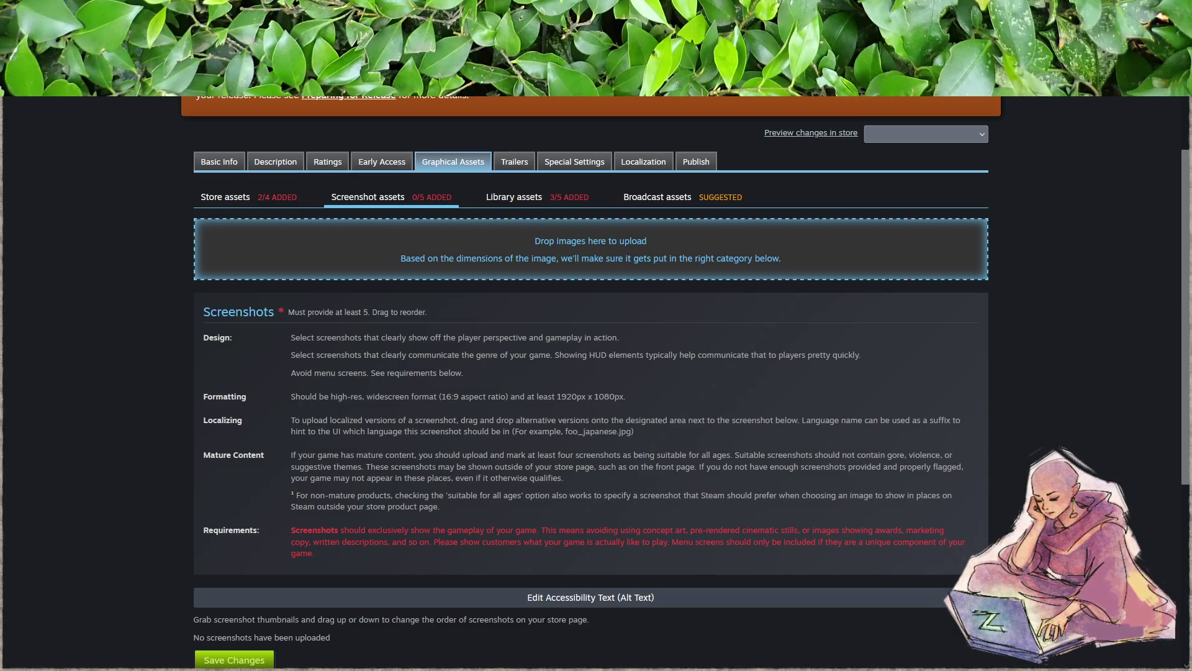
key("super+e")
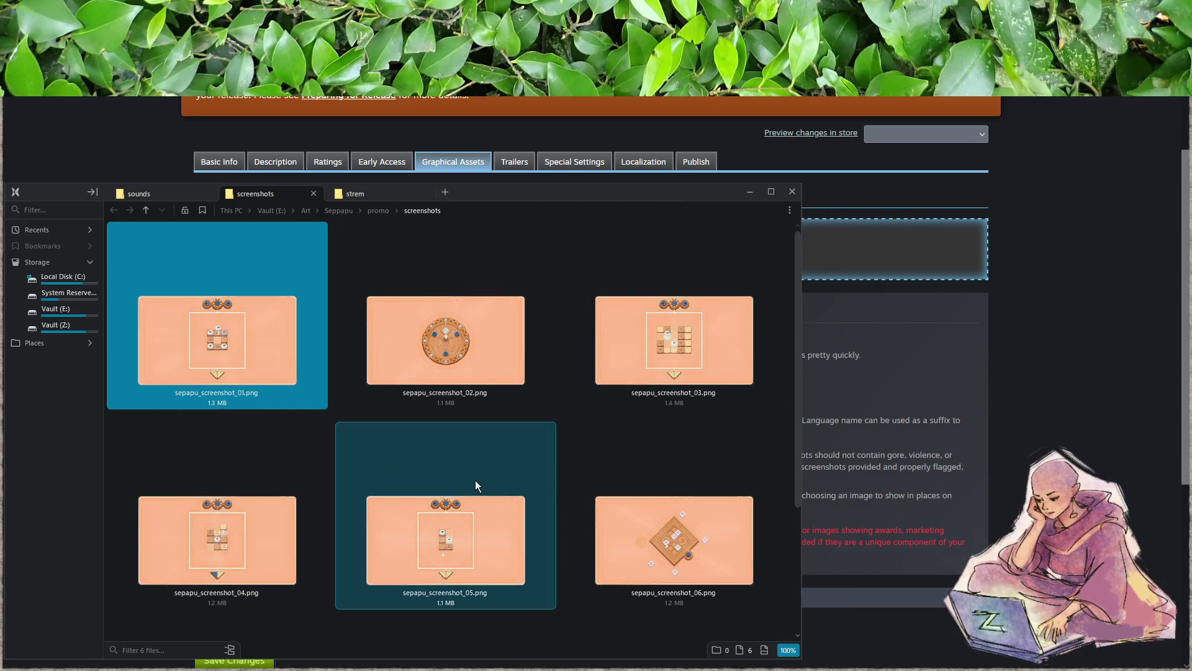
- Drag sepapu screenshots 06, 05, 02, 01 and 03 into the Steam upload area, then leave the folder window
scroll(479, 475, "down", 1)
mouse_move(740, 493)
left_mouse_down()
mouse_move(682, 493)
mouse_move(763, 466)
mouse_move(898, 277)
left_mouse_up()
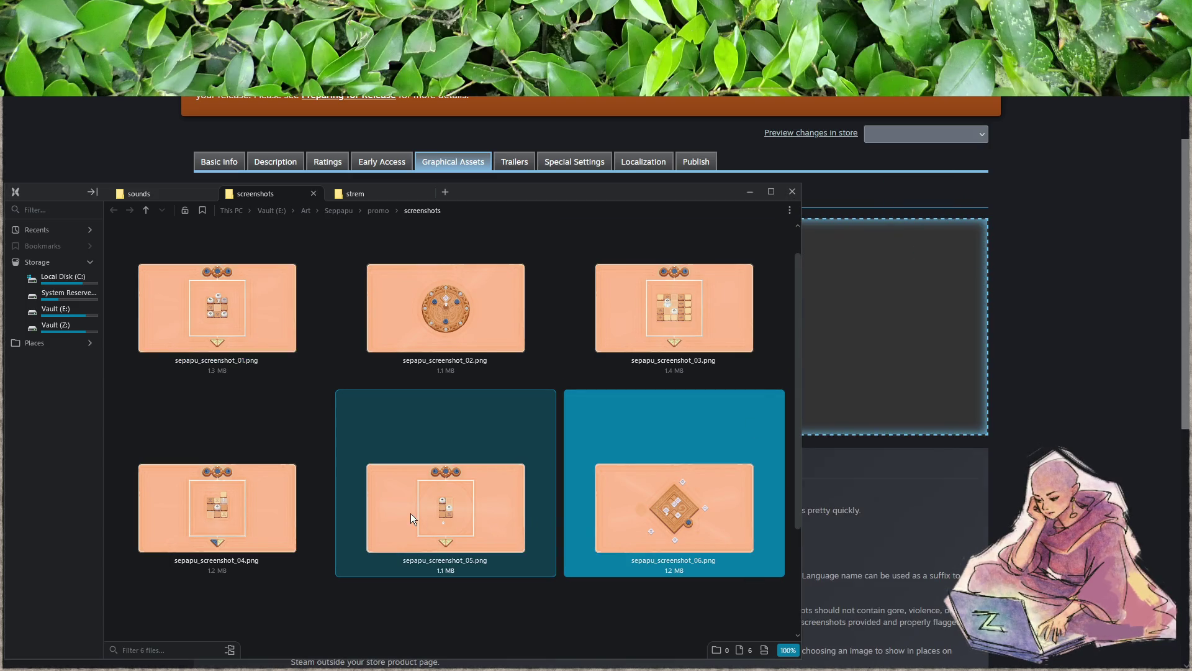
mouse_move(411, 515)
left_mouse_down()
mouse_move(944, 317)
mouse_move(628, 475)
left_mouse_up()
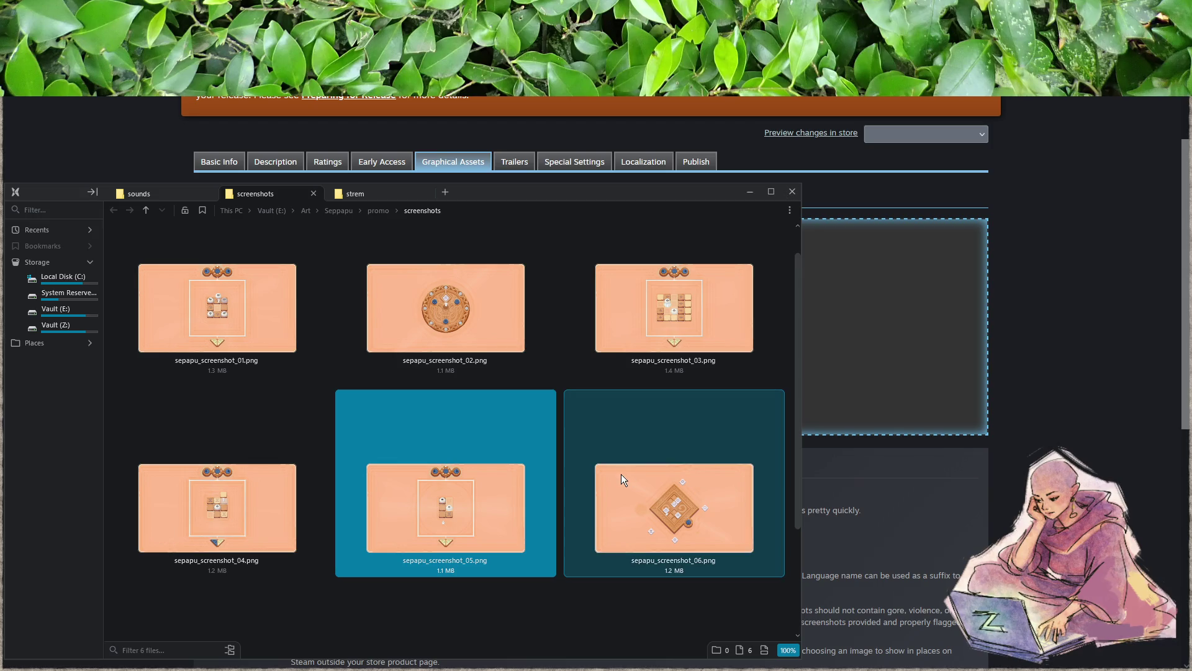
mouse_move(407, 372)
left_mouse_down()
mouse_move(472, 361)
mouse_move(985, 348)
mouse_move(910, 354)
left_mouse_up()
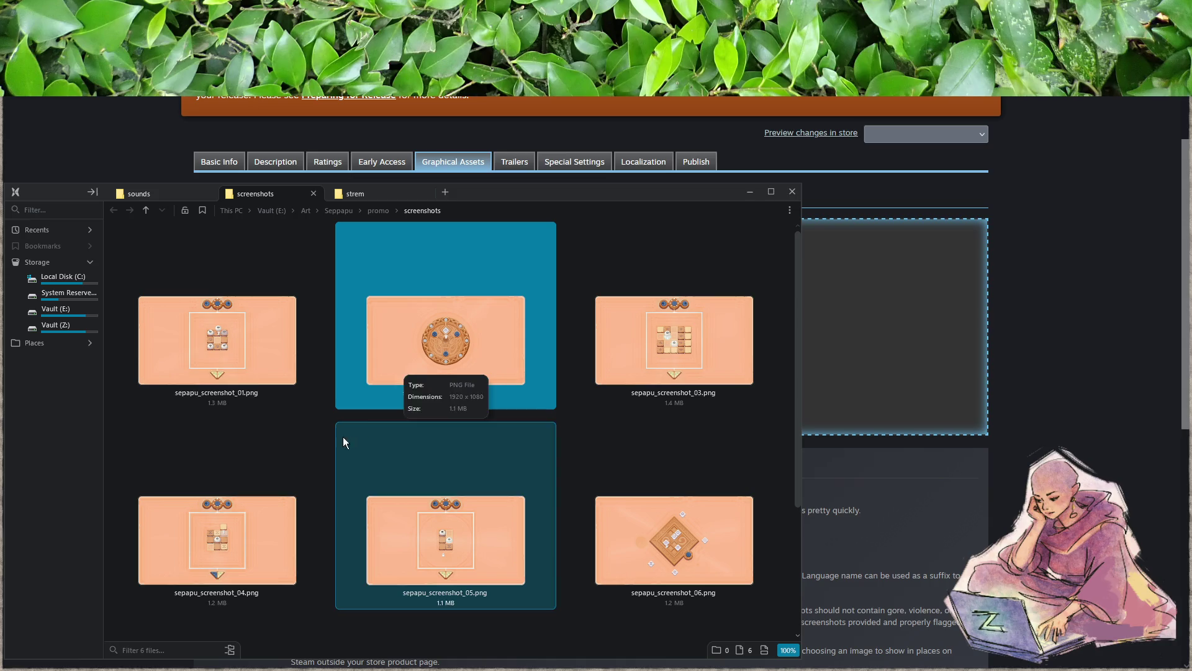
left_click(234, 381)
mouse_move(234, 380)
left_mouse_down()
mouse_move(969, 342)
mouse_move(931, 342)
left_mouse_up()
left_click_drag(641, 344, 906, 341)
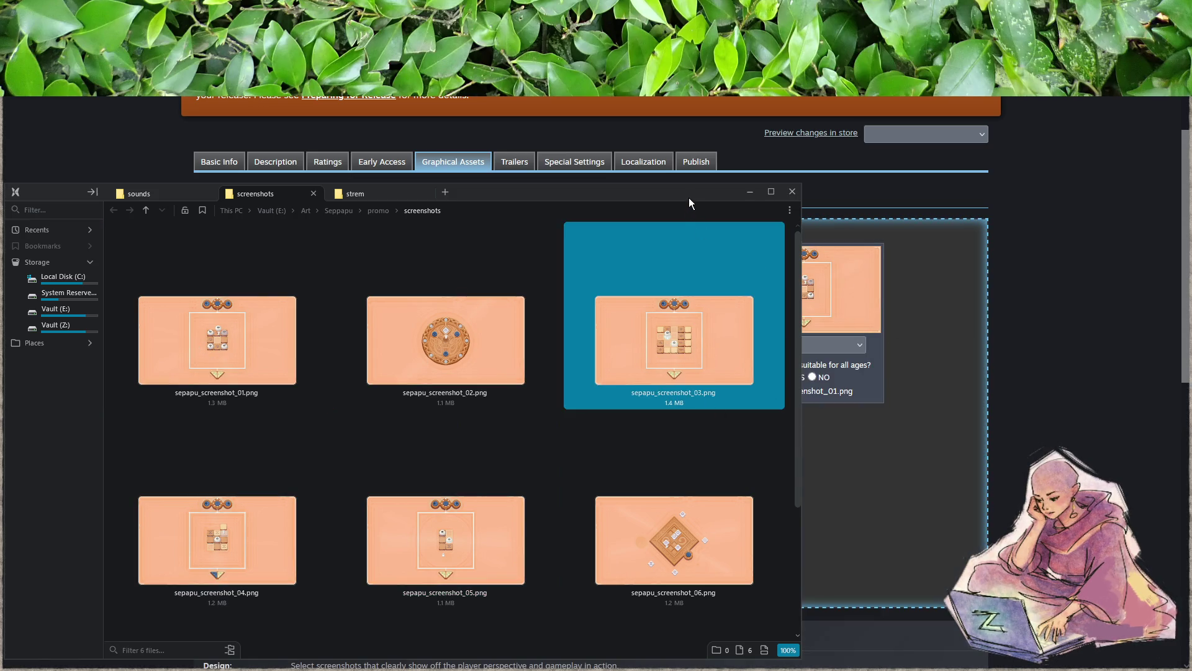
key("alt+Tab")
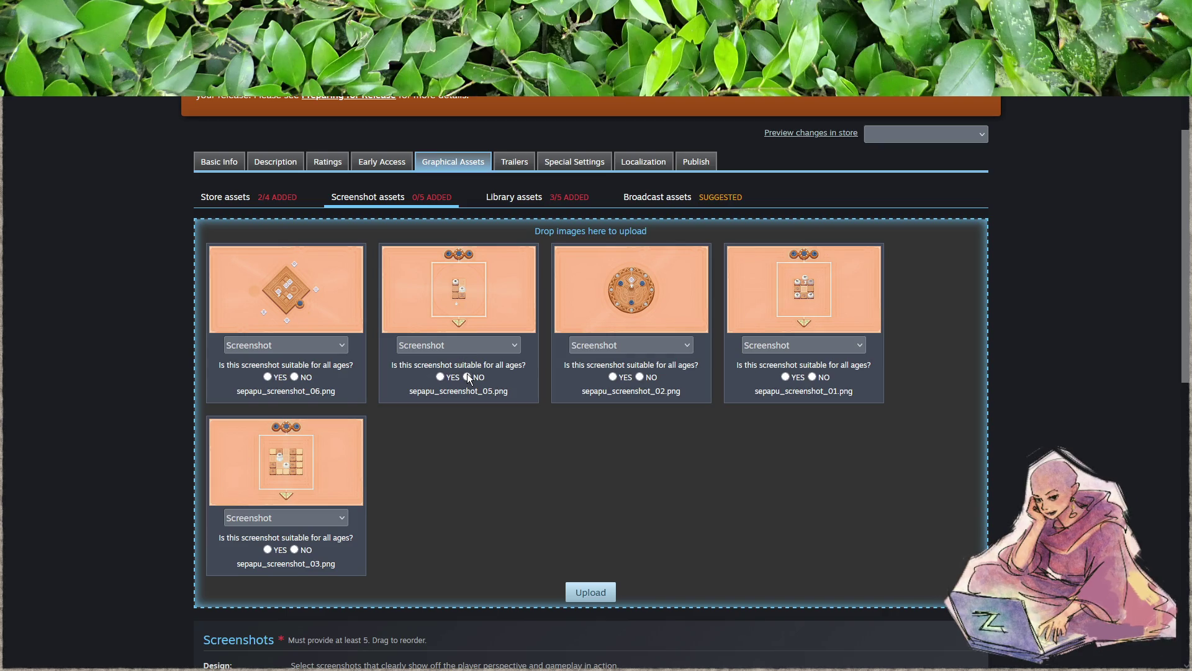
- Set 'suitable for all ages' to YES on screenshots 06, 05, 03, 02 and 01, then upload them
left_click(439, 377)
left_click(267, 377)
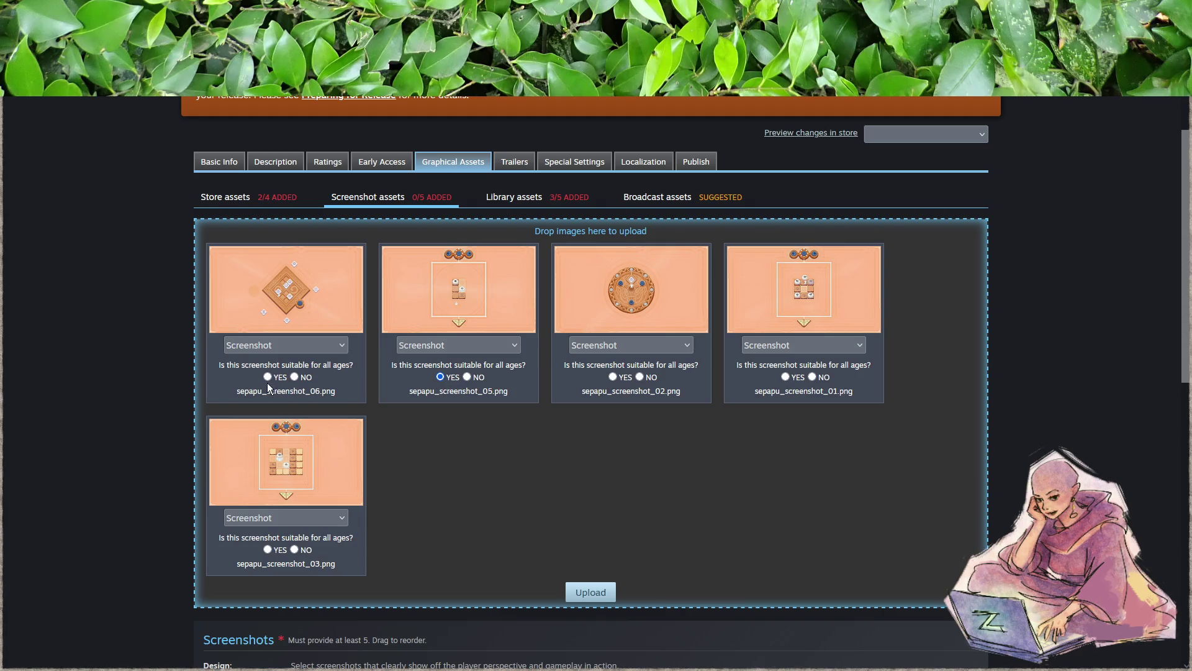
left_click(268, 551)
left_click(612, 377)
left_click(786, 377)
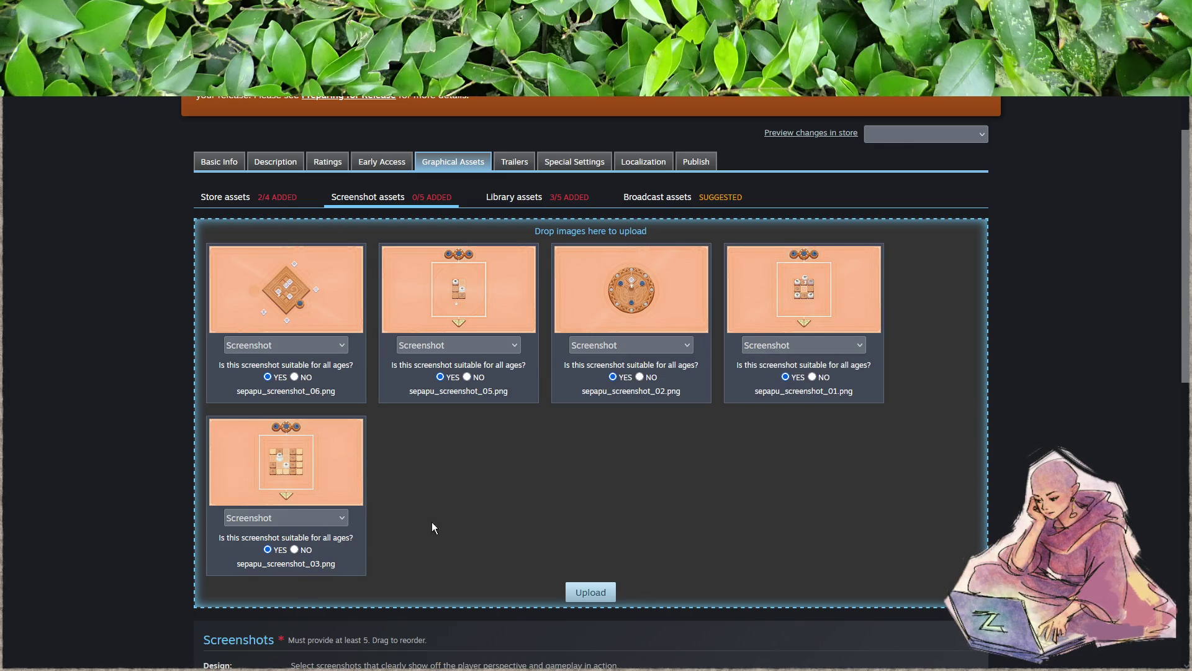
scroll(624, 496, "down", 2)
left_click(591, 455)
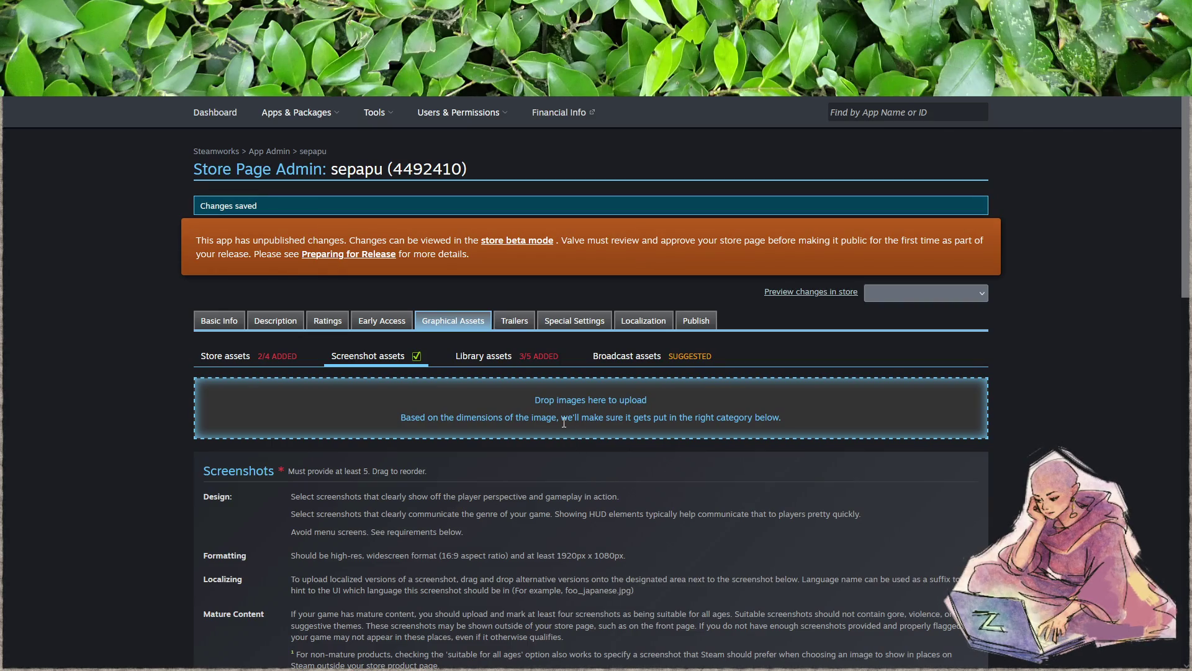
- Move the round-board screenshot to first place and the diamond-board screenshot to last, then save
scroll(559, 423, "down", 9)
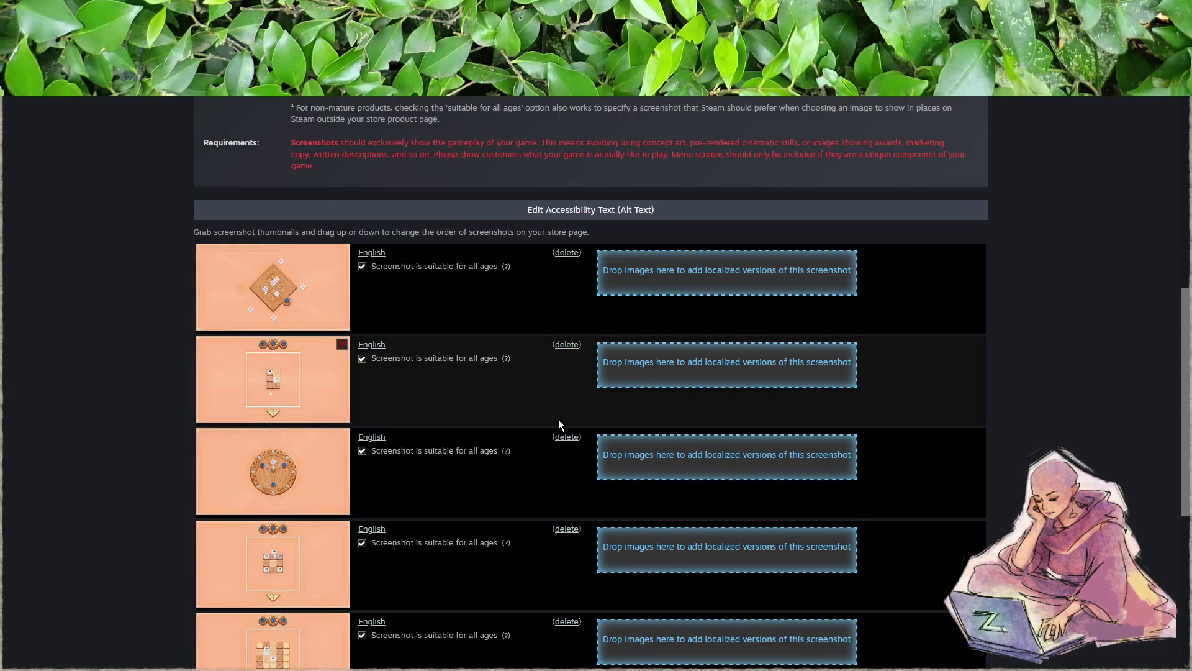
scroll(557, 419, "down", 2)
scroll(558, 419, "up", 2)
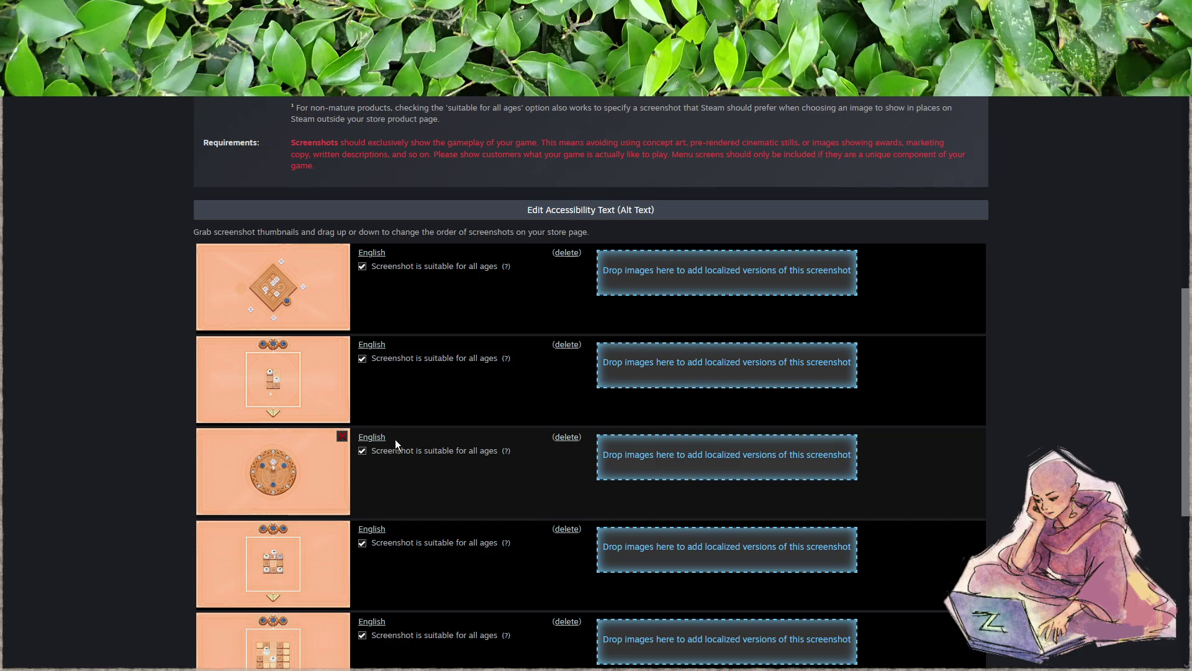
mouse_move(250, 460)
left_mouse_down()
mouse_move(252, 291)
mouse_move(245, 299)
left_mouse_up()
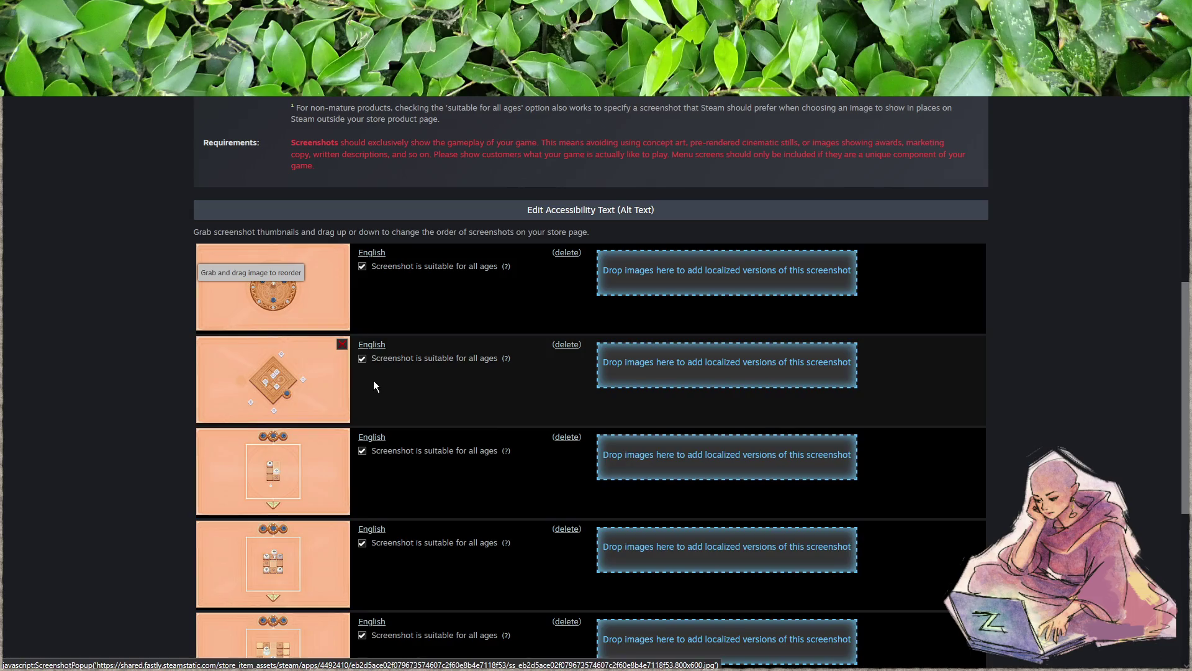
scroll(340, 380, "down", 2)
mouse_move(297, 249)
left_mouse_down()
mouse_move(288, 538)
mouse_move(317, 526)
left_mouse_up()
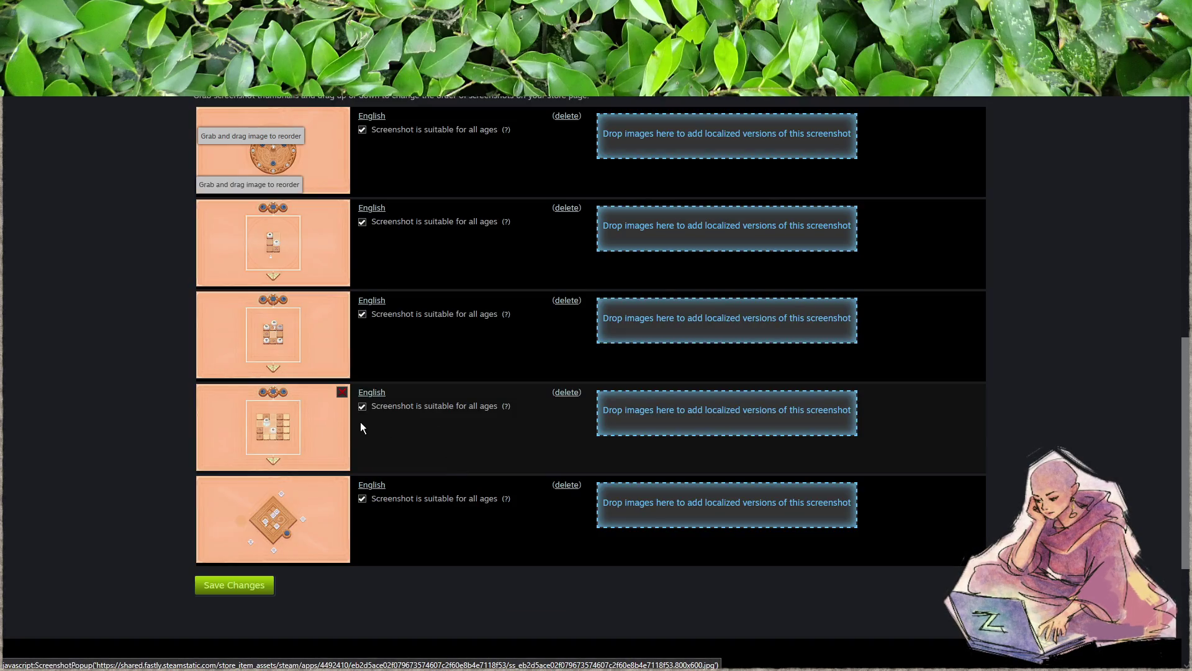
left_click(247, 585)
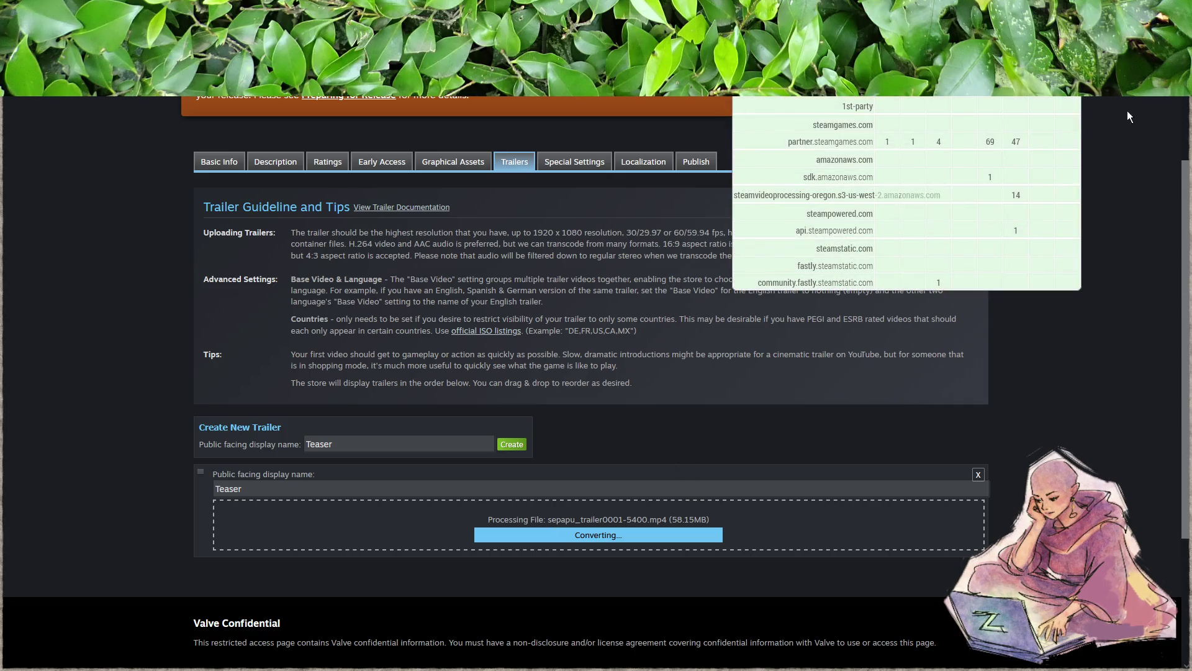
- Check the Teaser trailer converting sepapu_trailer0001-5400.mp4 (58.15MB) on the Trailers tab
scroll(413, 510, "down", 4)
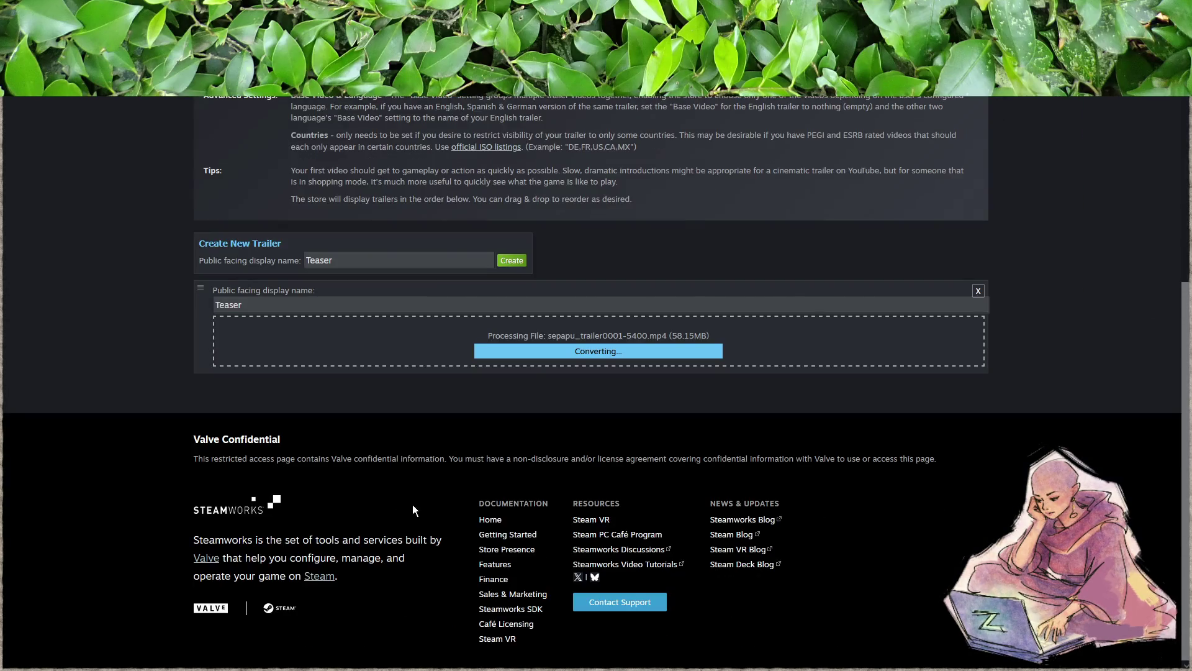
scroll(412, 504, "up", 3)
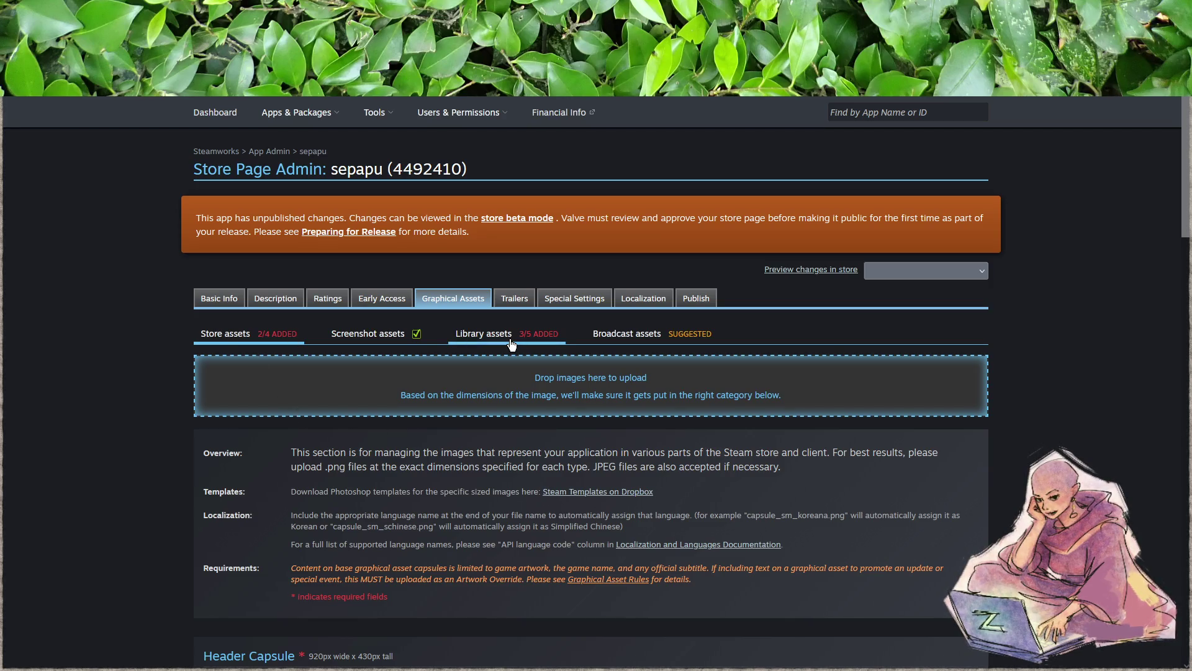
scroll(558, 388, "down", 5)
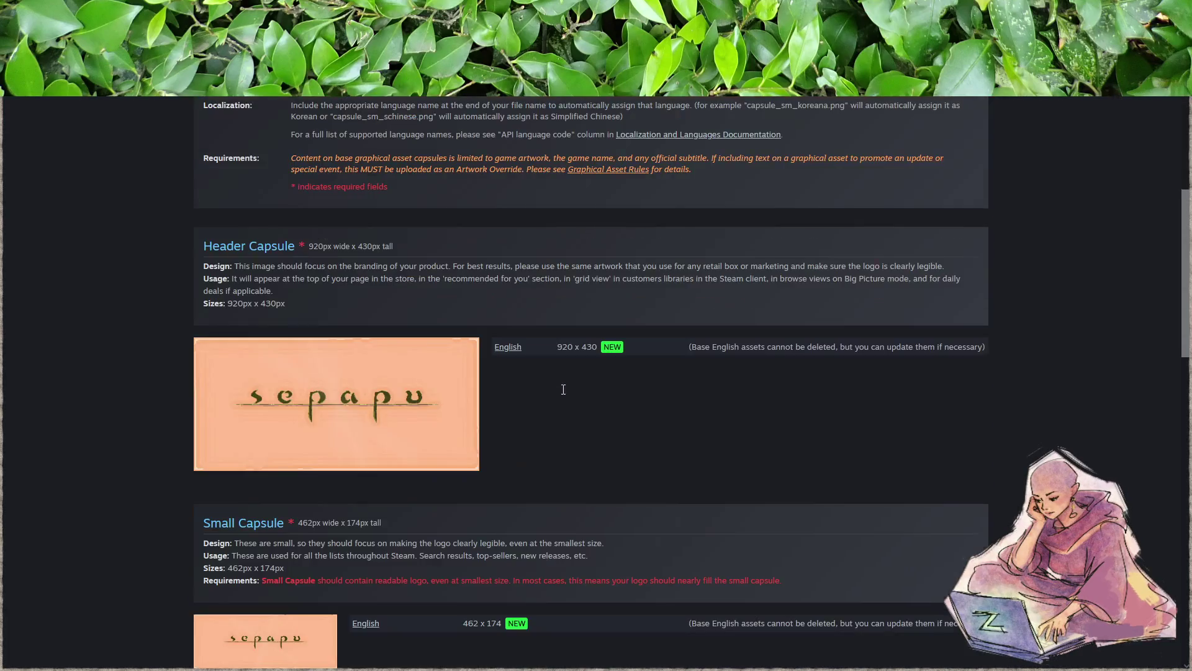
scroll(565, 389, "down", 5)
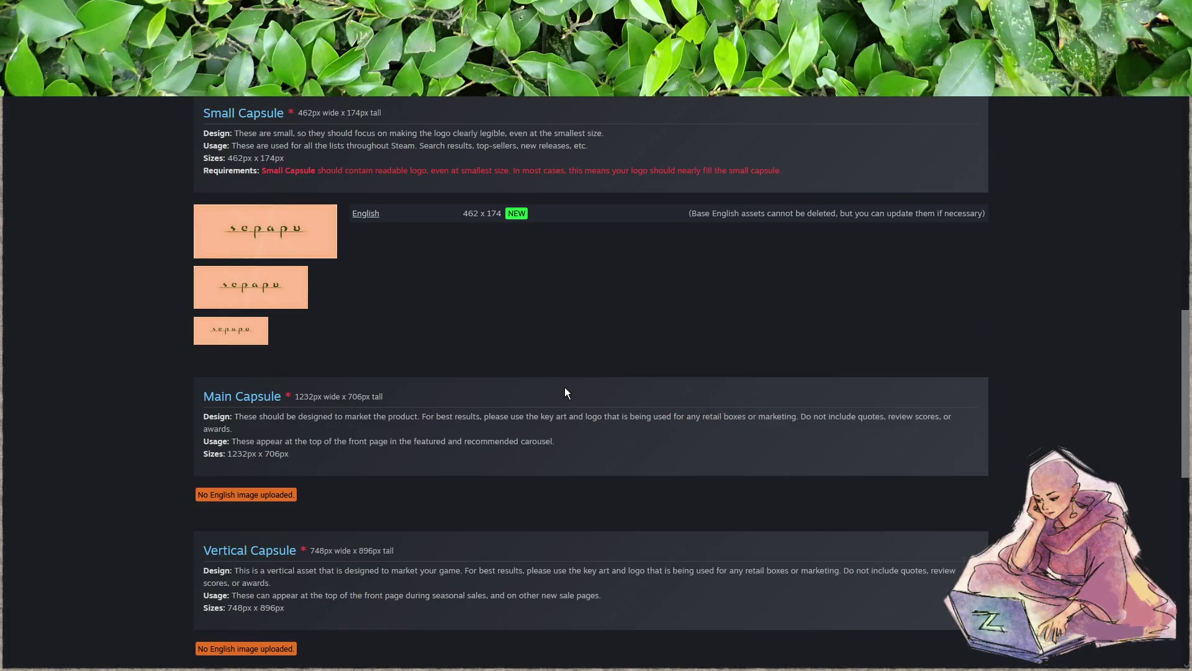
scroll(316, 455, "down", 2)
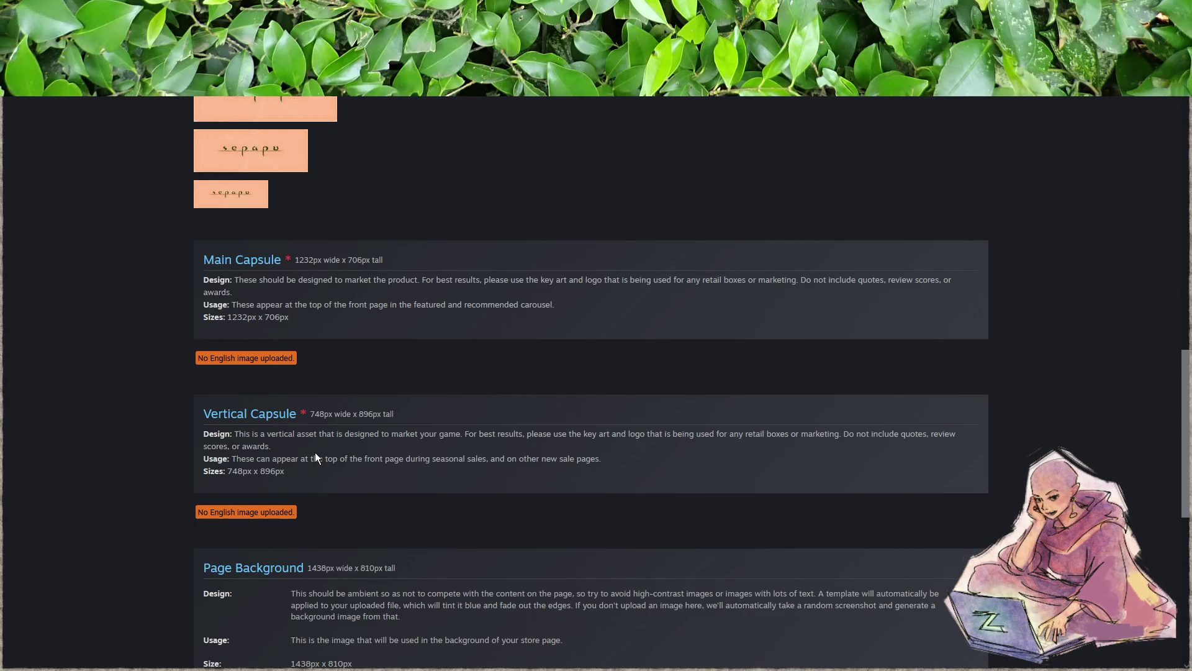
scroll(315, 457, "down", 4)
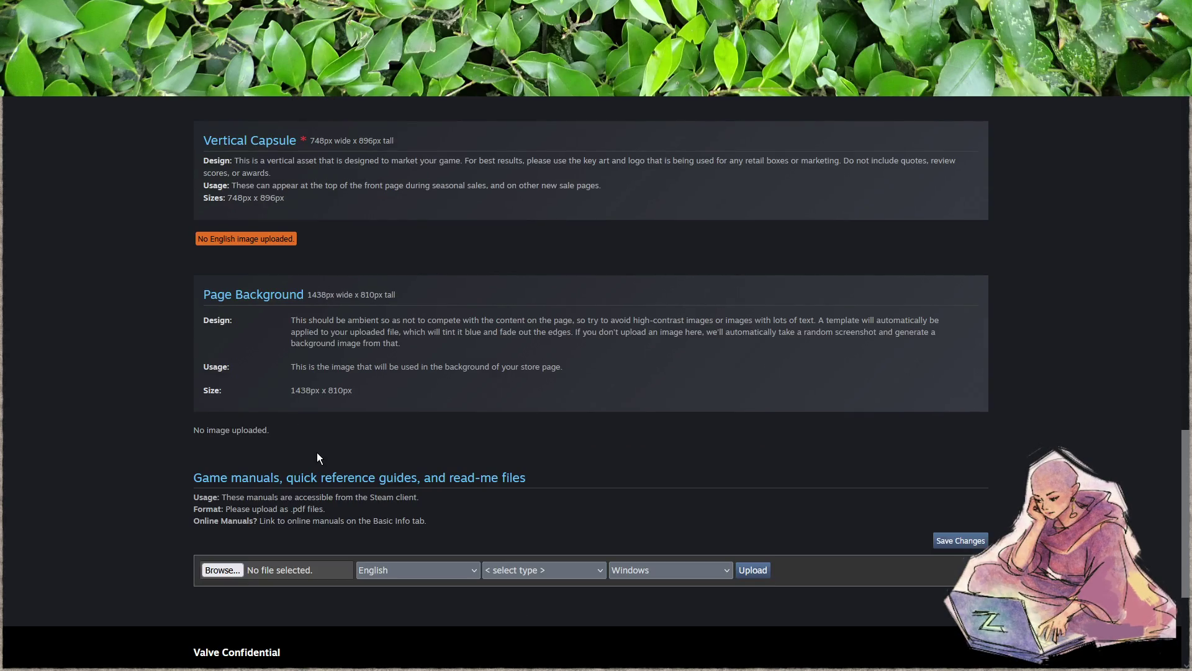
scroll(317, 457, "up", 4)
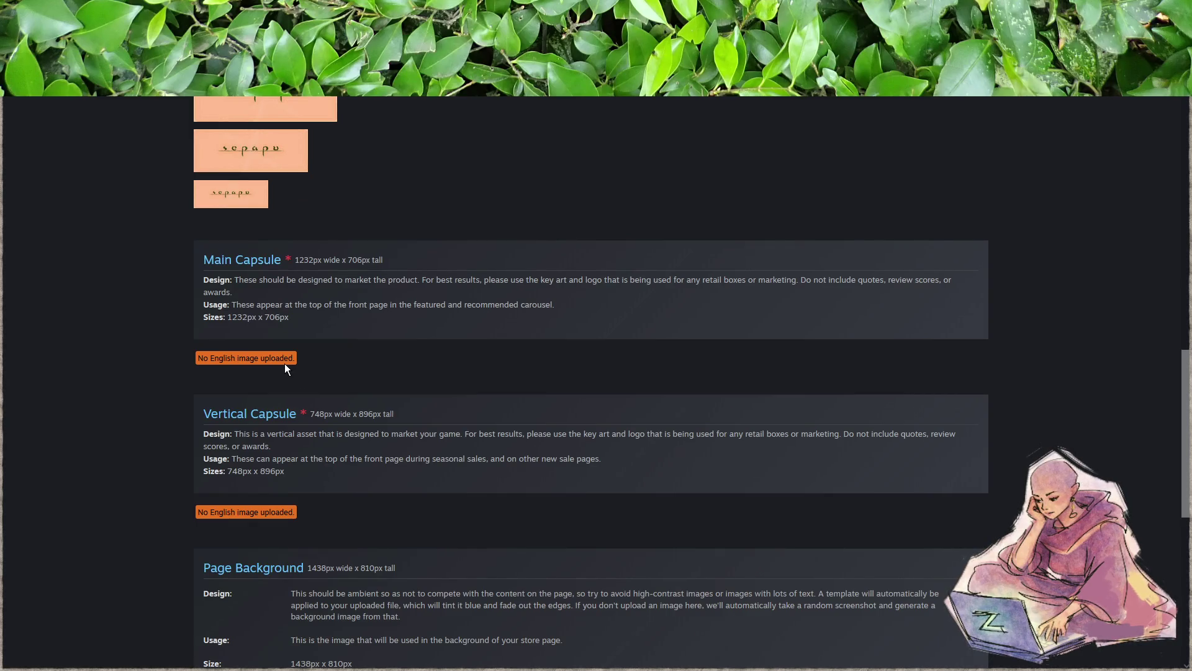
scroll(285, 364, "up", 6)
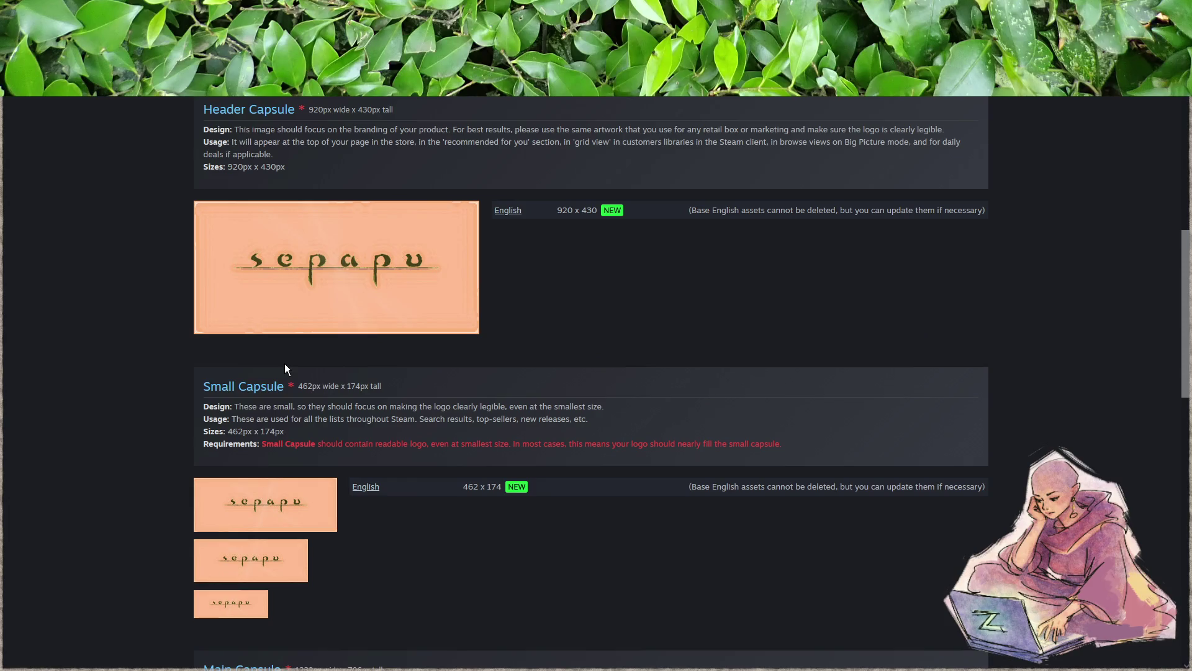
scroll(285, 364, "down", 4)
scroll(308, 345, "down", 2)
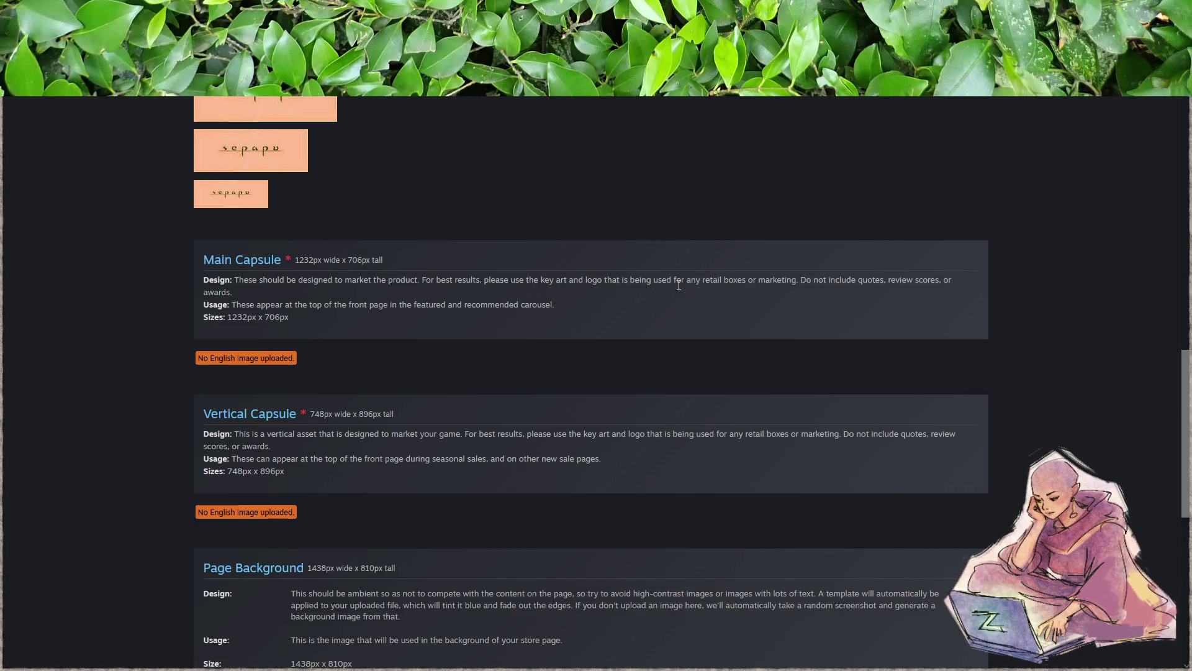
left_click_drag(703, 281, 750, 281)
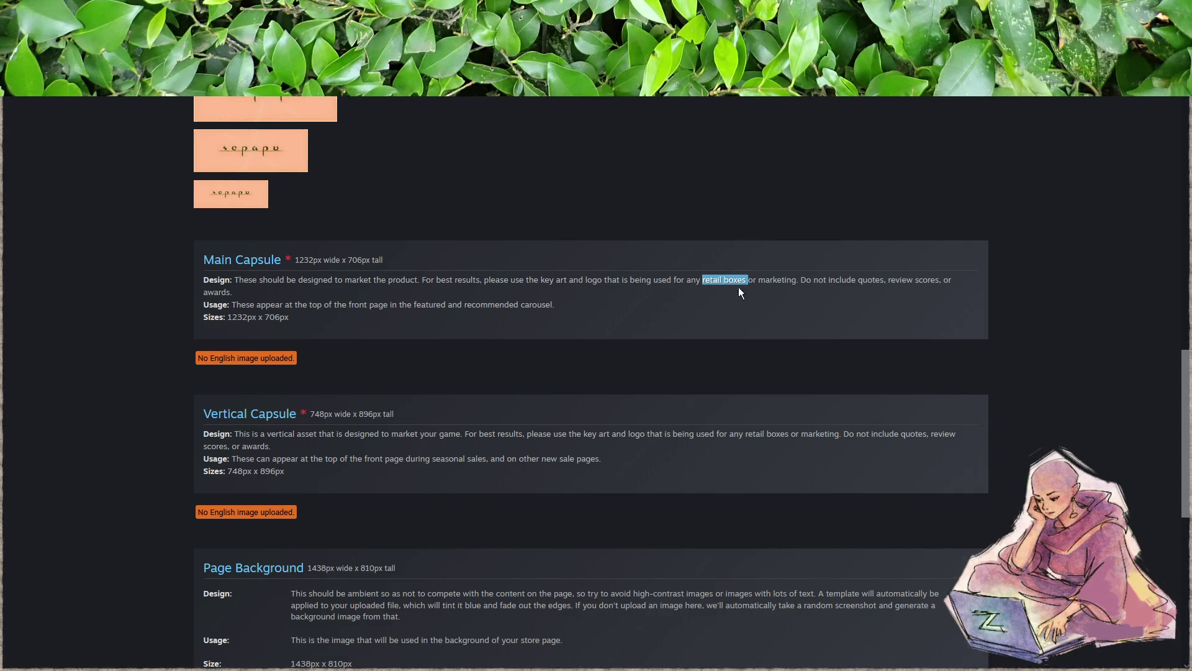
left_click(710, 308)
scroll(547, 346, "down", 2)
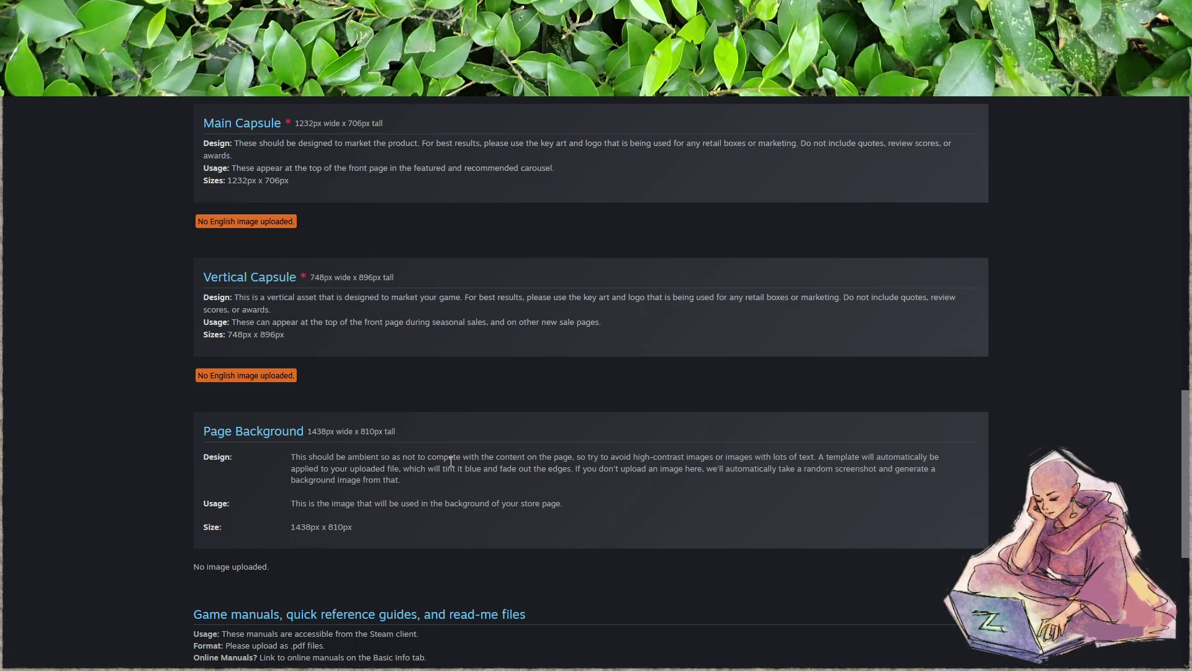
scroll(431, 488, "down", 2)
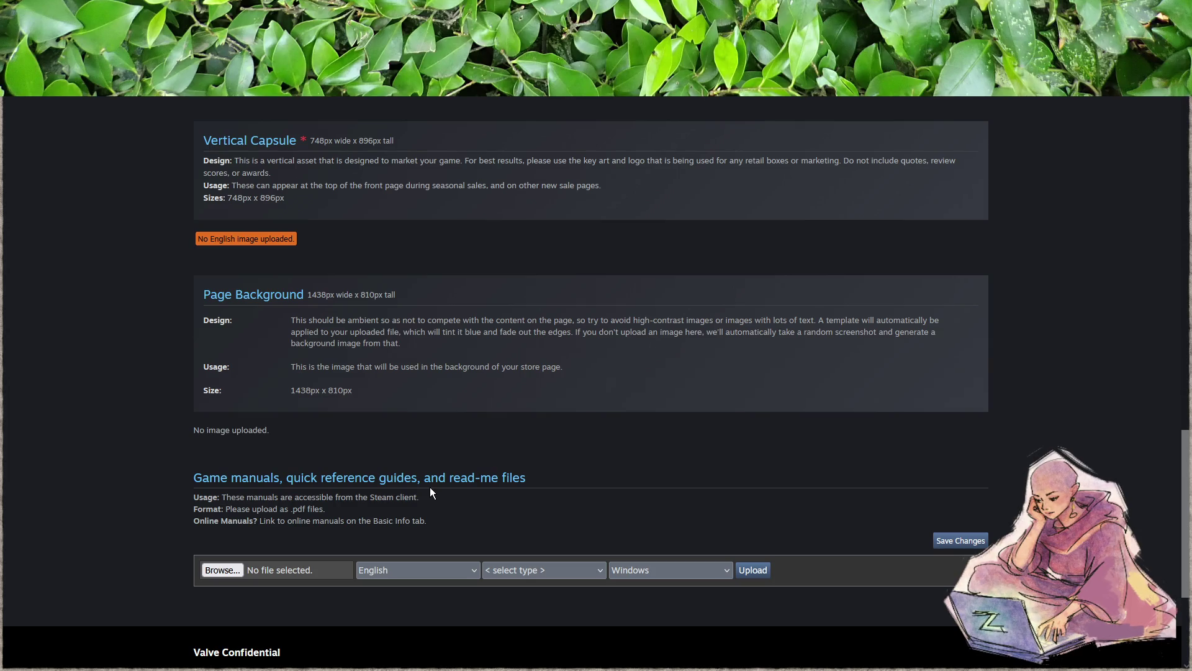
scroll(431, 492, "up", 4)
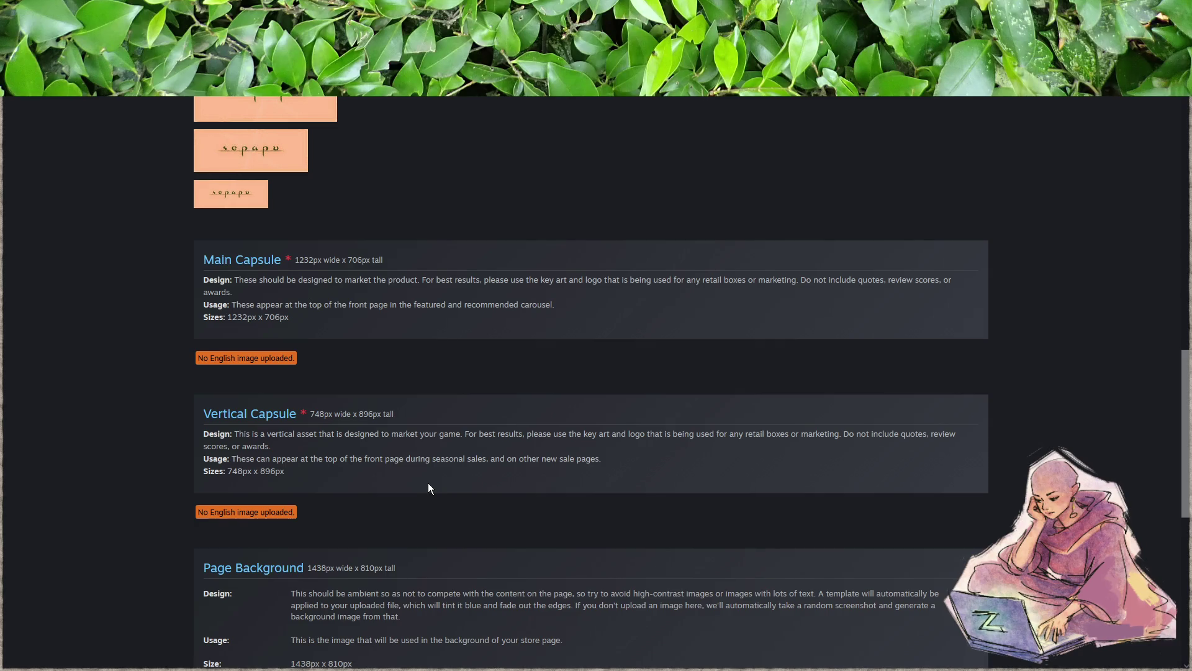
scroll(428, 488, "up", 4)
scroll(428, 488, "up", 4)
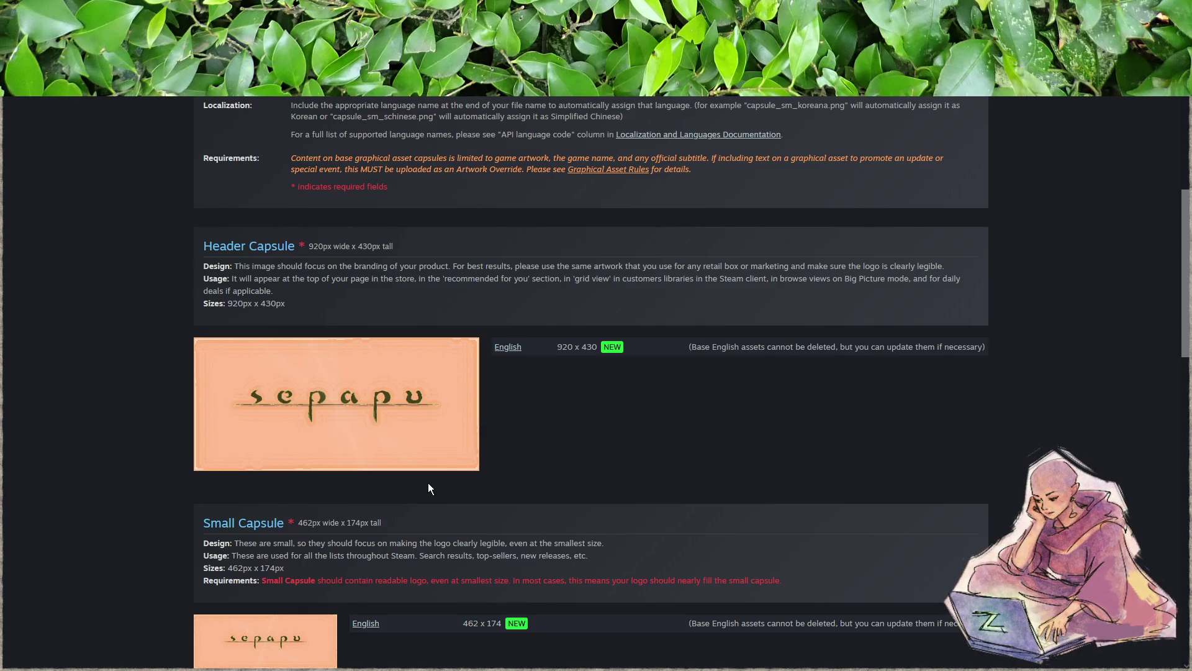
scroll(428, 488, "down", 6)
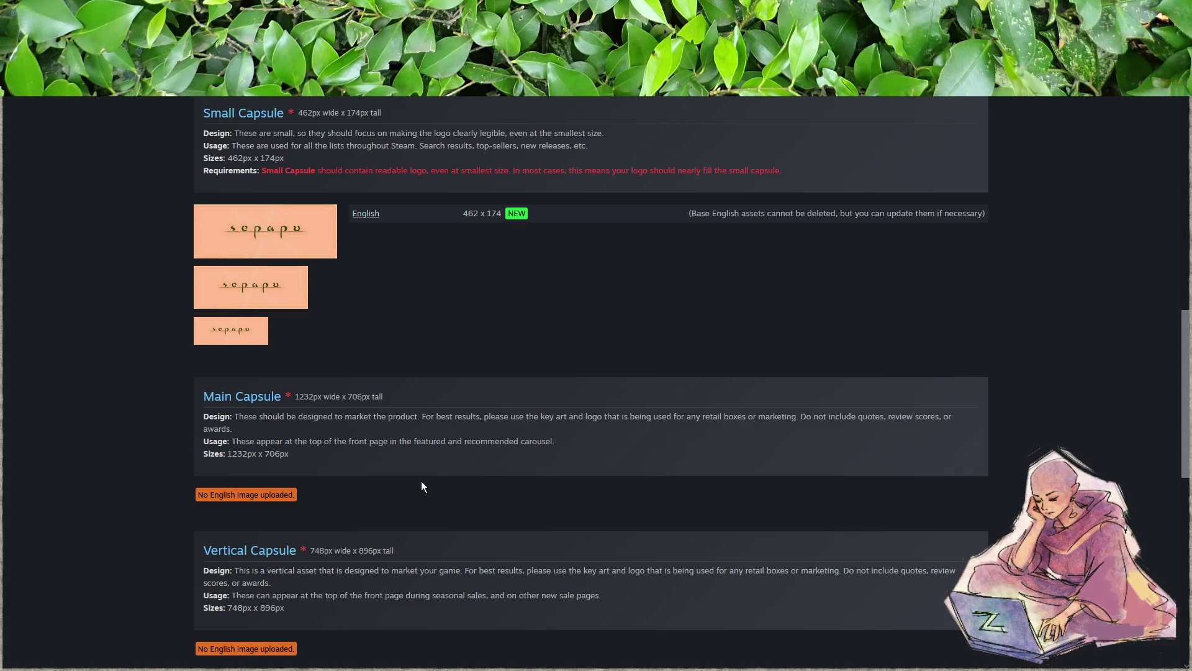
scroll(421, 486, "down", 2)
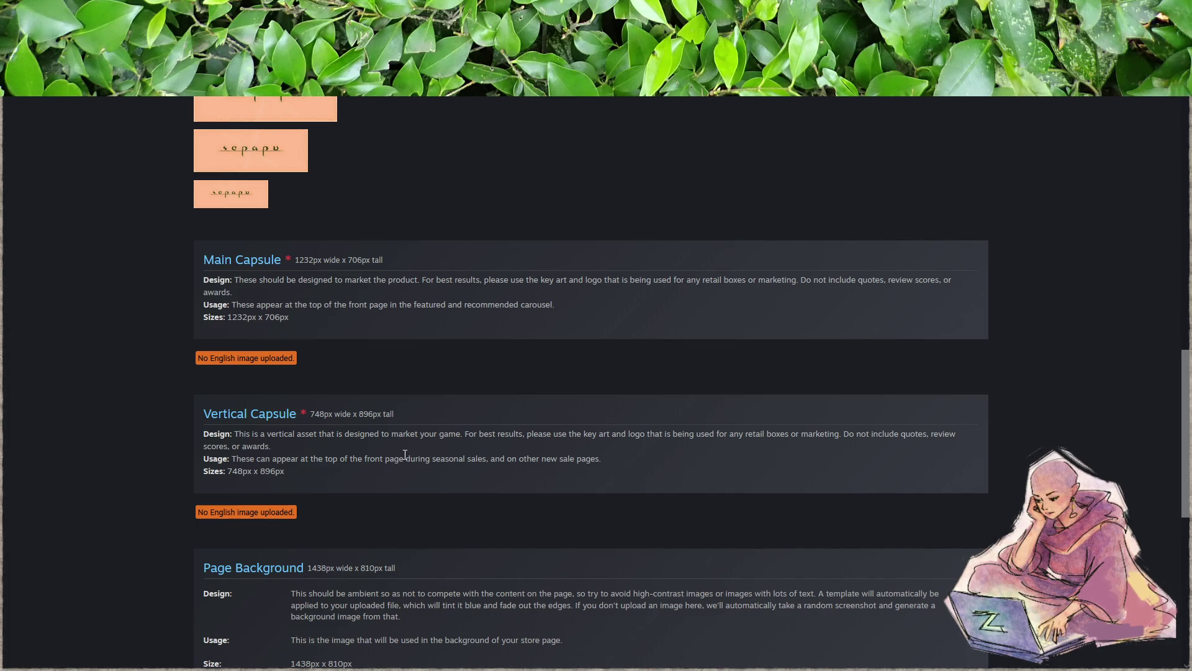
scroll(419, 463, "up", 6)
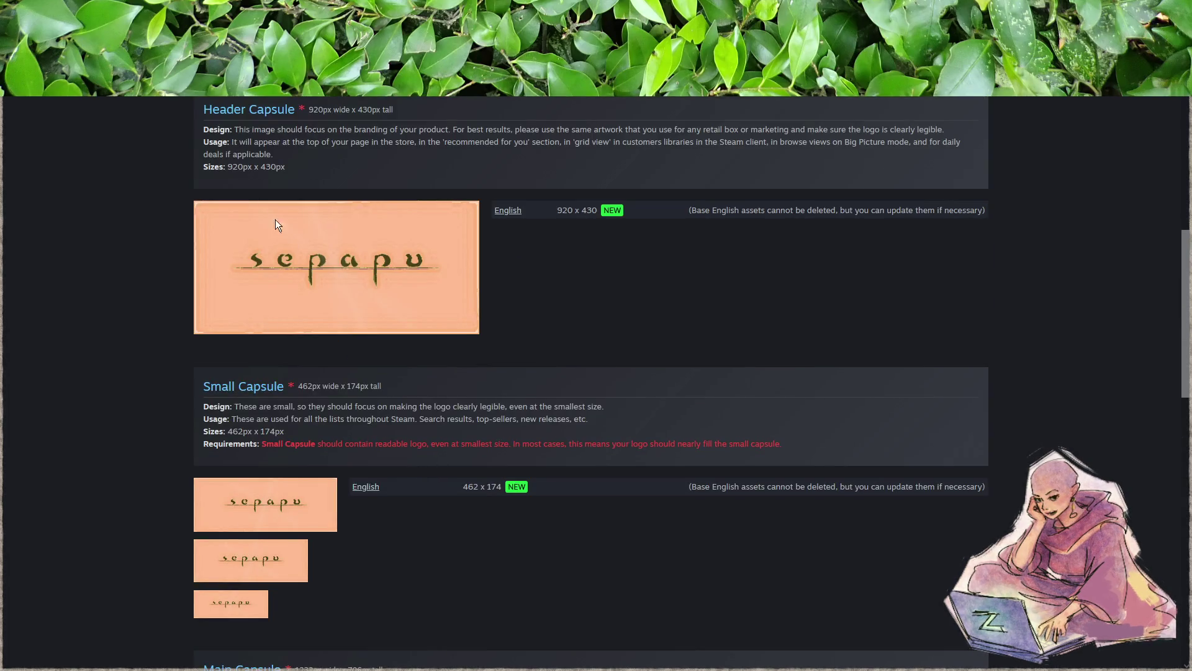
scroll(583, 439, "up", 8)
scroll(581, 458, "down", 4)
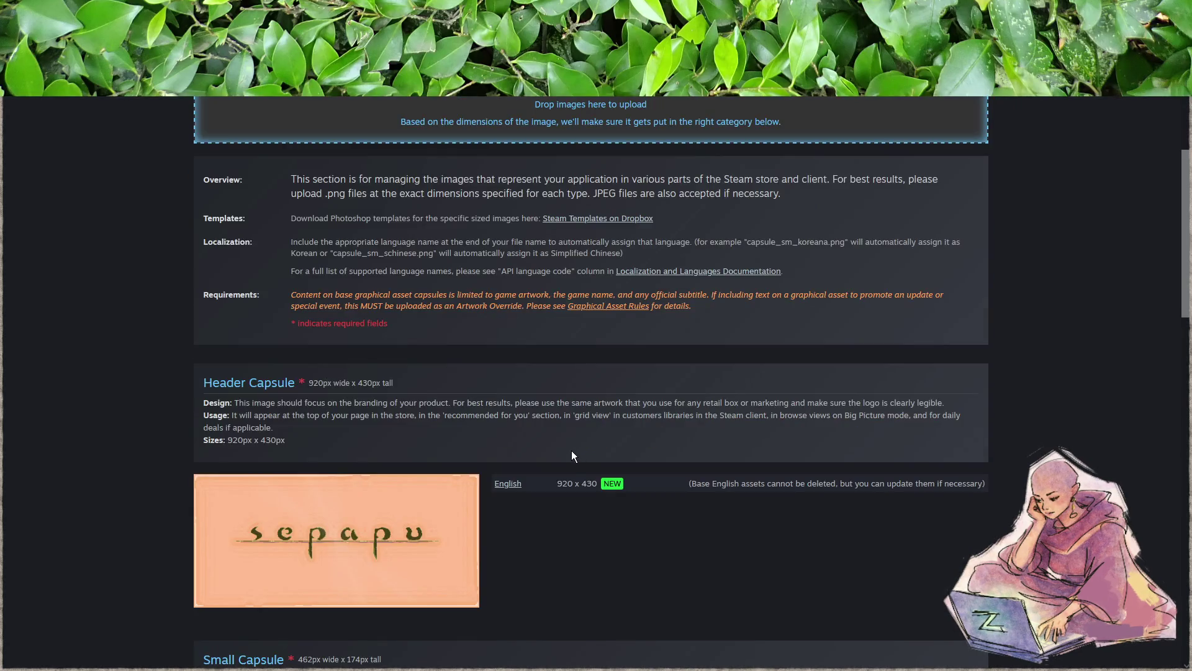
scroll(573, 456, "up", 2)
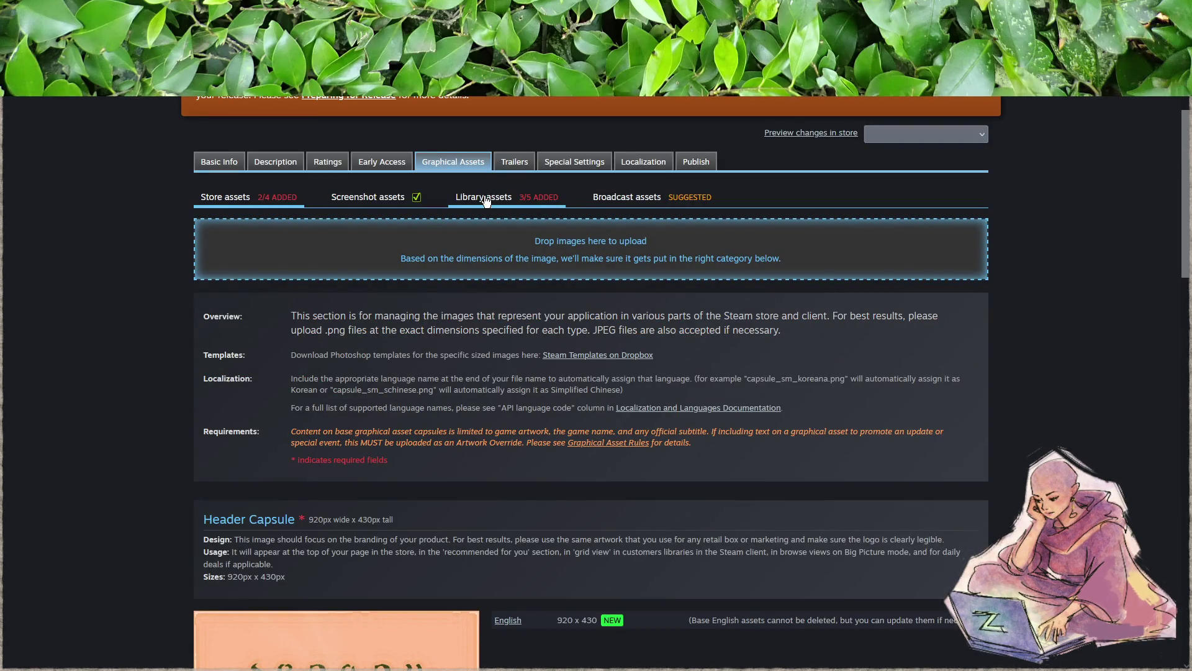
- Switch to Library assets and review Library Hero, Library Logo and the logo Placement Tool
left_click(485, 199)
scroll(456, 403, "down", 4)
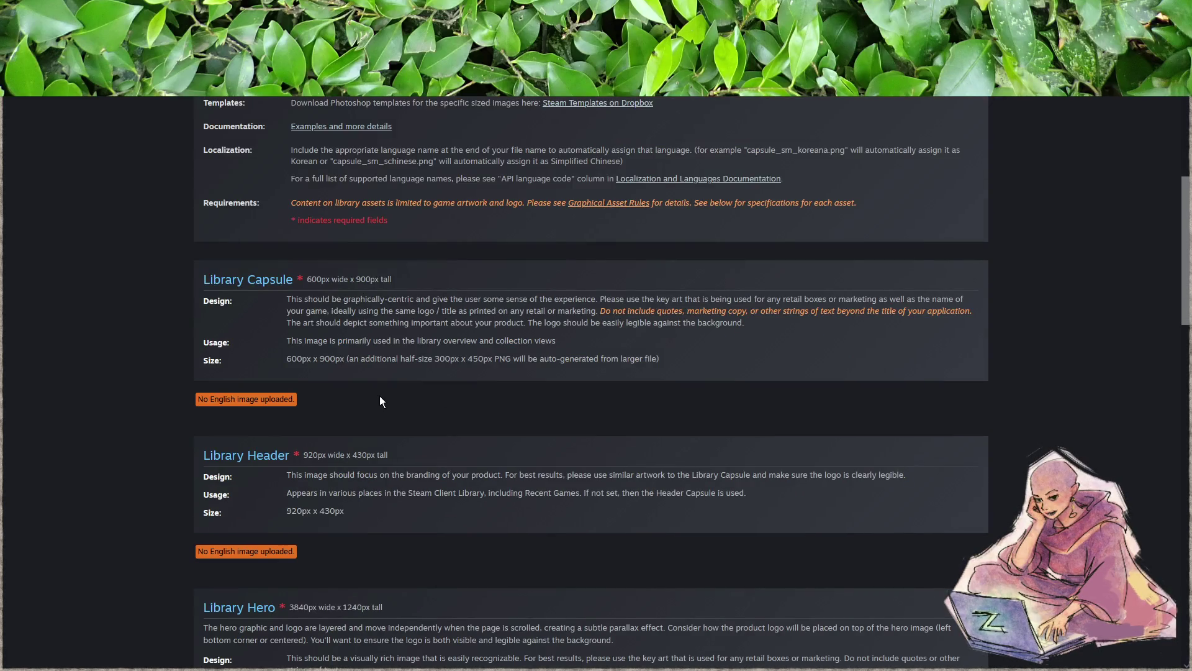
scroll(381, 401, "down", 2)
scroll(380, 401, "down", 2)
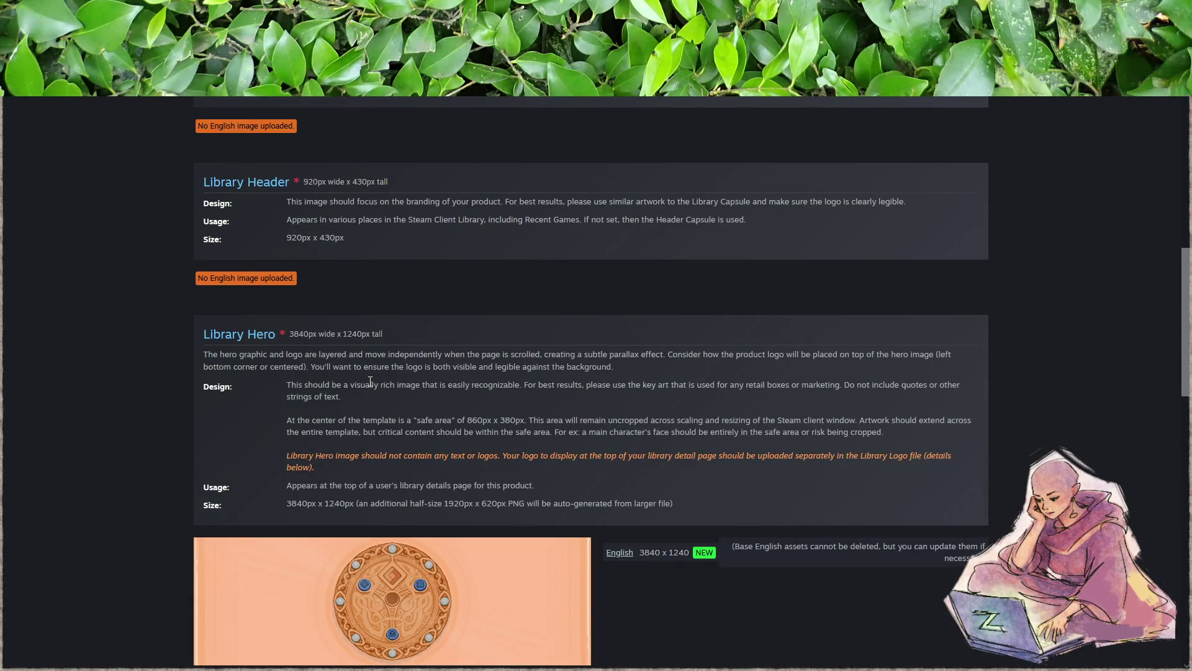
scroll(369, 380, "down", 2)
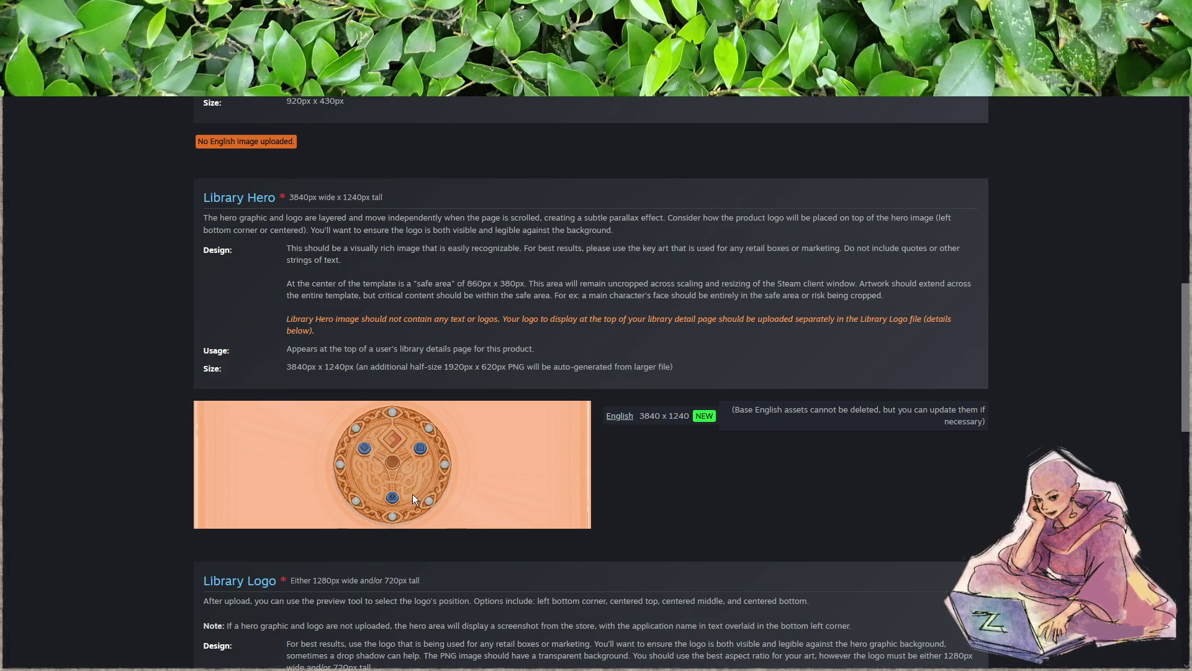
scroll(380, 506, "down", 4)
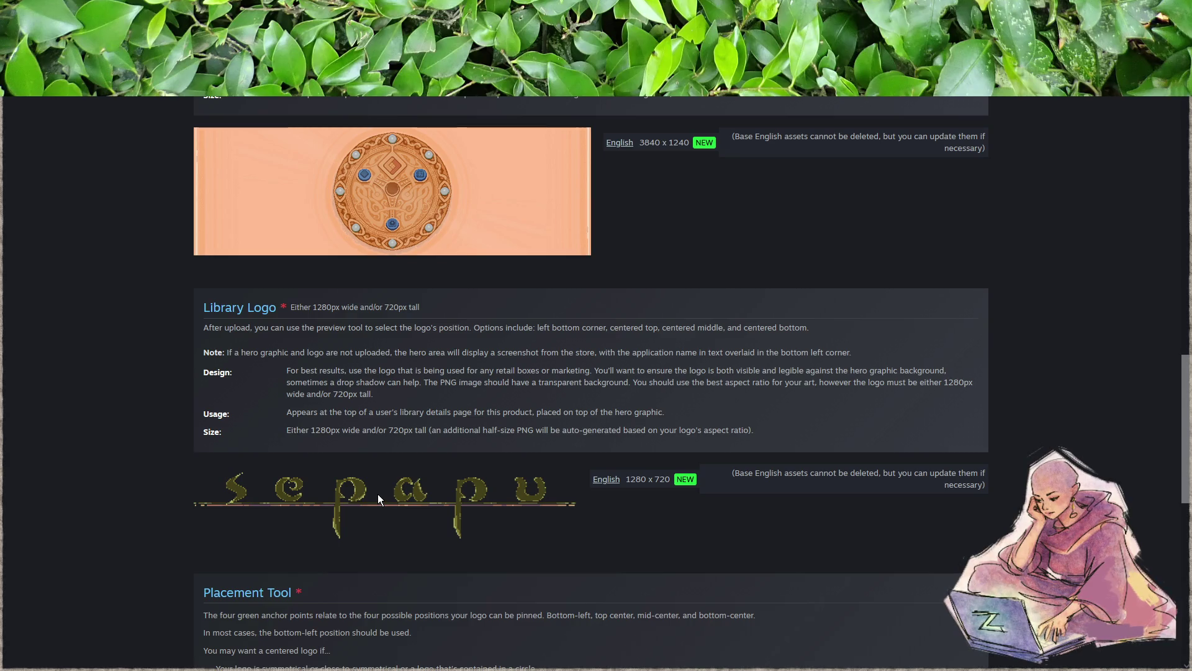
scroll(378, 495, "down", 2)
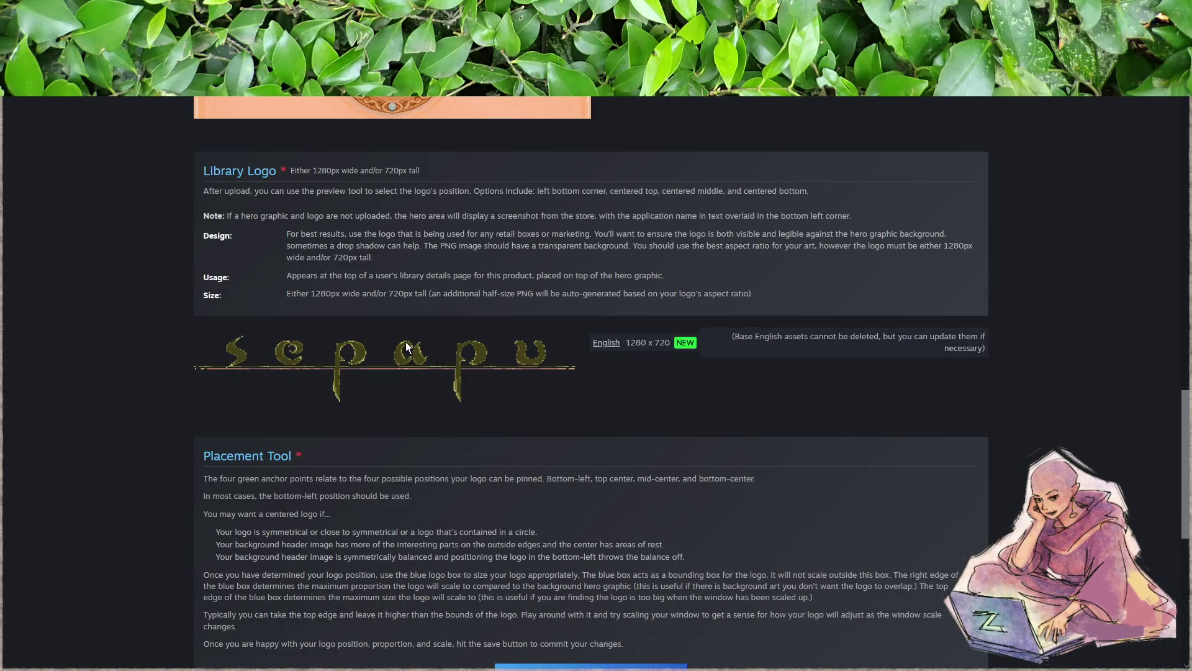
scroll(360, 438, "down", 6)
scroll(360, 437, "up", 4)
scroll(360, 440, "down", 2)
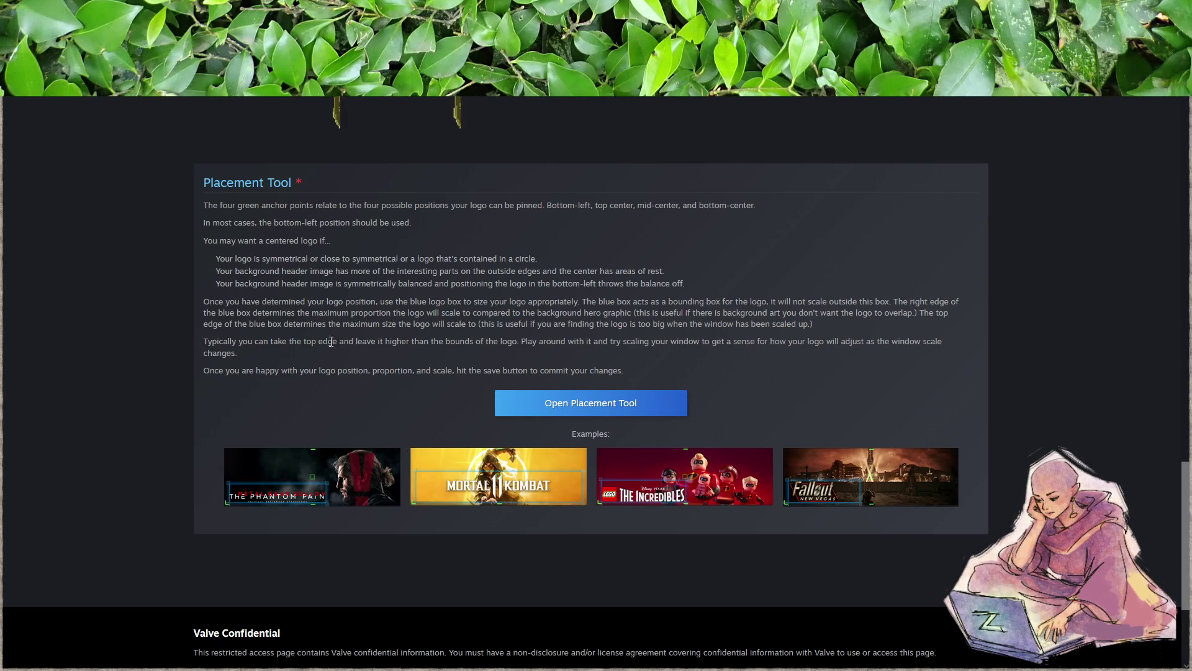
left_click(560, 411)
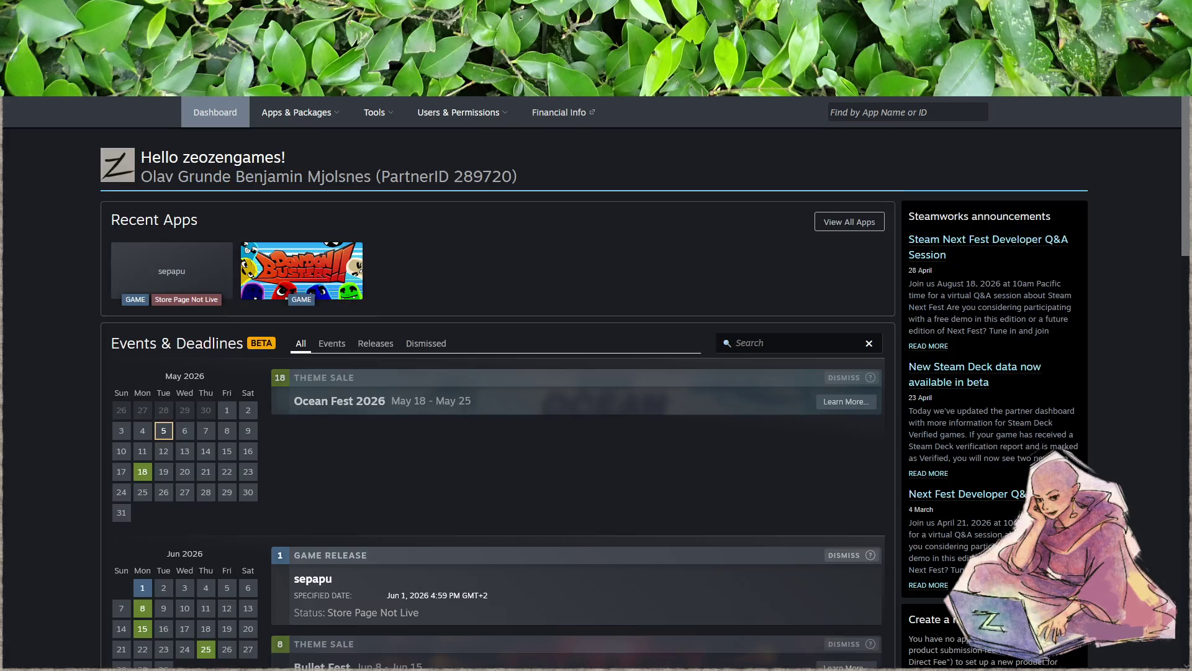
left_click(180, 269)
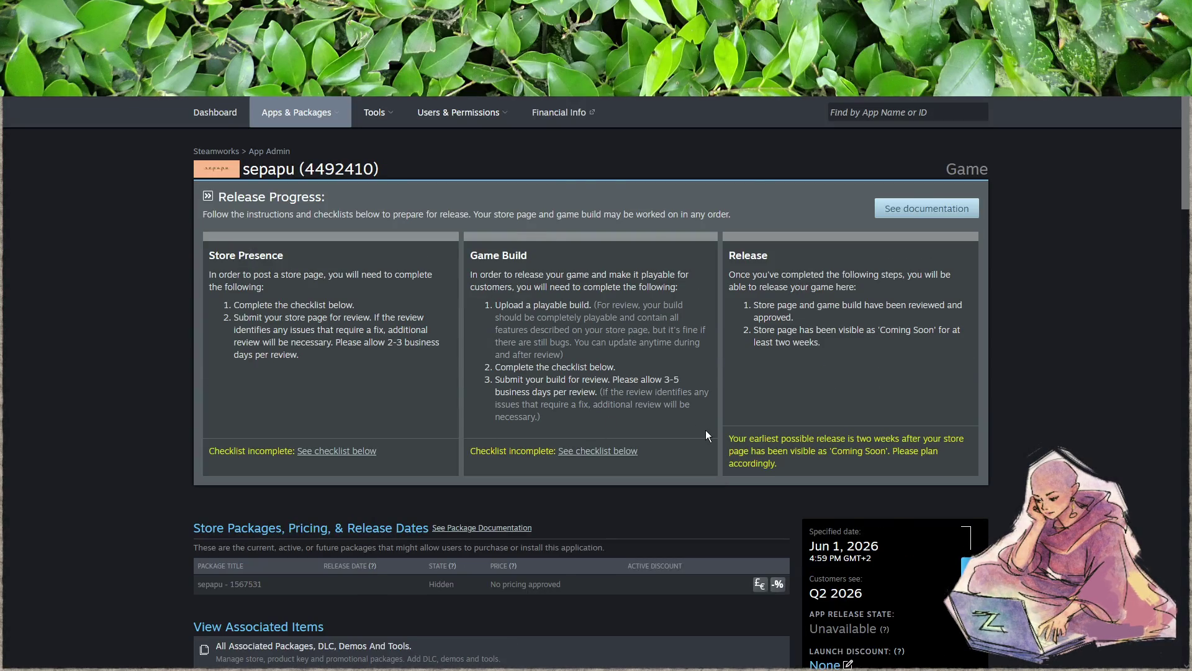
scroll(708, 429, "down", 4)
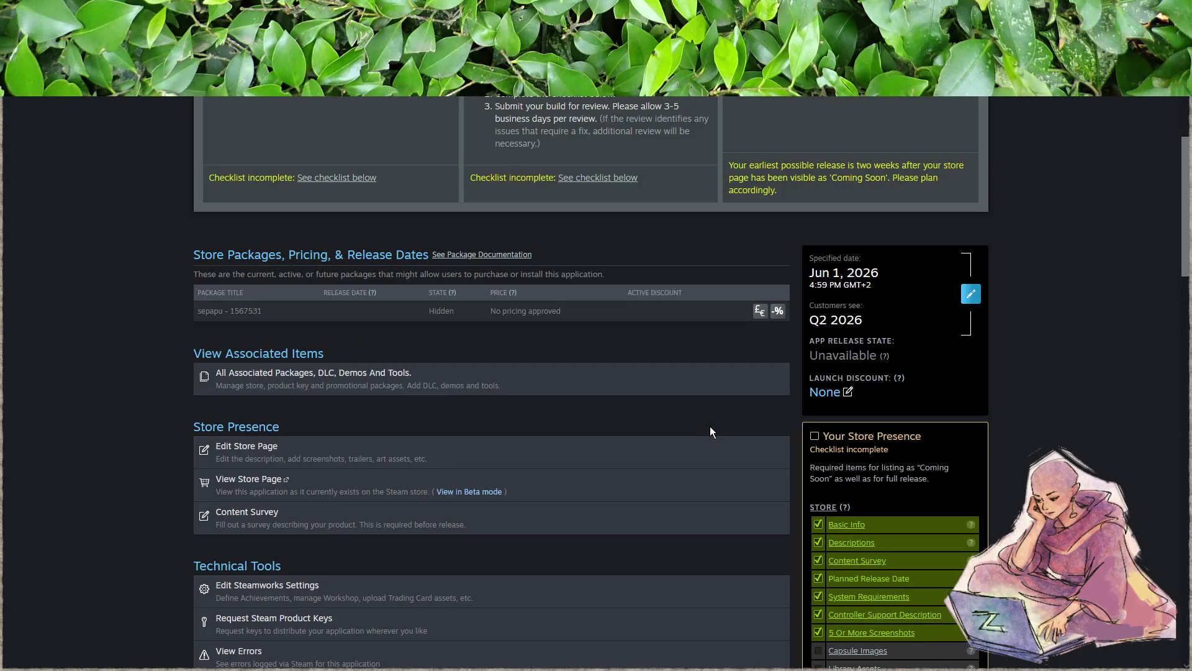
scroll(711, 431, "down", 2)
scroll(712, 429, "down", 2)
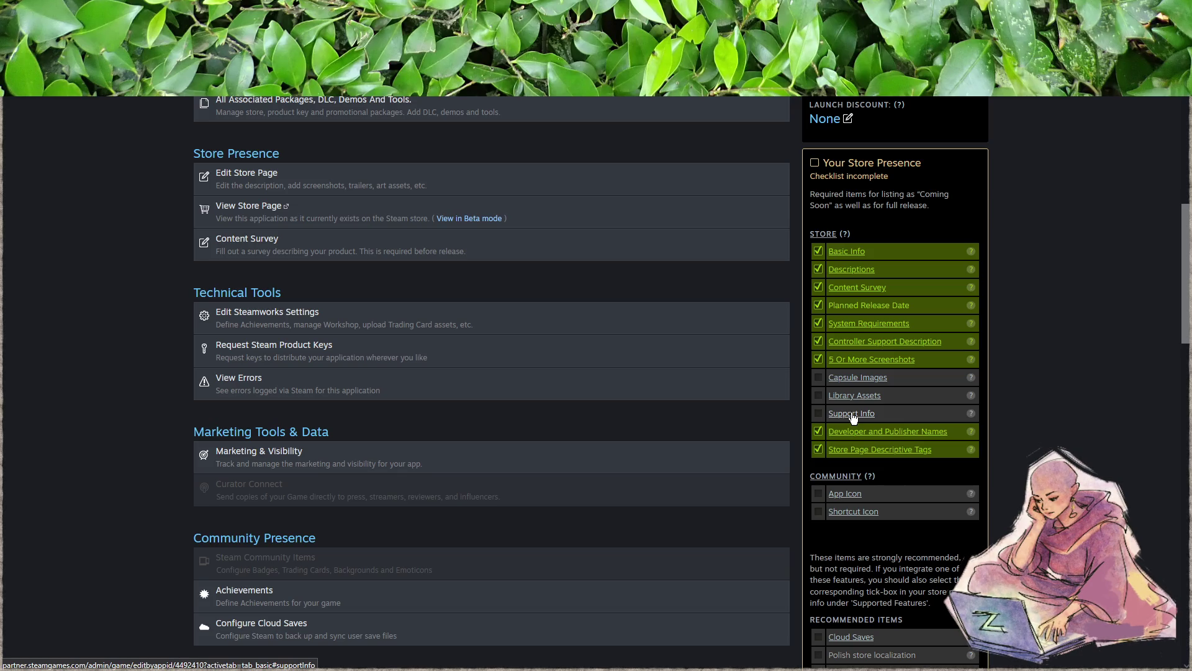
scroll(1027, 424, "down", 2)
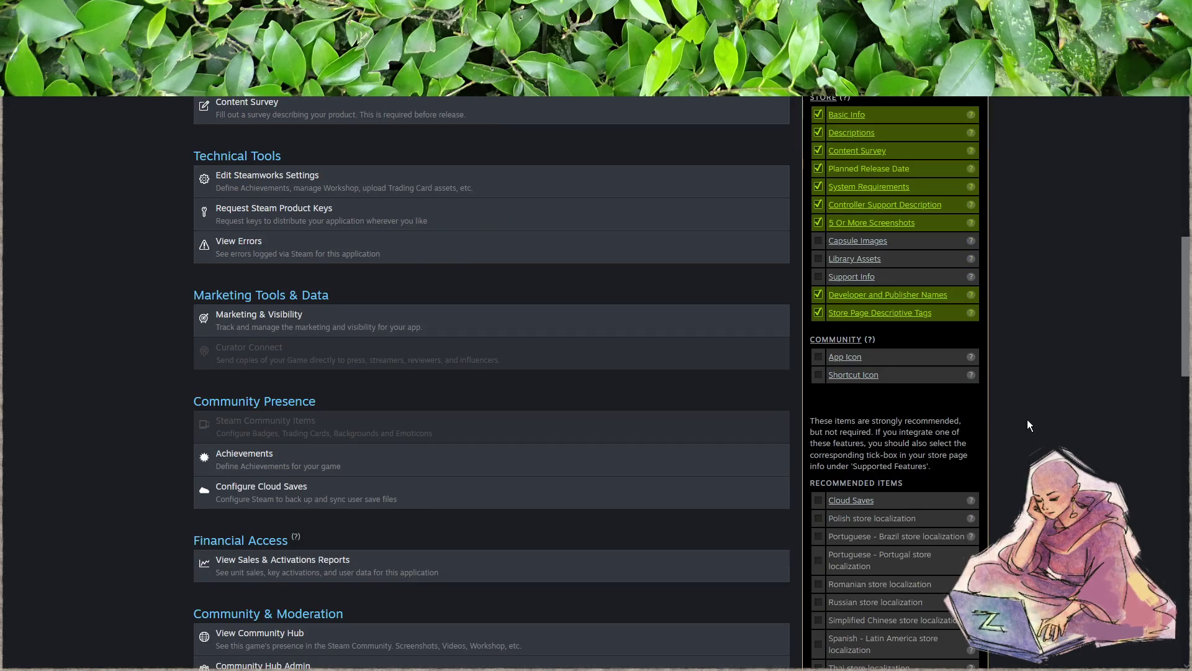
scroll(1028, 423, "down", 2)
scroll(1027, 419, "up", 6)
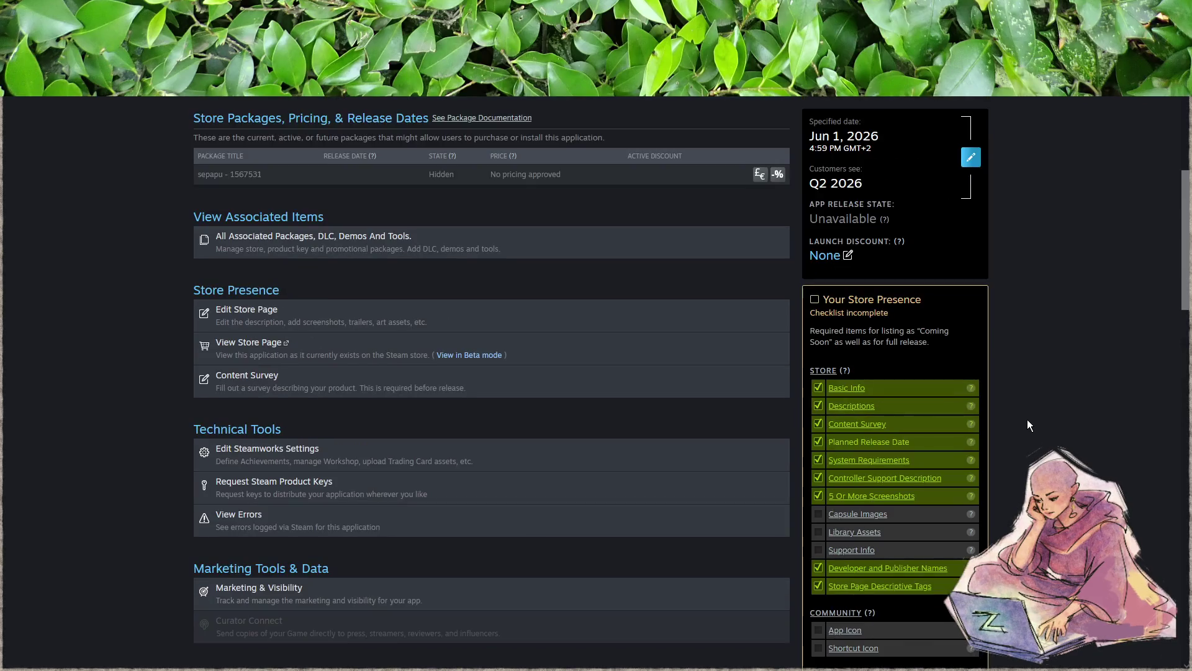
scroll(931, 367, "down", 4)
scroll(932, 401, "down", 2)
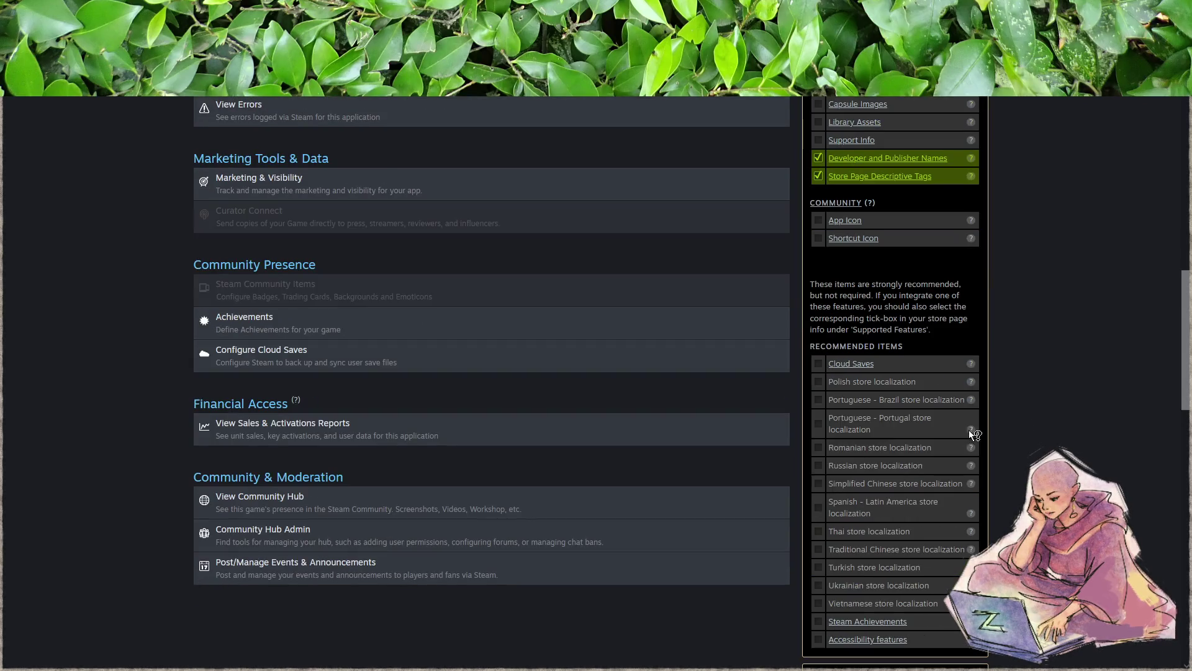
scroll(907, 615, "down", 2)
scroll(908, 621, "down", 2)
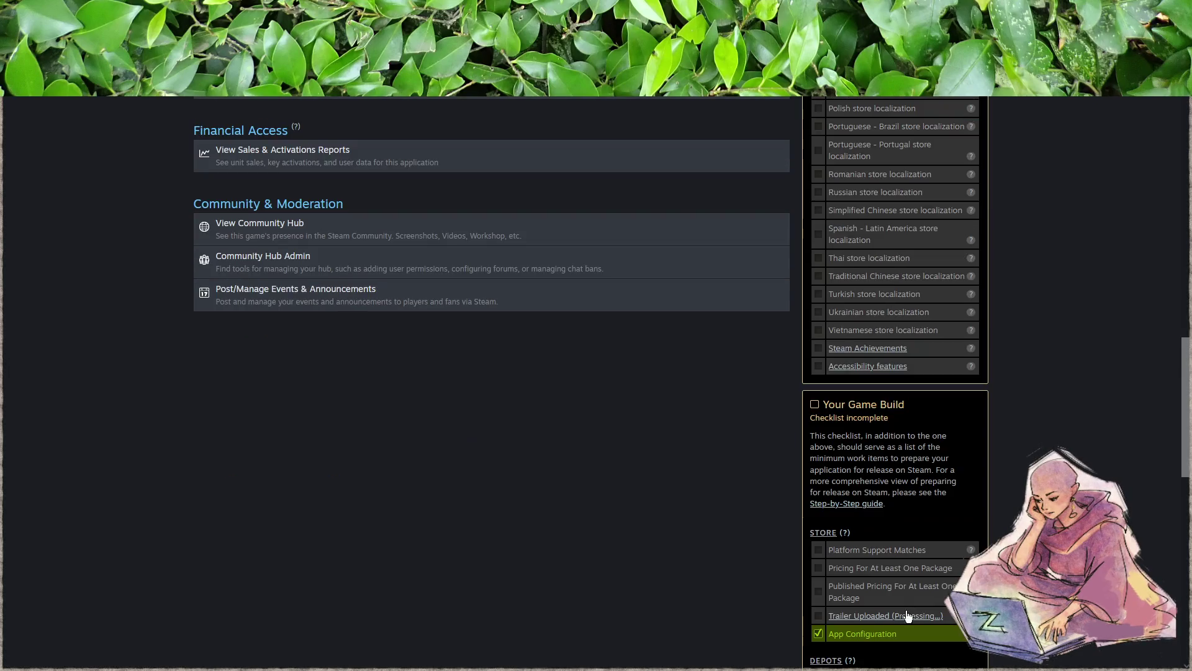
scroll(893, 615, "down", 2)
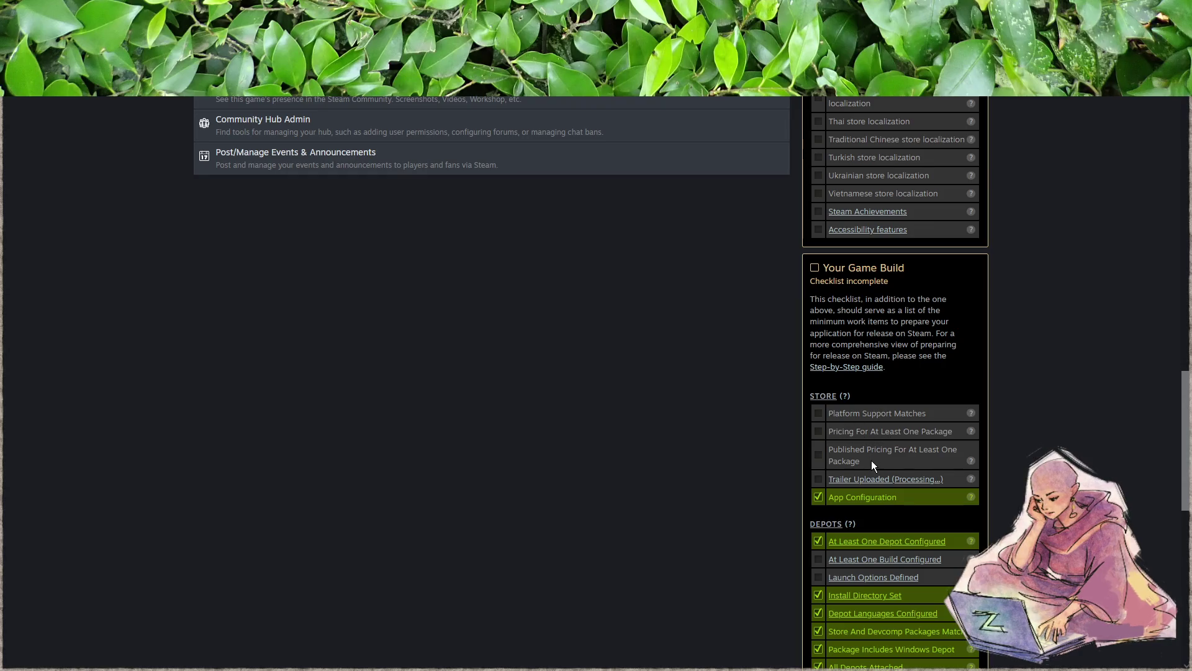
scroll(871, 460, "down", 2)
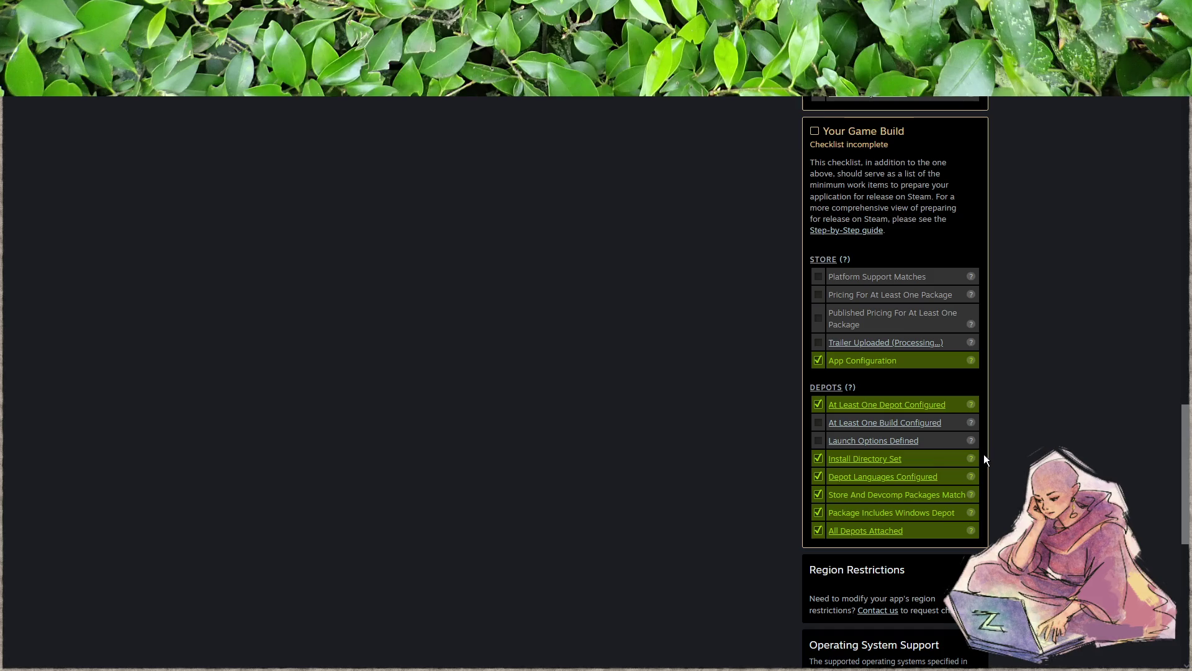
scroll(1014, 457, "up", 5)
scroll(1014, 452, "up", 2)
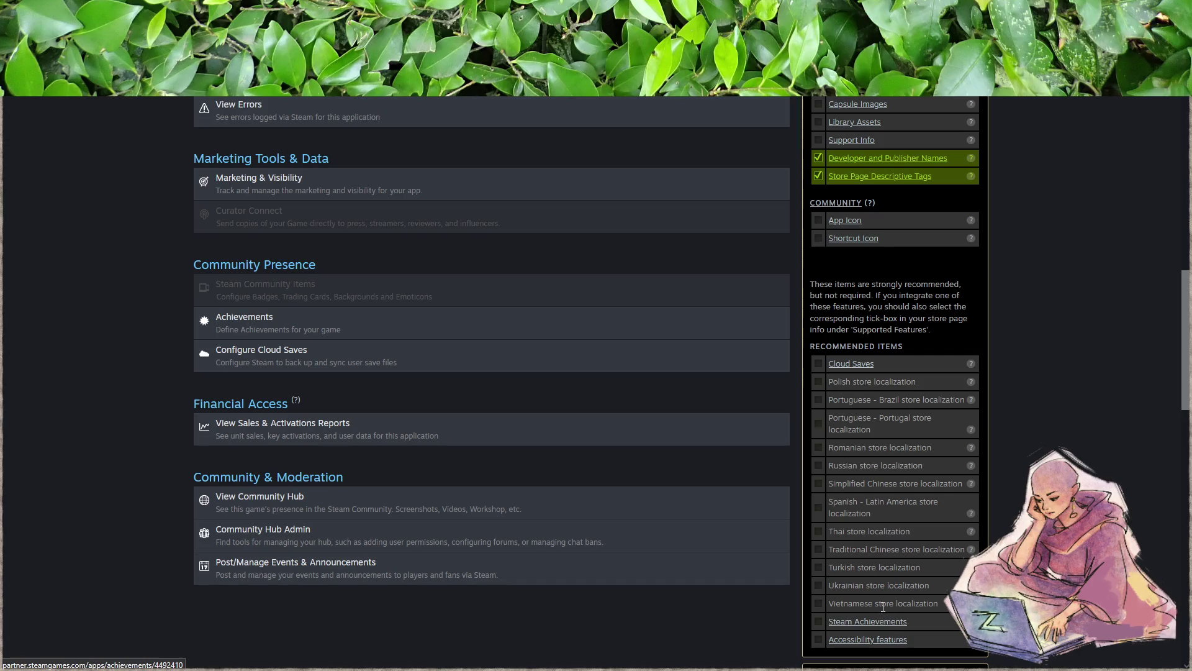
scroll(883, 602, "up", 2)
scroll(883, 602, "up", 2)
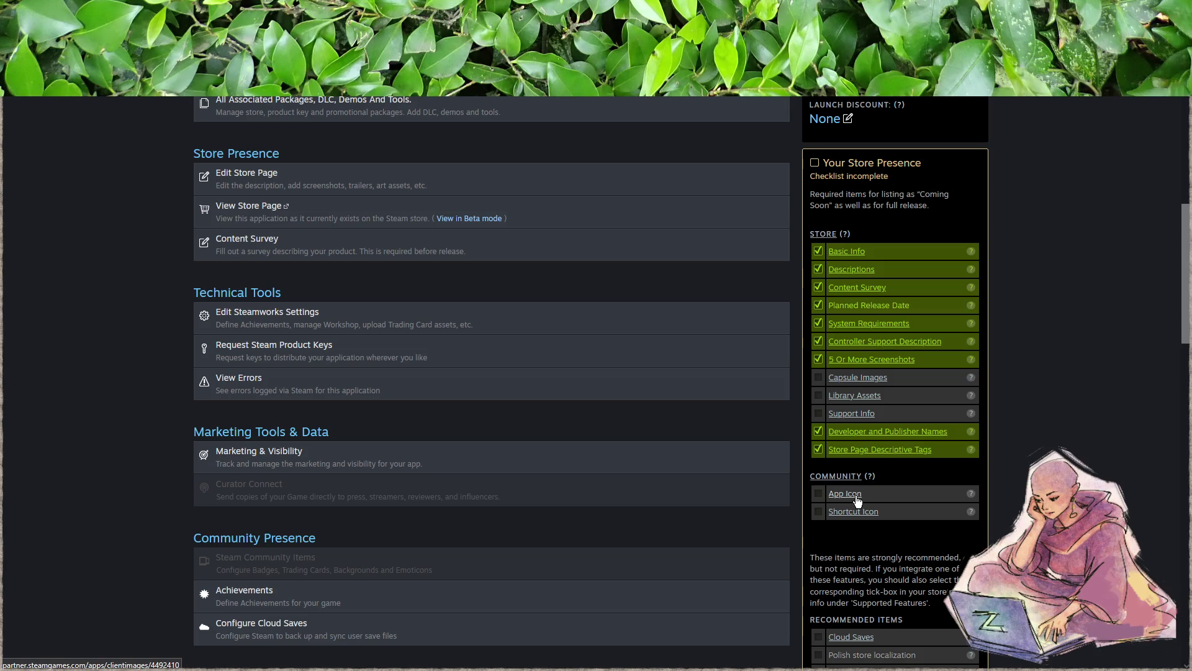
scroll(857, 499, "up", 2)
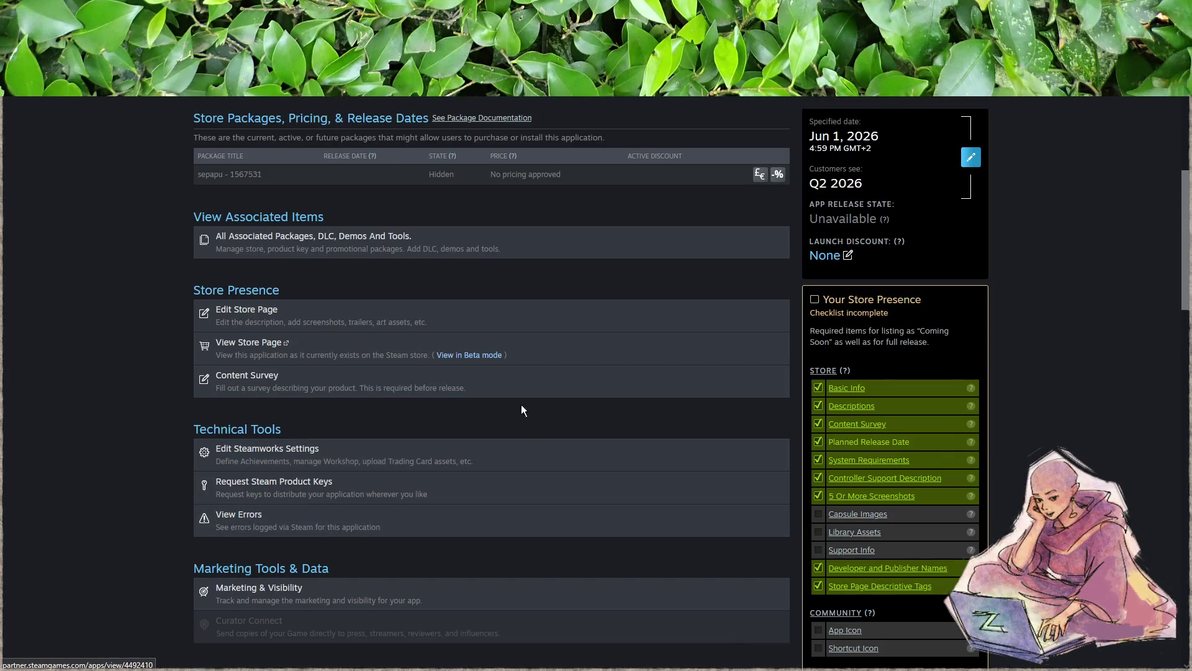
left_click(447, 316)
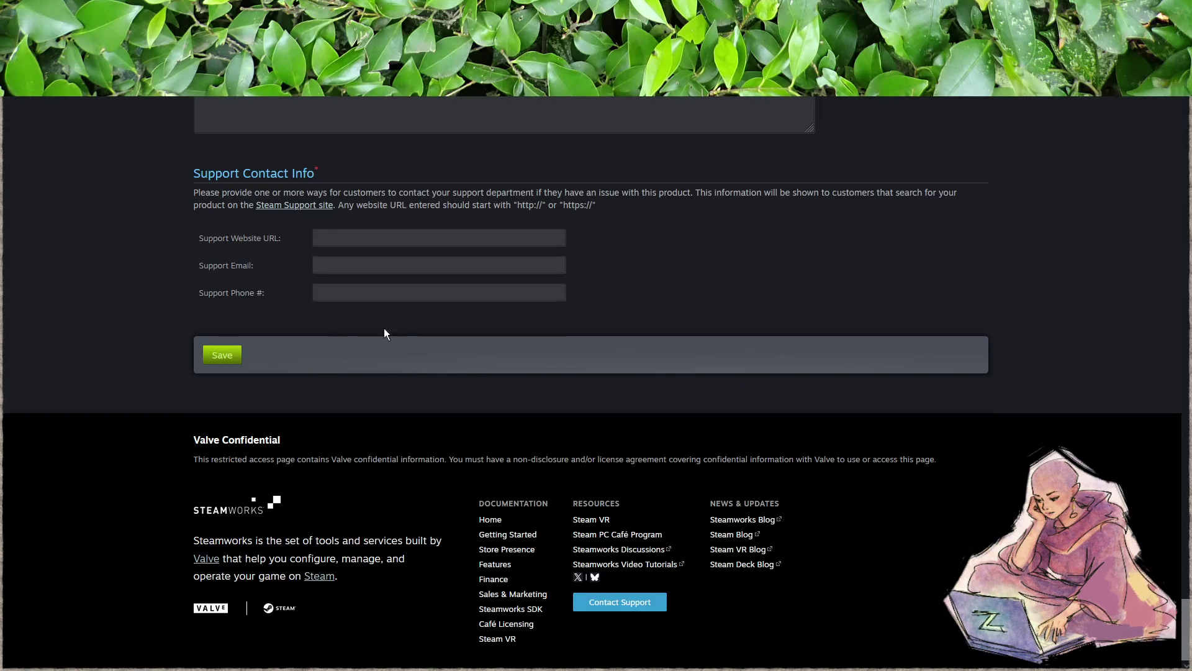
- Click into the Support Email field and scroll the editor up past the DRM and Anti-Cheat fields
scroll(391, 342, "up", 2)
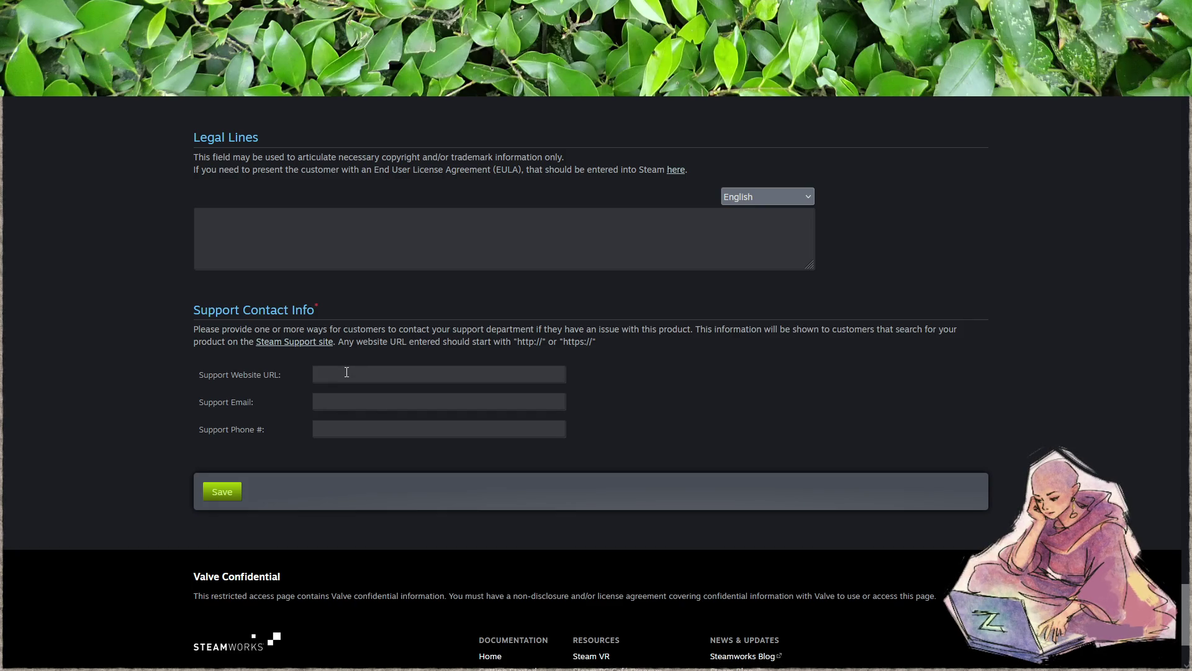
left_click(357, 408)
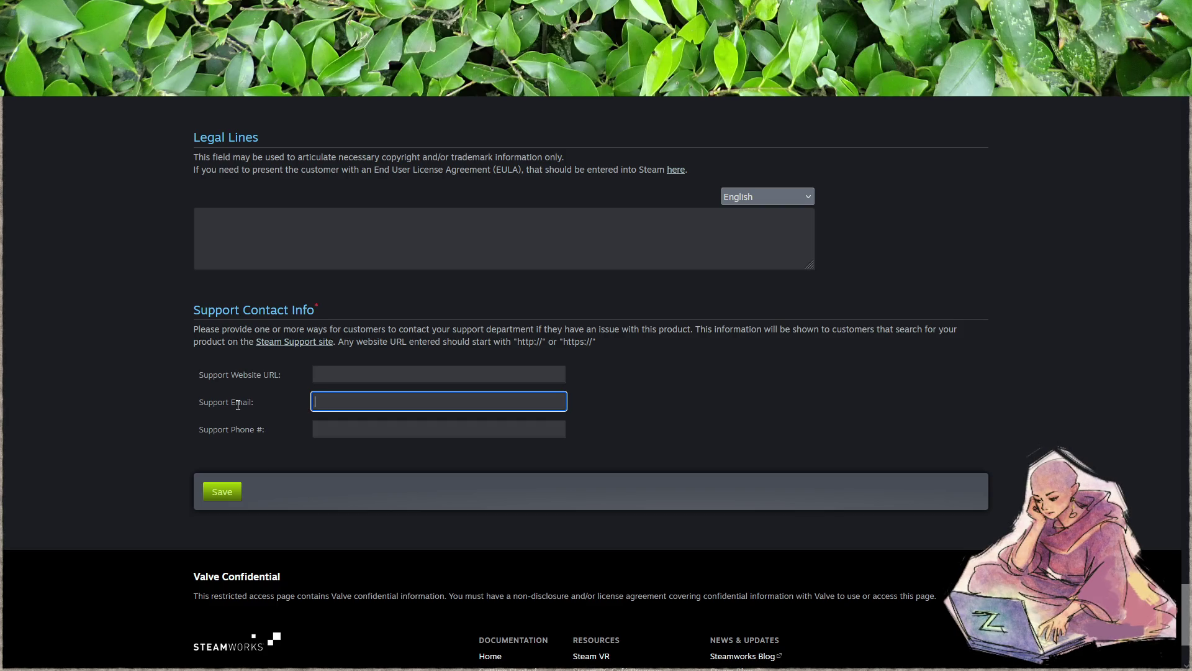
scroll(183, 387, "up", 2)
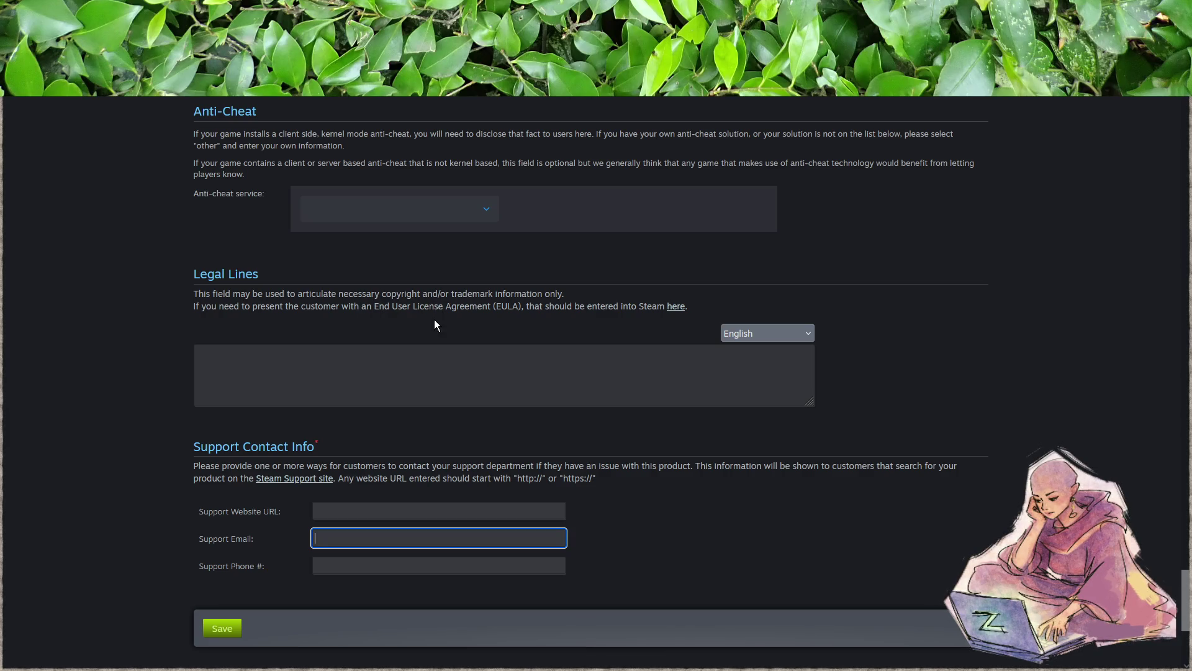
scroll(195, 319, "up", 1)
scroll(195, 319, "up", 5)
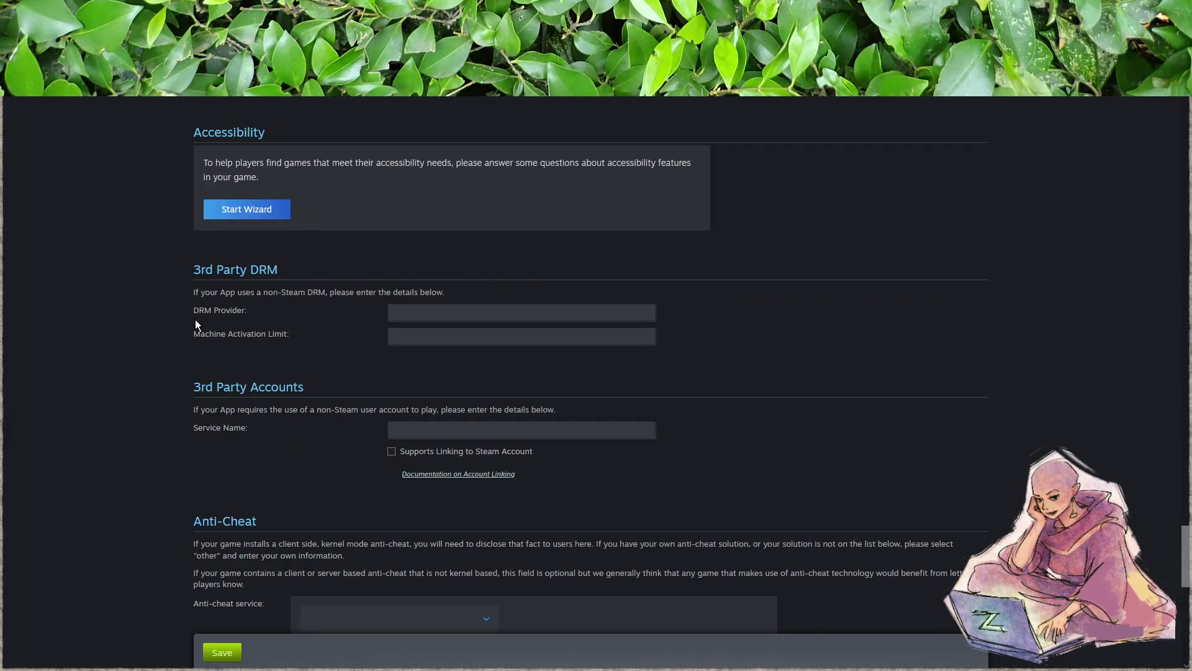
scroll(187, 354, "up", 4)
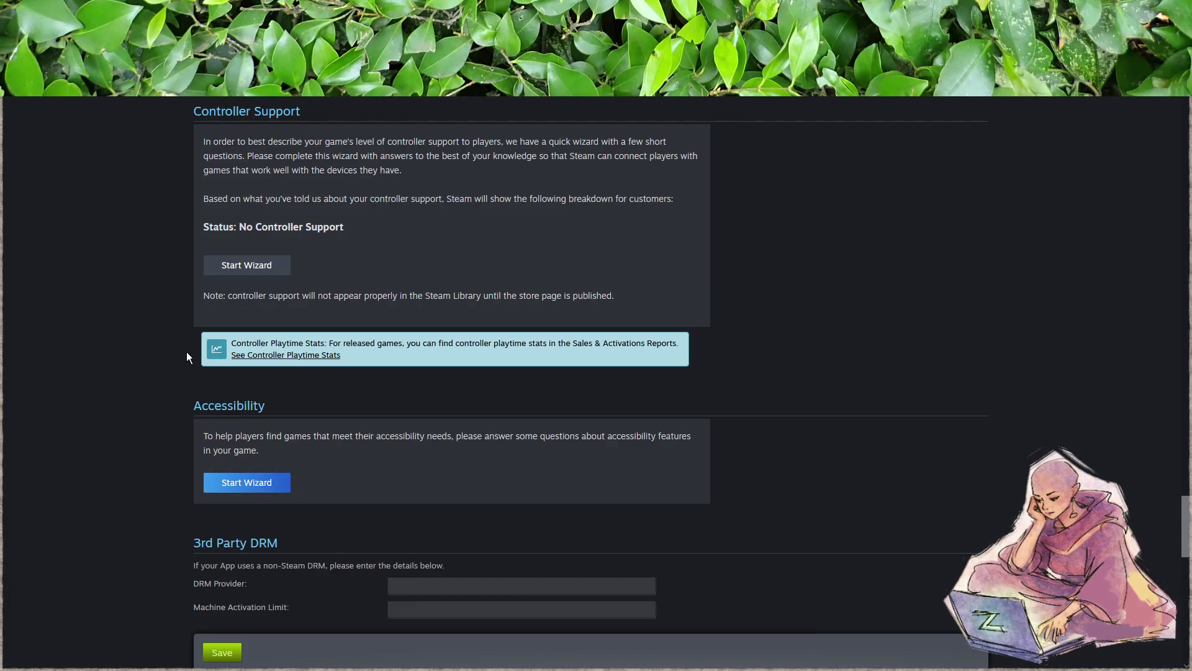
scroll(187, 352, "up", 6)
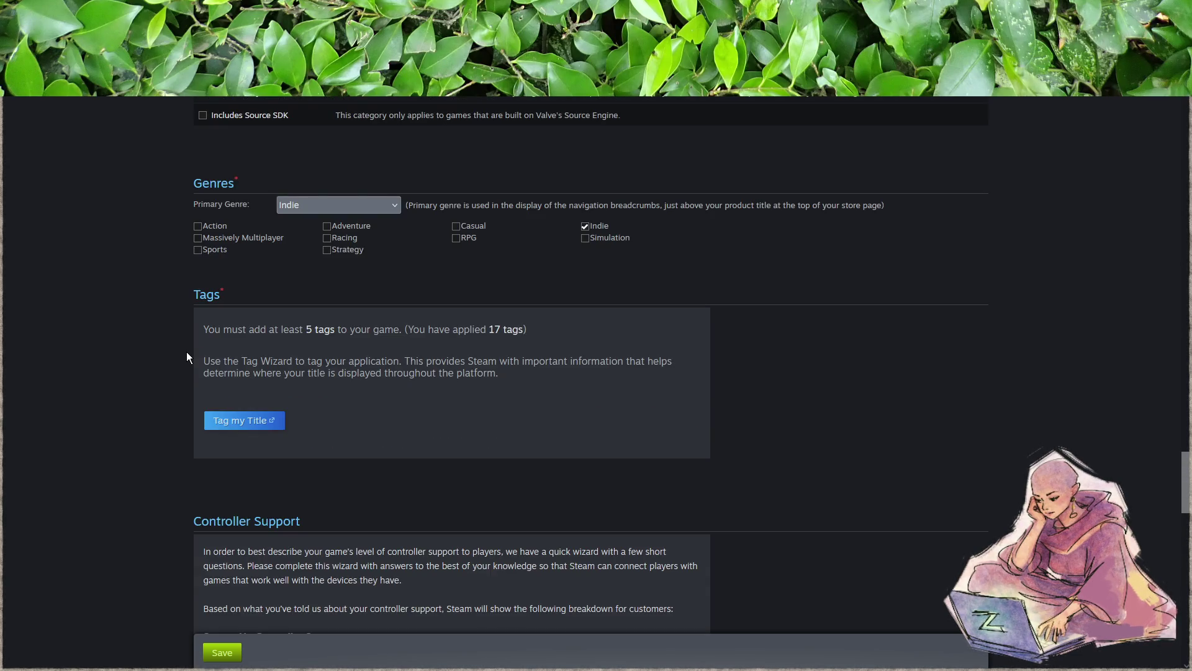
scroll(186, 352, "up", 8)
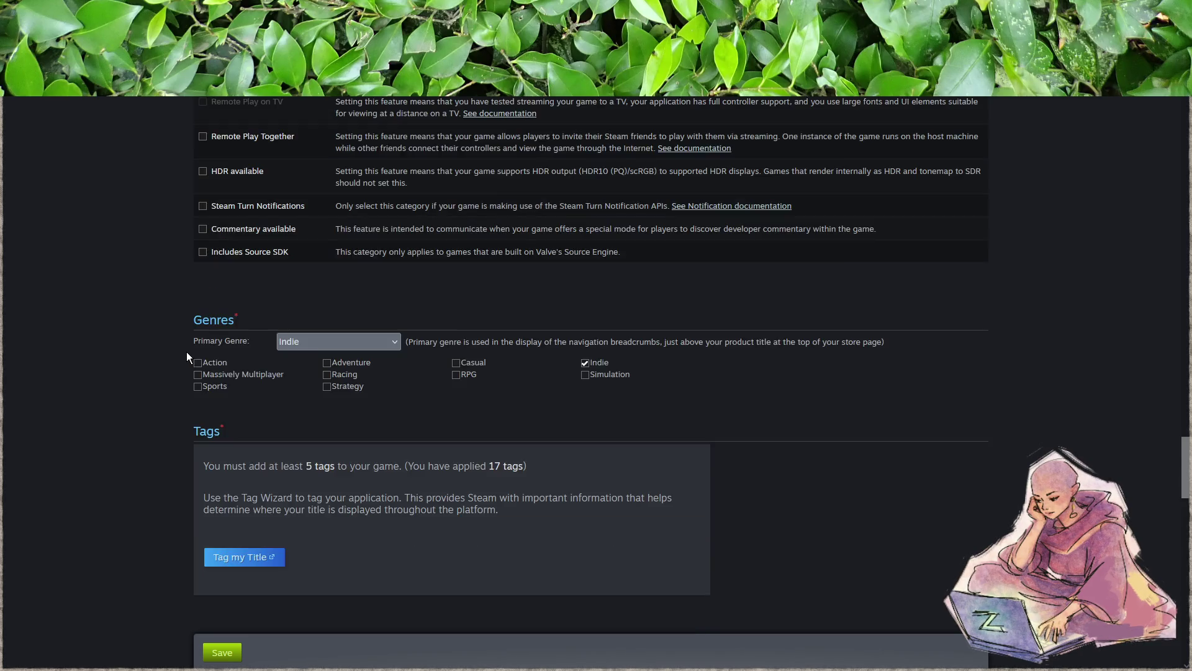
scroll(185, 351, "up", 4)
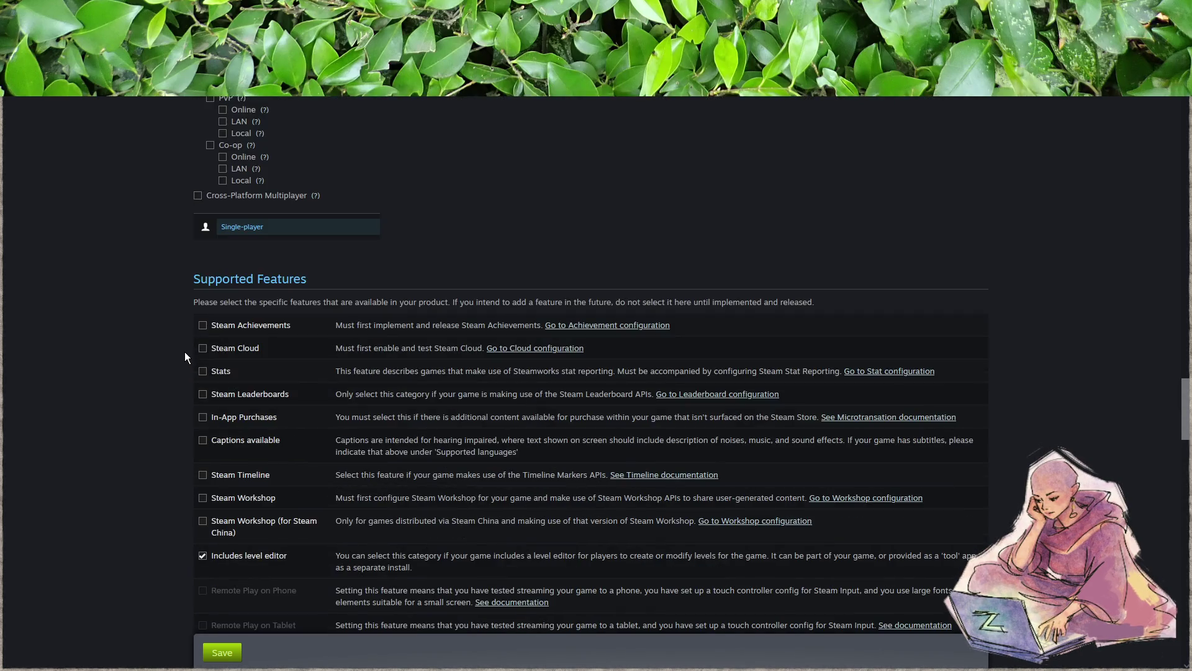
scroll(184, 351, "up", 12)
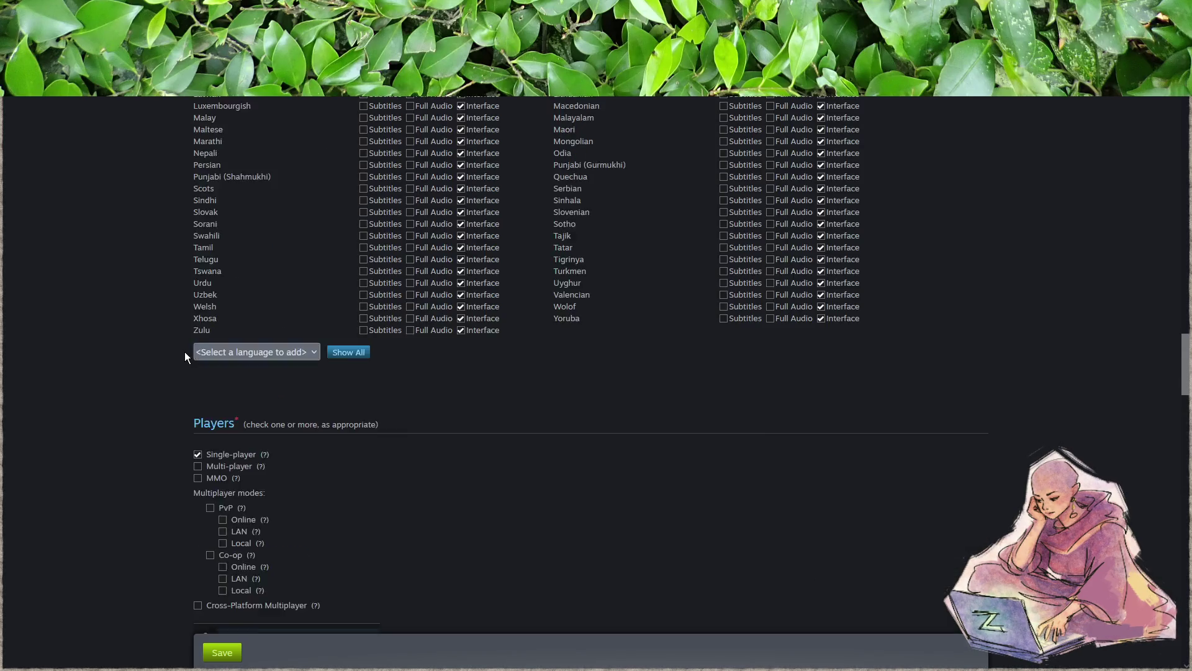
scroll(180, 372, "up", 15)
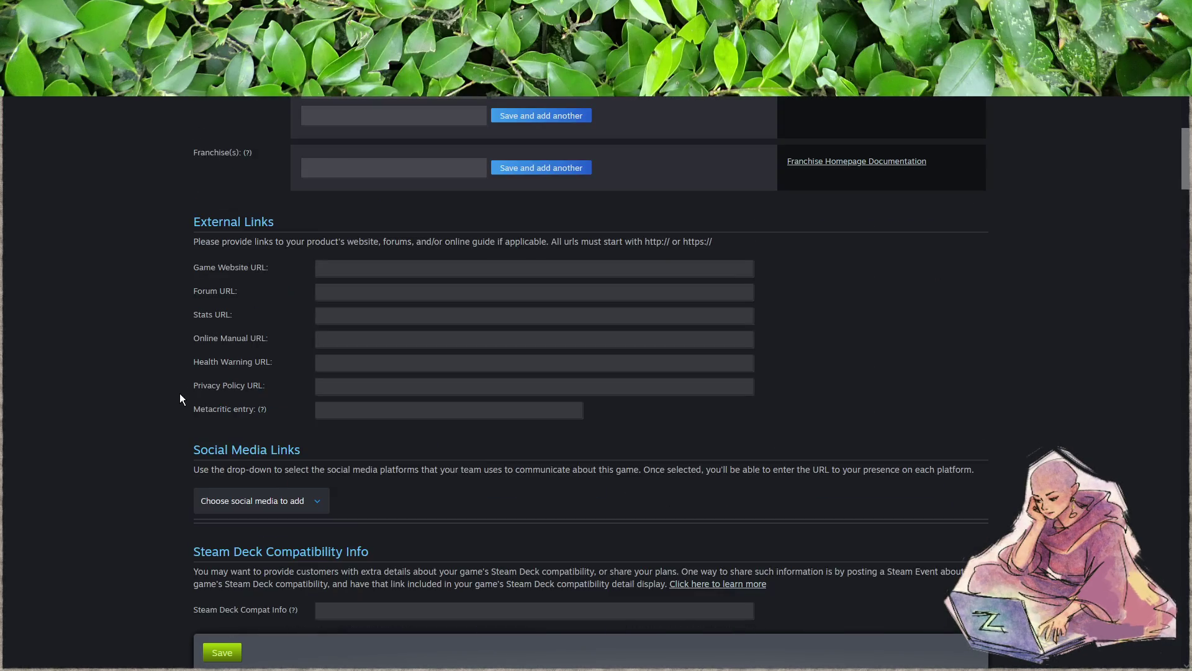
scroll(182, 395, "down", 8)
scroll(183, 400, "down", 4)
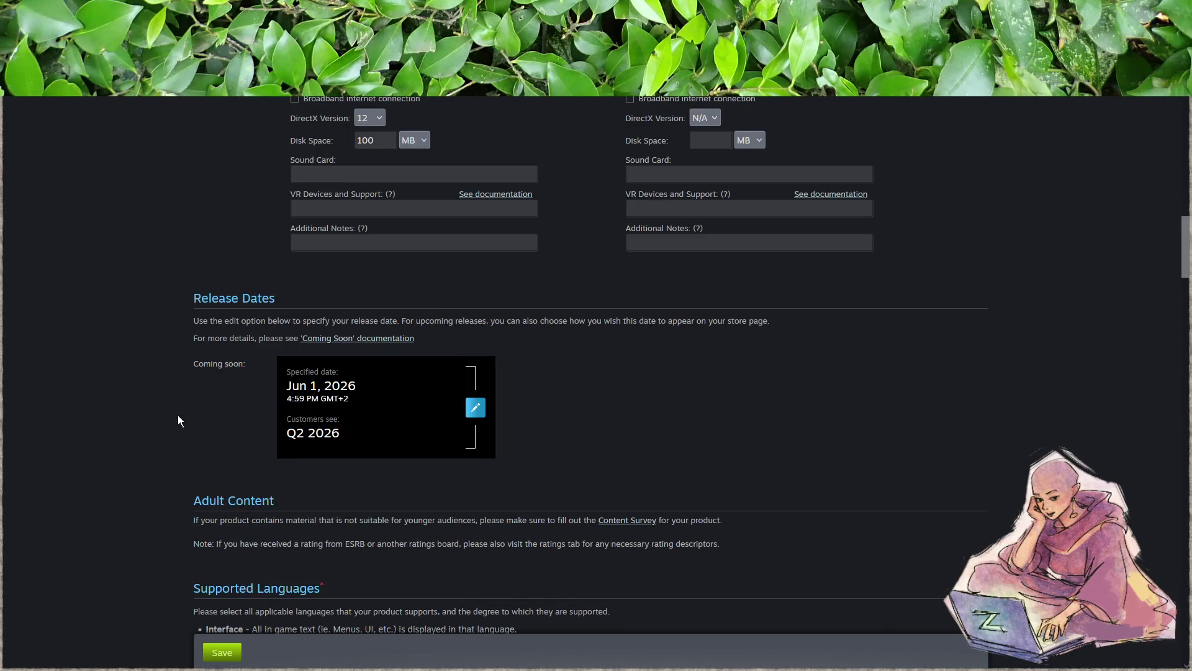
scroll(178, 414, "up", 20)
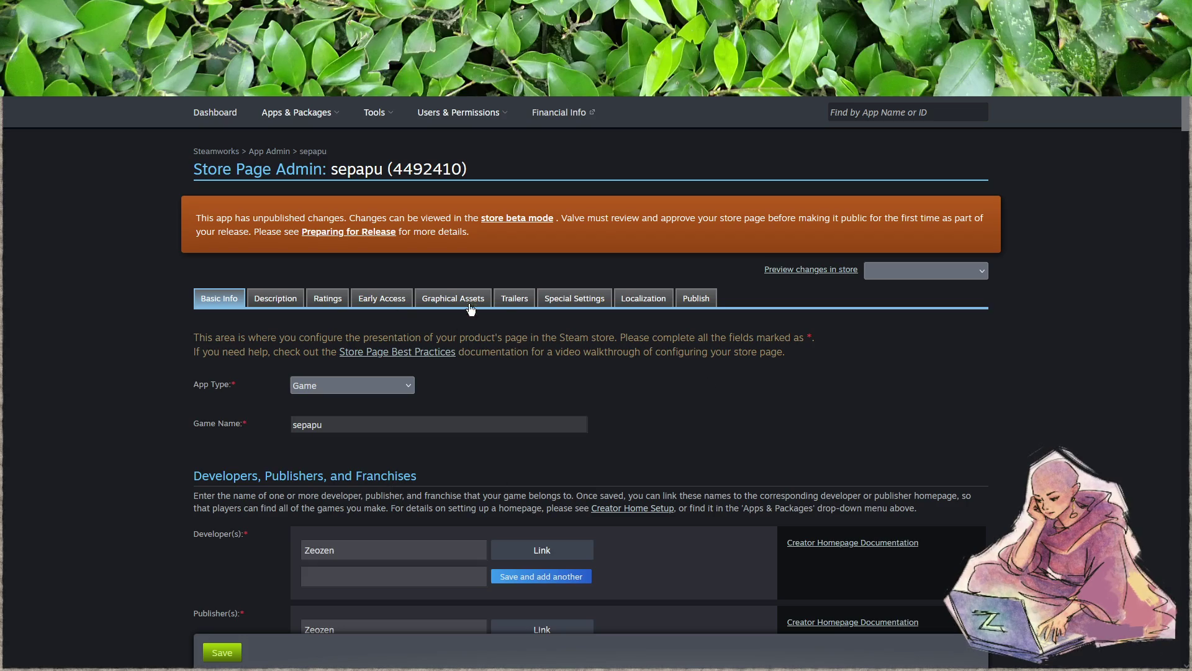
left_click(453, 298)
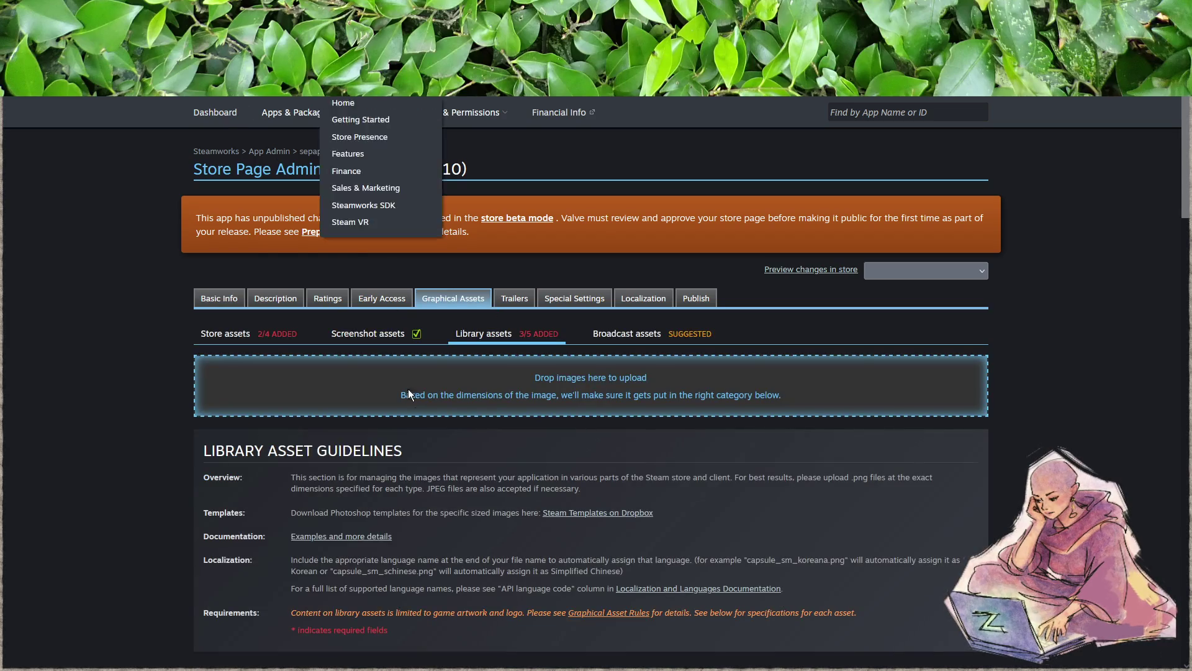
- Drag a thumbnail image onto the new trailer
scroll(413, 394, "down", 4)
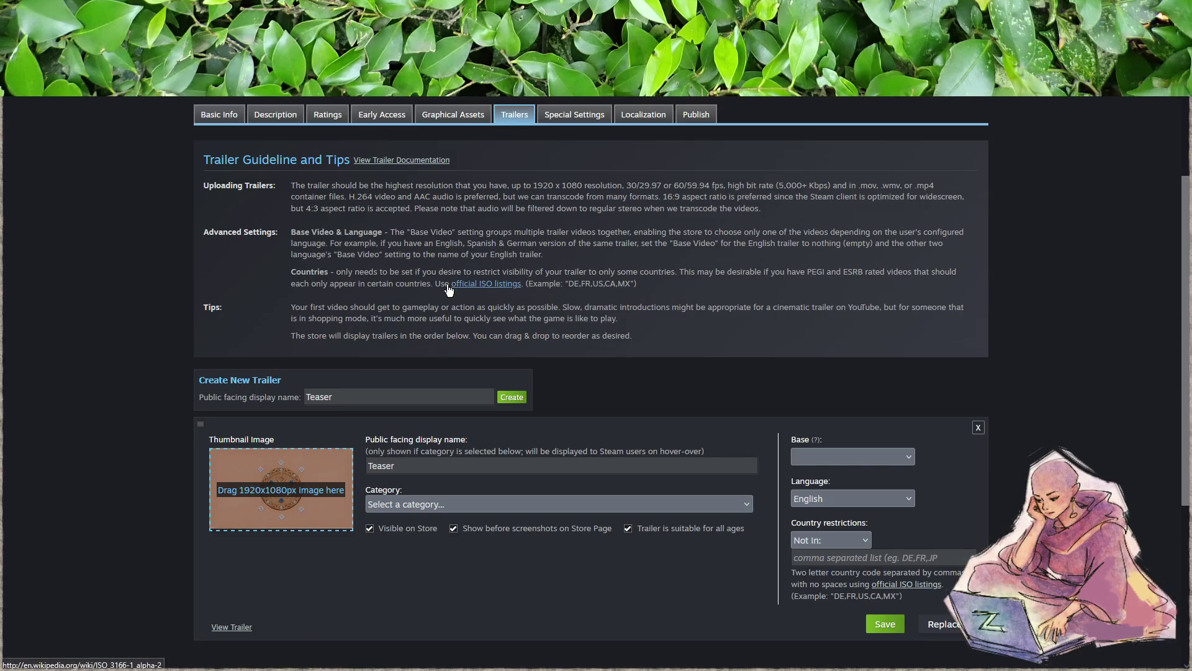
mouse_move(292, 432)
left_mouse_down()
mouse_move(349, 433)
mouse_move(267, 526)
left_mouse_up()
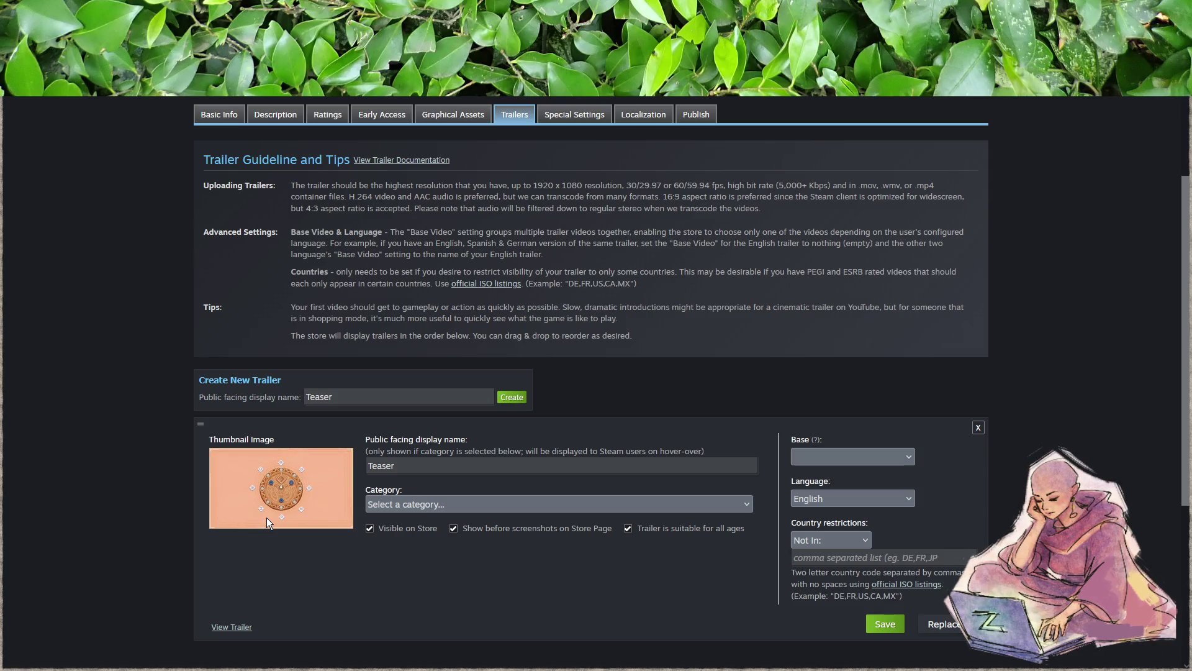
scroll(411, 549, "down", 2)
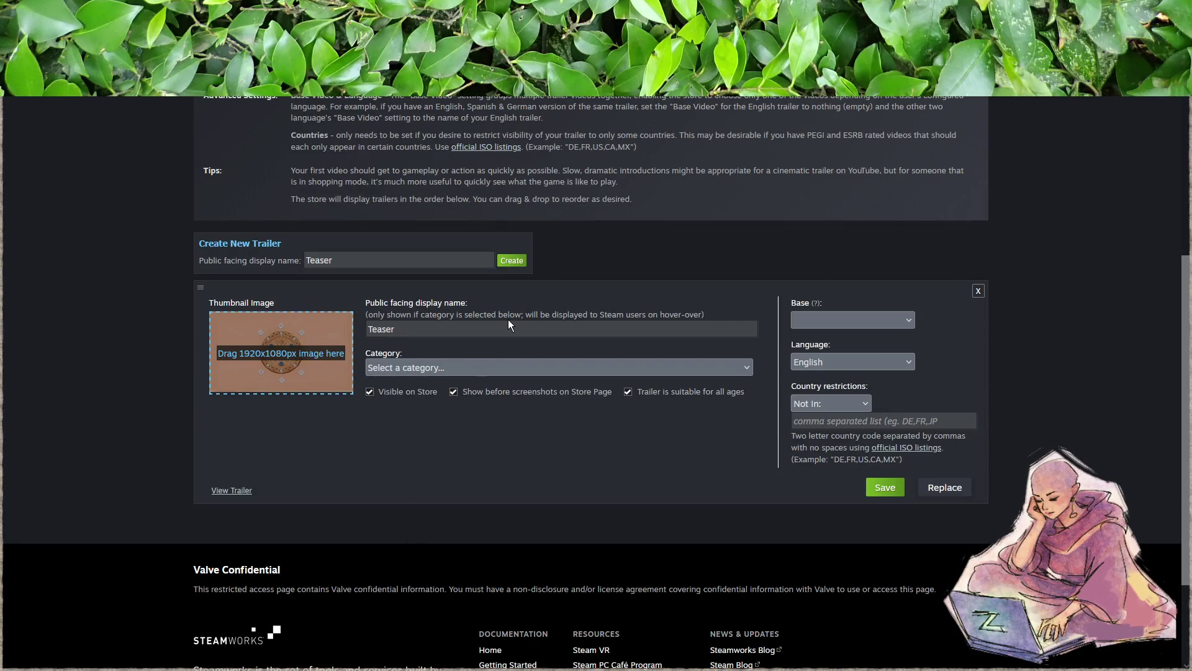
- Set the trailer category to Gameplay, change its display name from 'Teaser' to 'Gameplay', and save
left_click(460, 367)
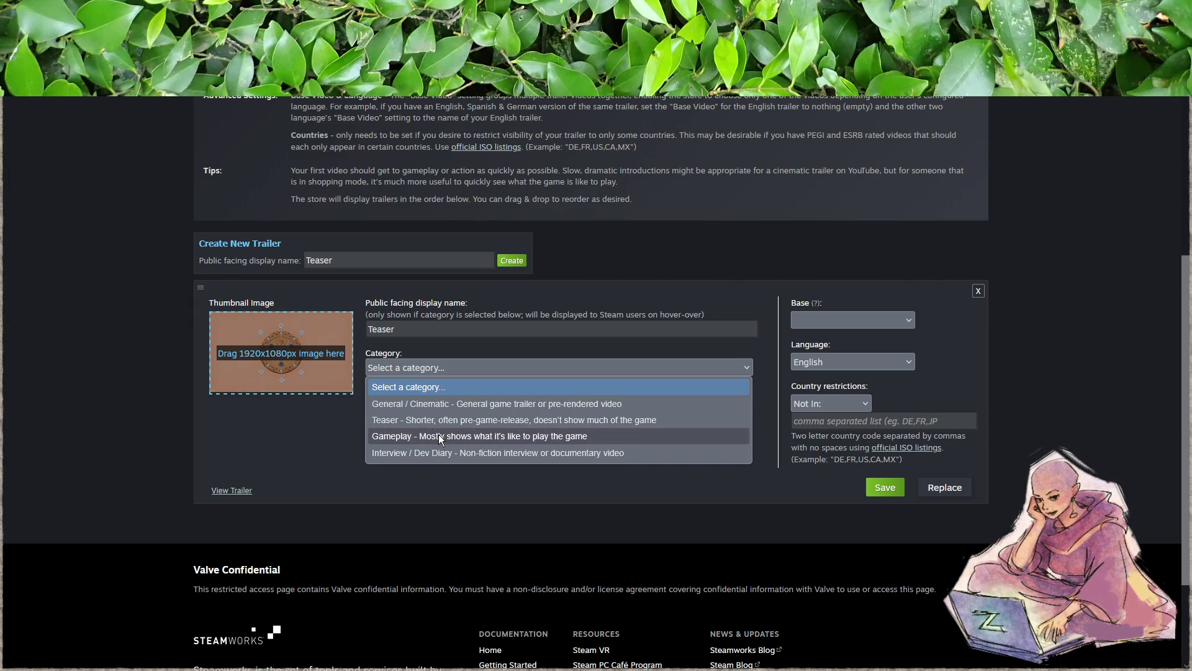
left_click(514, 437)
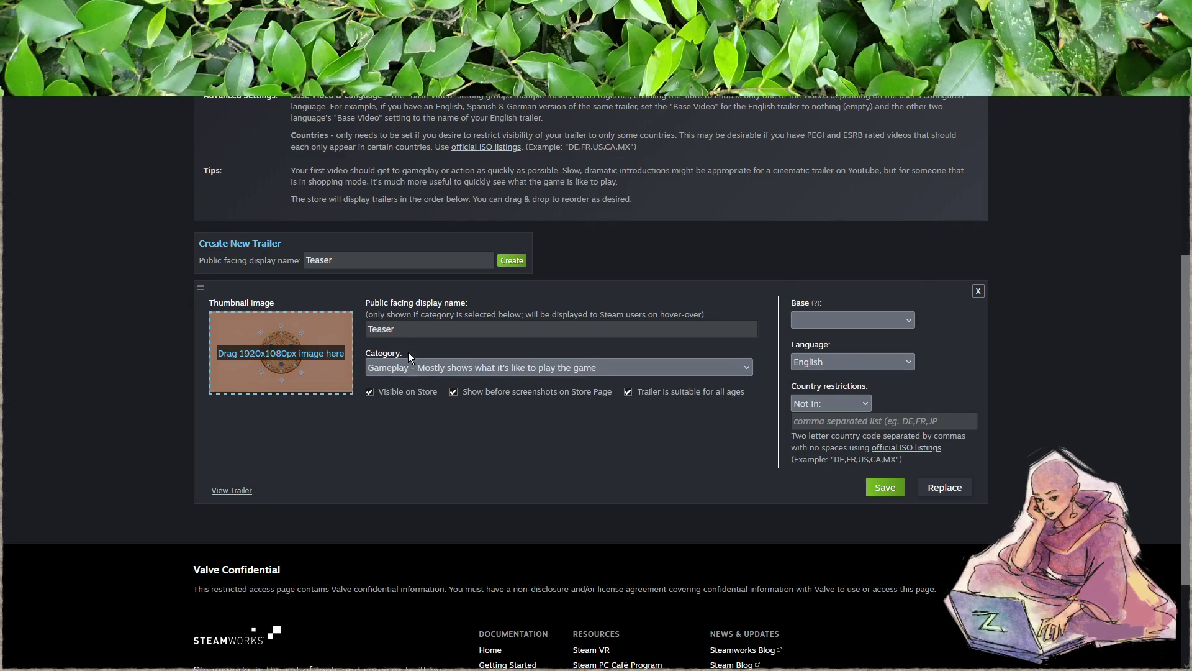
key("shift+Tab")
type("Gameplay")
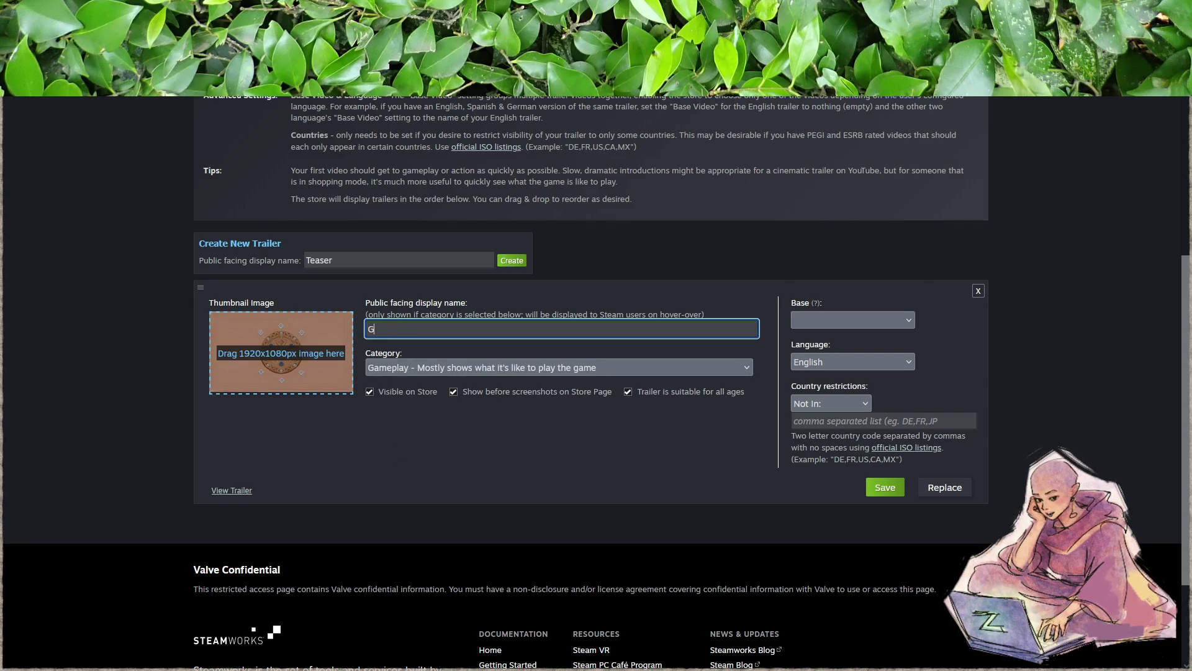
left_click(502, 432)
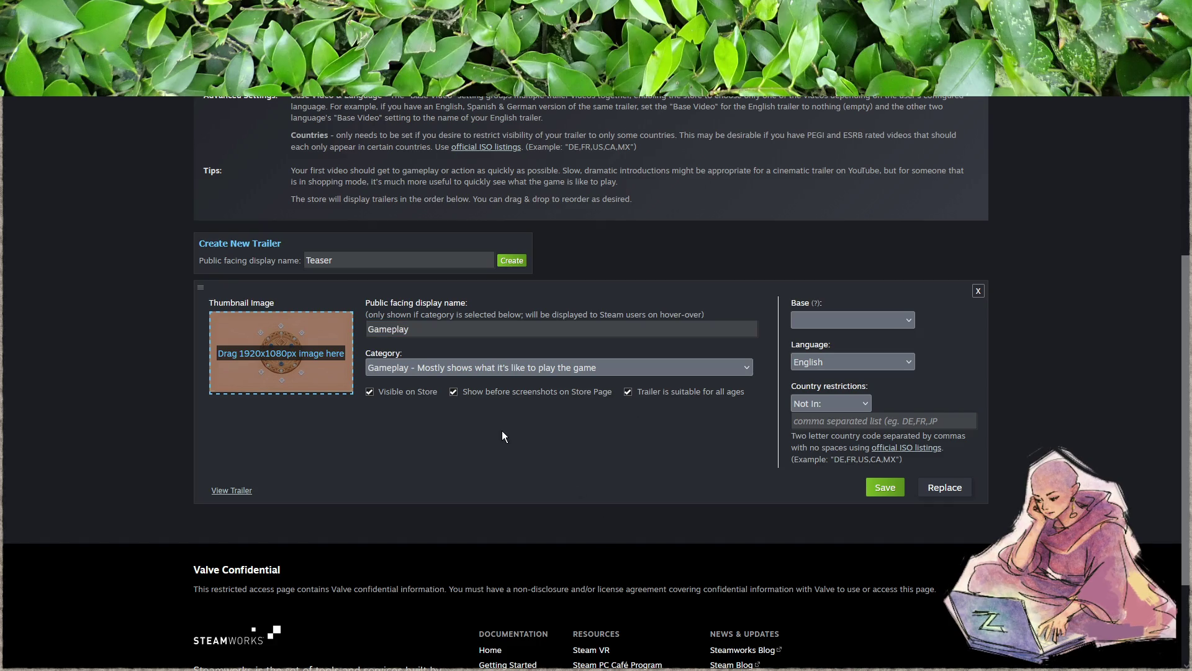
left_click(872, 322)
left_click(899, 345)
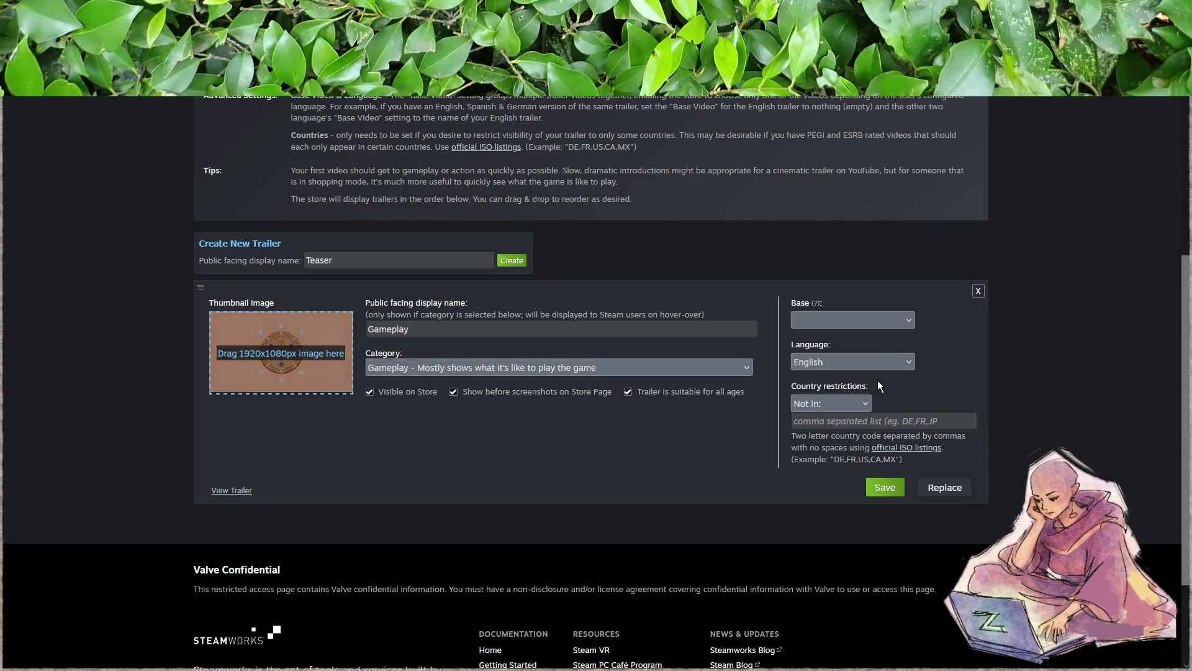
left_click(896, 491)
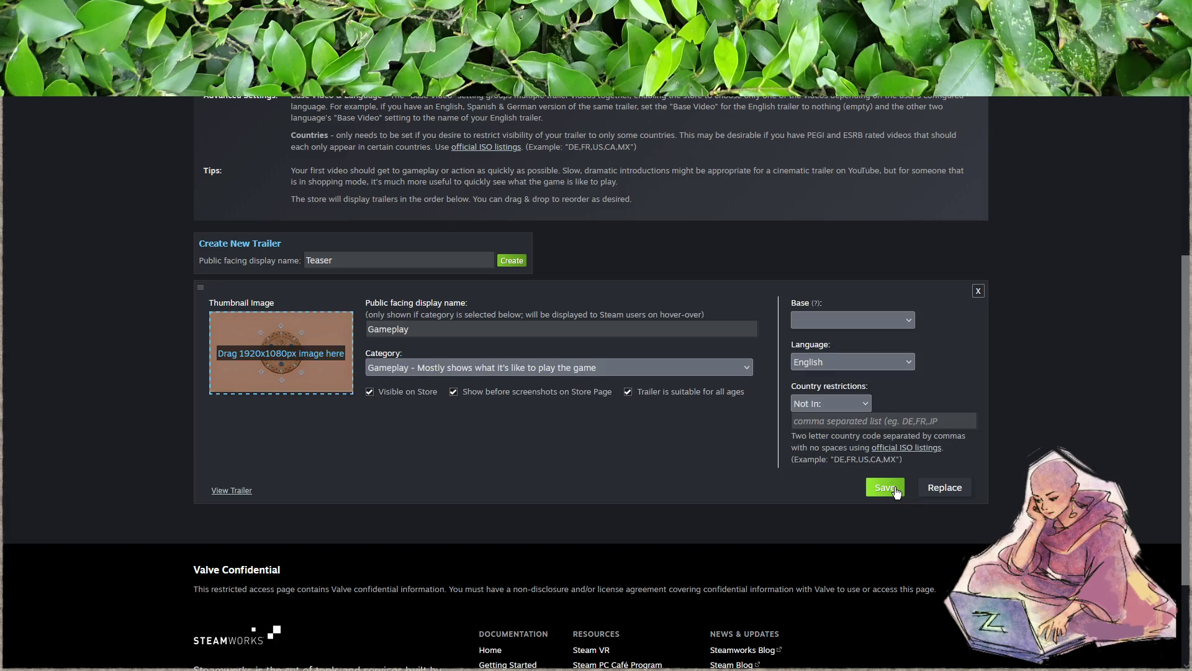
scroll(702, 454, "up", 5)
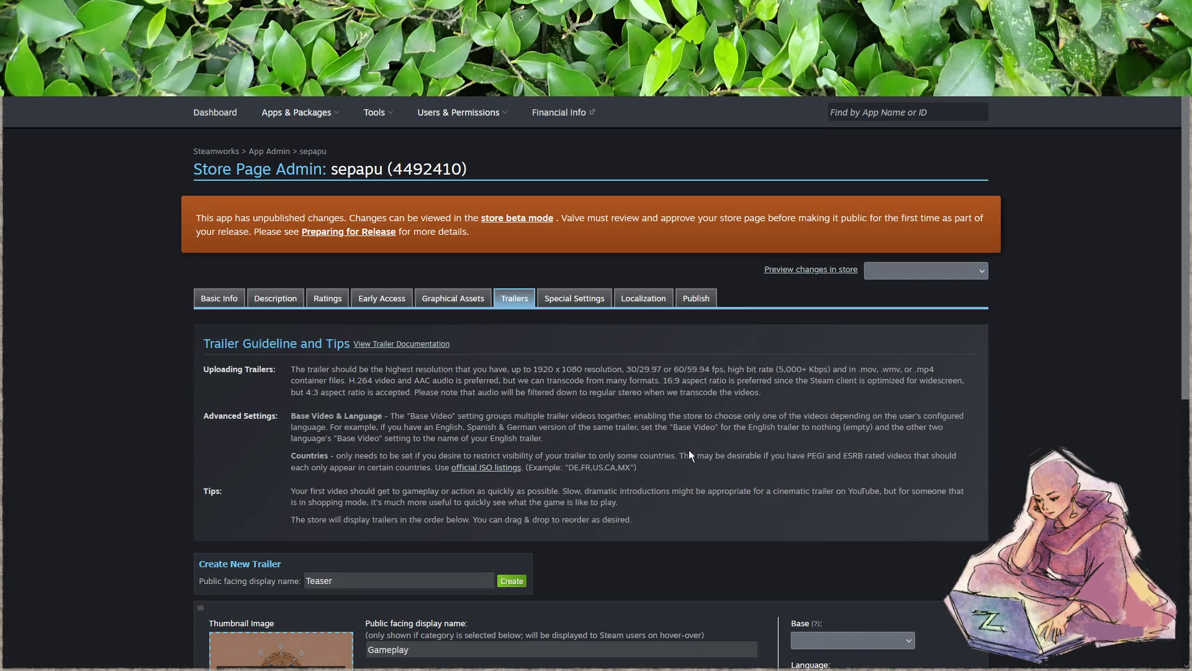
- Review the Basic Info tab, then scroll through the Graphical Assets tab
left_click(439, 300)
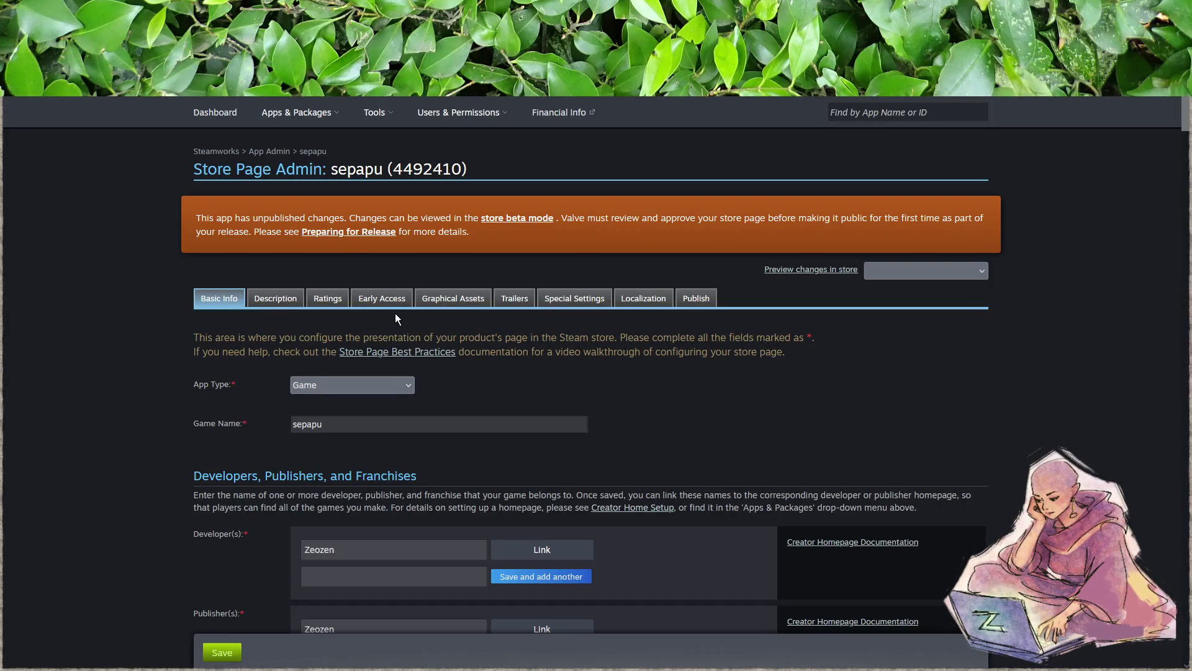
left_click(451, 299)
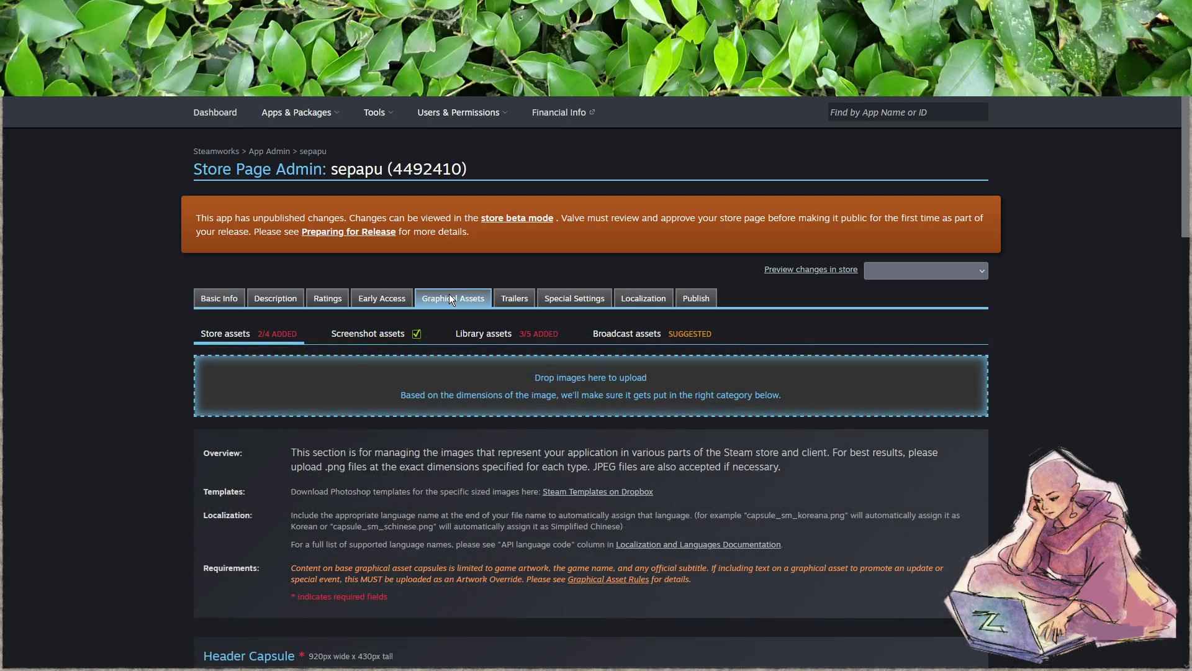
scroll(400, 333, "down", 15)
scroll(416, 333, "up", 10)
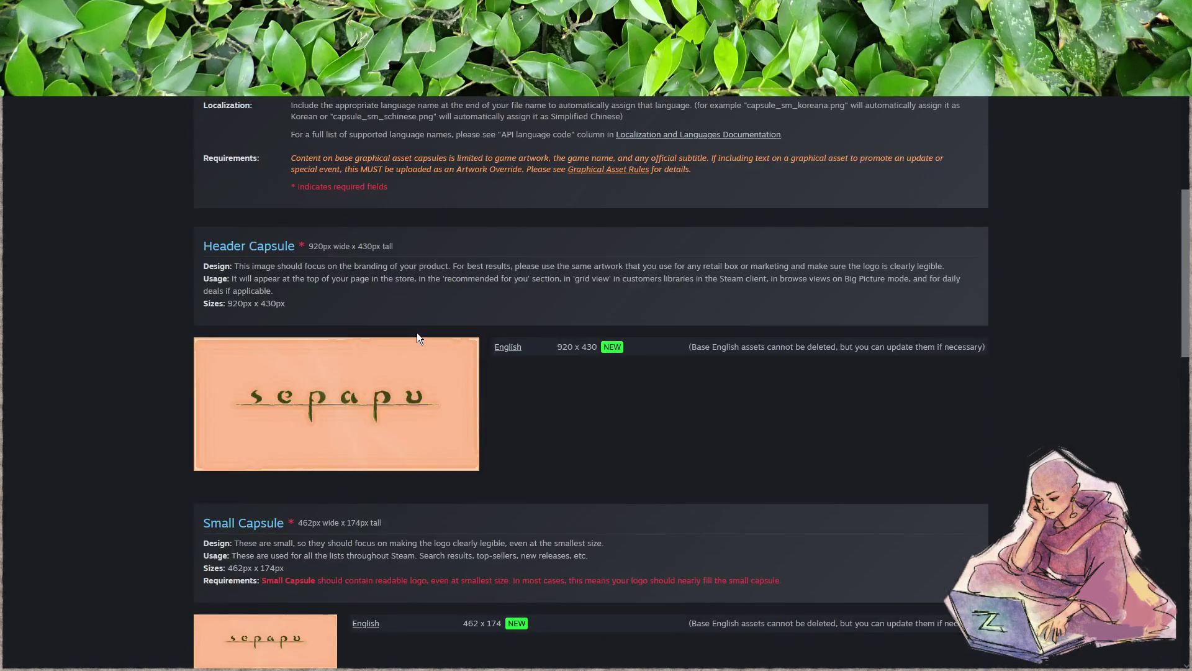
scroll(418, 333, "up", 10)
scroll(436, 333, "down", 20)
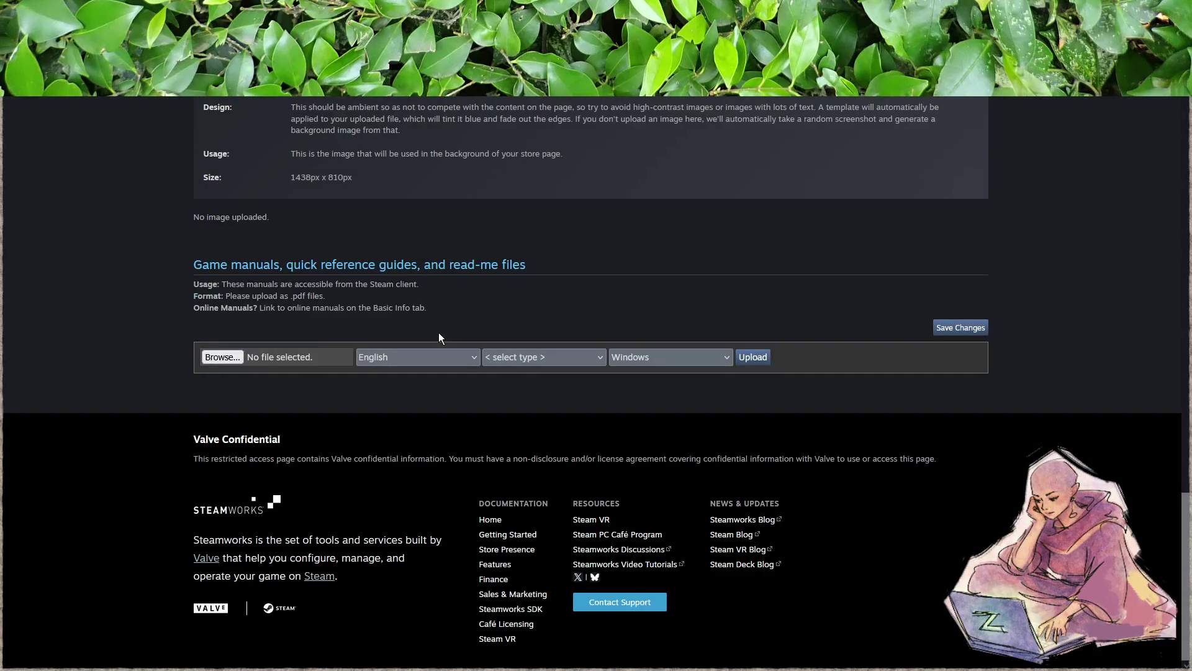
scroll(438, 333, "up", 20)
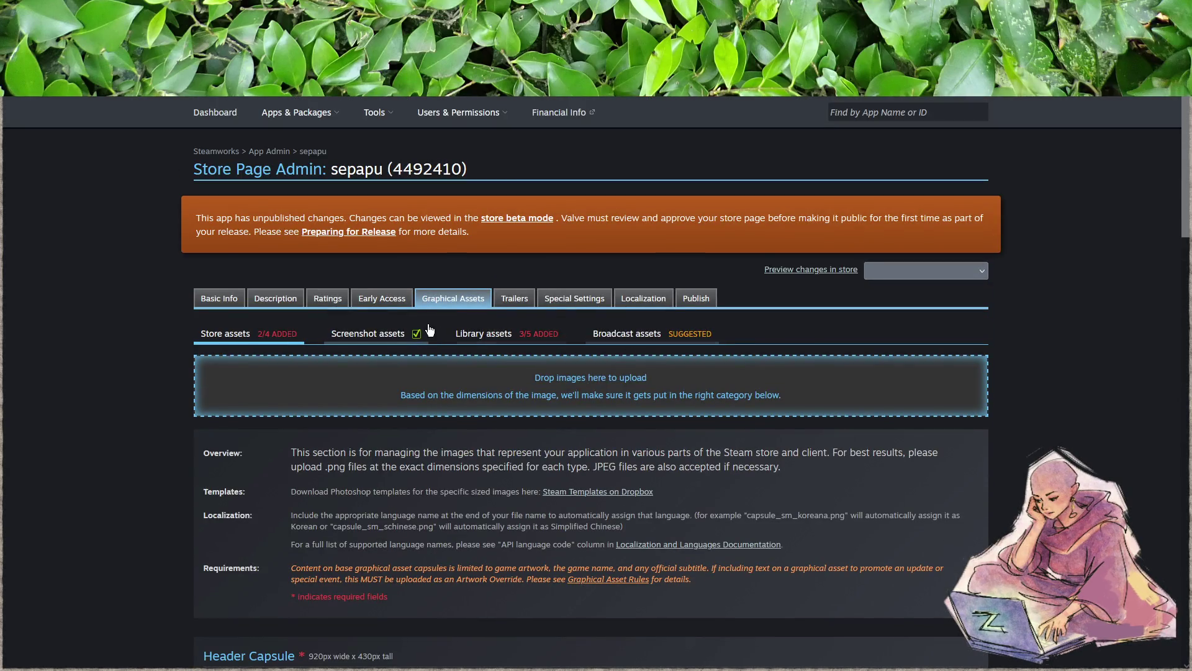
- Recheck the Trailers tab, then move on to the Special Settings tab
left_click(513, 299)
scroll(377, 502, "down", 5)
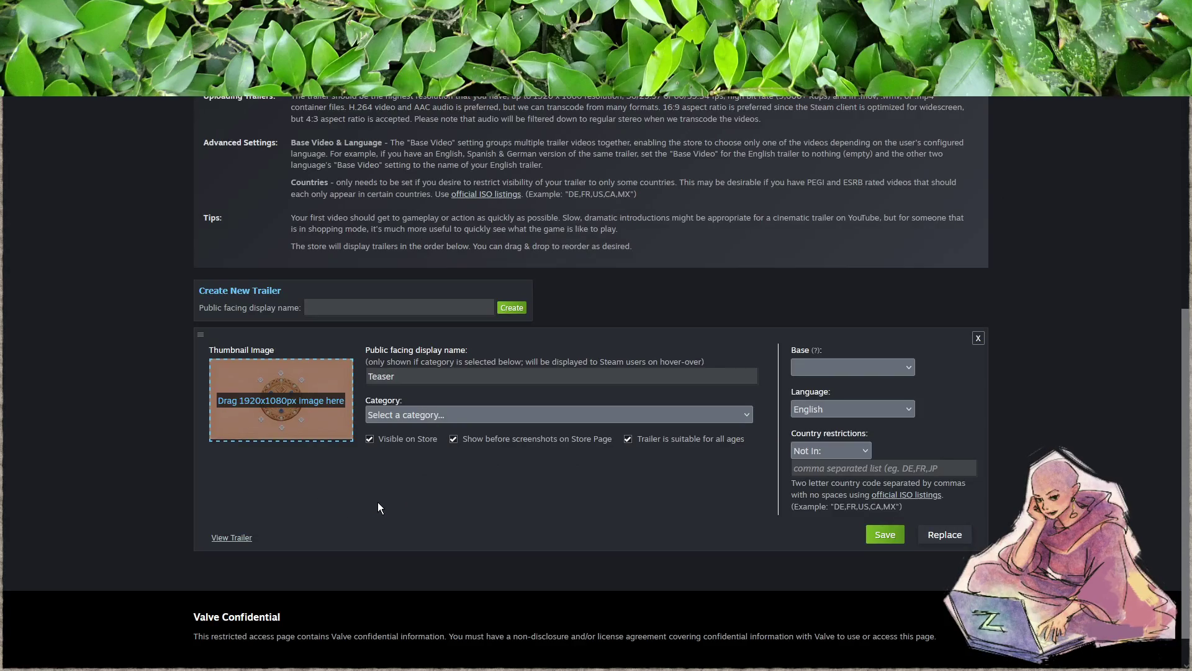
scroll(379, 503, "up", 4)
left_click(569, 298)
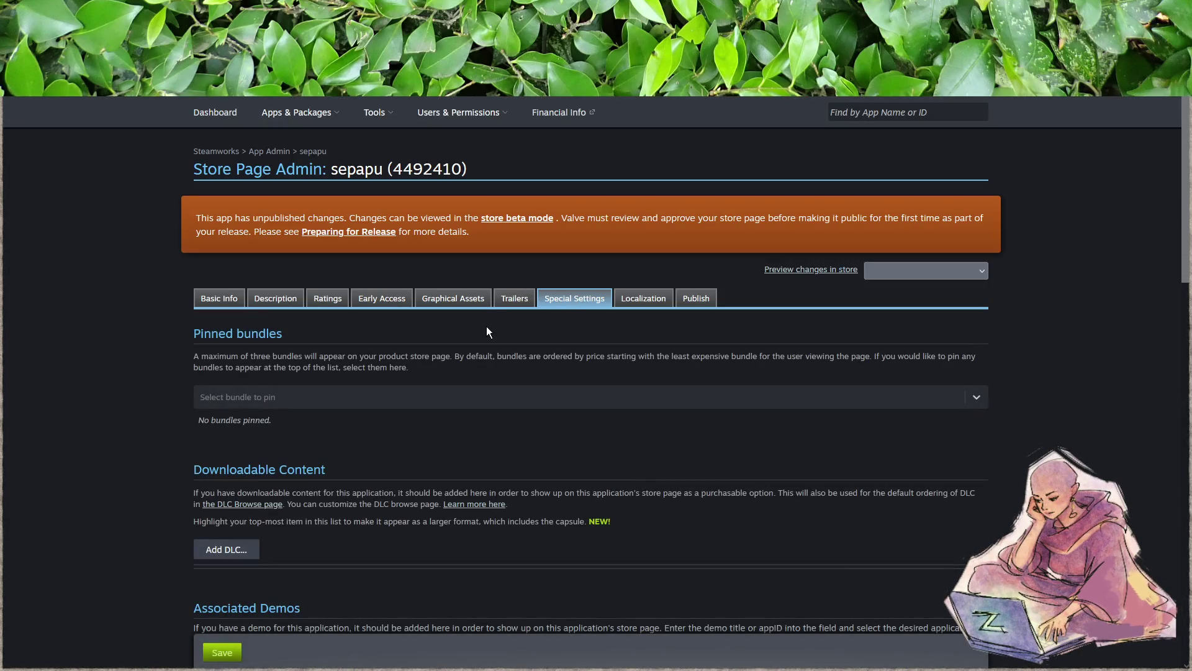
- Read through Special Settings, including the Steam Playtest and Associated Demos descriptions
scroll(448, 349, "down", 6)
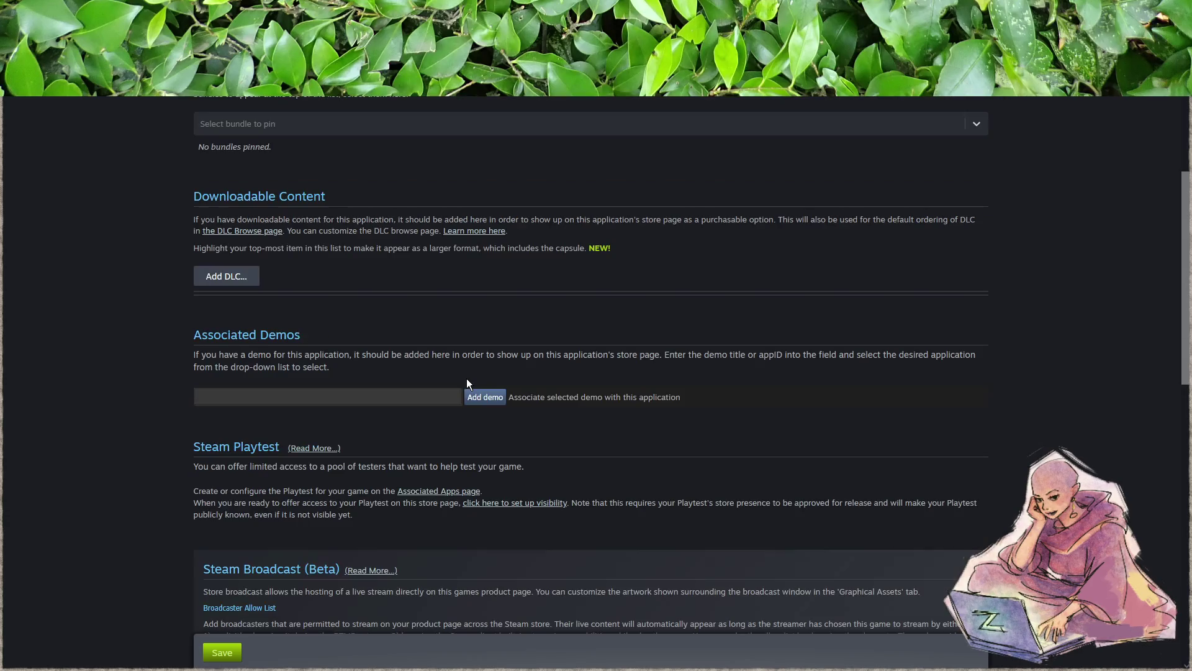
left_click_drag(193, 330, 300, 331)
left_click(341, 342)
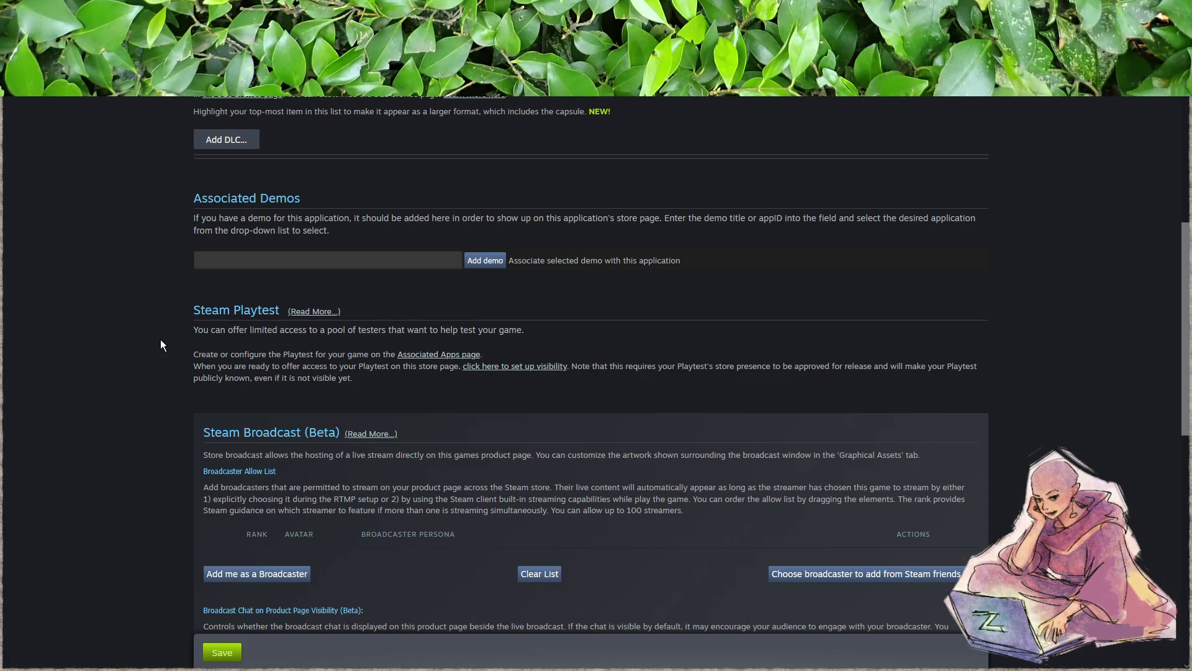
left_click_drag(248, 335, 367, 335)
left_click(376, 339)
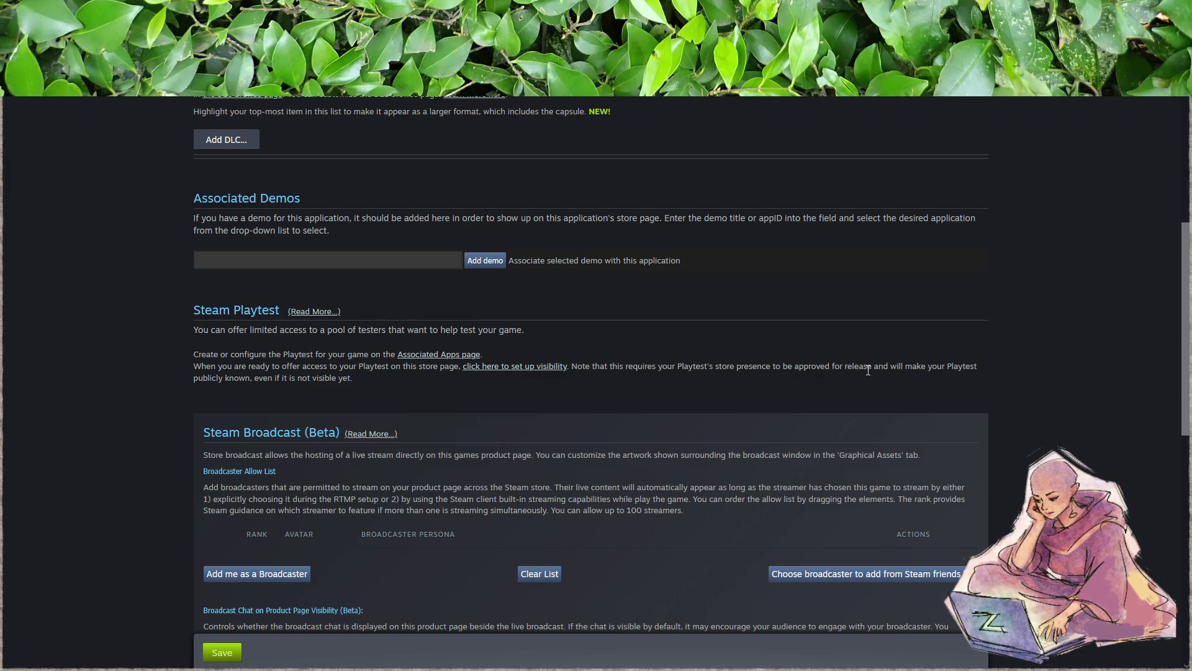
scroll(745, 379, "down", 9)
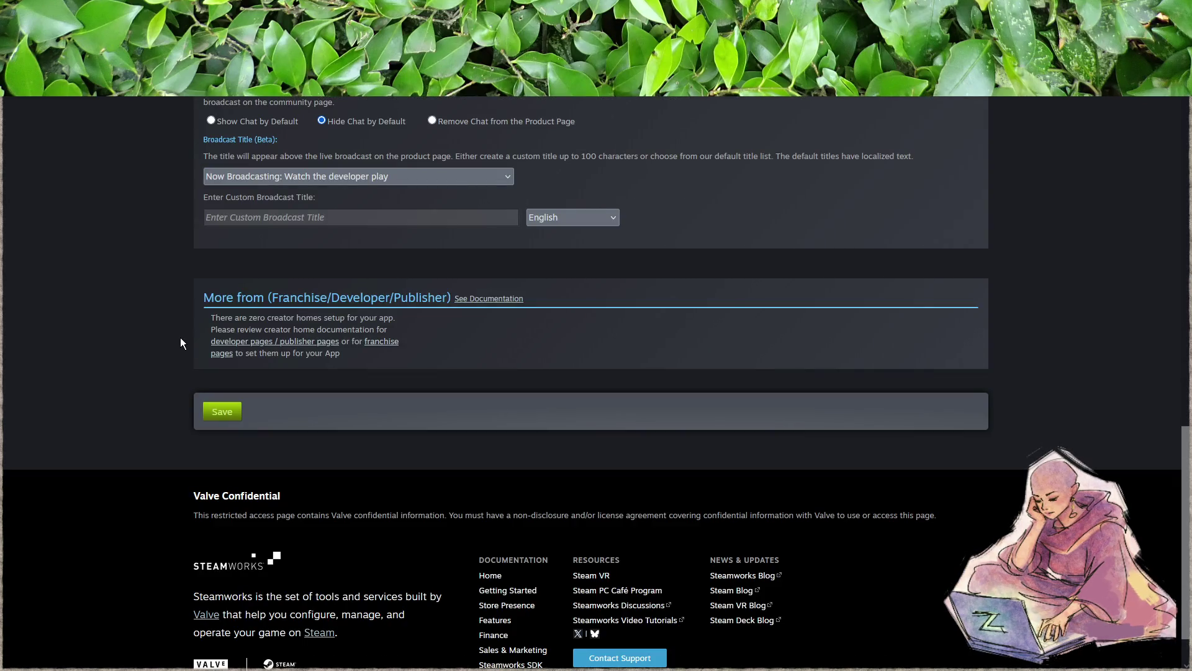
scroll(183, 337, "up", 12)
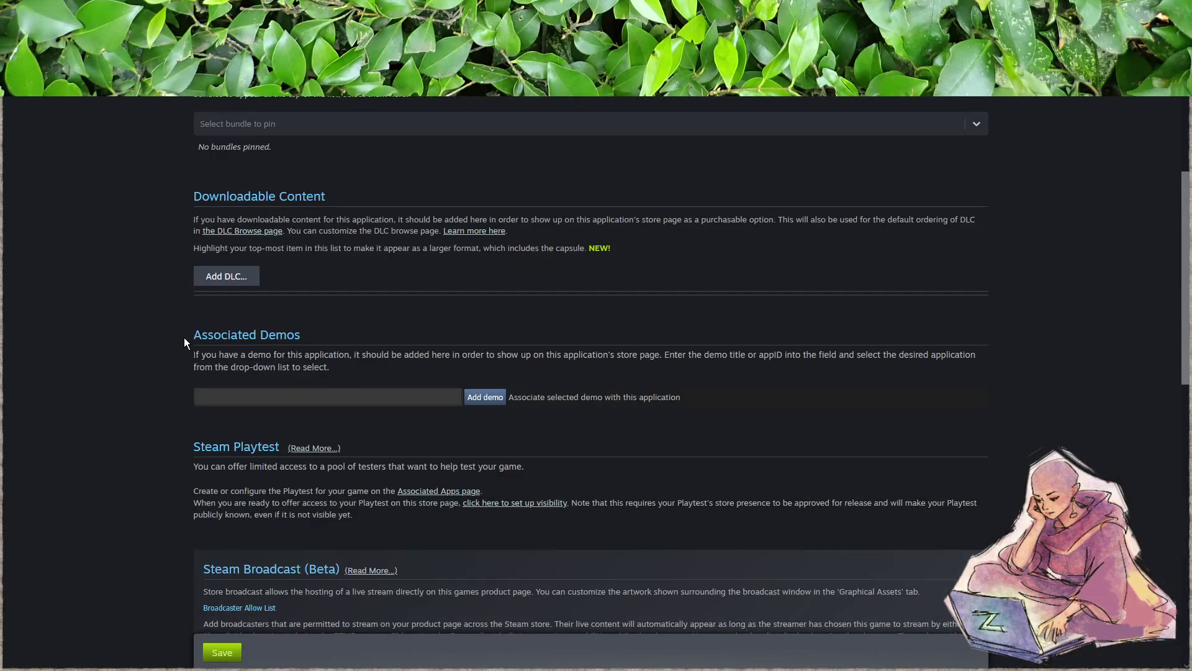
scroll(242, 337, "down", 4)
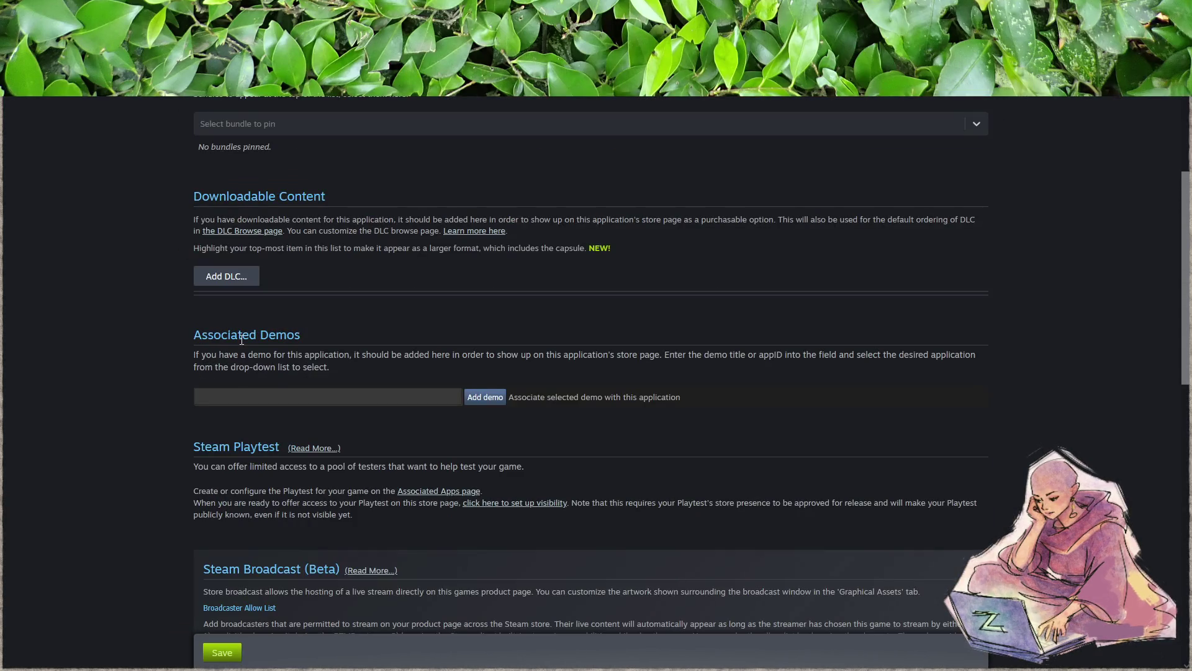
left_click_drag(214, 355, 332, 365)
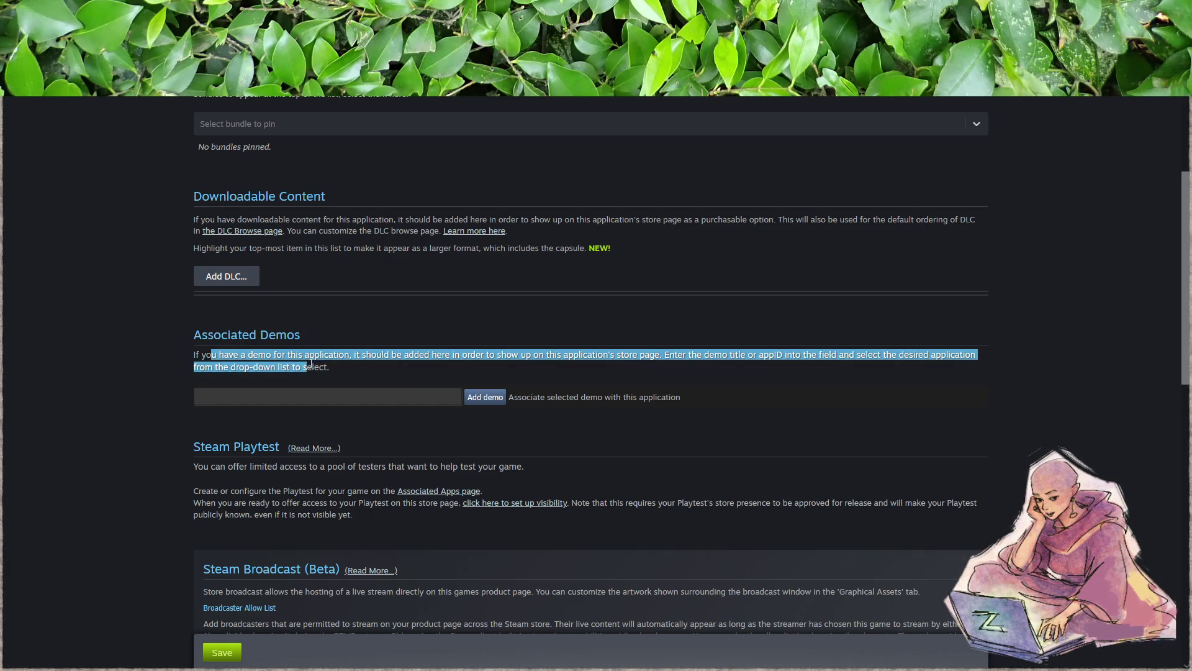
left_click(352, 367)
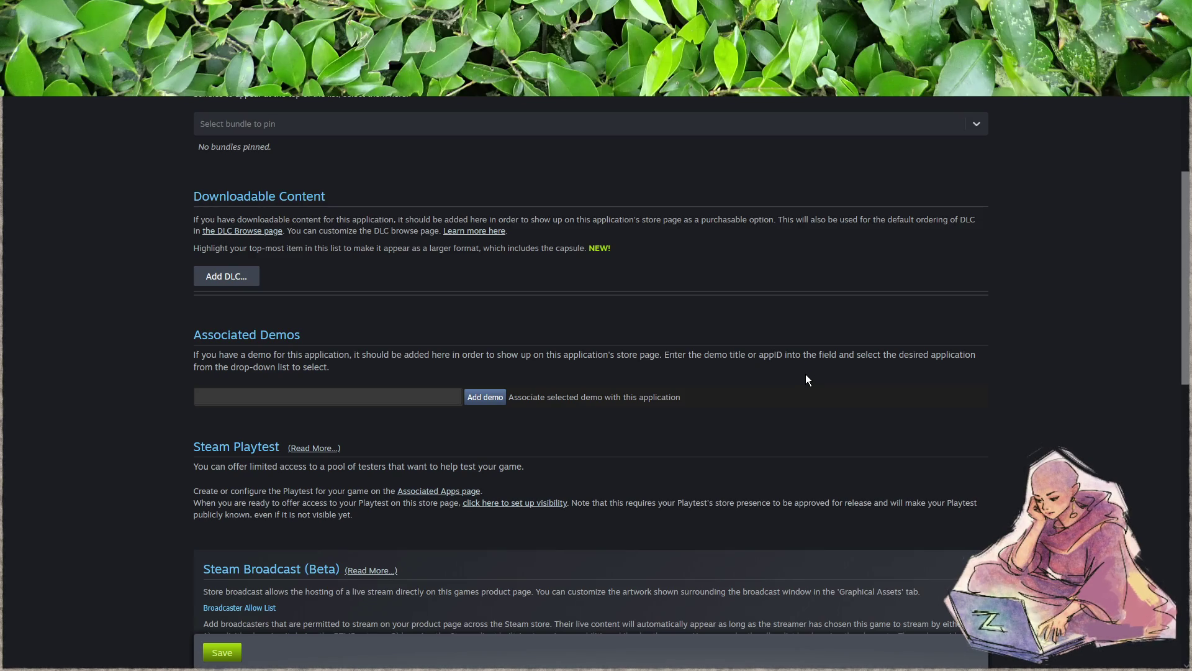
- Go through the Localization tab to the Publish tab
scroll(806, 379, "up", 5)
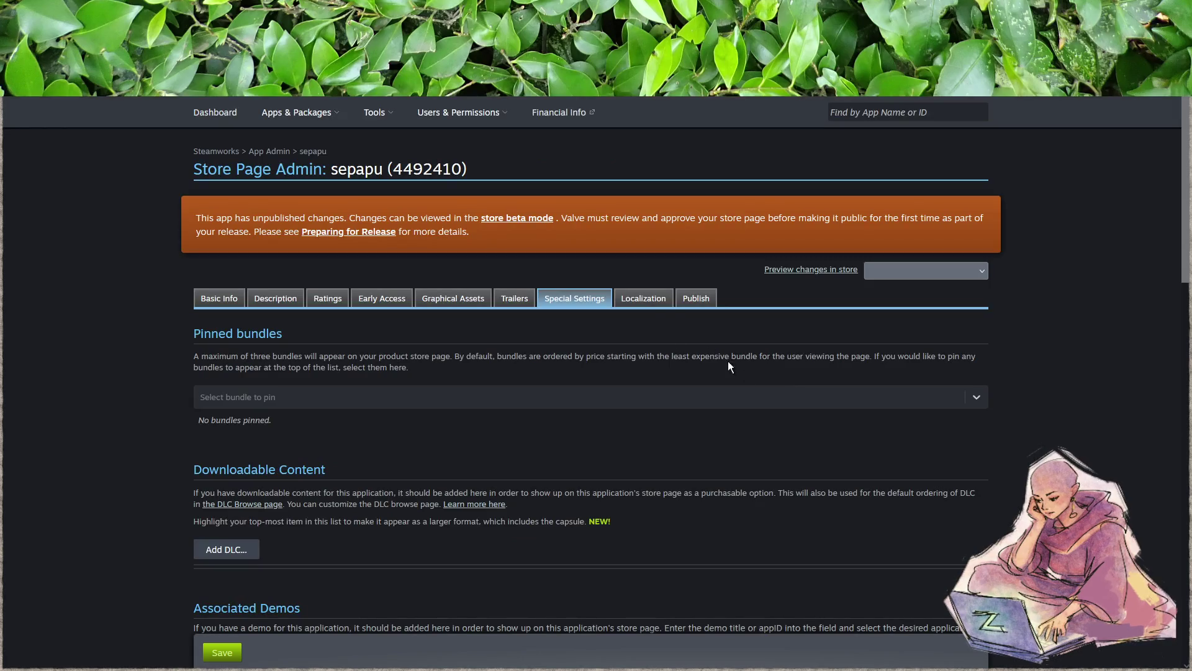
left_click(647, 300)
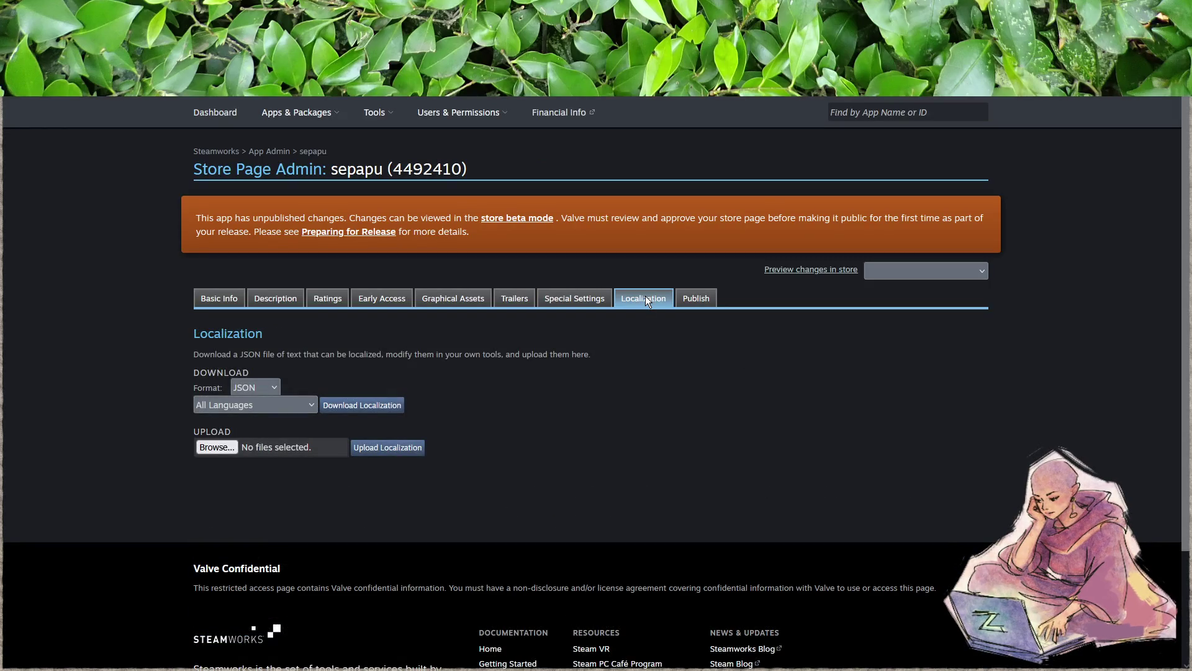
left_click(700, 303)
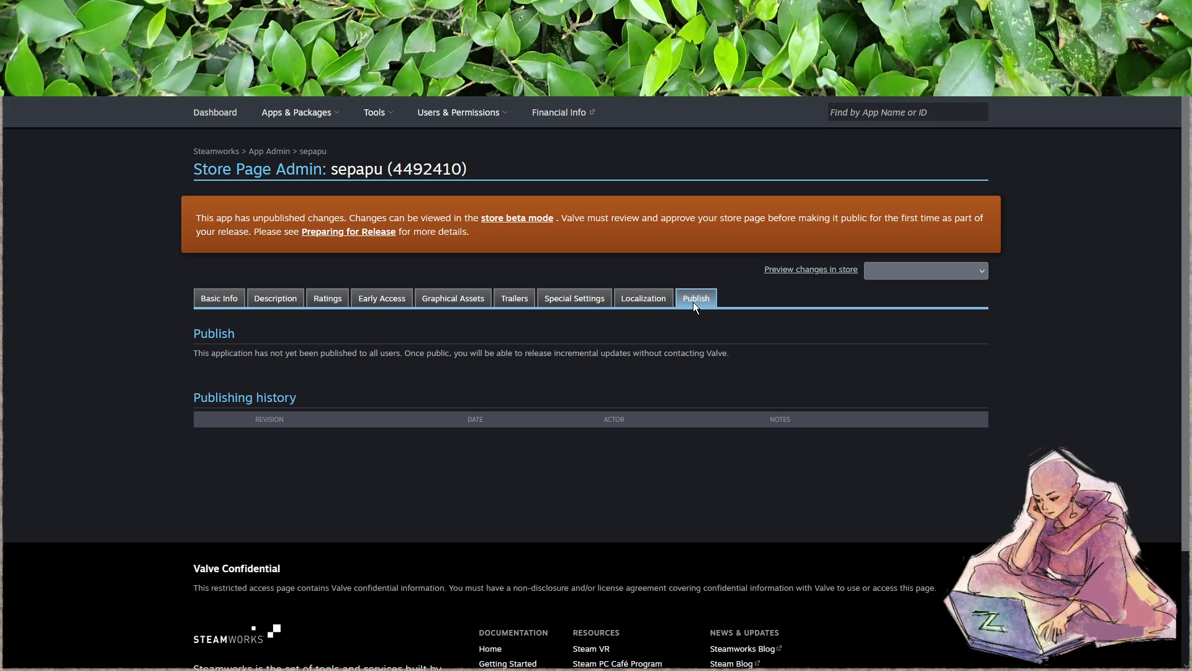